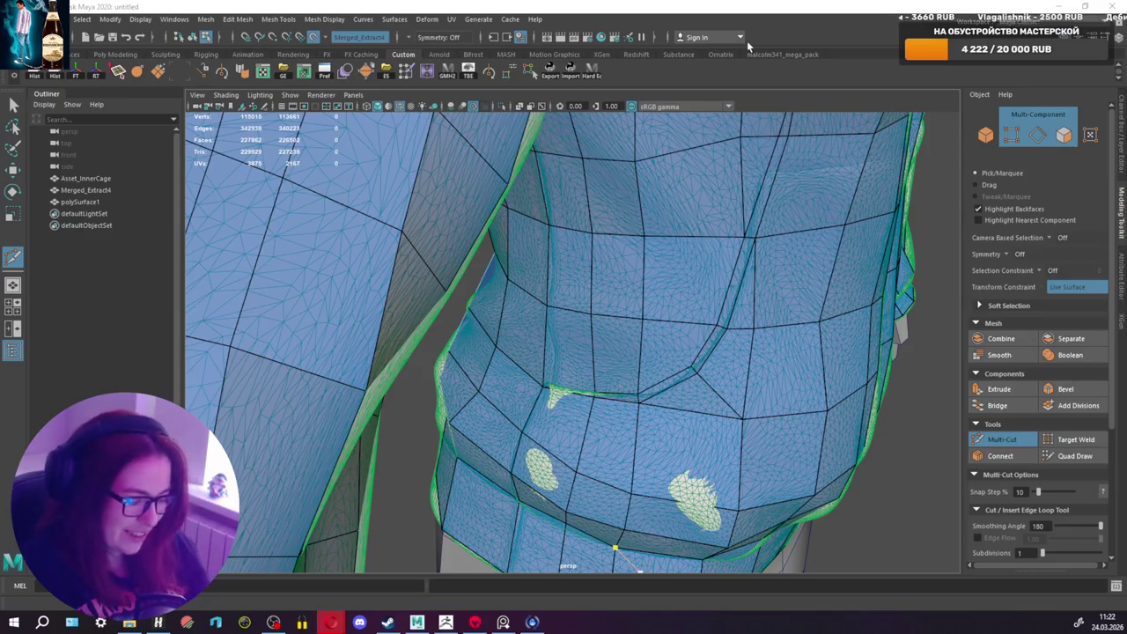
Step: Switch to Quad Draw and add a new quad face on the jacket's side near the waist
left_click(1075, 455)
left_click_drag(679, 422, 590, 443, "alt")
left_click(591, 443, "shift")
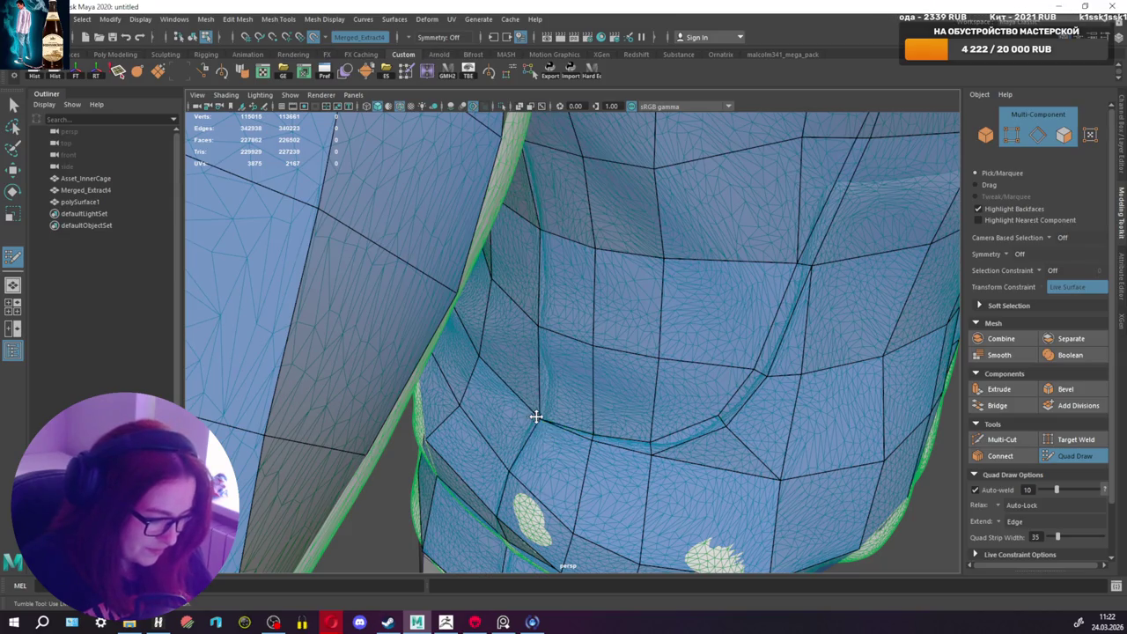
mouse_move(533, 416)
left_mouse_down("alt")
mouse_move(666, 377)
mouse_move(721, 304)
mouse_move(519, 274)
mouse_move(554, 257)
left_mouse_up("alt")
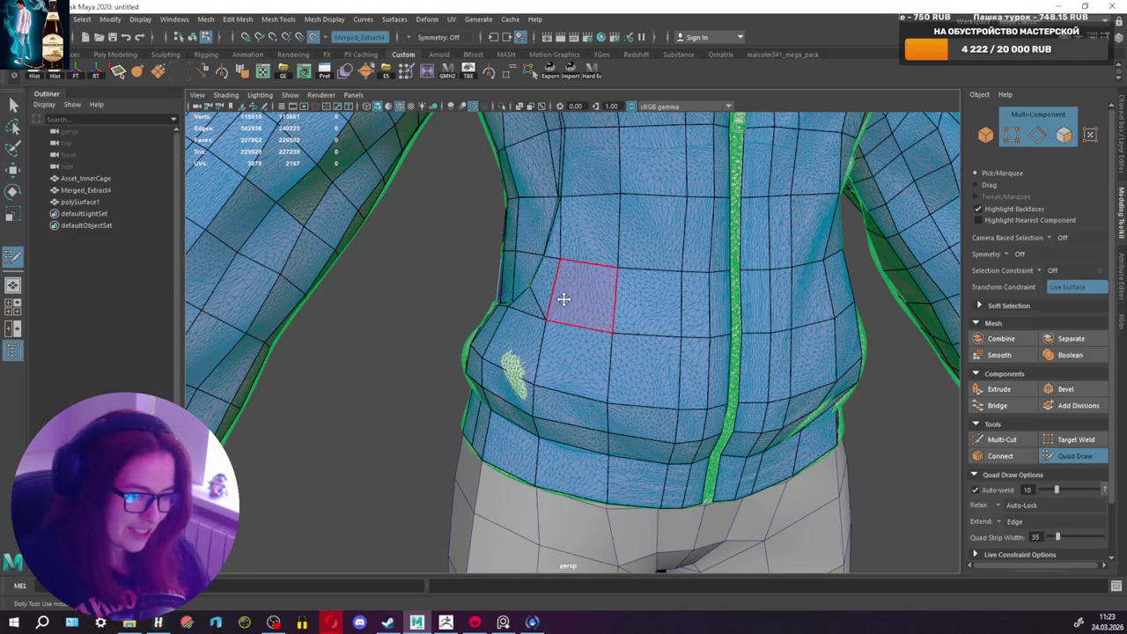
Step: Zoom in on the hem's zipper strip, try a fill face beside it, and undo it
scroll(675, 357, "up", 1)
scroll(669, 360, "up", 2)
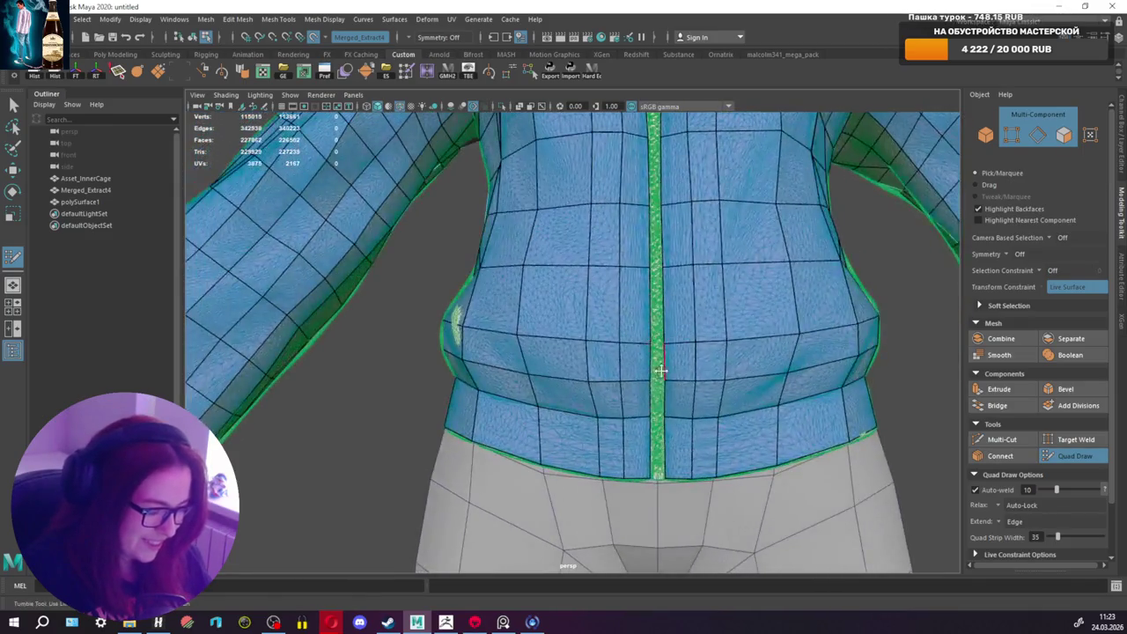
scroll(594, 345, "up", 2)
scroll(617, 339, "up", 2)
scroll(614, 333, "up", 1)
scroll(608, 332, "up", 2)
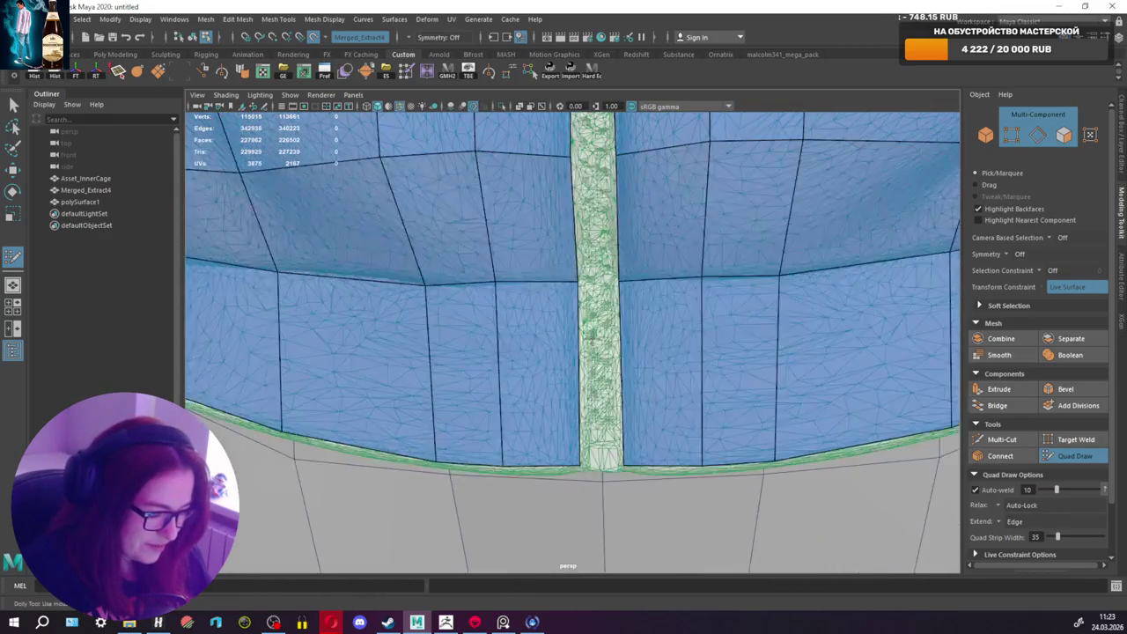
scroll(601, 331, "up", 1)
mouse_move(582, 217)
left_mouse_down("alt")
mouse_move(489, 253)
mouse_move(520, 405)
left_mouse_up("alt")
middle_click_drag(519, 405, 533, 428, "alt")
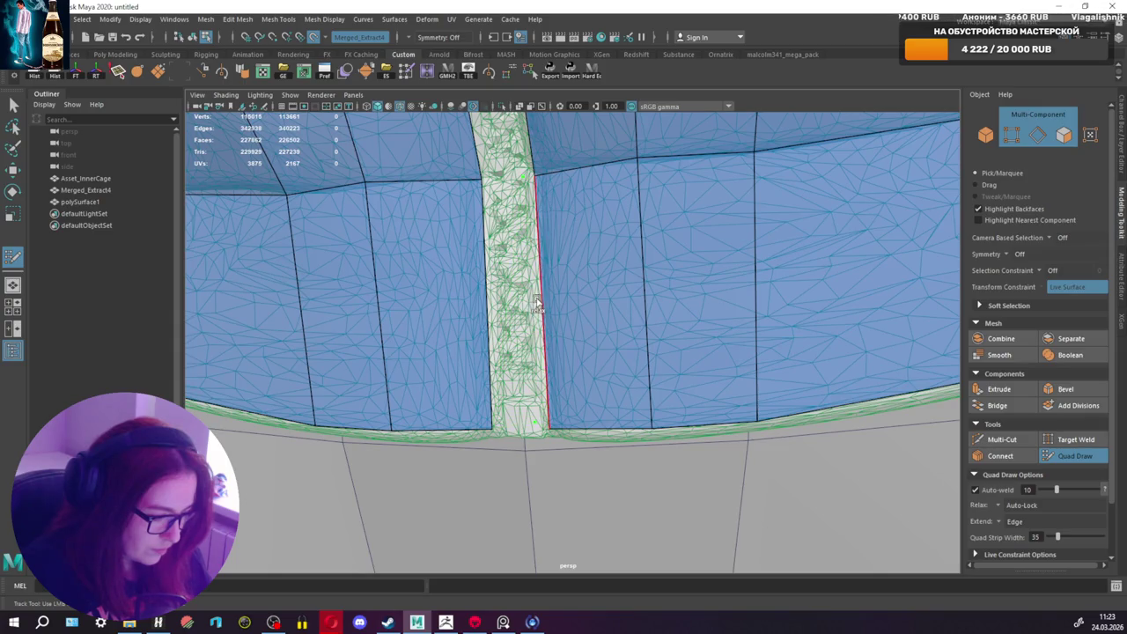
left_click(535, 301, "shift")
key("ctrl+z")
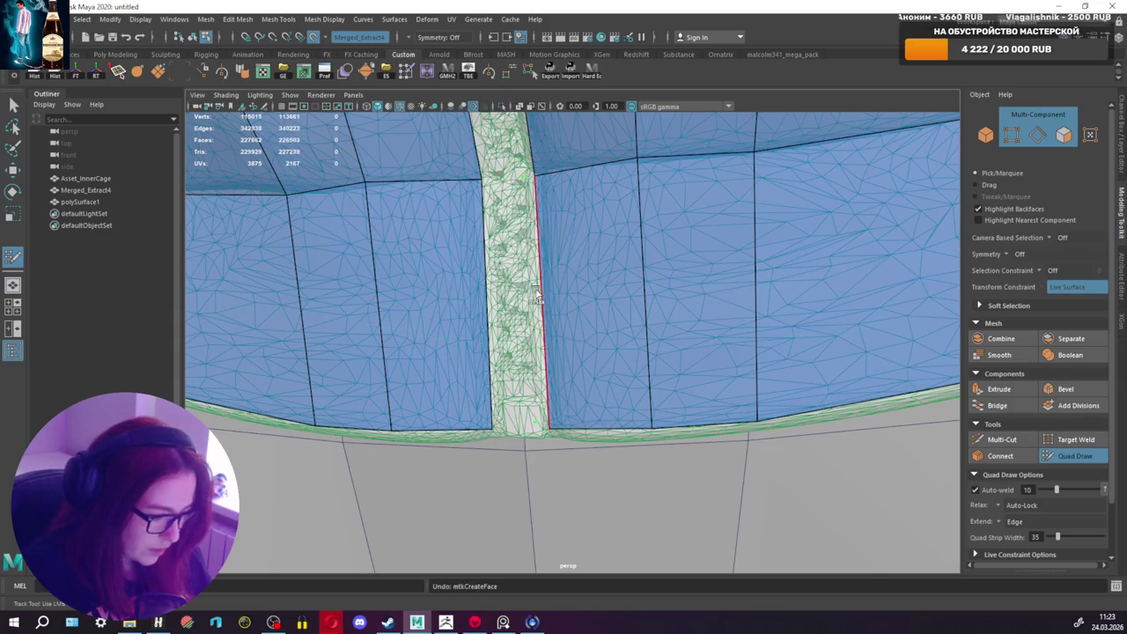
Step: Fill the gap beside the zipper with a quad and insert an edge loop down the strip
mouse_move(493, 291)
left_mouse_down("alt")
mouse_move(448, 315)
mouse_move(541, 338)
left_mouse_up("alt")
scroll(548, 368, "up", 2)
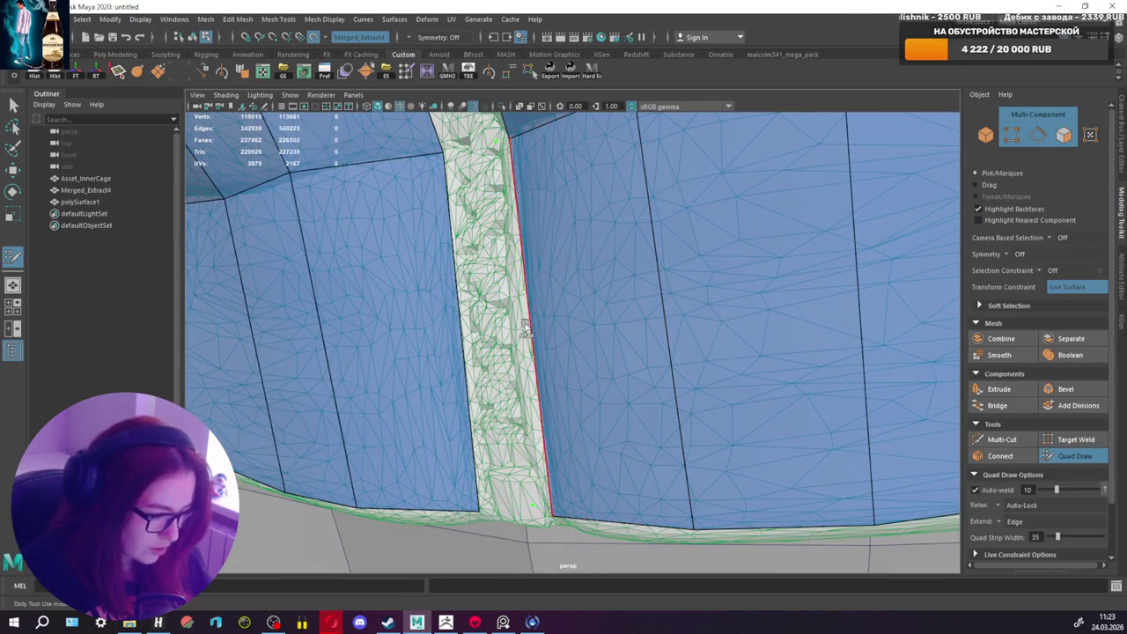
middle_click_drag(522, 322, 673, 301, "alt")
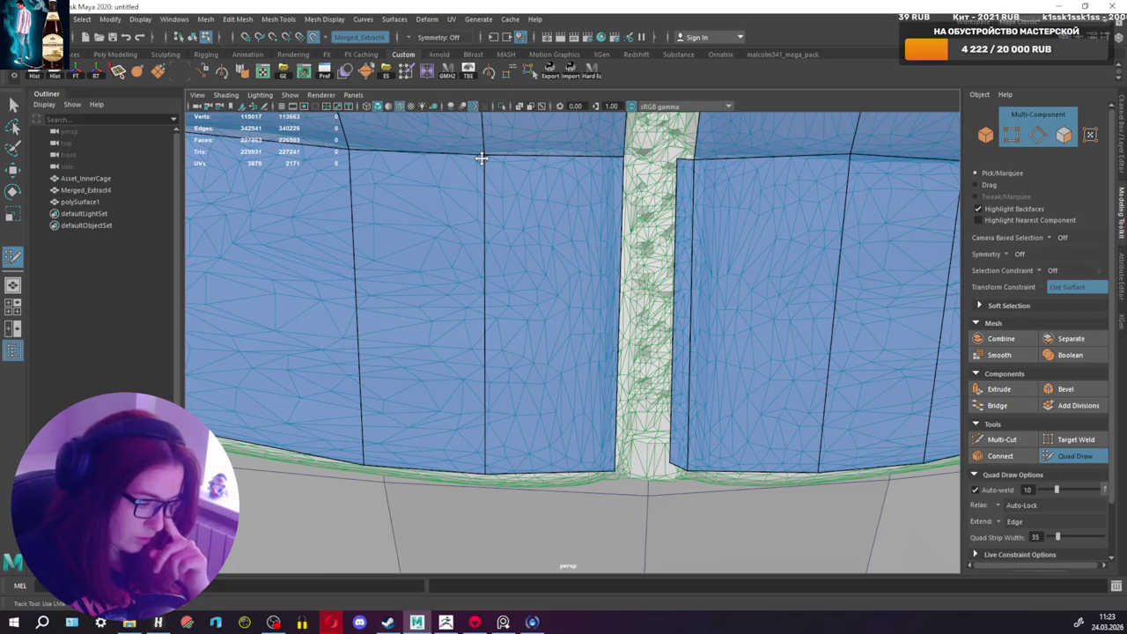
left_click(647, 317, "shift")
left_click_drag(632, 443, 621, 432, "alt")
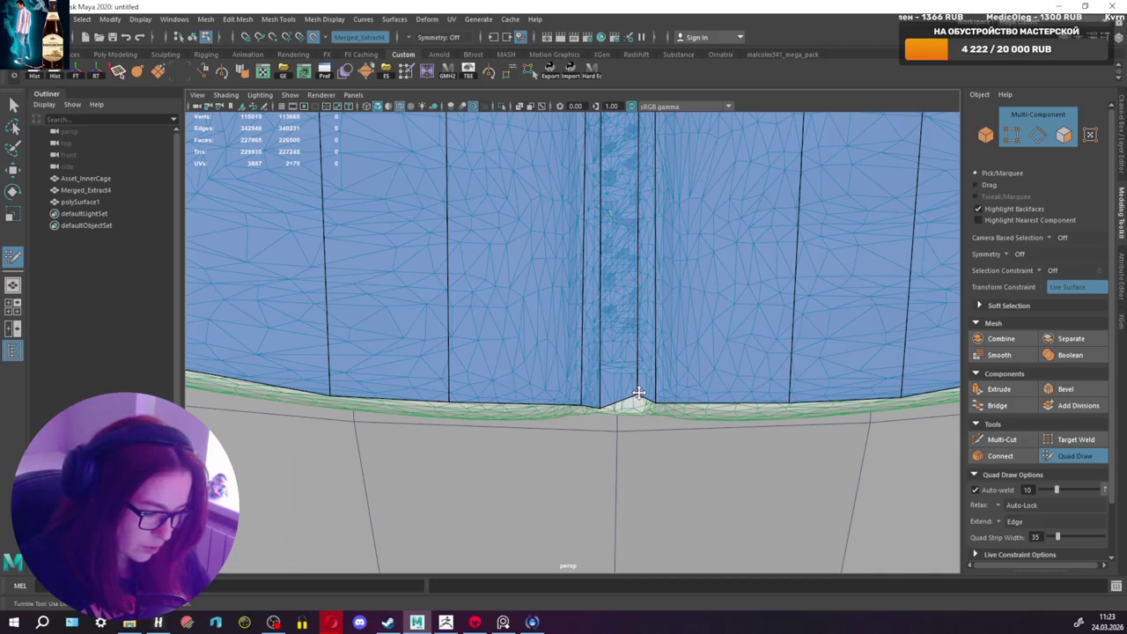
mouse_move(639, 392)
middle_mouse_down("alt")
mouse_move(649, 450)
mouse_move(613, 354)
middle_mouse_up("alt")
left_click(615, 352, "ctrl")
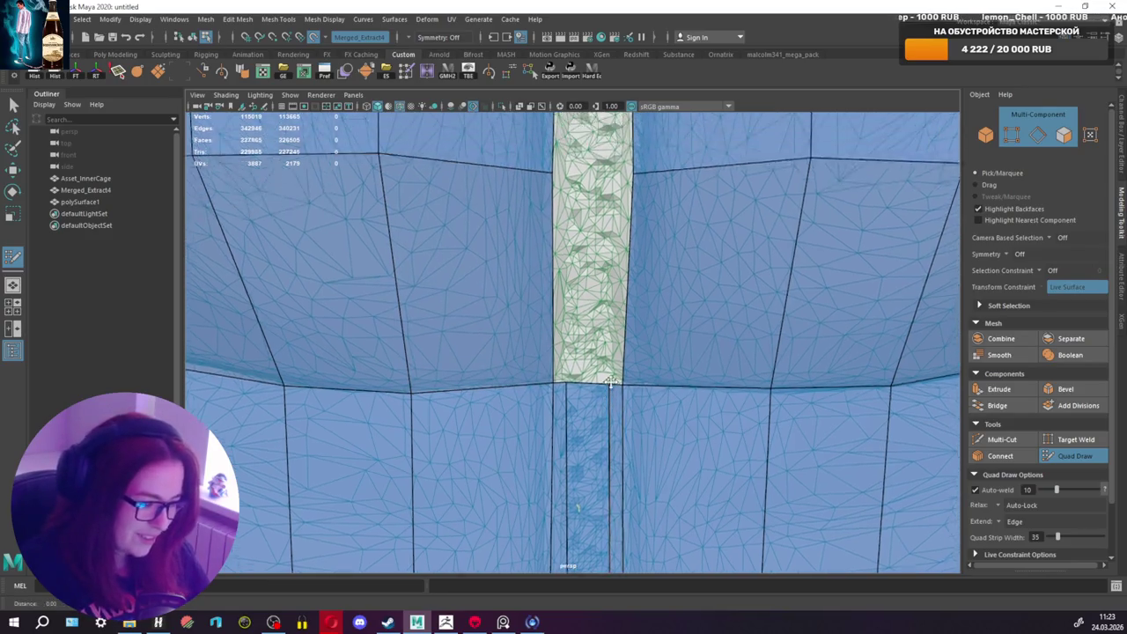
Step: Fill the strip's lower section with a face aligned to the strip above
middle_click_drag(616, 370, 607, 485, "alt")
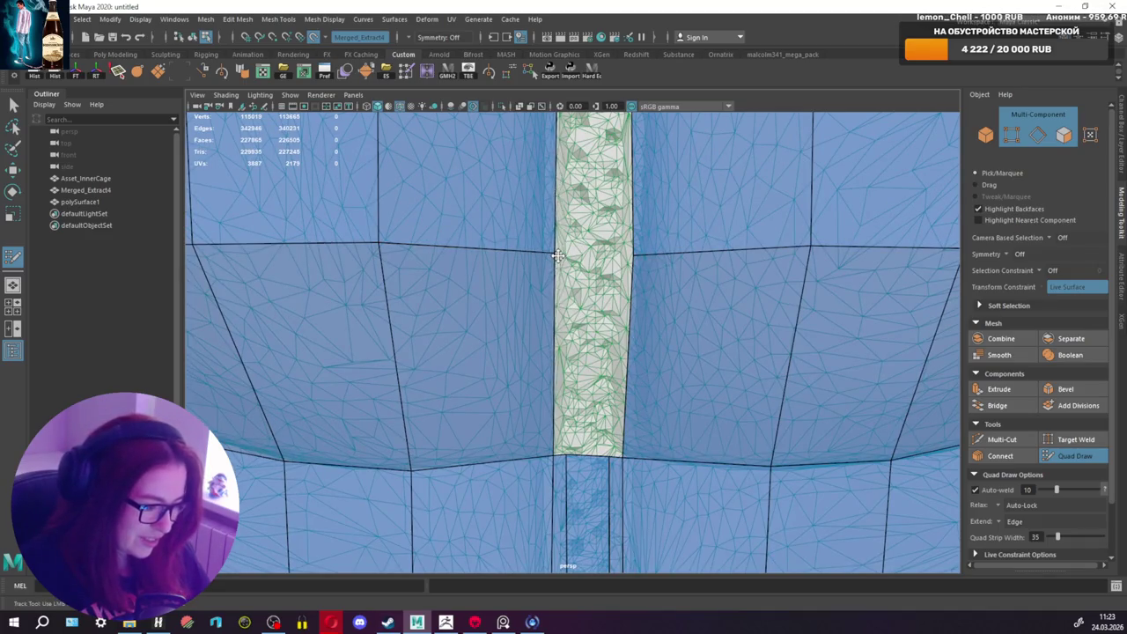
left_click_drag(623, 258, 533, 253, "alt")
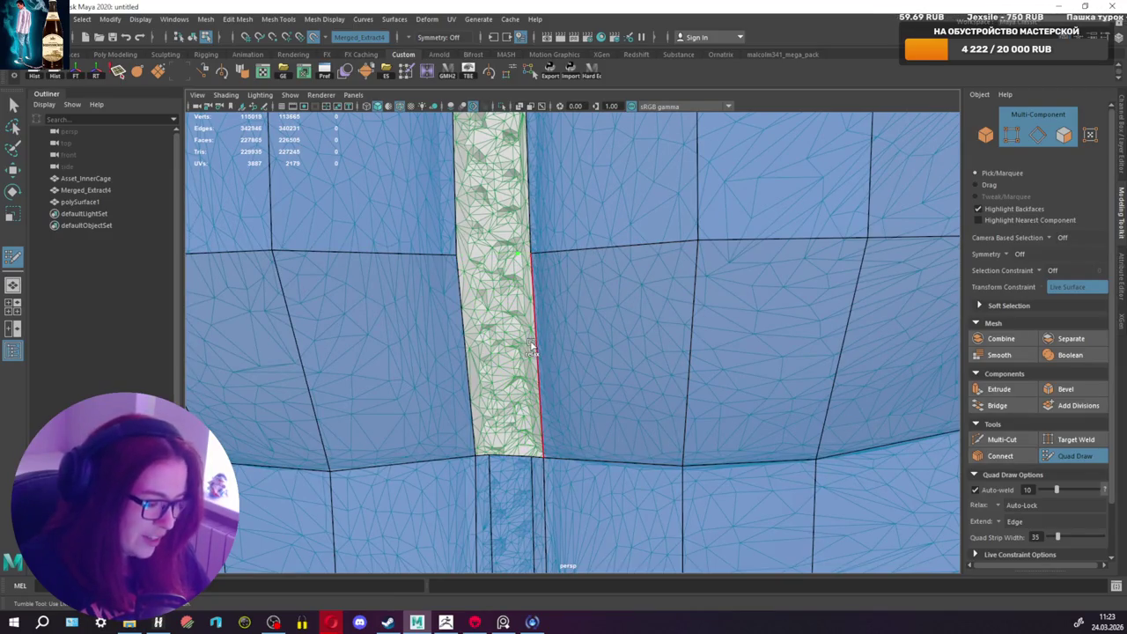
left_click(527, 345, "shift")
left_click(527, 345, "shift")
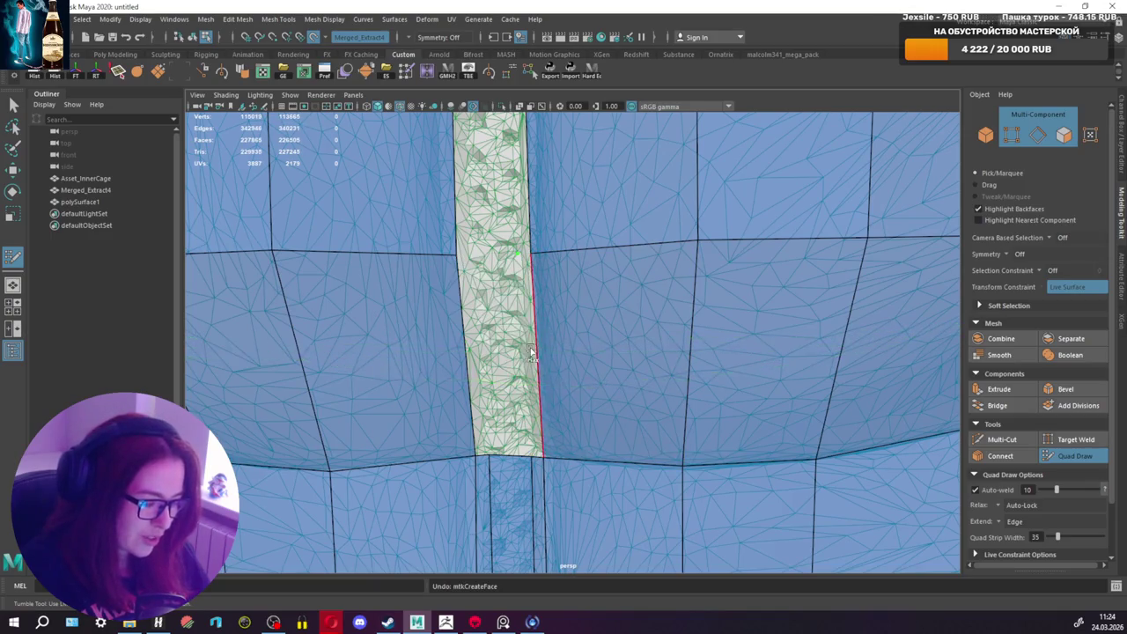
Step: Delete the misaligned lower face on the zipper strip
left_click_drag(527, 345, 706, 318, "alt")
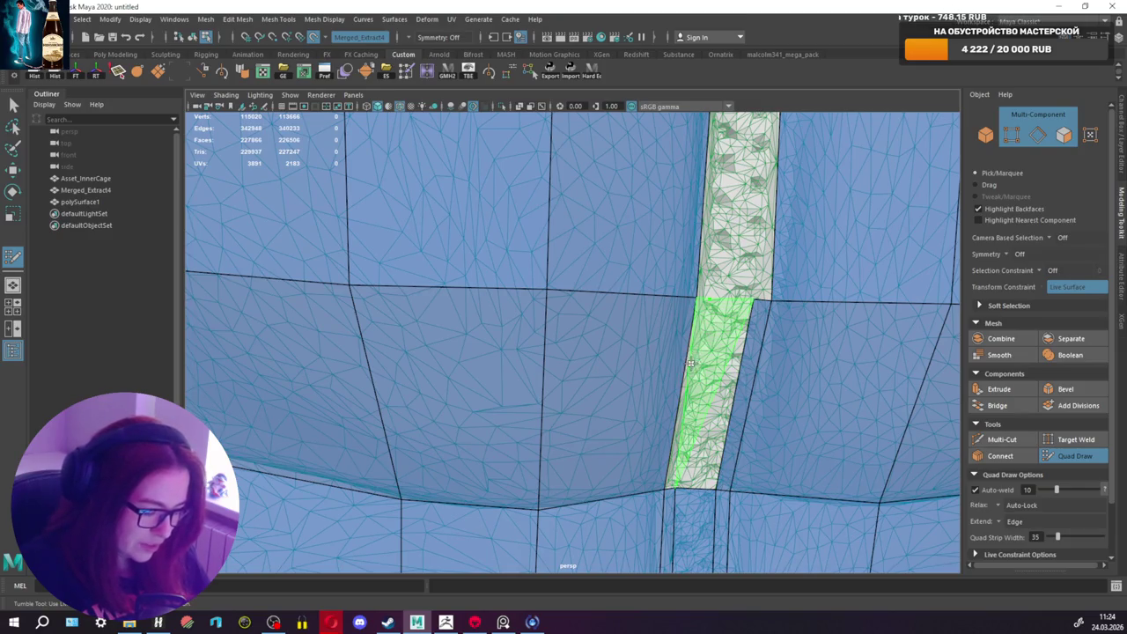
left_click_drag(687, 385, 644, 388, "alt")
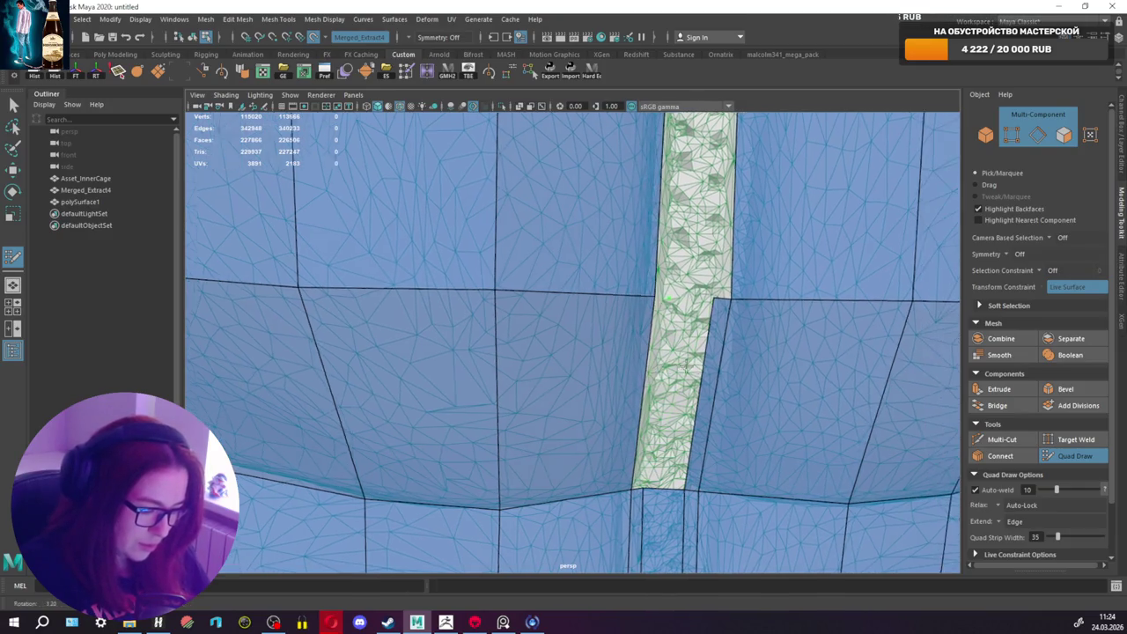
left_click(652, 361, "ctrl+shift")
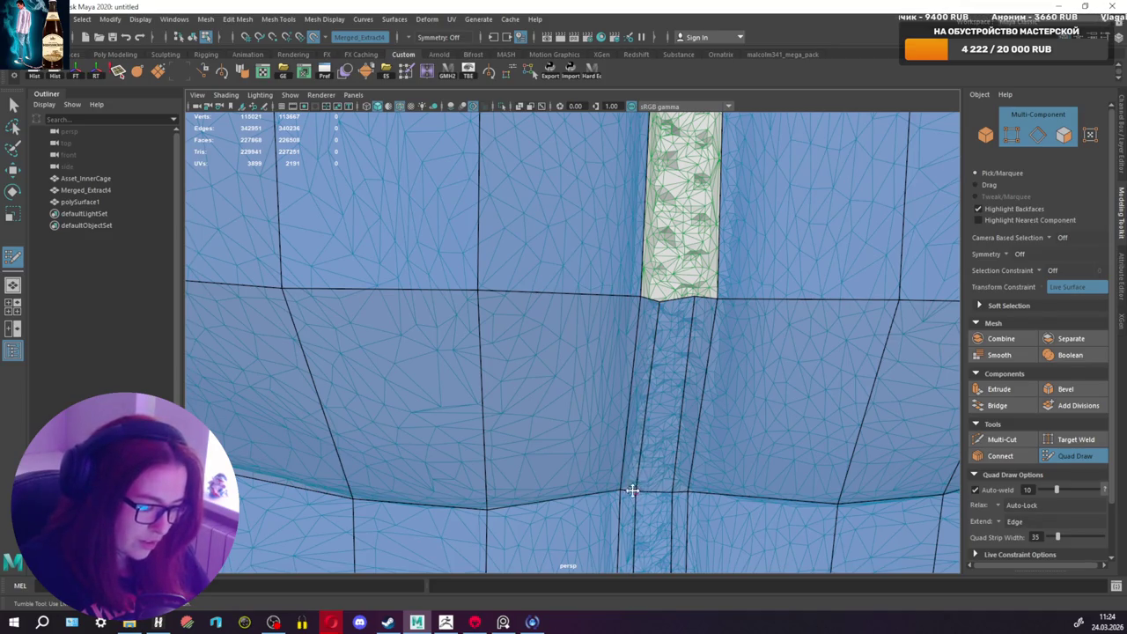
left_click_drag(621, 488, 607, 466, "alt")
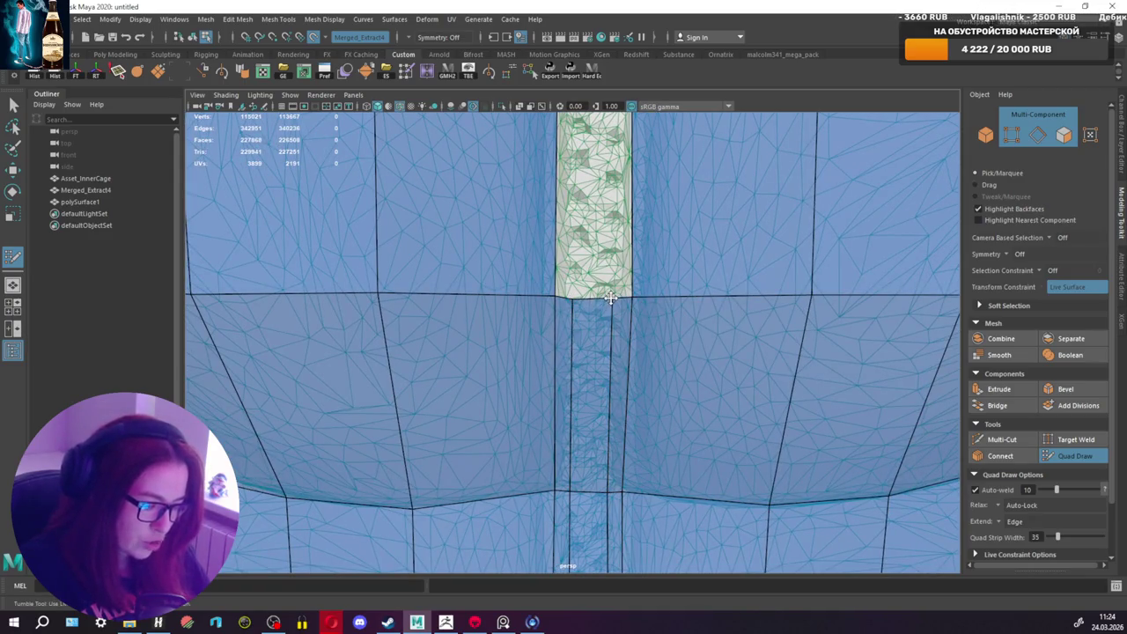
scroll(601, 407, "down", 5)
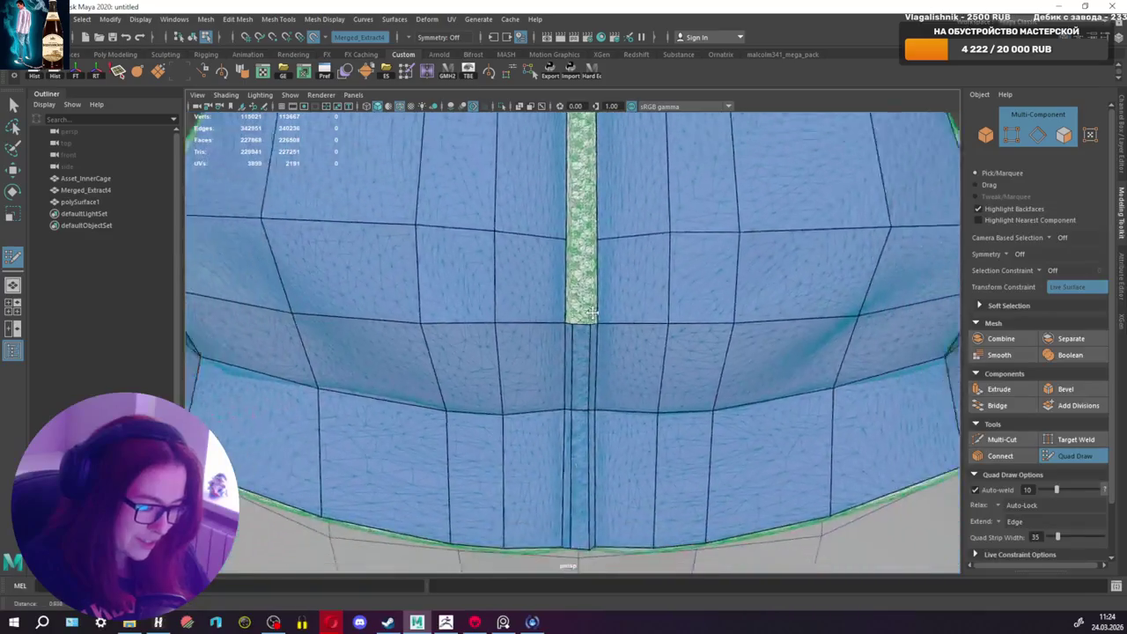
scroll(581, 370, "up", 2)
scroll(573, 347, "up", 1)
scroll(573, 347, "up", 1)
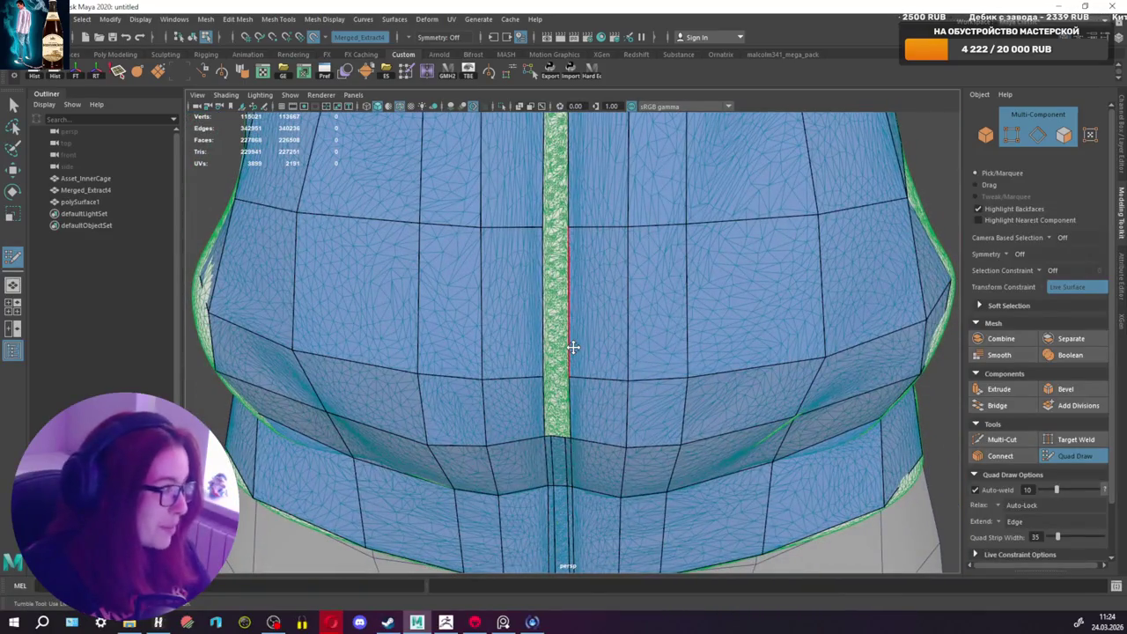
scroll(573, 347, "up", 2)
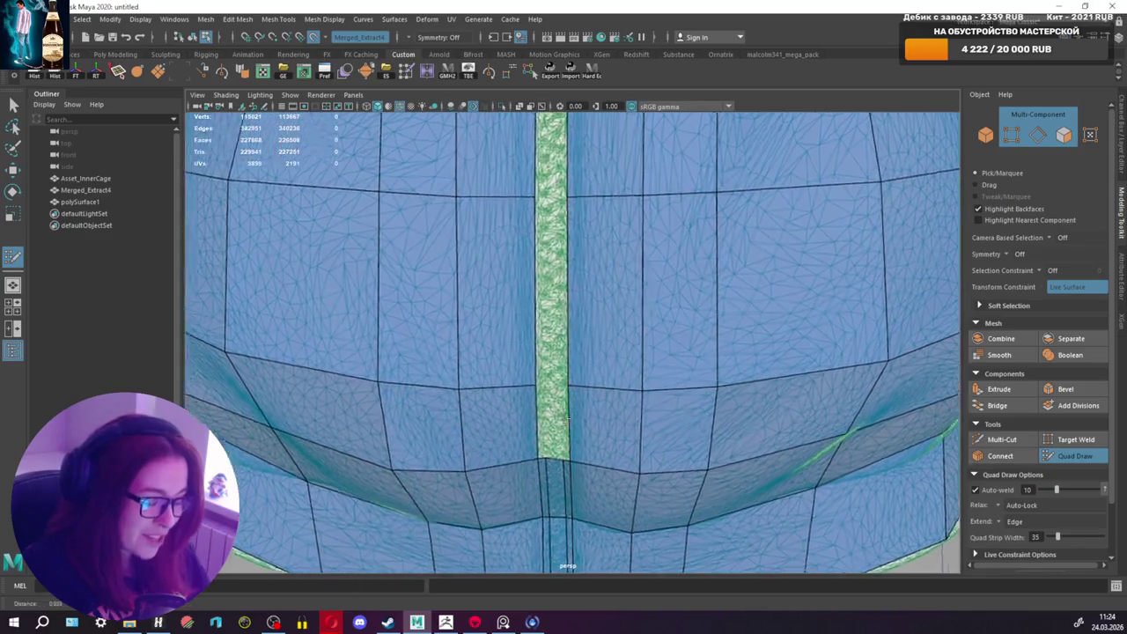
scroll(568, 489, "up", 1)
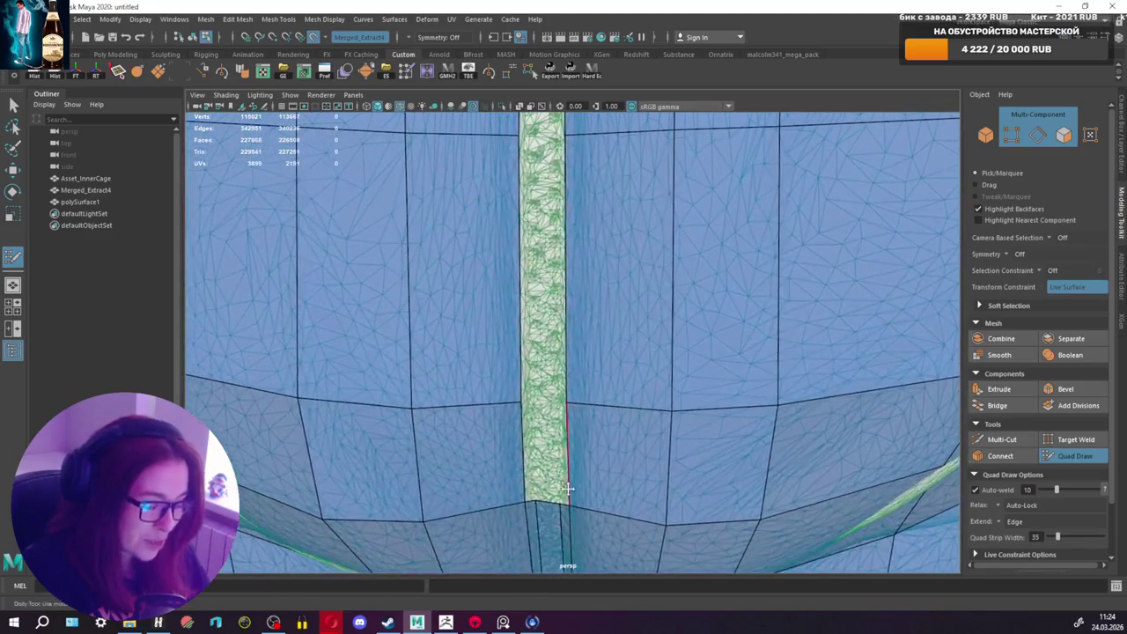
Step: Add quads at the strip's lower end, filling the narrow areas on its left and right
left_click(538, 424, "shift")
left_click_drag(538, 424, 647, 423, "alt")
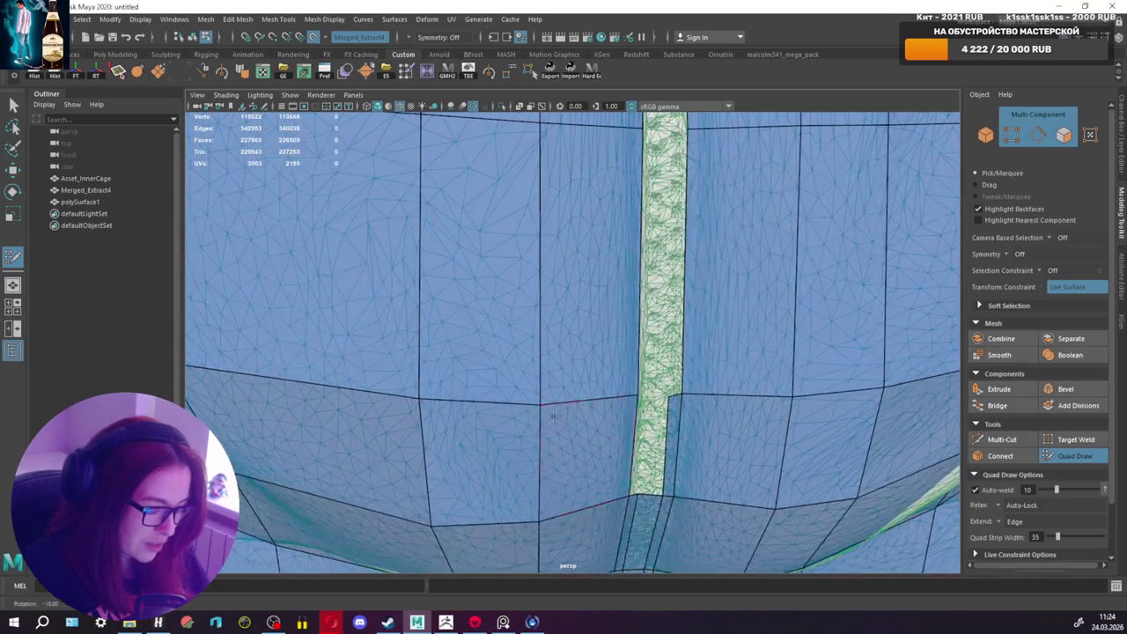
left_click(640, 447, "shift")
left_click(639, 447, "shift")
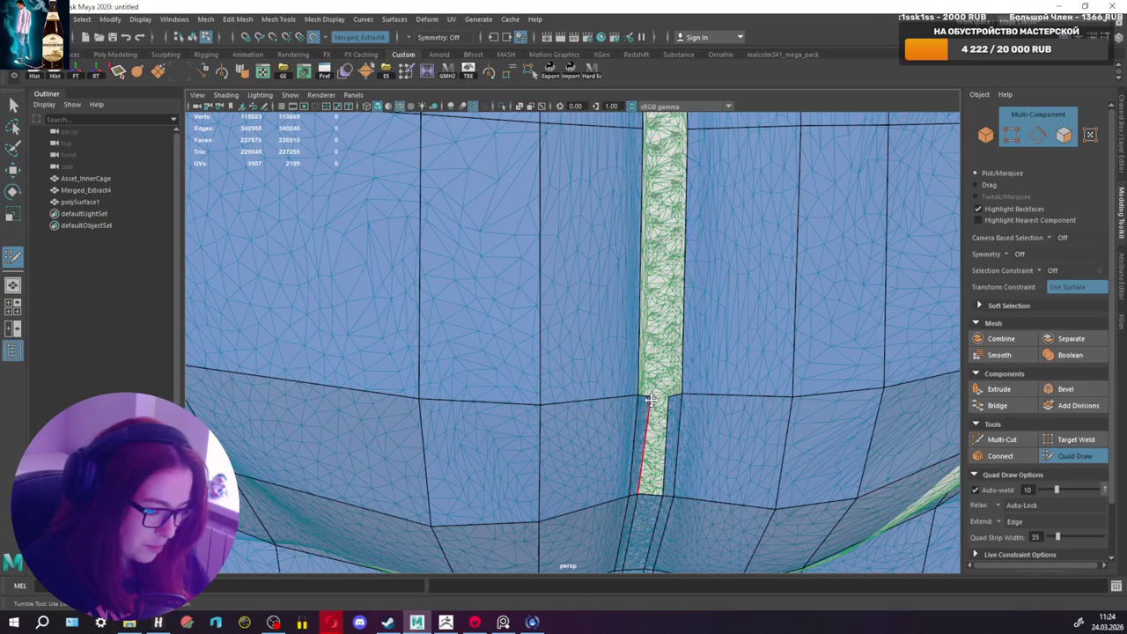
left_click(671, 440, "shift")
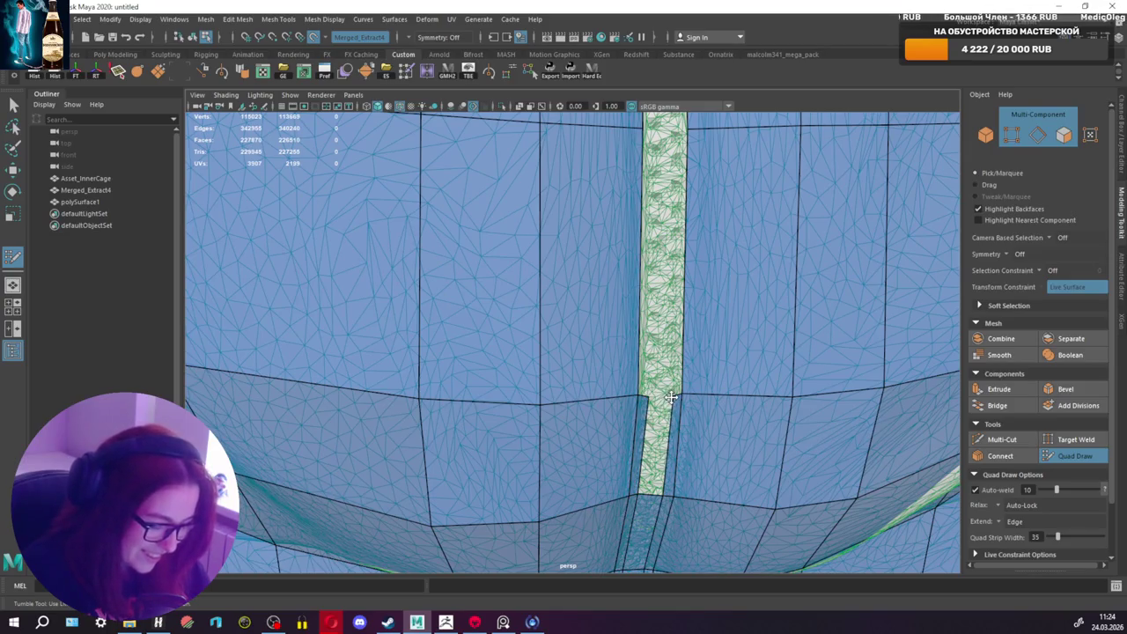
left_click(652, 423, "shift")
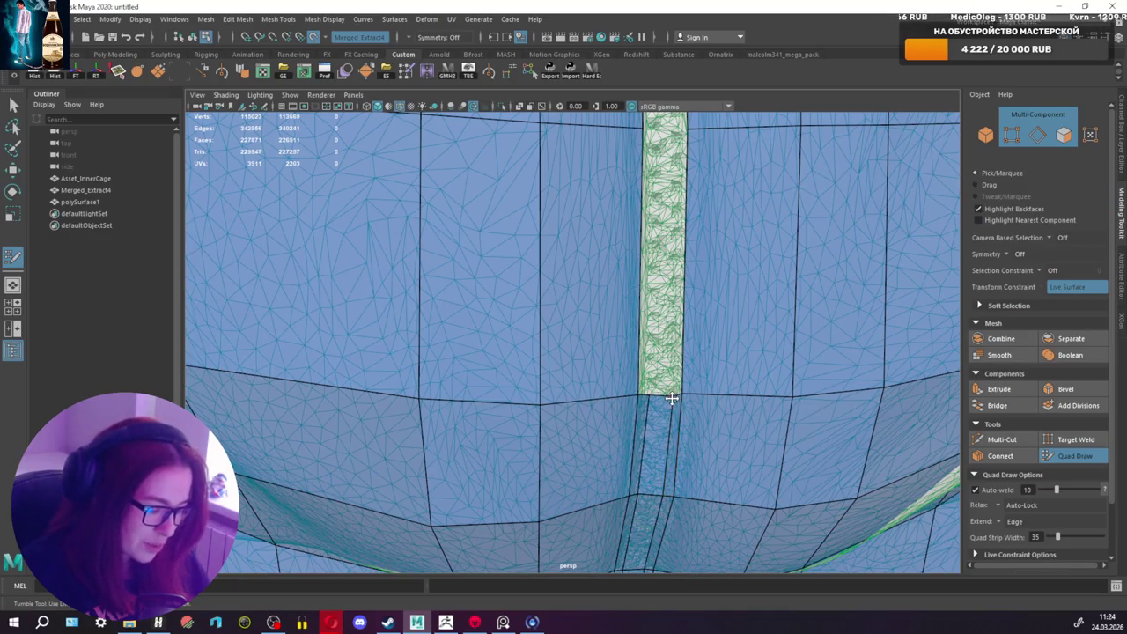
Step: Add a face that realigns the strip's left boundary, then inspect further up the zipper
middle_click_drag(672, 396, 666, 409, "alt")
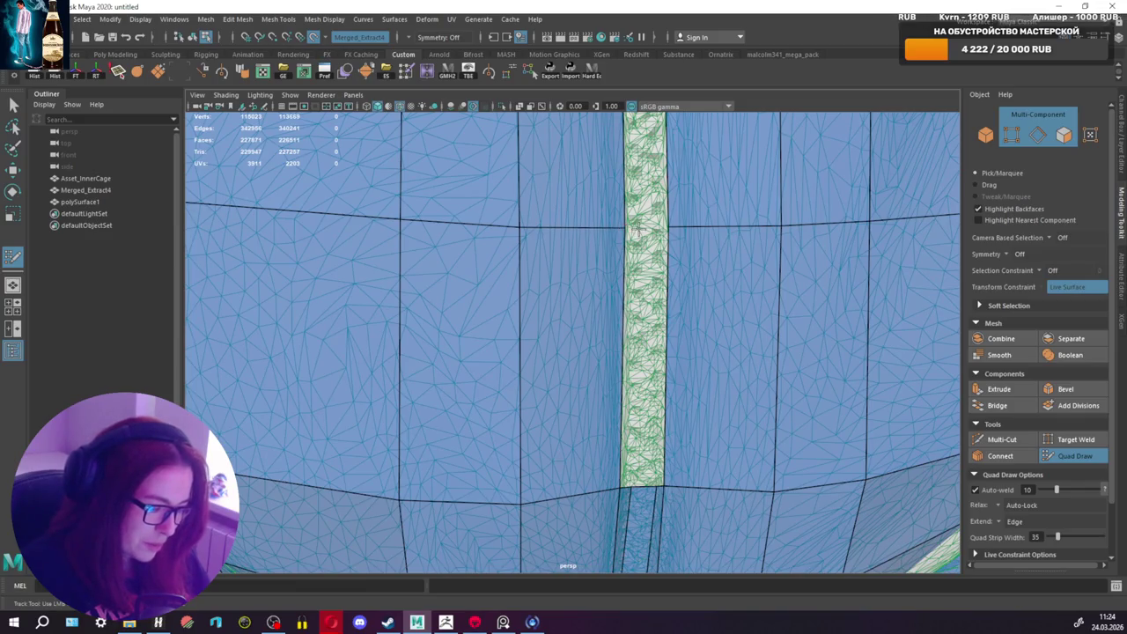
left_click(625, 293, "shift")
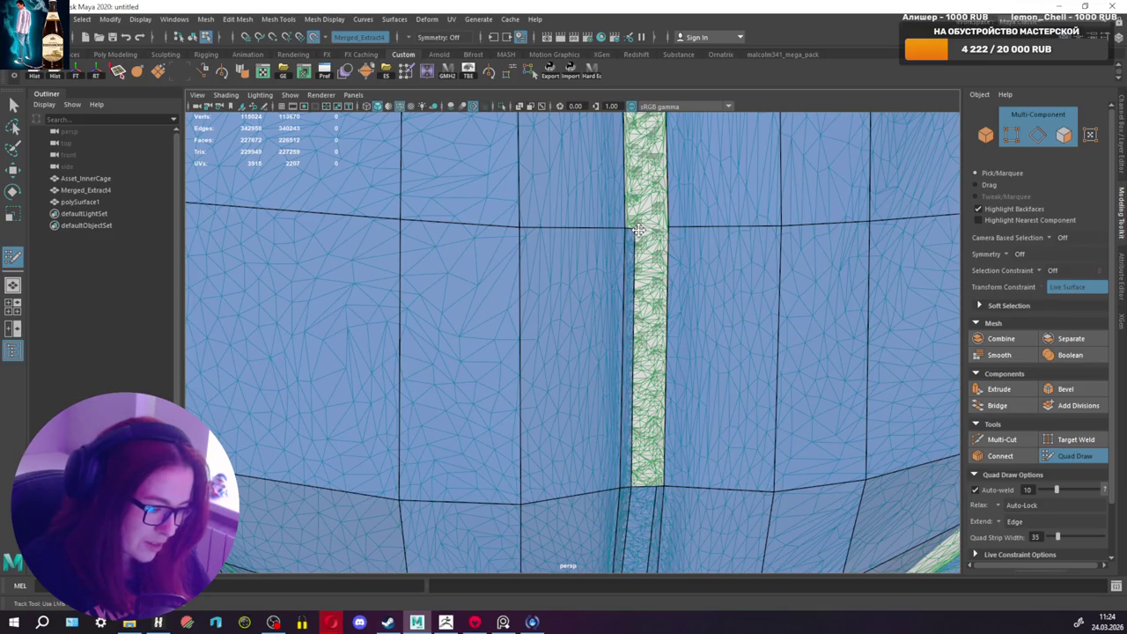
mouse_move(659, 268)
left_mouse_down("alt")
mouse_move(546, 320)
mouse_move(646, 381)
mouse_move(587, 403)
mouse_move(610, 404)
left_mouse_up("alt")
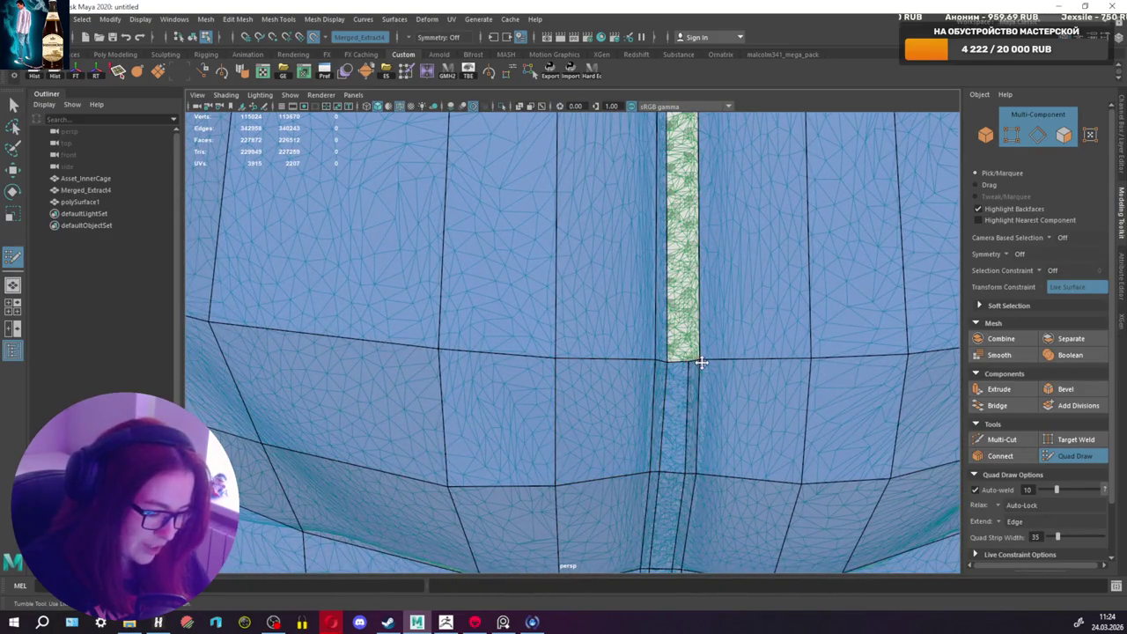
mouse_move(696, 361)
left_mouse_down("alt")
mouse_move(637, 344)
mouse_move(652, 372)
mouse_move(614, 374)
left_mouse_up("alt")
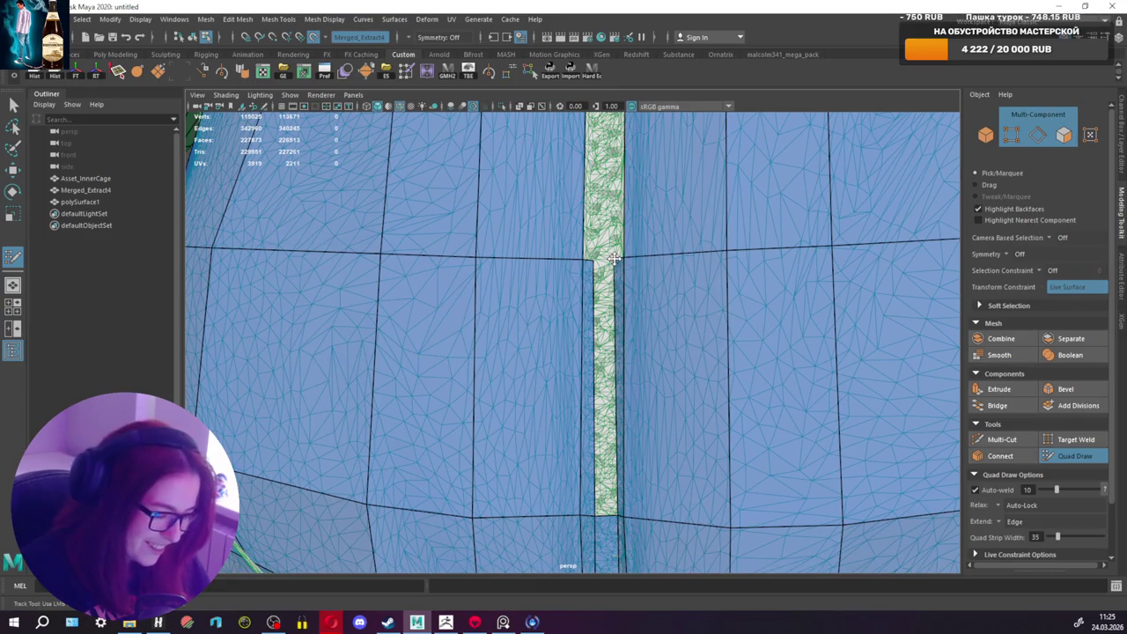
mouse_move(608, 458)
left_mouse_down("alt")
mouse_move(626, 364)
mouse_move(727, 403)
mouse_move(715, 391)
left_mouse_up("alt")
Step: Extrude a quad strip up the zipper gap and fill the quad beside it
scroll(715, 392, "down", 5)
scroll(626, 372, "down", 2)
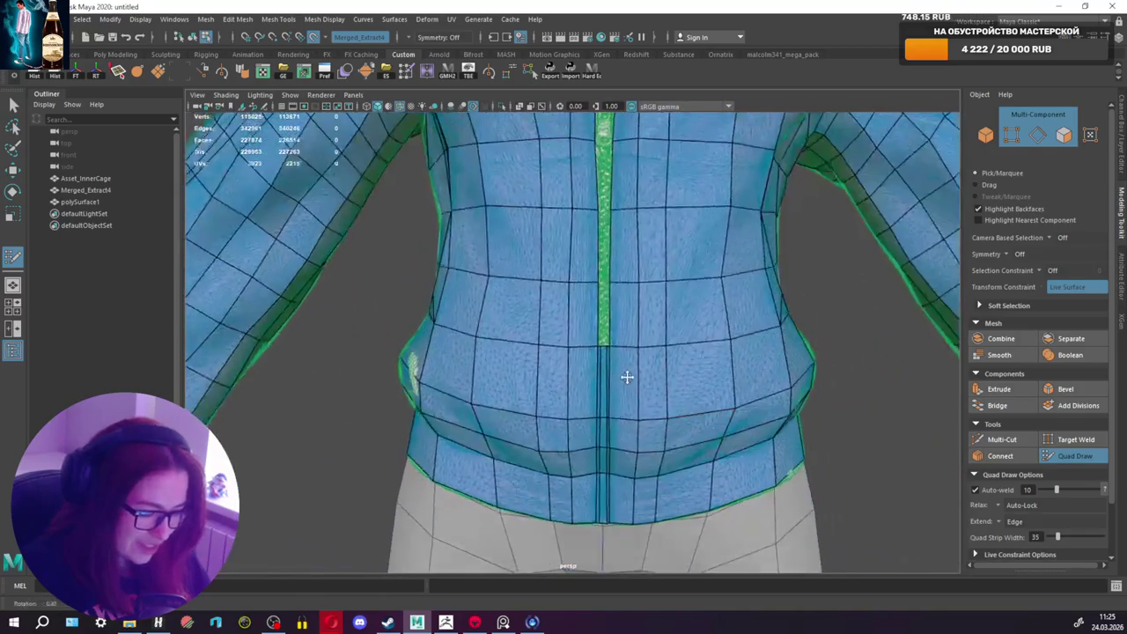
scroll(614, 325, "up", 3)
scroll(607, 352, "up", 4)
scroll(608, 352, "up", 2)
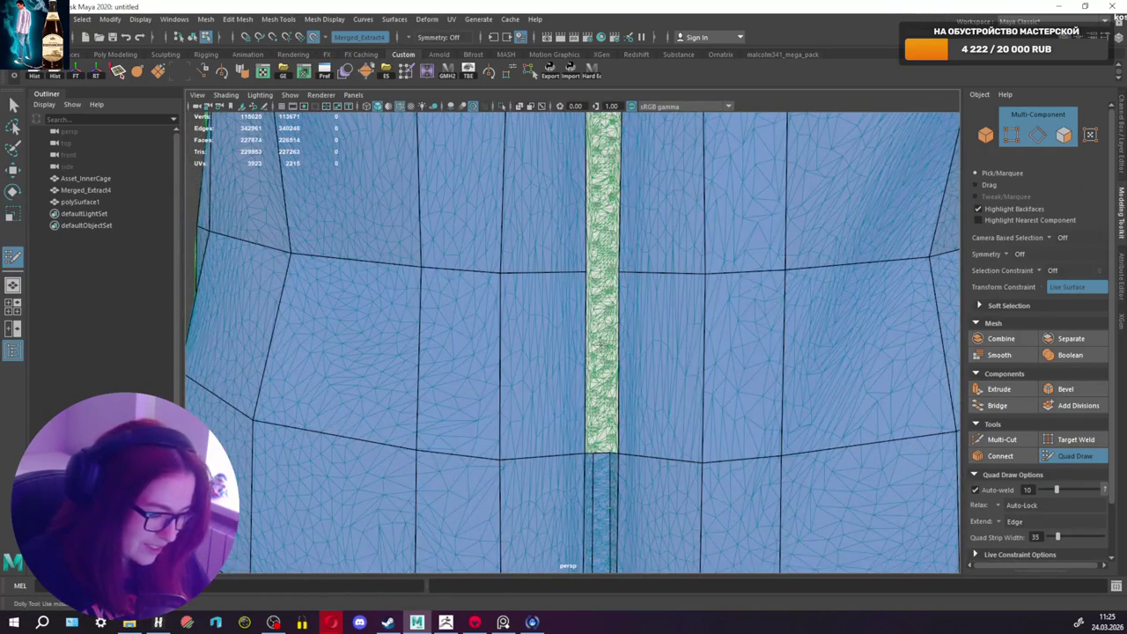
left_click_drag(601, 455, 607, 298)
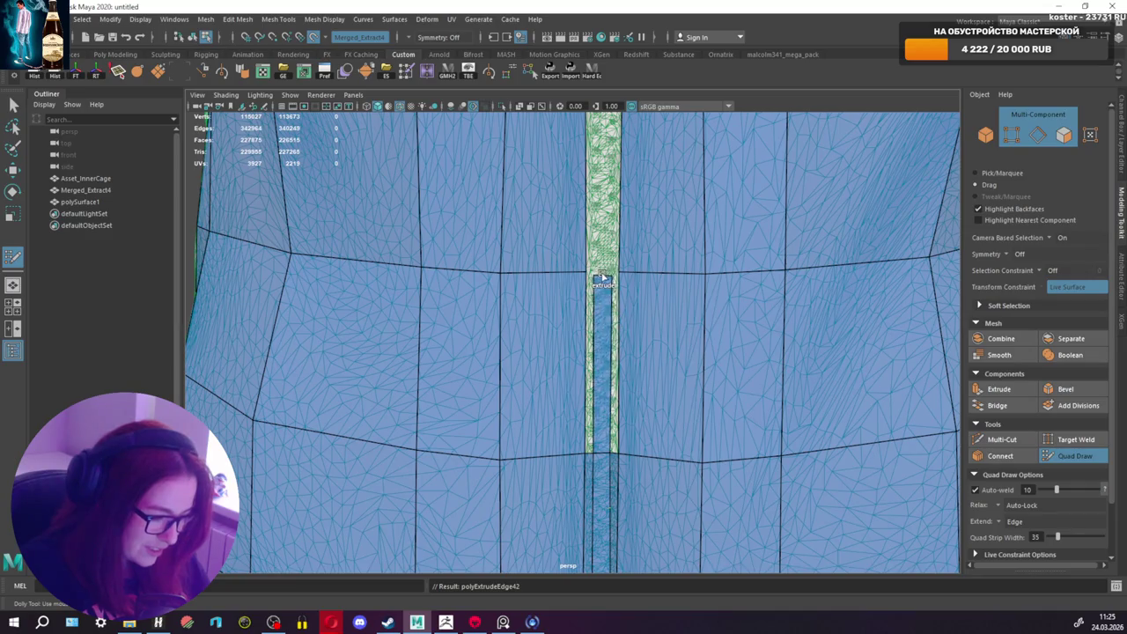
scroll(605, 272, "up", 2)
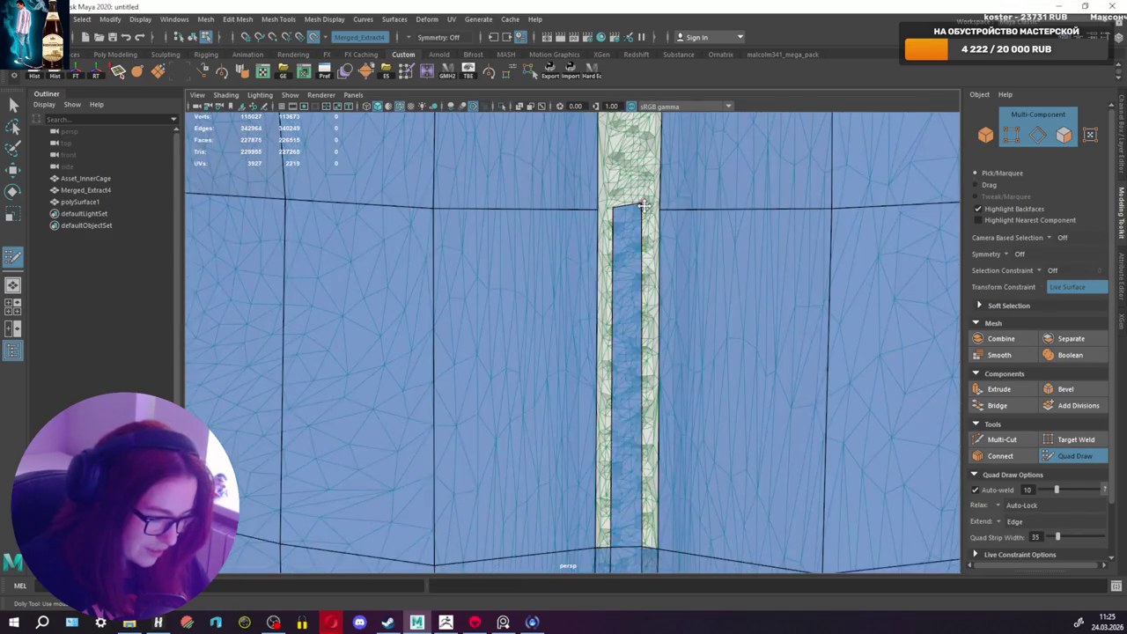
left_click(655, 266, "shift")
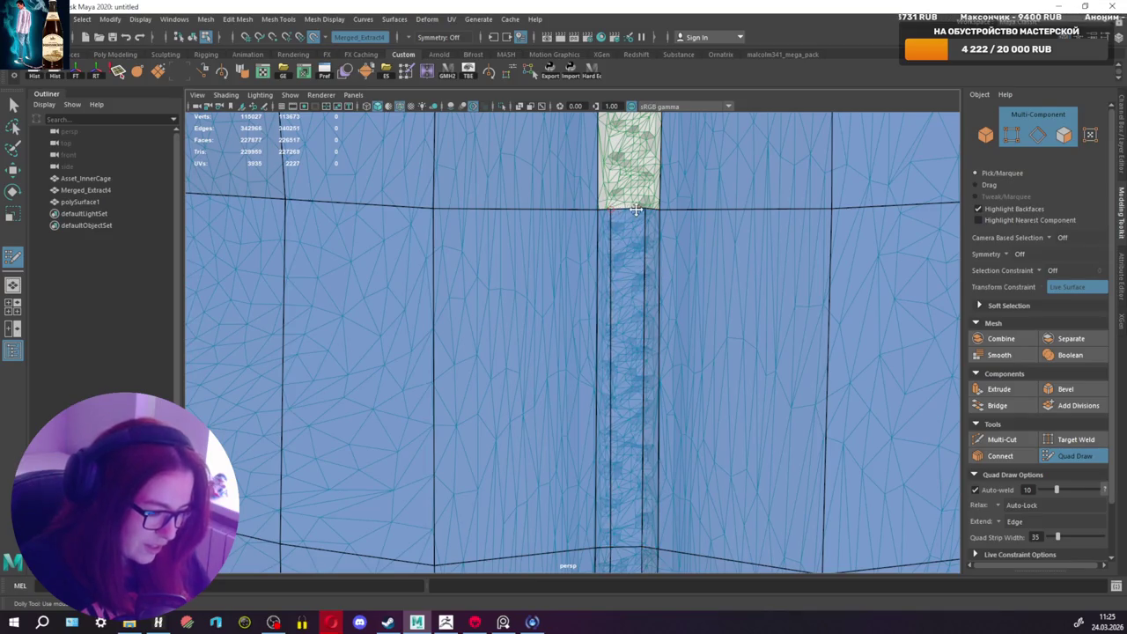
Step: Extrude a second quad strip further up along the zipper gap
middle_click_drag(642, 227, 564, 450, "alt")
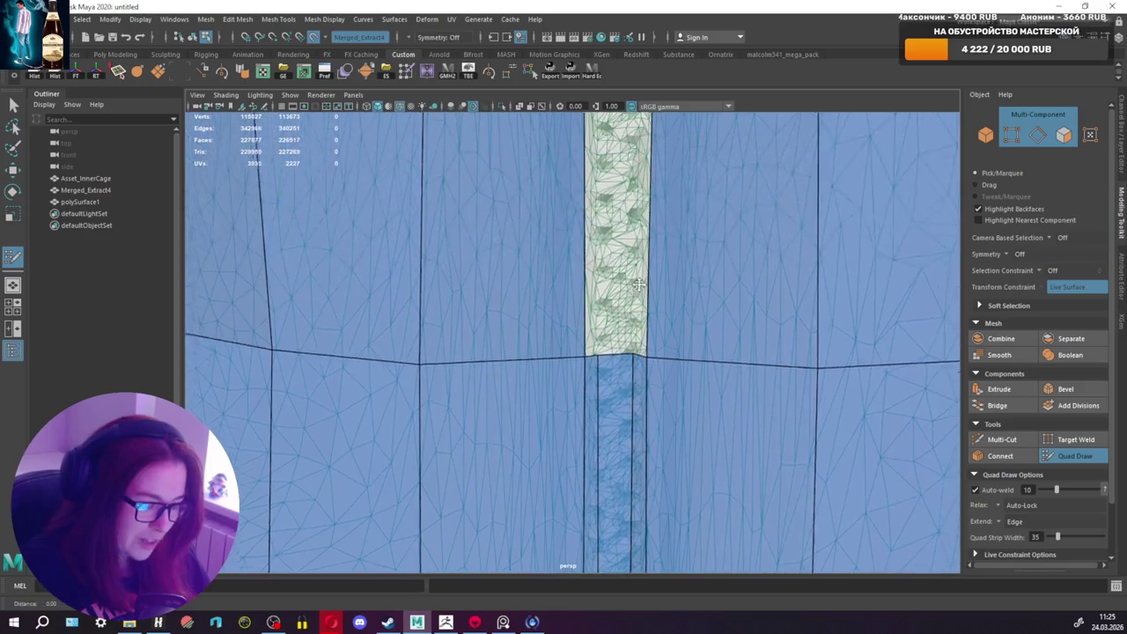
mouse_move(595, 474)
left_mouse_down()
mouse_move(595, 166)
mouse_move(607, 168)
left_mouse_up()
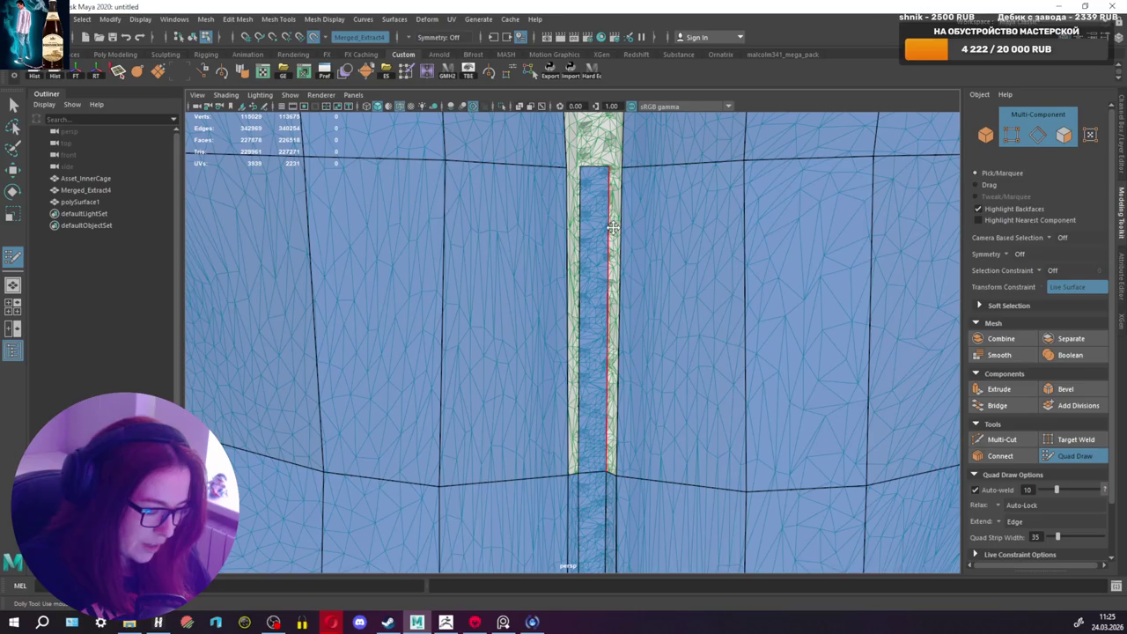
middle_click_drag(613, 220, 572, 269, "alt")
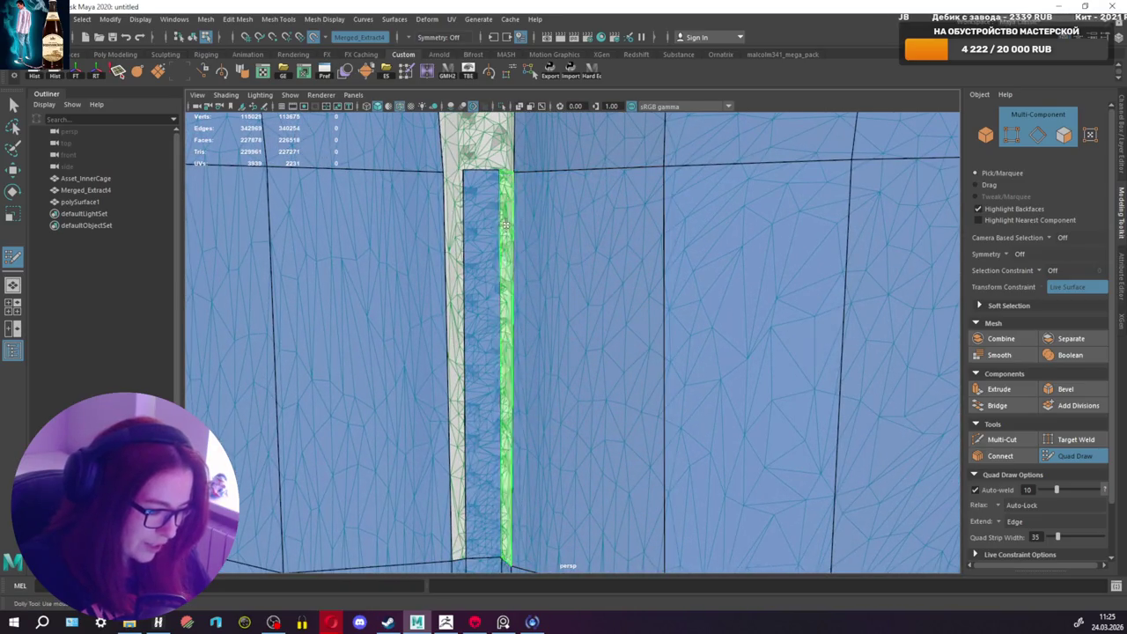
left_click_drag(529, 249, 617, 220, "alt")
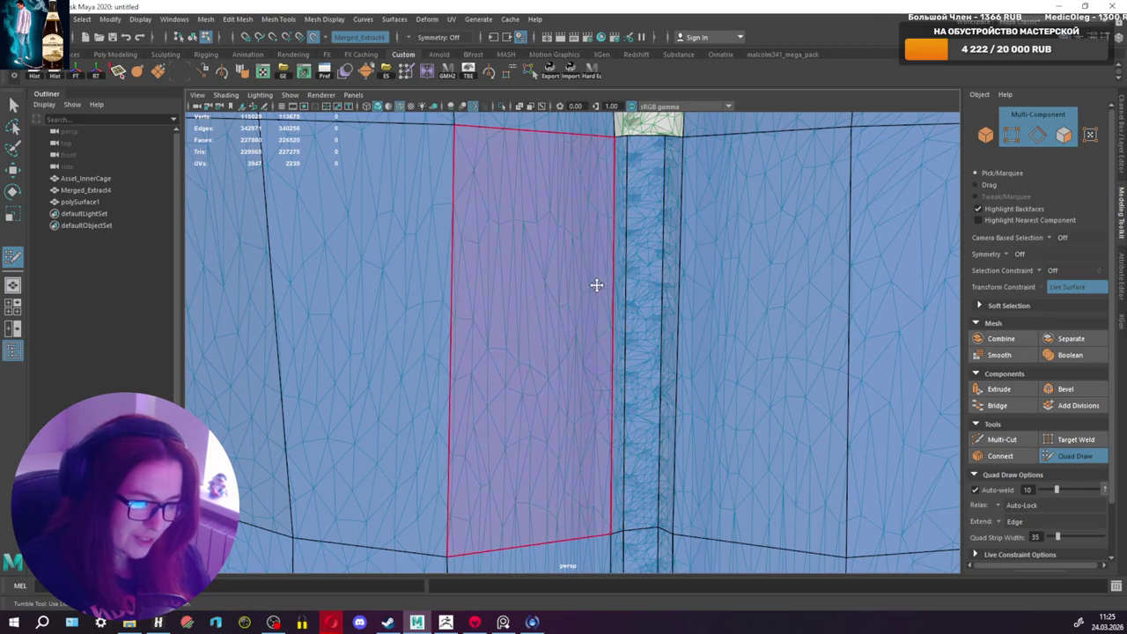
Step: Extend the zipper strip upward to the bottom of the zipper pull
scroll(586, 288, "down", 3)
scroll(577, 292, "down", 2)
scroll(590, 280, "down", 2)
left_click_drag(592, 273, 605, 326, "alt")
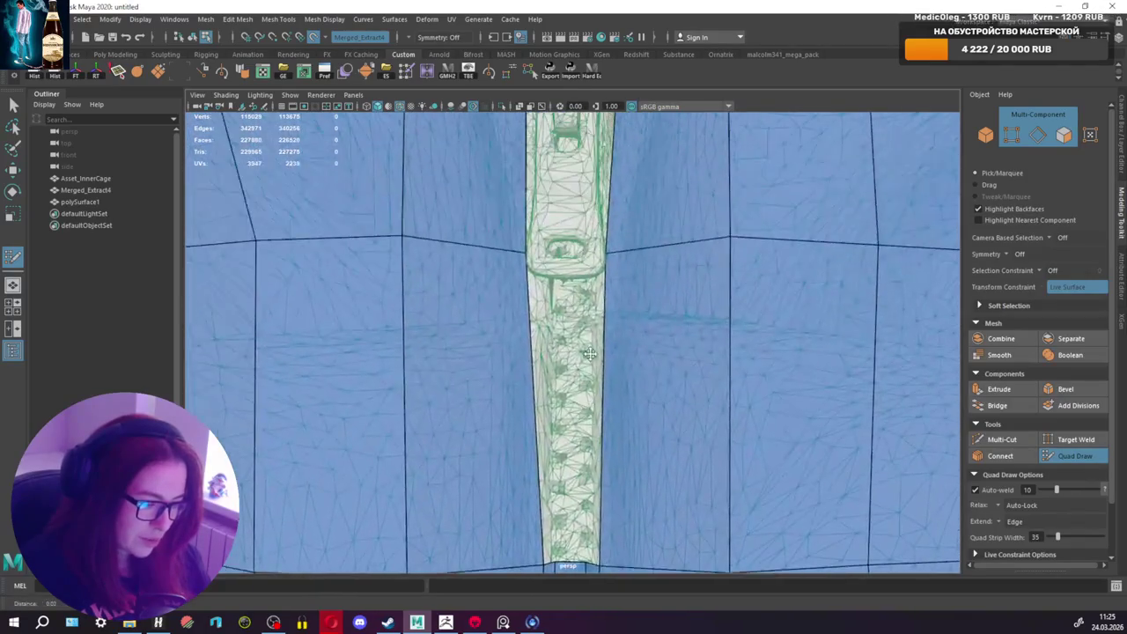
scroll(605, 327, "down", 1)
scroll(605, 327, "down", 1)
scroll(599, 332, "down", 1)
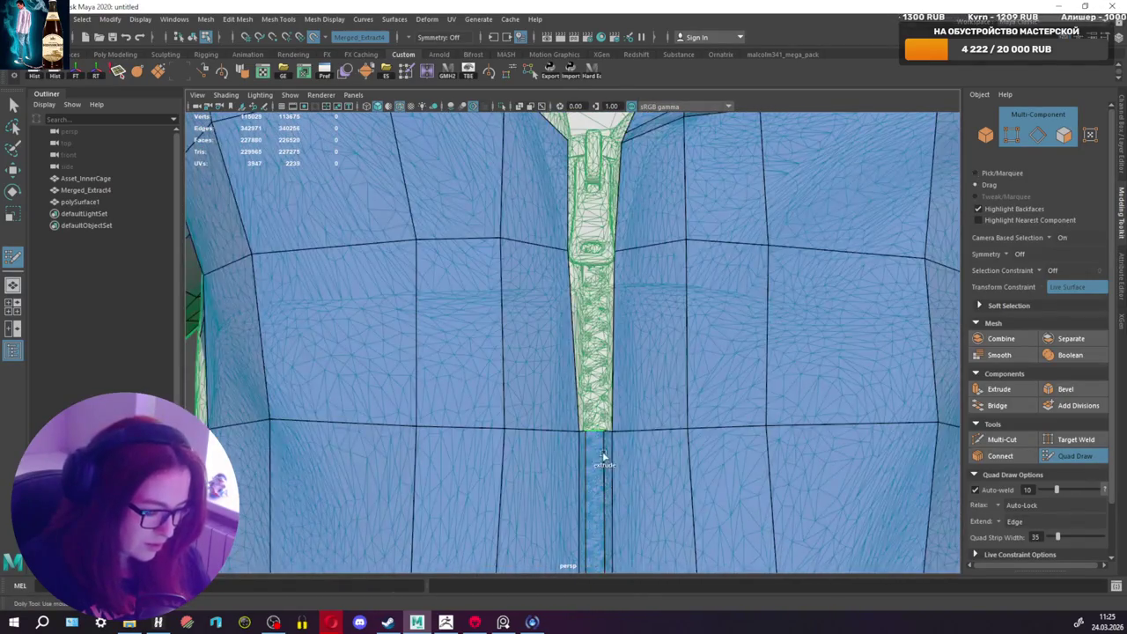
scroll(597, 429, "up", 2)
scroll(610, 495, "up", 1)
mouse_move(614, 502)
left_mouse_down()
mouse_move(614, 222)
mouse_move(595, 213)
mouse_move(626, 213)
mouse_move(662, 243)
mouse_move(627, 220)
mouse_move(560, 266)
left_mouse_up()
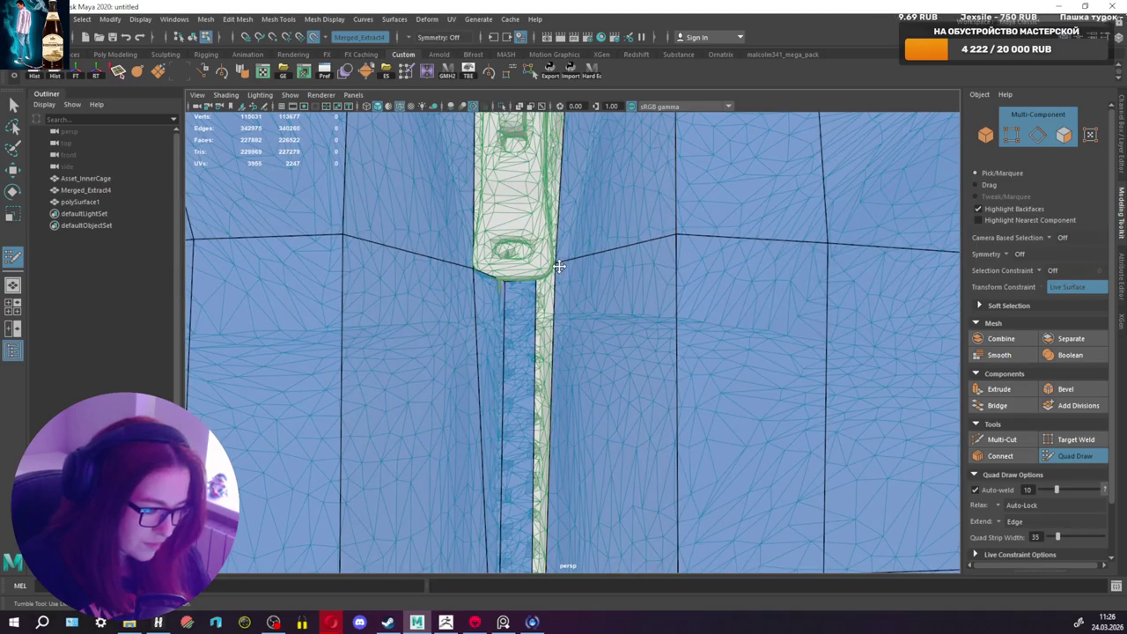
Step: Relax the narrow zipper-strip faces to smooth them
scroll(557, 301, "down", 1)
left_click_drag(548, 317, 554, 368, "shift")
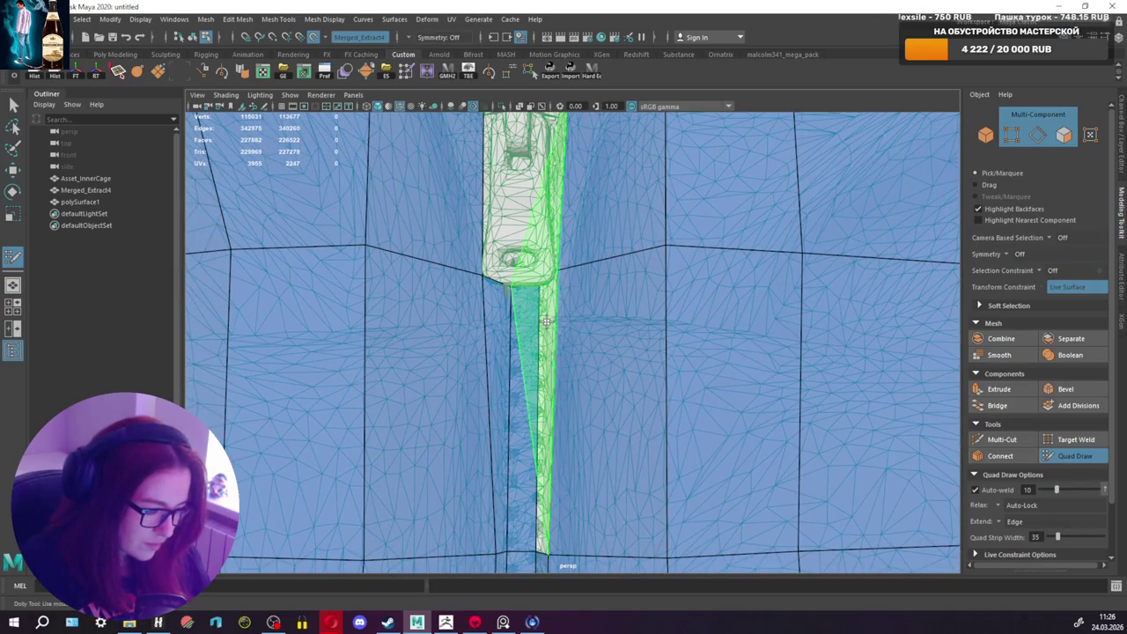
middle_click_drag(546, 380, 599, 359, "alt")
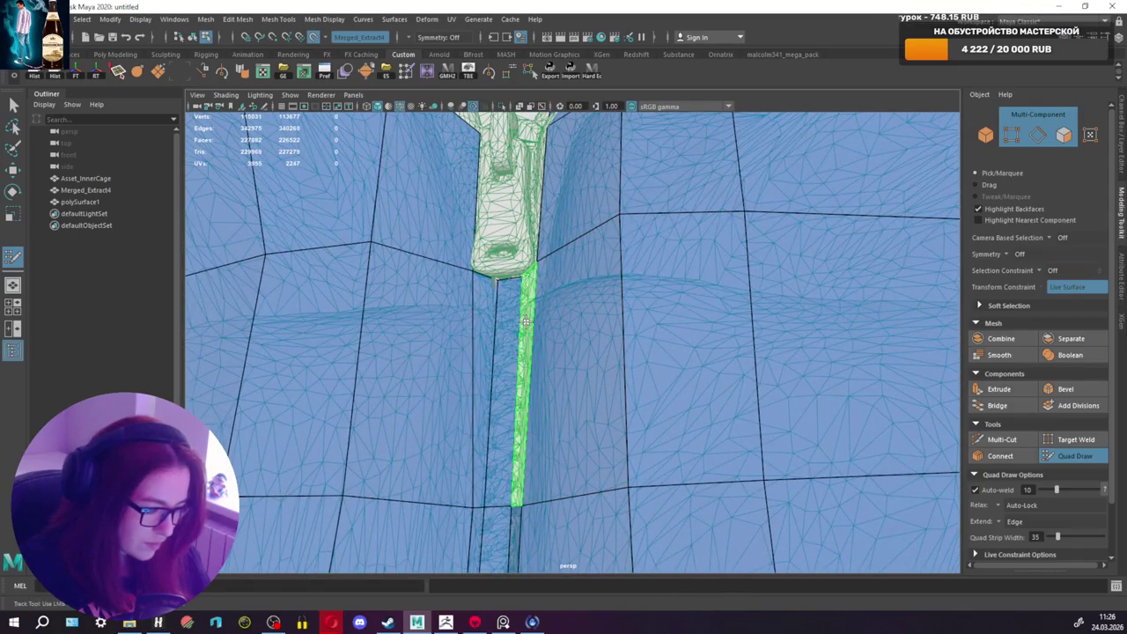
left_click_drag(493, 312, 584, 268, "alt")
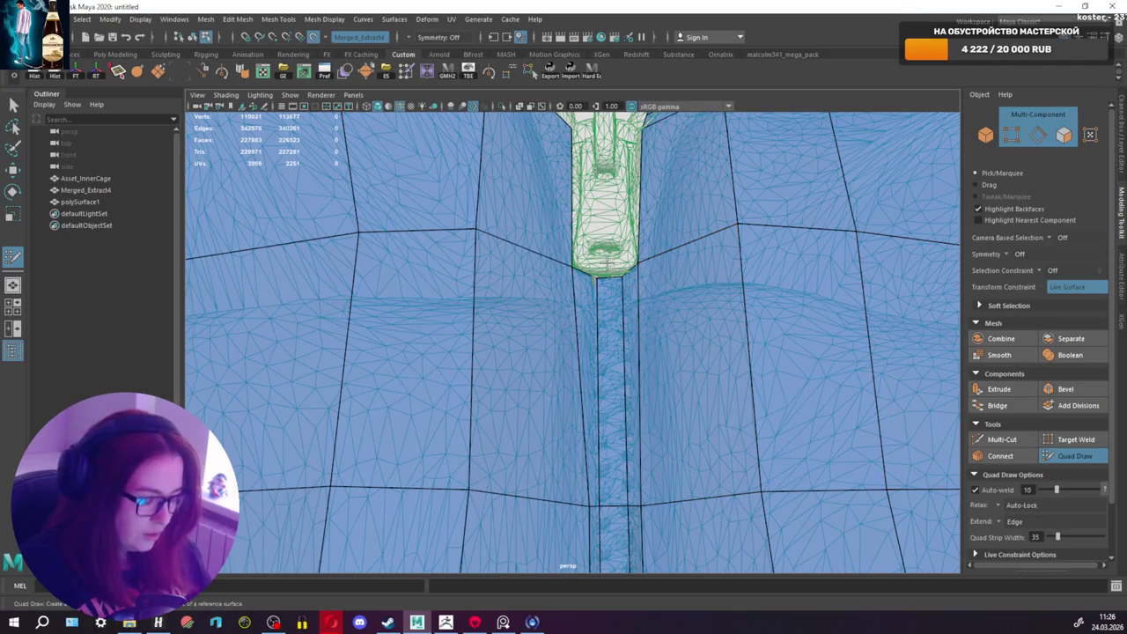
left_click(993, 441)
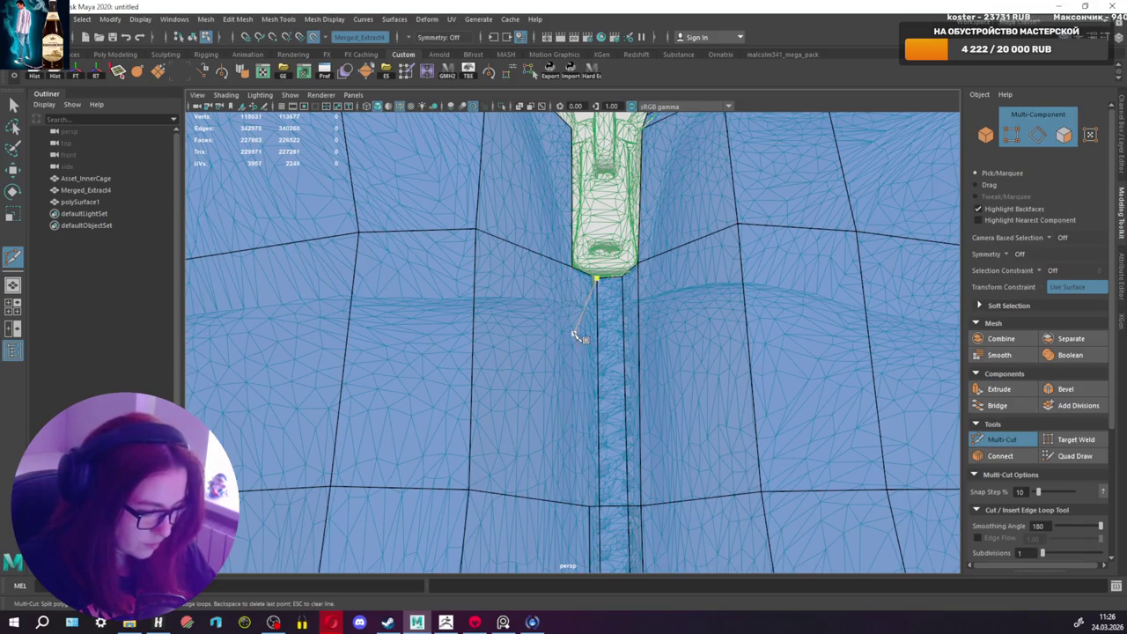
Step: Cut two vertical edges along the zipper strip, from its lower edge to its top edge
left_click(590, 509)
right_click(592, 511)
left_click(590, 508)
left_click(592, 278)
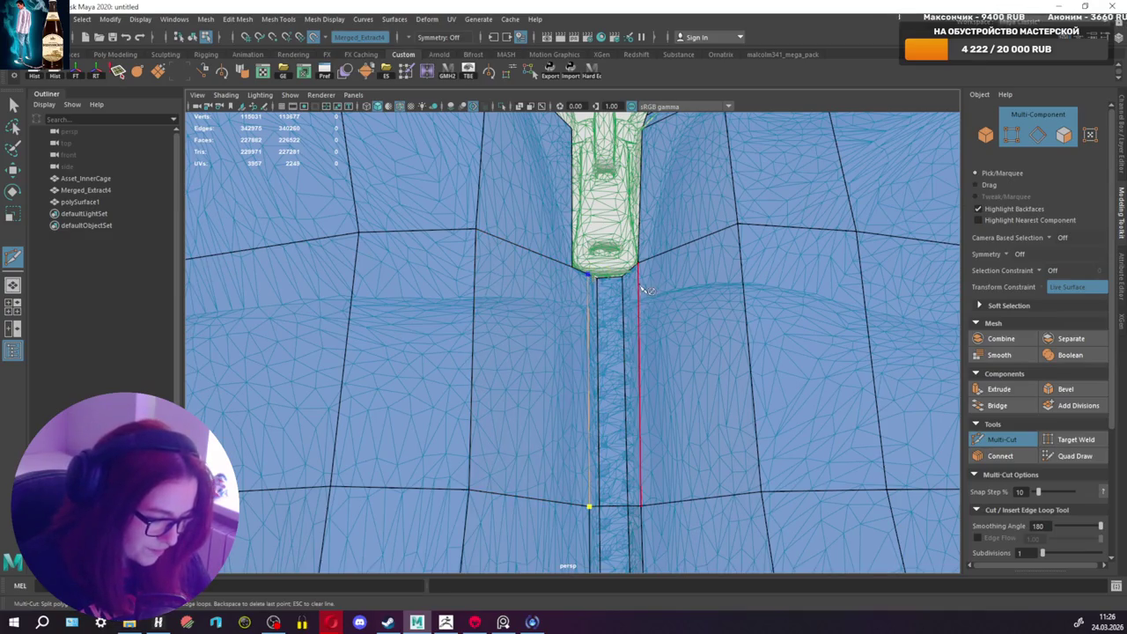
left_click(992, 442)
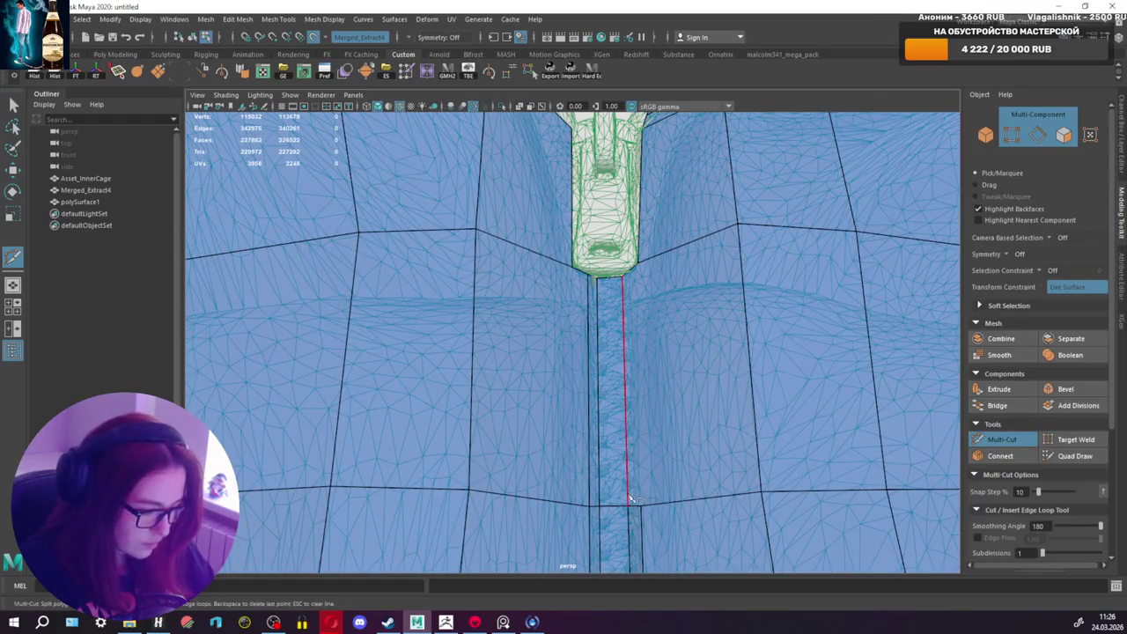
left_click(640, 505)
left_click(636, 269)
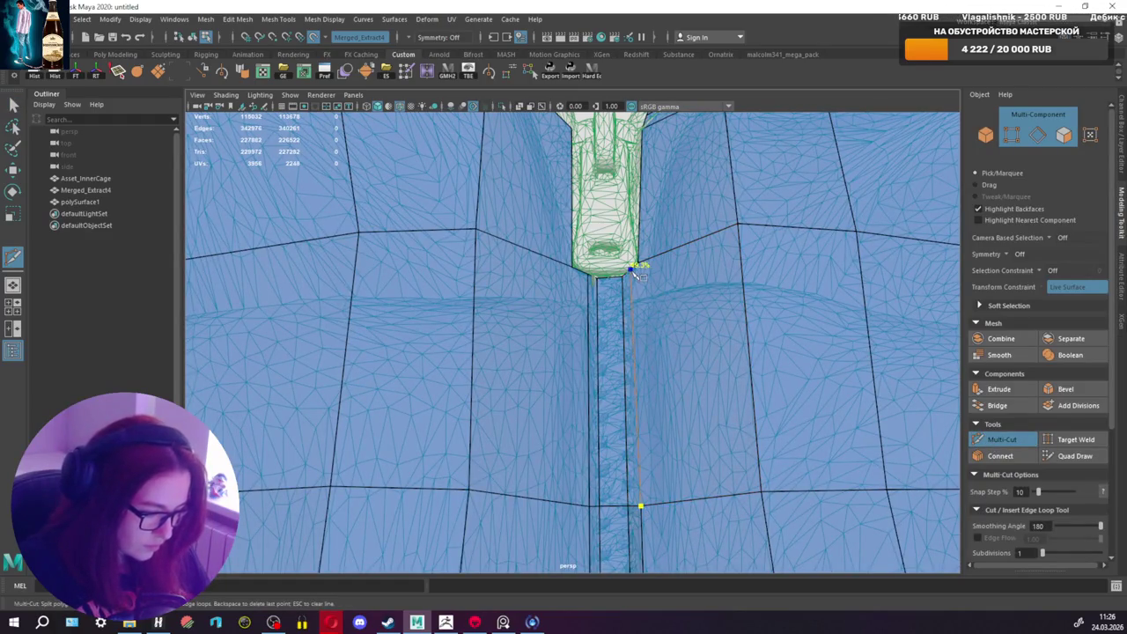
left_click(1075, 457)
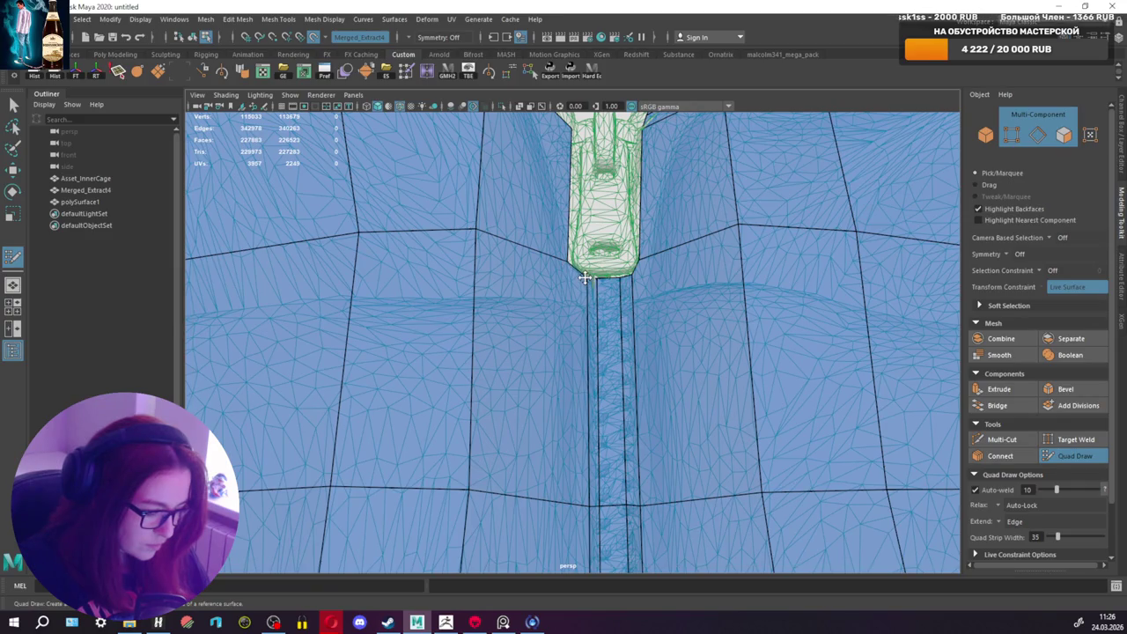
Step: Cut a diagonal edge from the zipper pull's base to the neighbouring strip vertex
left_click(1003, 440)
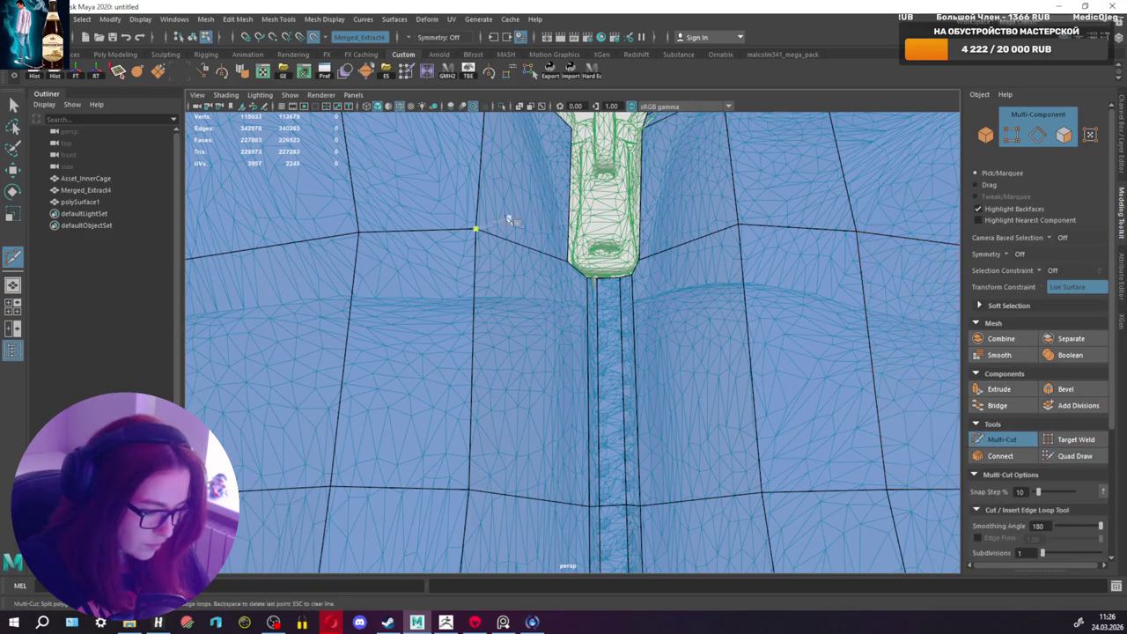
left_click(475, 231)
left_click(587, 279)
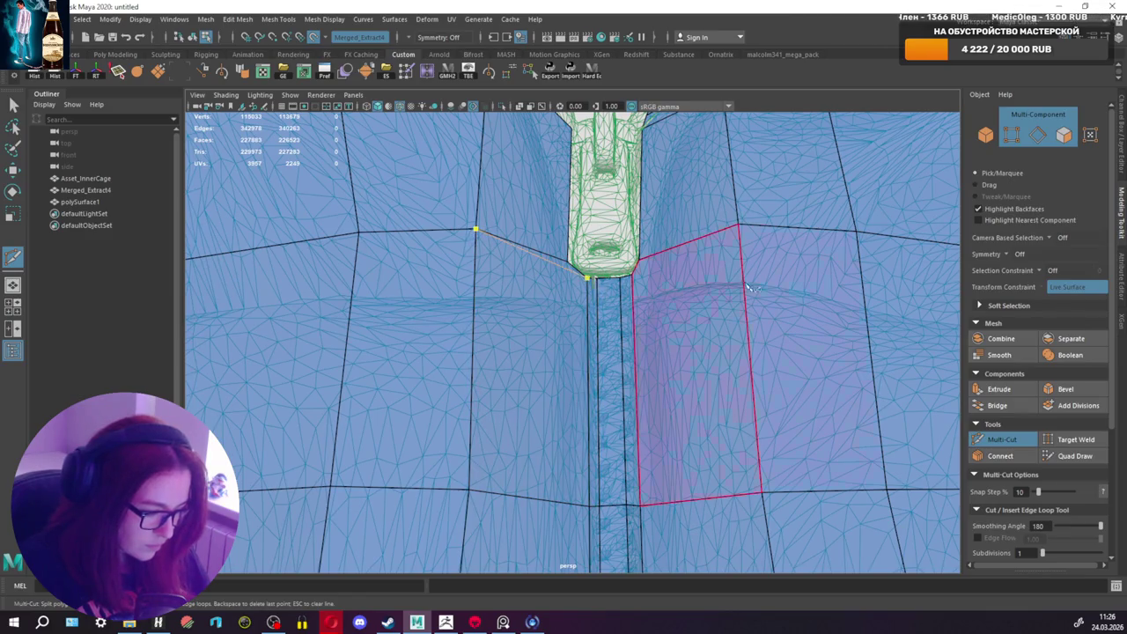
left_click(999, 439)
left_click(738, 227)
left_click(1075, 455)
Step: Inspect the collar area, then start and cancel an edge cut across the chest
left_click_drag(616, 308, 602, 270, "alt")
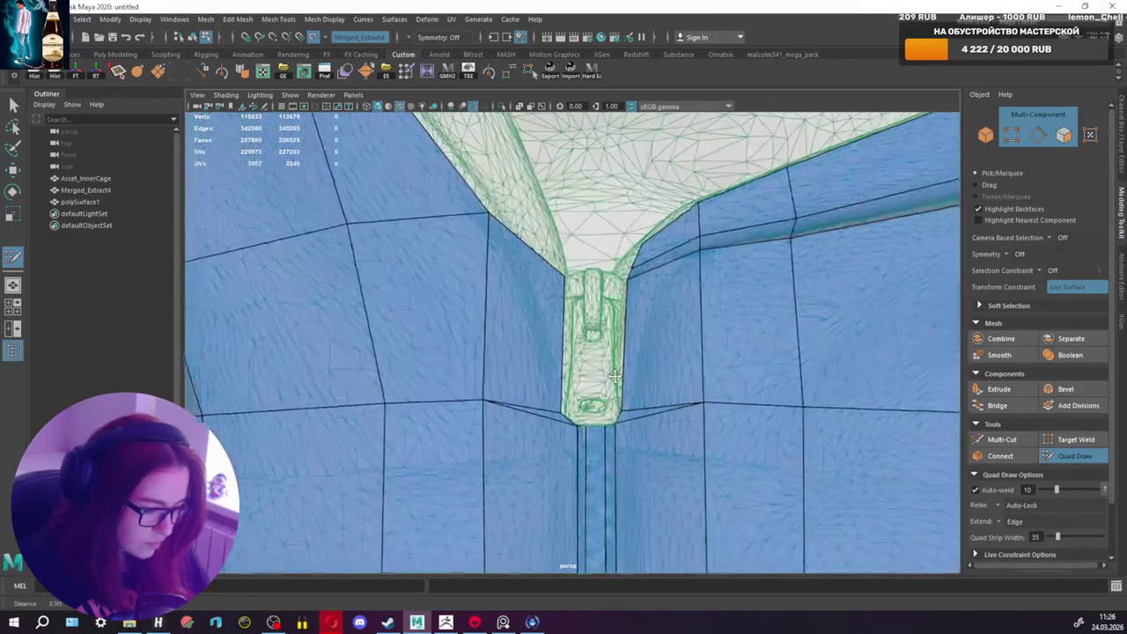
right_click_drag(602, 270, 587, 282, "alt")
left_click_drag(586, 282, 560, 294, "alt")
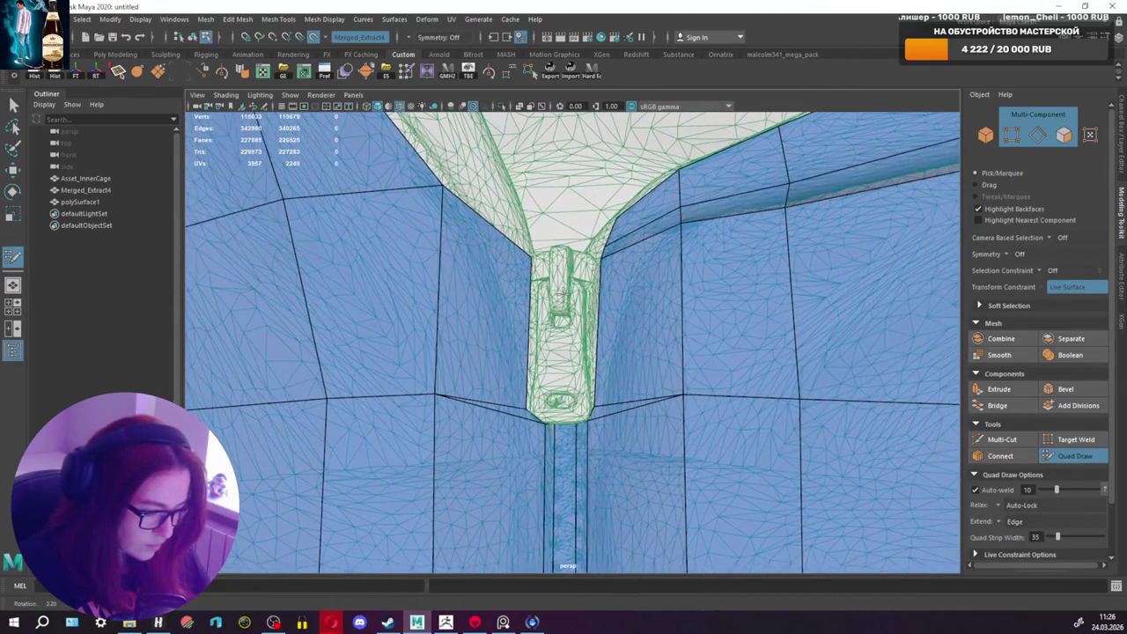
left_click(1002, 439)
mouse_move(464, 315)
left_mouse_down("alt")
mouse_move(566, 370)
mouse_move(515, 348)
mouse_move(717, 353)
mouse_move(587, 356)
mouse_move(634, 348)
mouse_move(685, 361)
mouse_move(643, 352)
left_mouse_up("alt")
scroll(449, 311, "down", 10)
left_click(819, 354)
key("Return")
left_click(1070, 455)
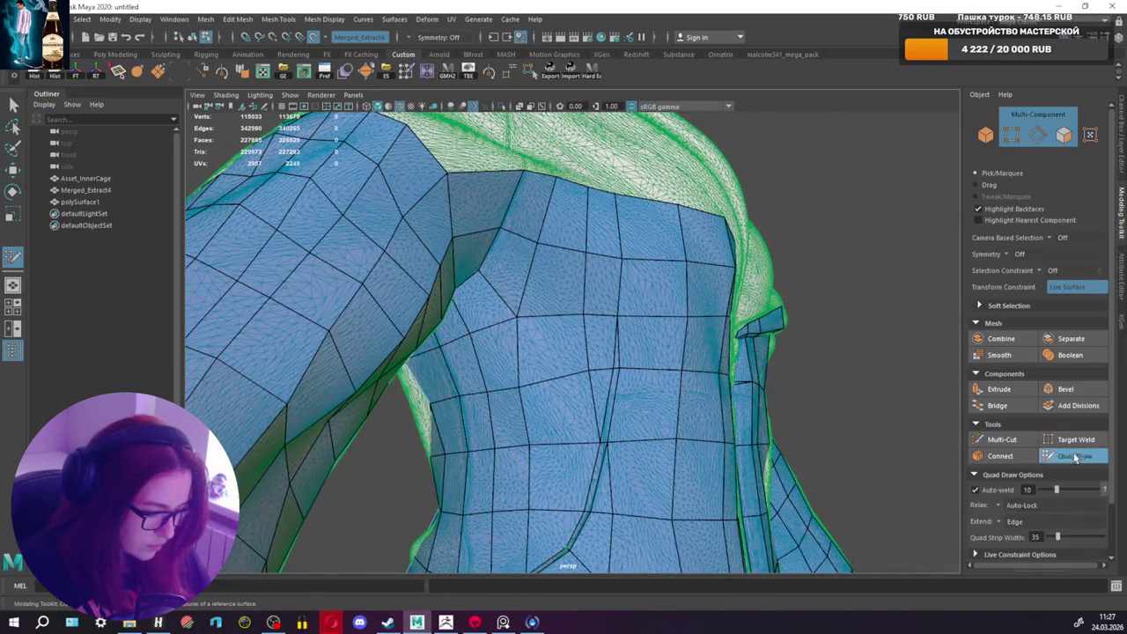
Step: Nudge a chest vertex left and insert a horizontal edge loop across the chest with Multi-Cut
scroll(628, 370, "up", 2)
left_click_drag(629, 373, 554, 377)
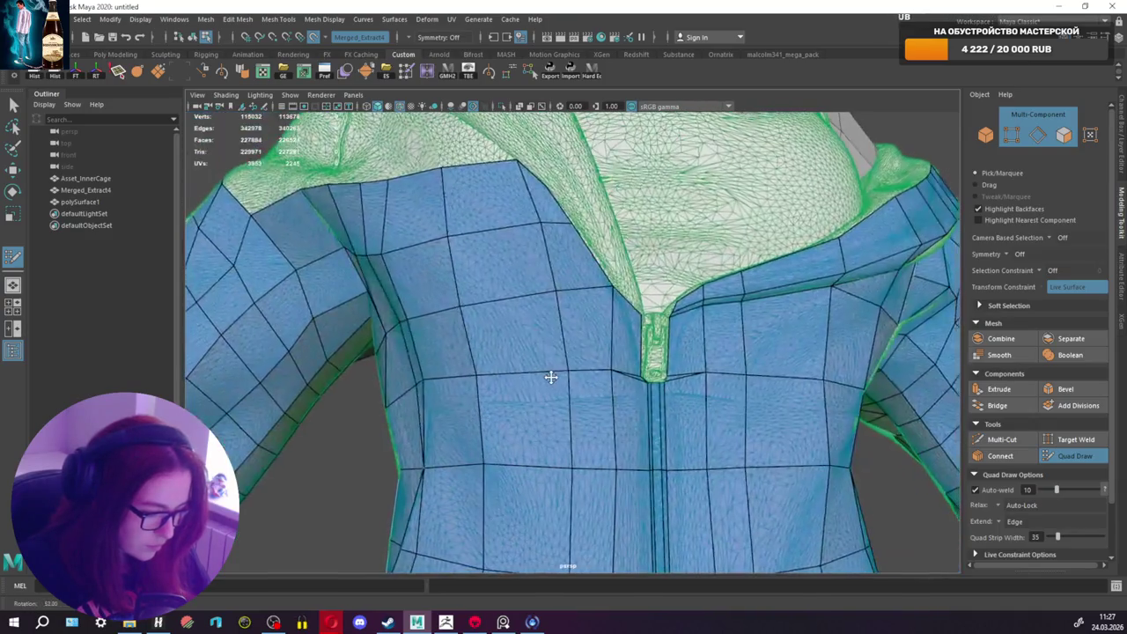
left_click(1000, 440)
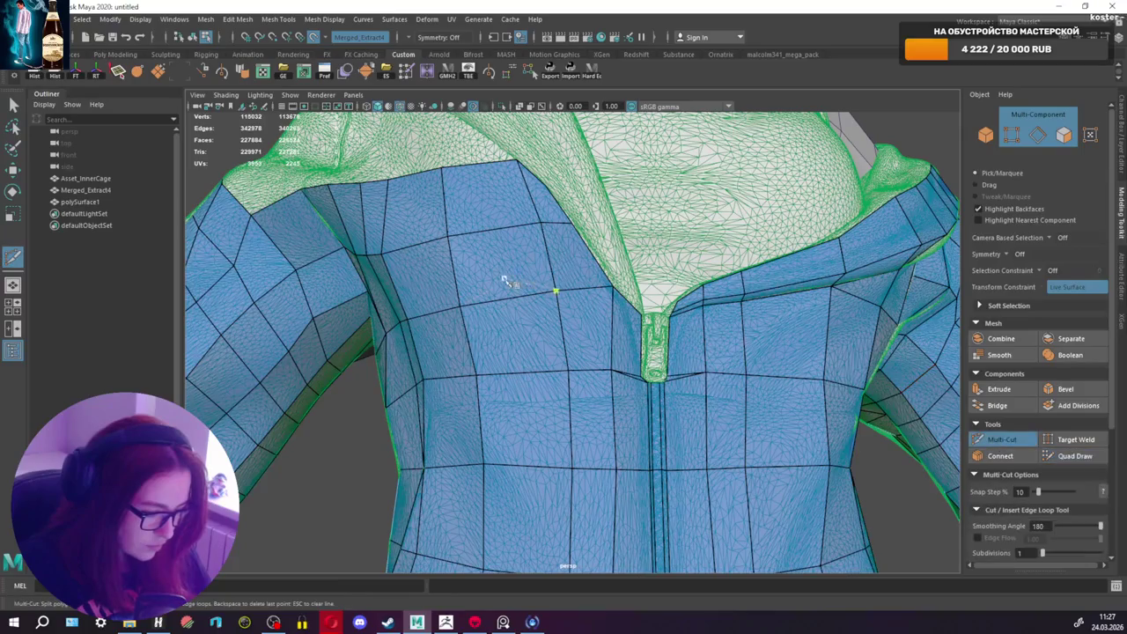
left_click(543, 332, "ctrl")
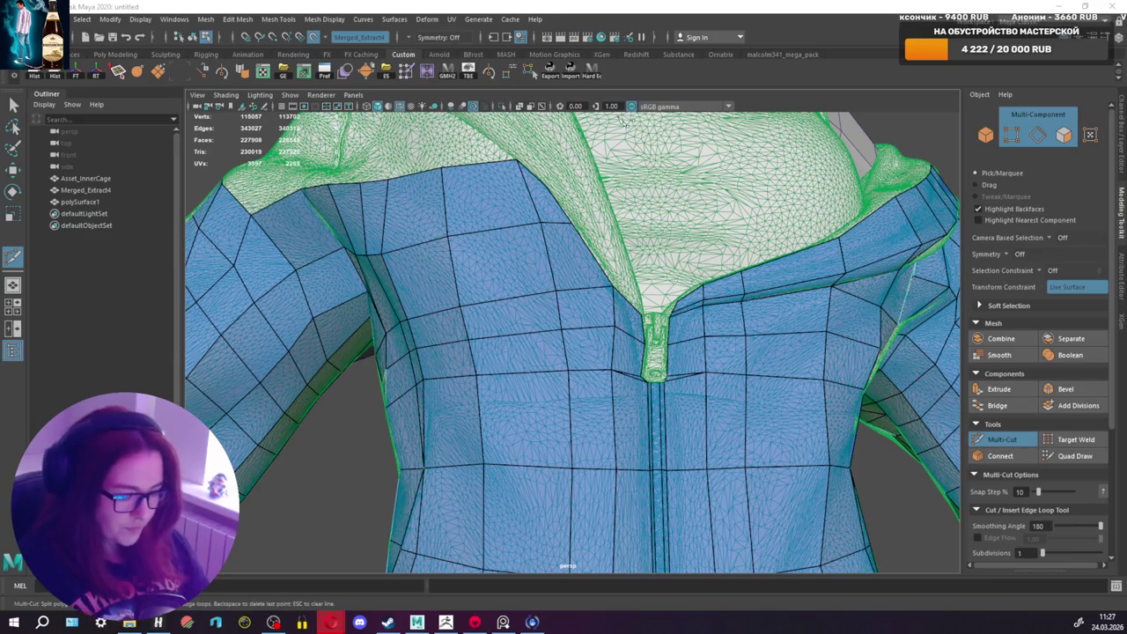
left_click(1072, 455)
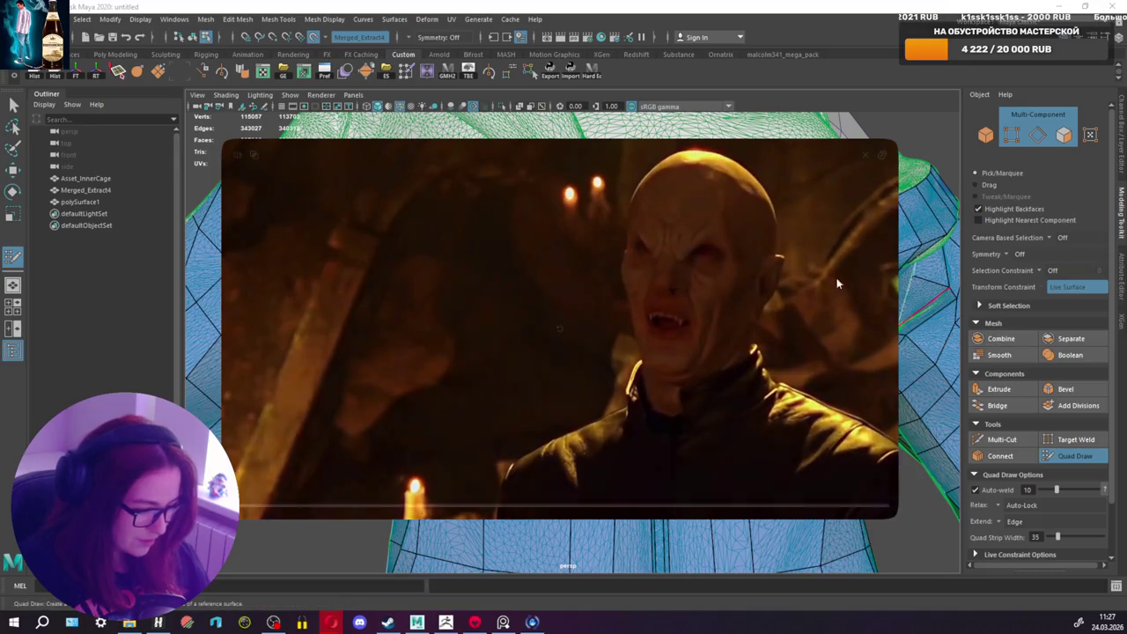
left_click(864, 157)
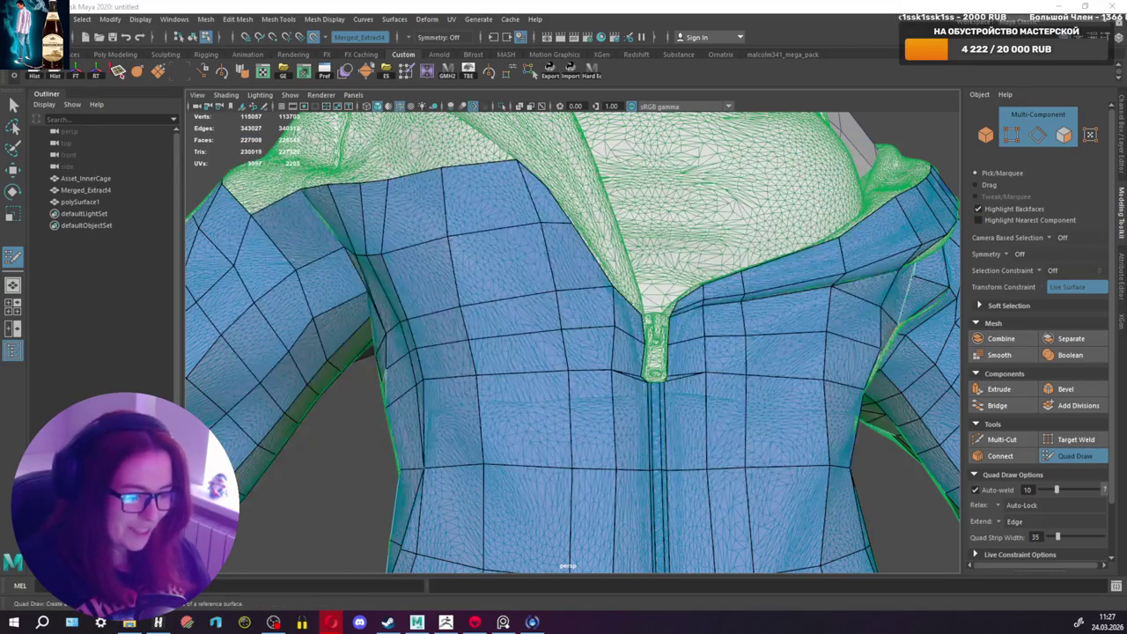
scroll(660, 319, "up", 1)
scroll(630, 425, "up", 1)
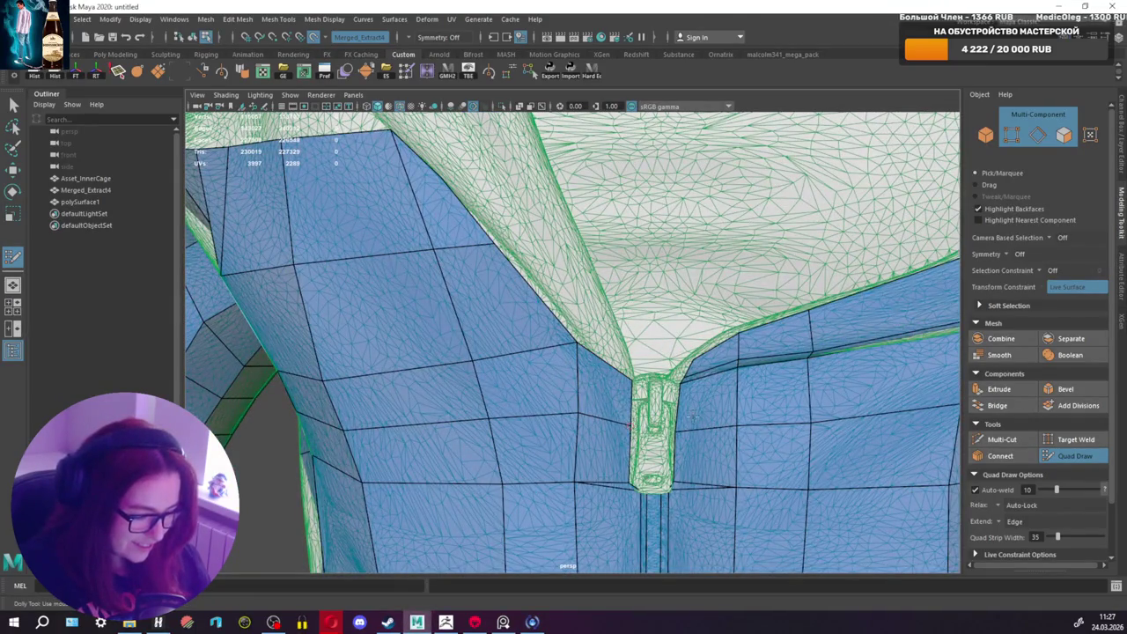
Step: Commit the previewed quad near the collar as a real face
left_click_drag(694, 415, 669, 374, "alt")
left_click(495, 291, "shift")
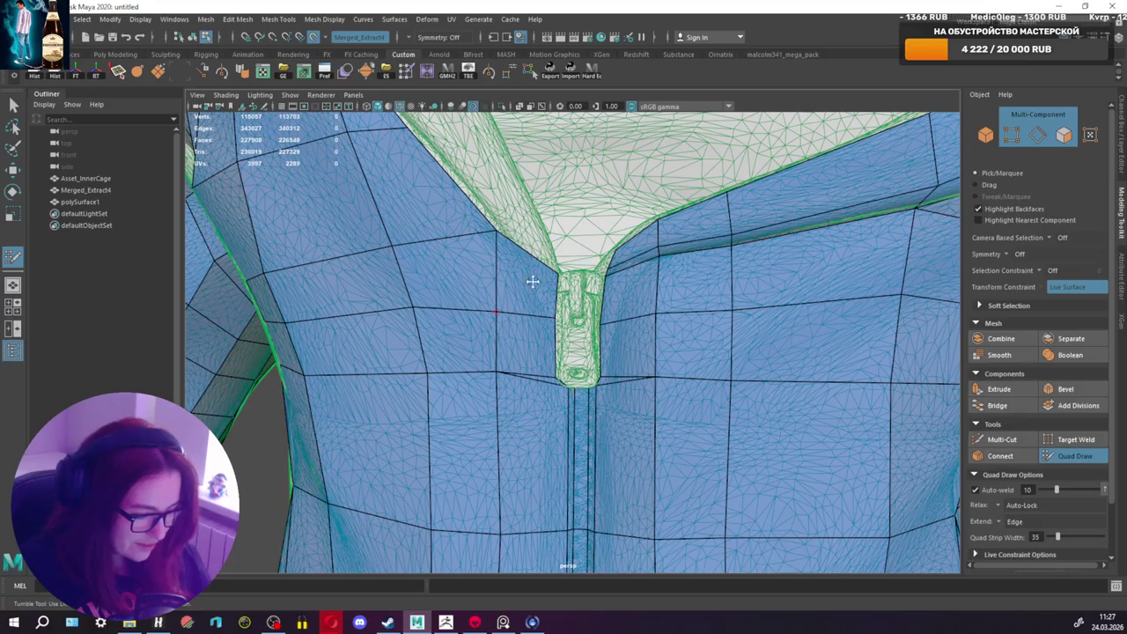
scroll(527, 286, "up", 1)
scroll(555, 278, "up", 1)
scroll(586, 268, "up", 1)
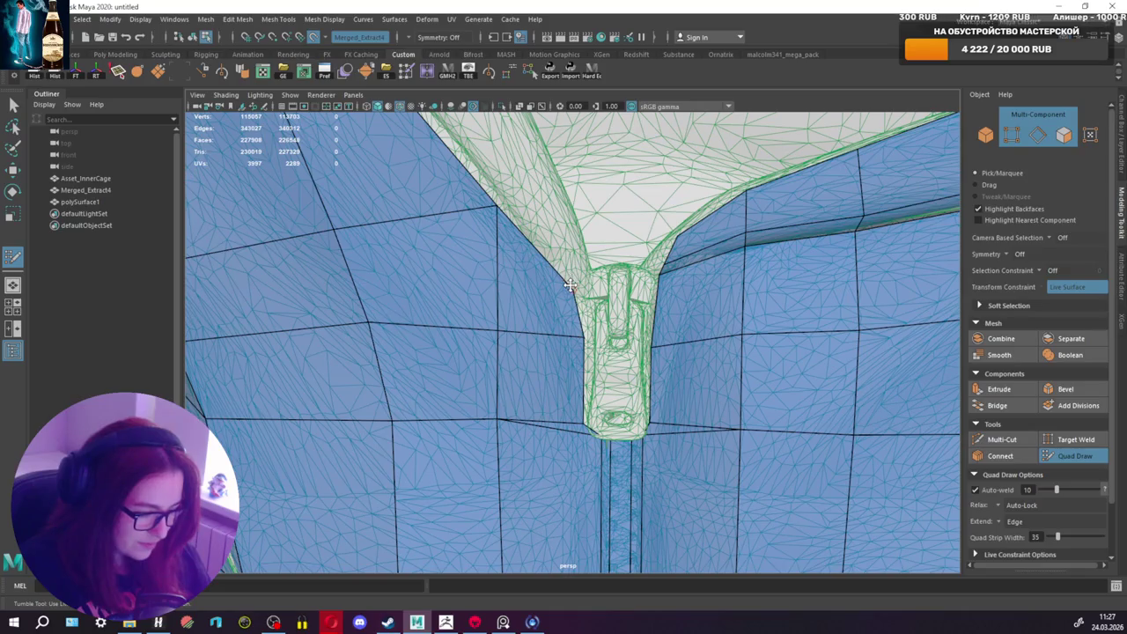
scroll(584, 280, "up", 1)
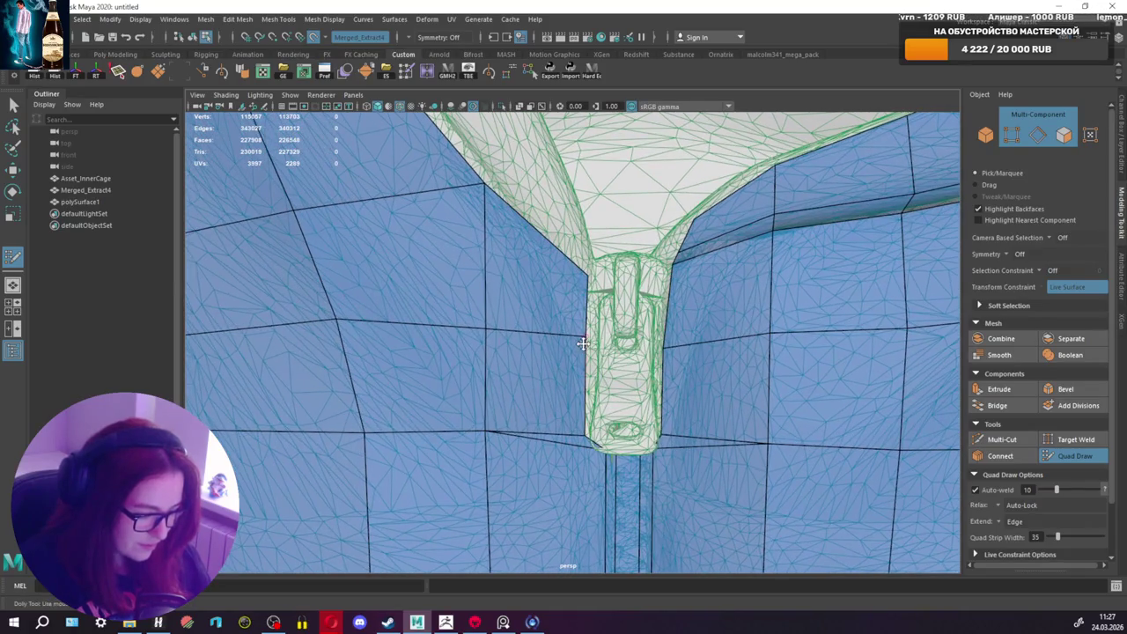
Step: Add a quad along the funnel's left border above the zipper, then undo the last step
left_click_drag(660, 349, 780, 313, "alt")
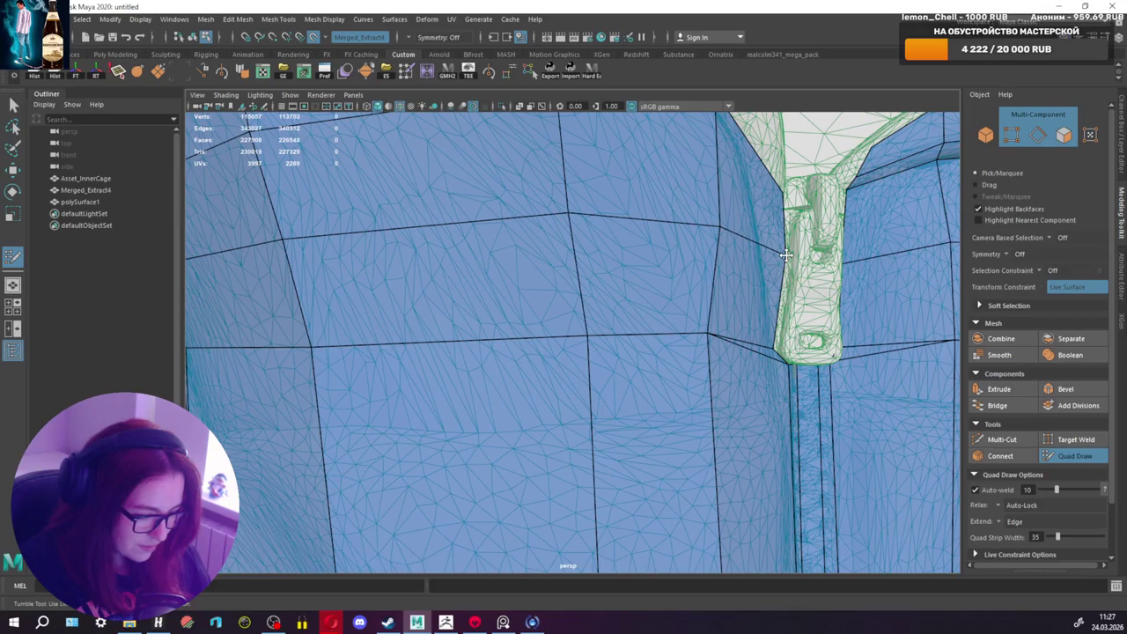
left_click_drag(772, 333, 731, 332, "alt")
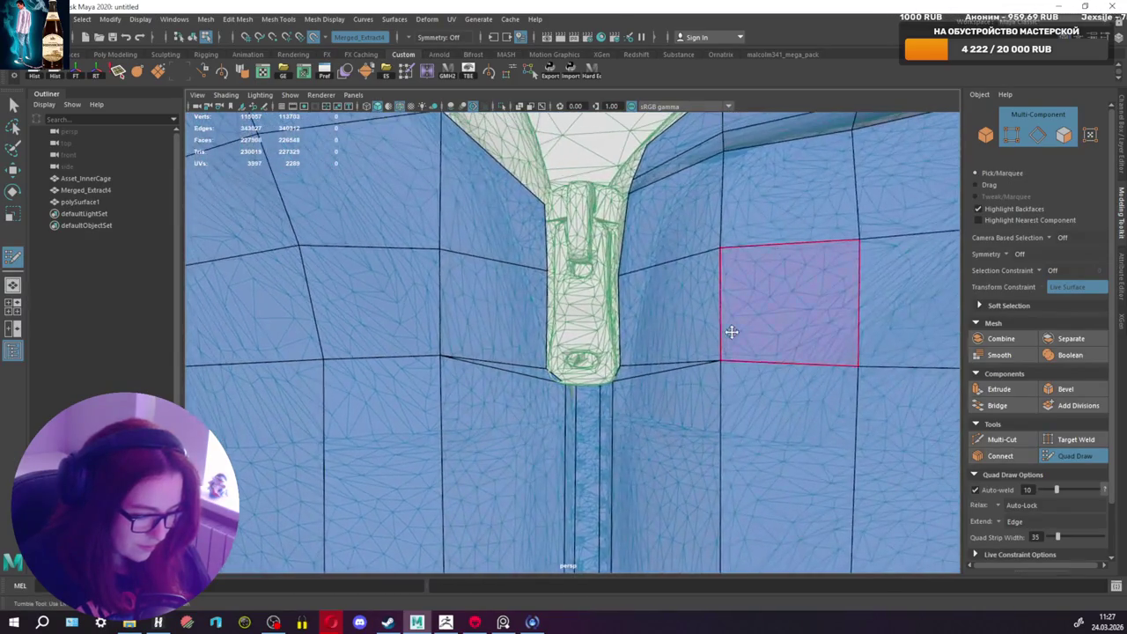
left_click_drag(614, 273, 650, 283, "alt")
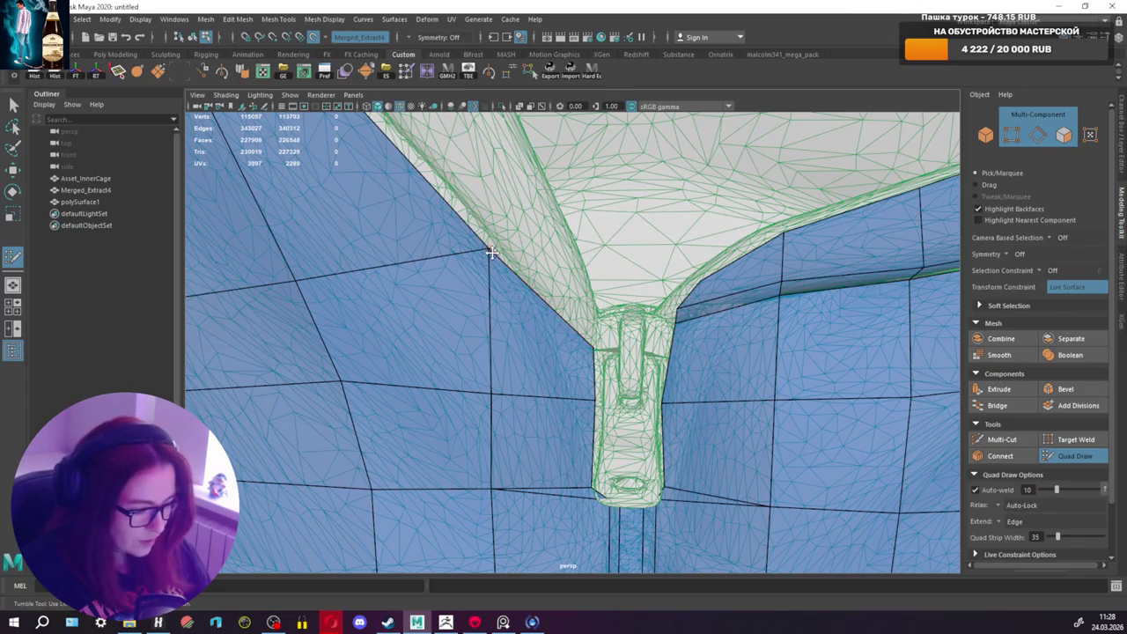
left_click(559, 289, "shift")
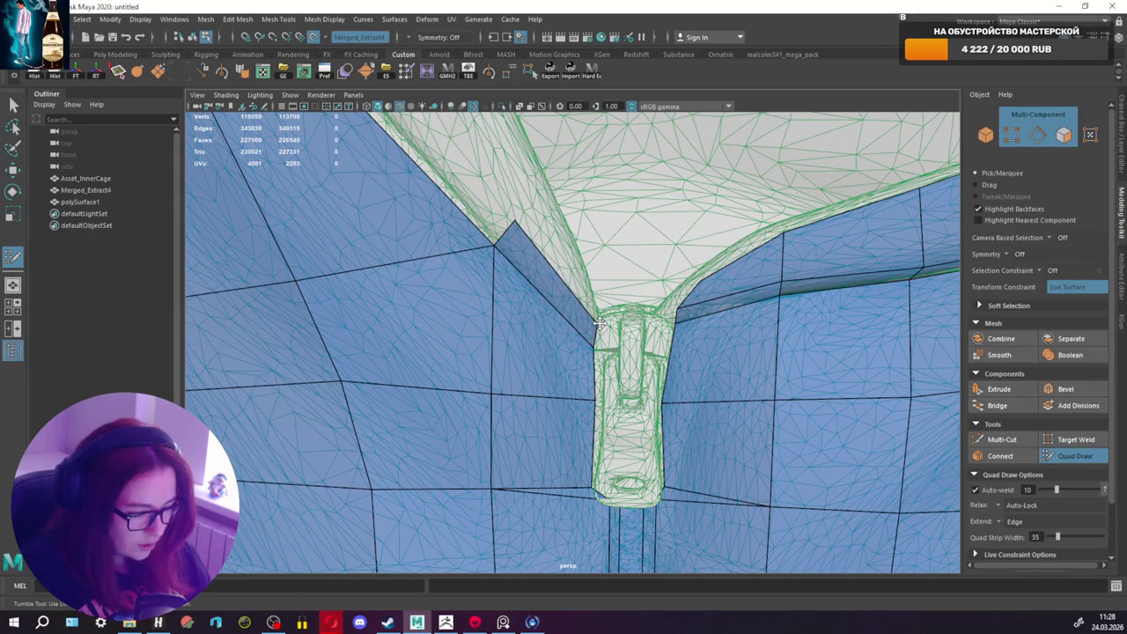
mouse_move(599, 324)
left_mouse_down("alt")
mouse_move(629, 285)
mouse_move(669, 291)
left_mouse_up("alt")
middle_click_drag(669, 291, 709, 291, "alt")
left_click_drag(708, 291, 632, 231, "alt")
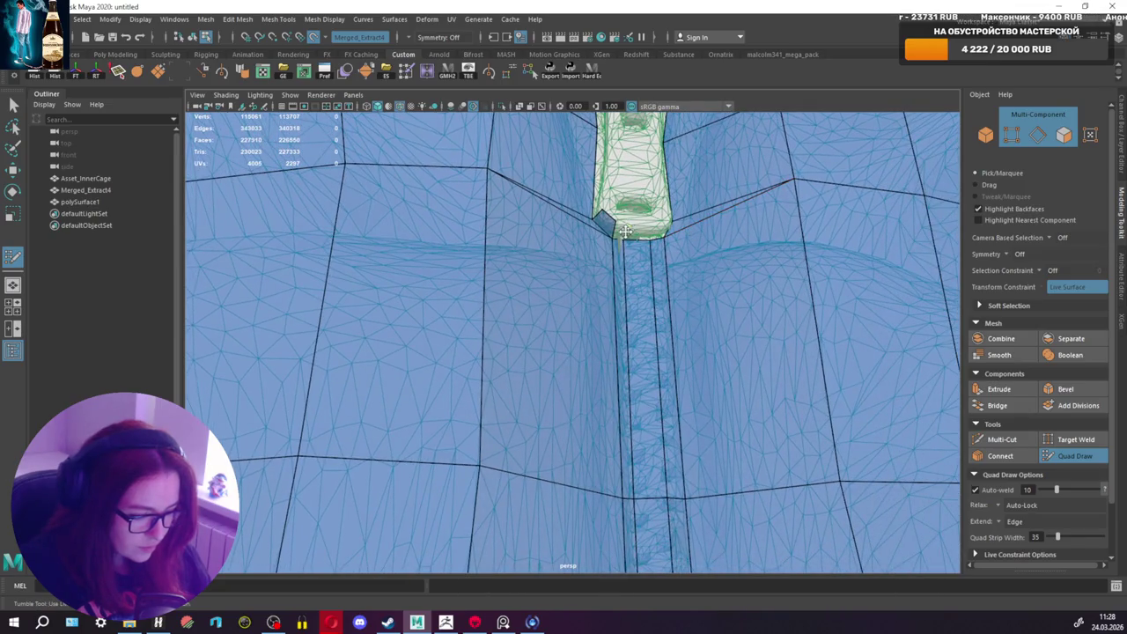
key("ctrl+z")
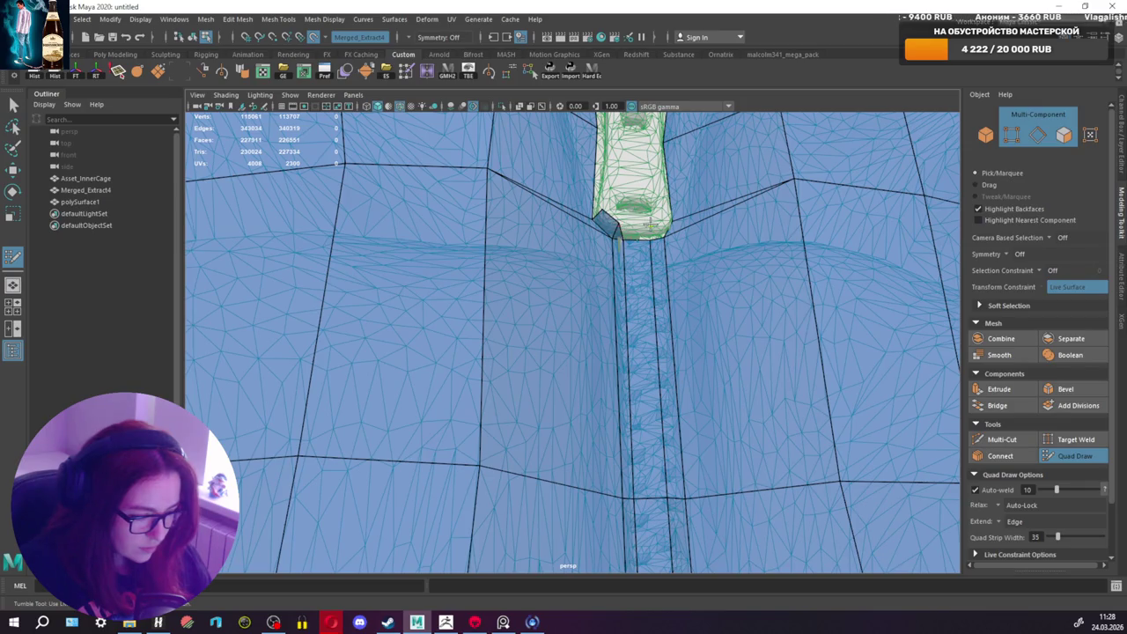
Step: Fill the two missing quads at the collar/zipper junction and review the jacket front
left_click_drag(652, 226, 533, 221, "alt")
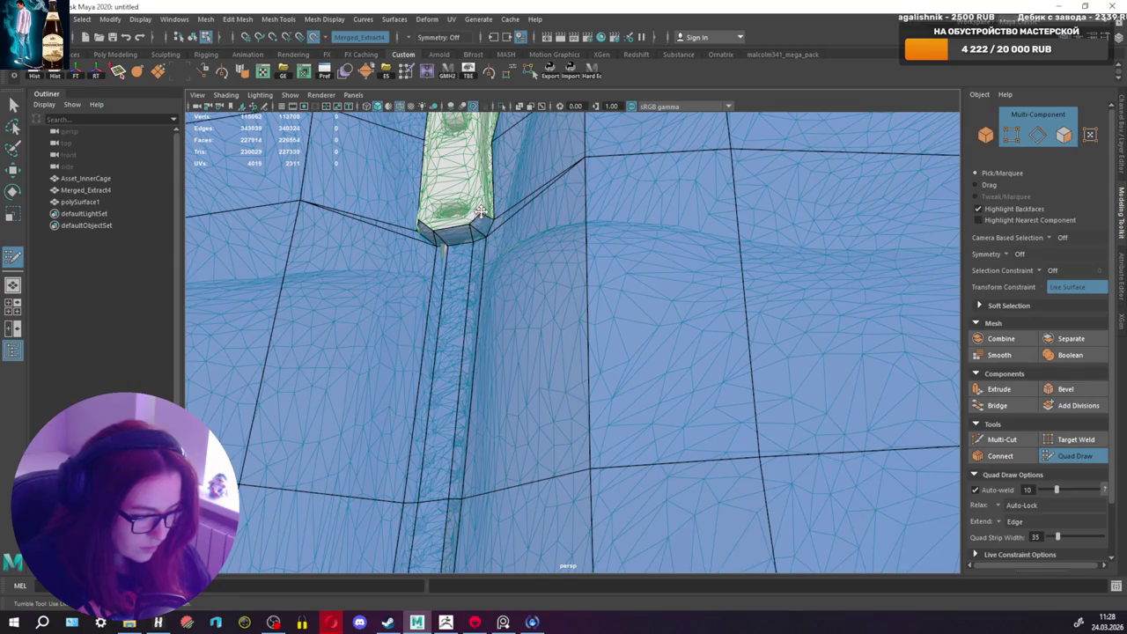
left_click_drag(483, 209, 562, 256, "alt")
mouse_move(656, 250)
left_mouse_down("alt")
mouse_move(624, 270)
mouse_move(455, 297)
left_mouse_up("alt")
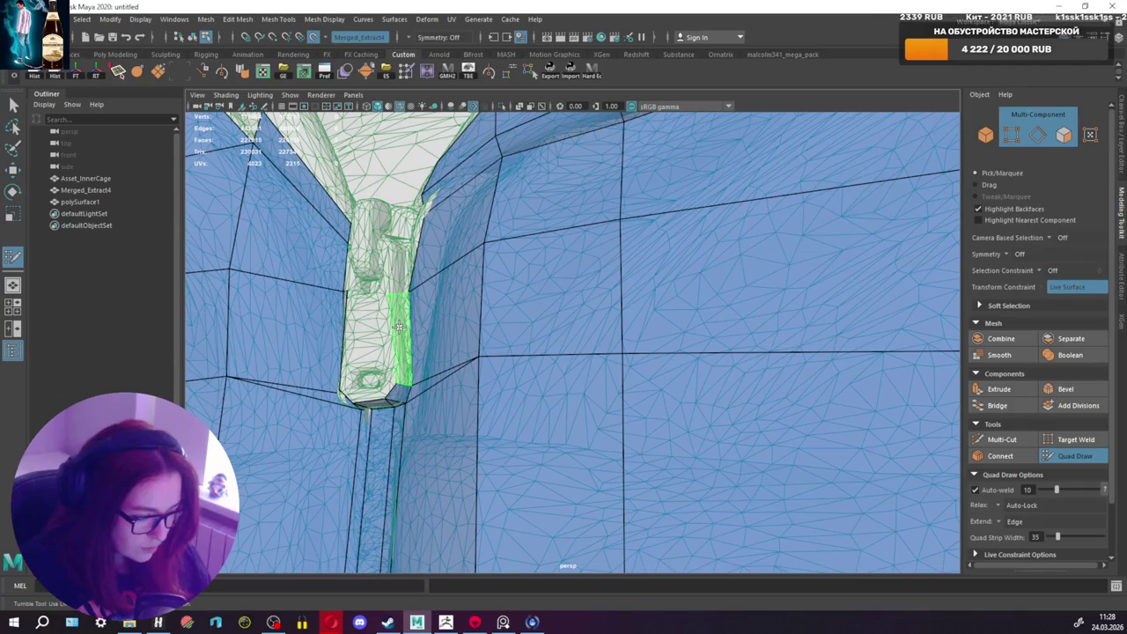
left_click_drag(401, 304, 451, 319, "alt")
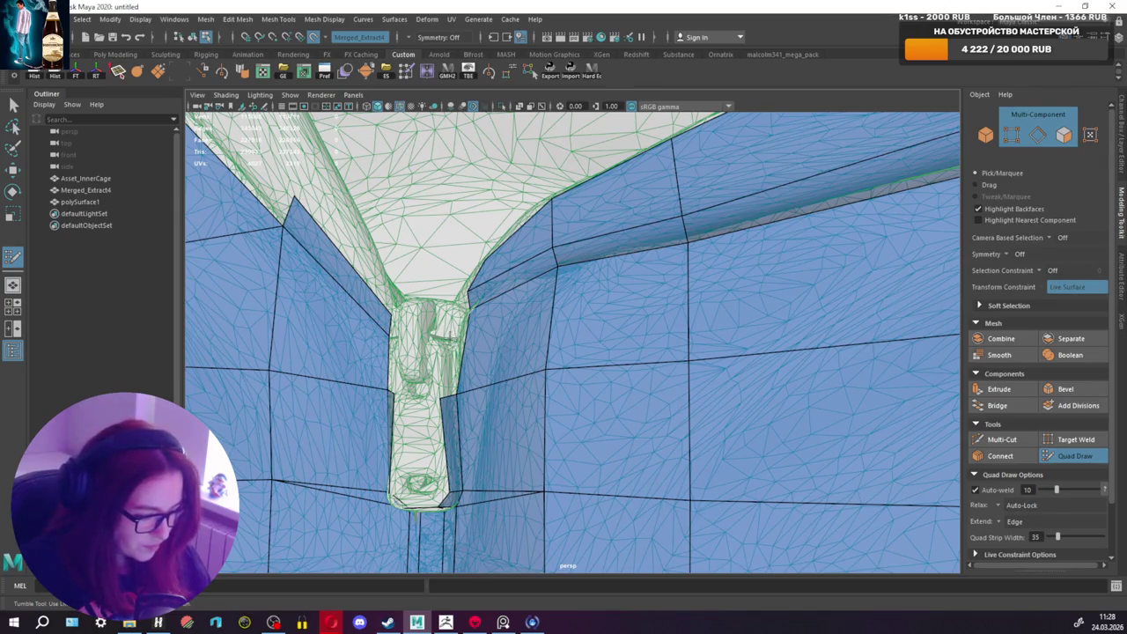
mouse_move(443, 398)
left_mouse_down("alt")
mouse_move(485, 375)
mouse_move(620, 367)
left_mouse_up("alt")
left_click(557, 337, "shift")
left_click(554, 282, "shift")
right_click_drag(554, 282, 220, 257, "alt")
left_click_drag(219, 256, 576, 315, "alt")
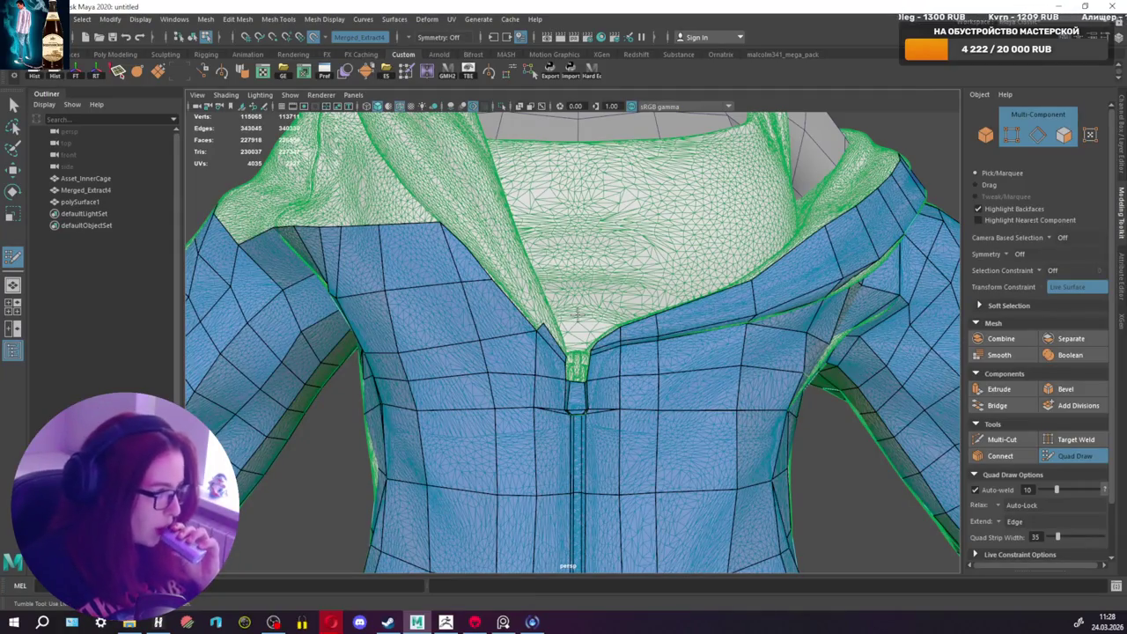
Step: Tumble around the chest and torso side, then activate Multi-Cut for a vertical side cut
right_click_drag(577, 314, 537, 313, "alt")
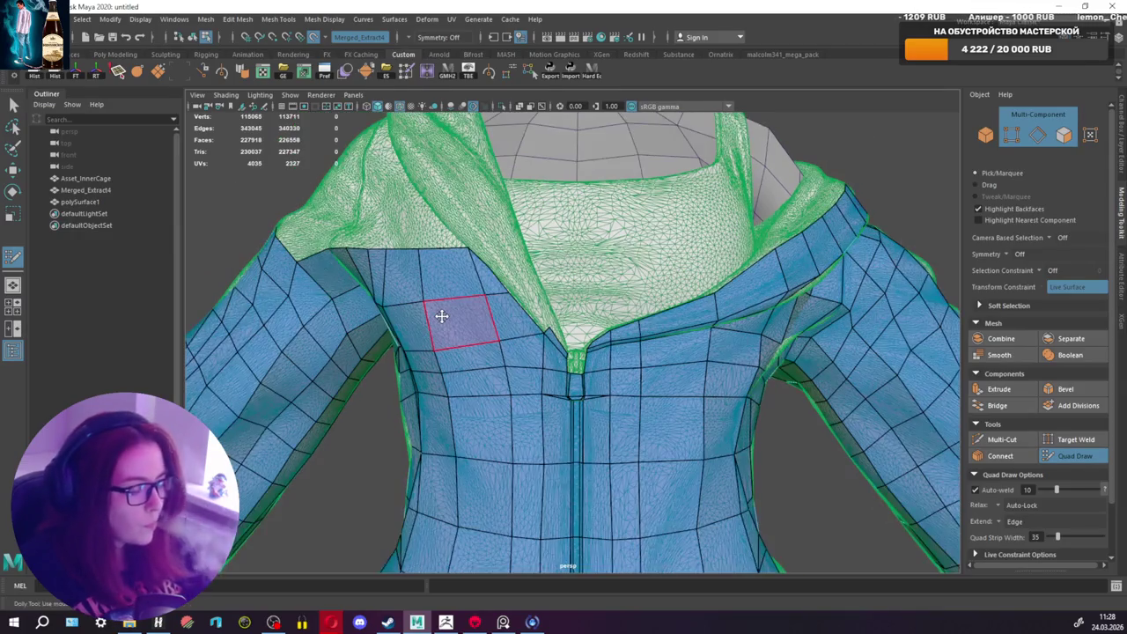
mouse_move(442, 316)
left_mouse_down("alt")
mouse_move(478, 307)
mouse_move(444, 317)
mouse_move(466, 320)
mouse_move(503, 365)
left_mouse_up("alt")
scroll(550, 374, "up", 2)
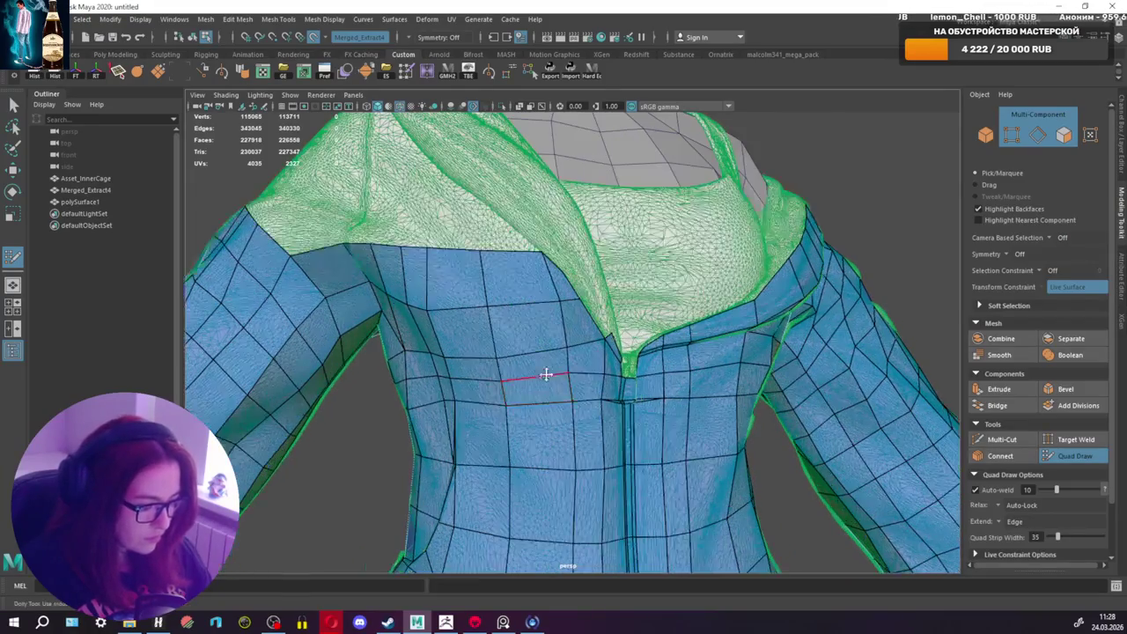
left_click_drag(526, 345, 549, 346, "alt")
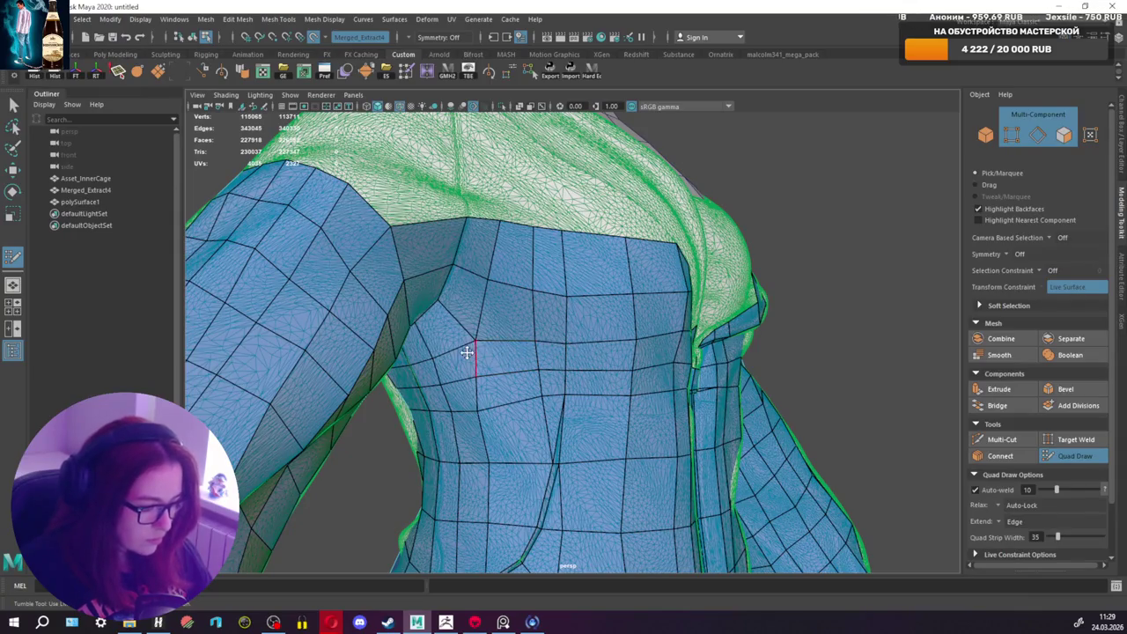
left_click_drag(467, 352, 476, 338, "alt")
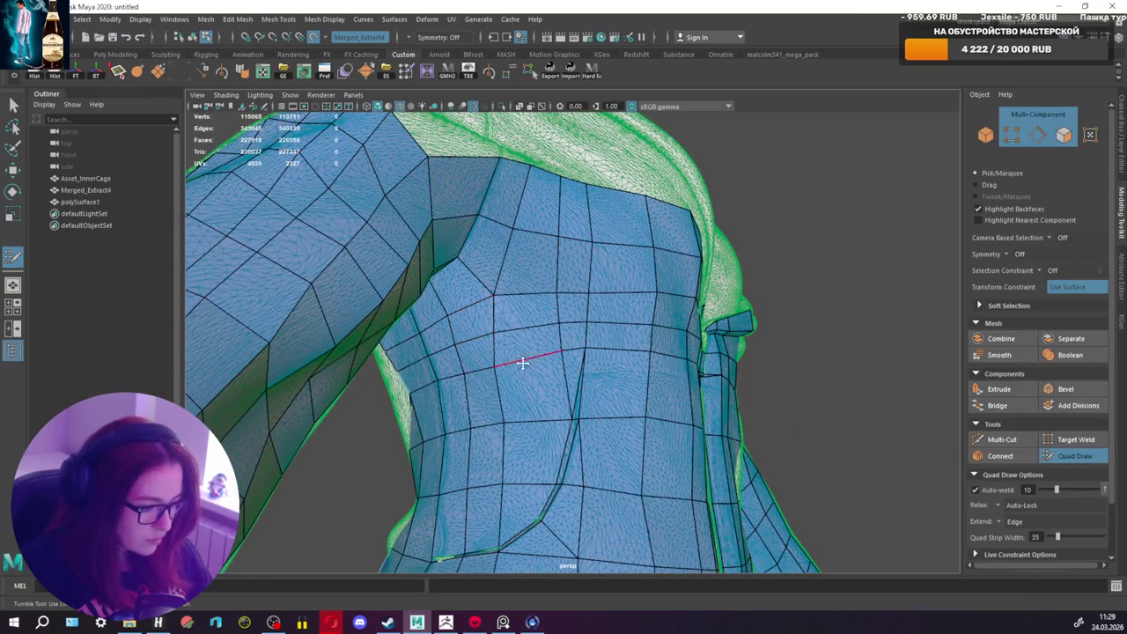
left_click_drag(562, 351, 529, 373, "alt")
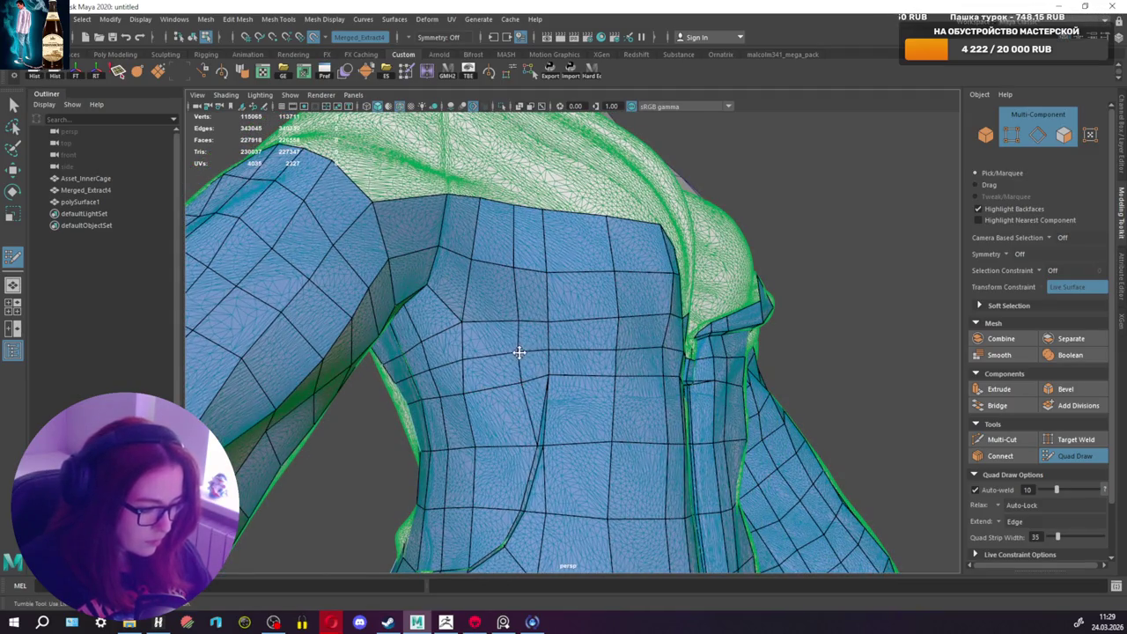
mouse_move(514, 397)
left_mouse_down("alt")
mouse_move(511, 330)
mouse_move(497, 370)
mouse_move(569, 312)
left_mouse_up("alt")
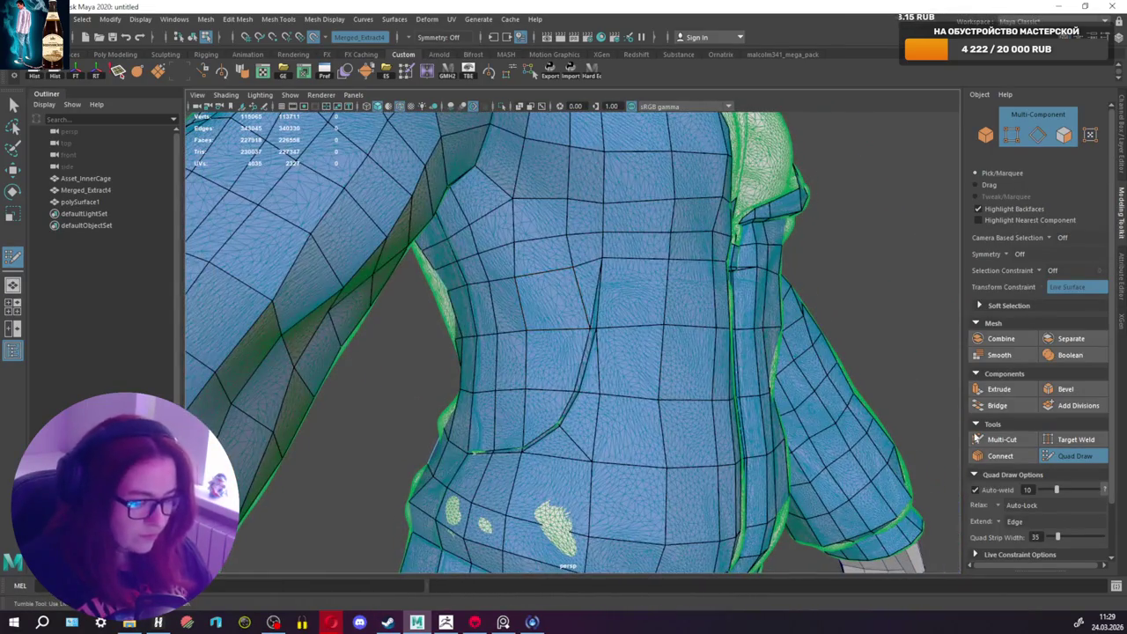
left_click(1001, 438)
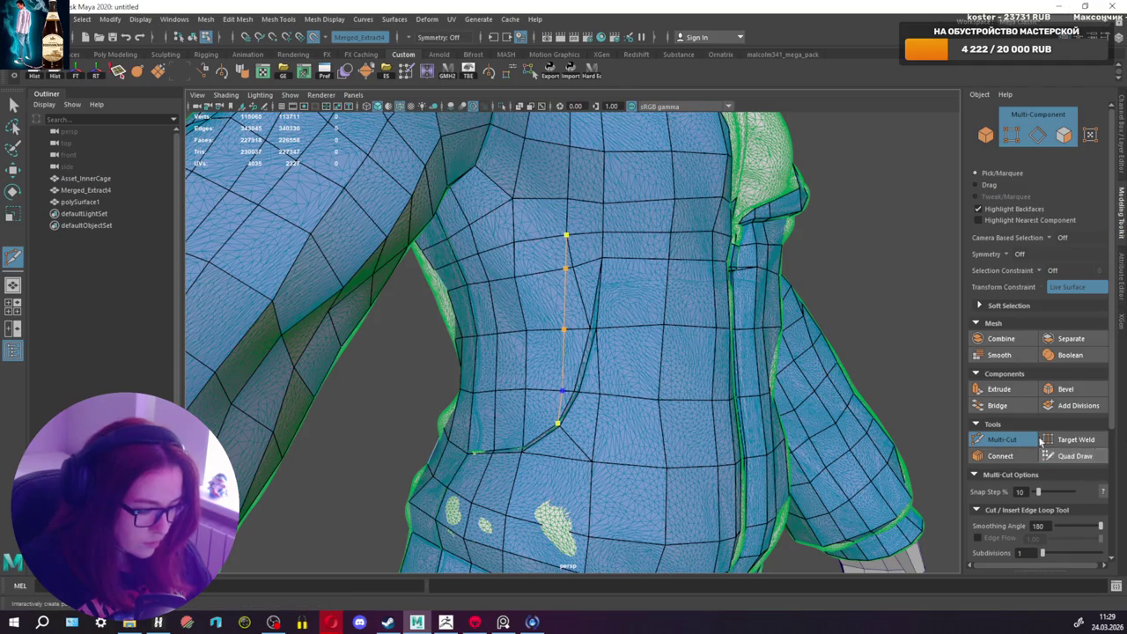
Step: Commit the Multi-Cut, then try deleting the waist's diagonal edge and undo it
left_click(1074, 456)
left_click(568, 267, "ctrl+shift")
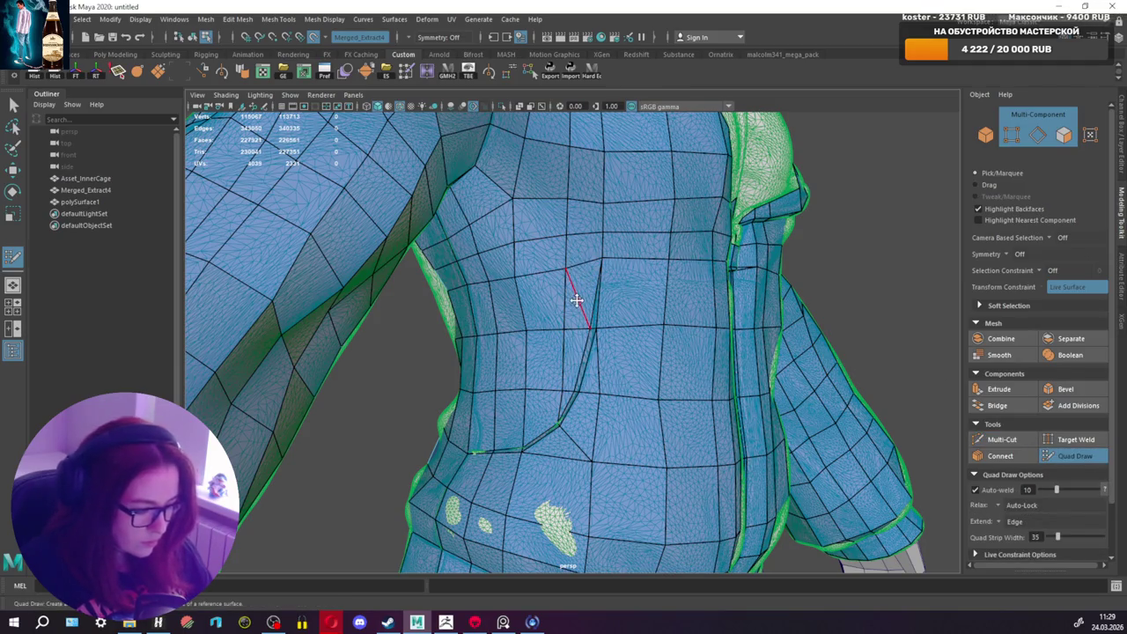
key("ctrl+z")
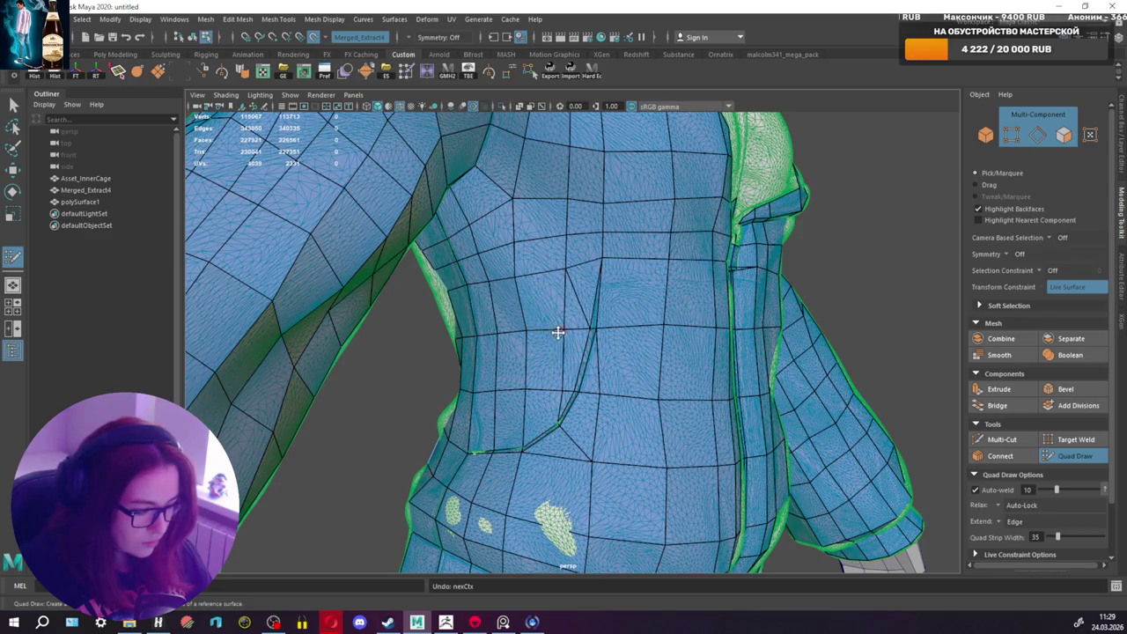
mouse_move(559, 286)
left_mouse_down("alt")
mouse_move(478, 305)
mouse_move(466, 280)
mouse_move(379, 288)
mouse_move(687, 300)
left_mouse_up("alt")
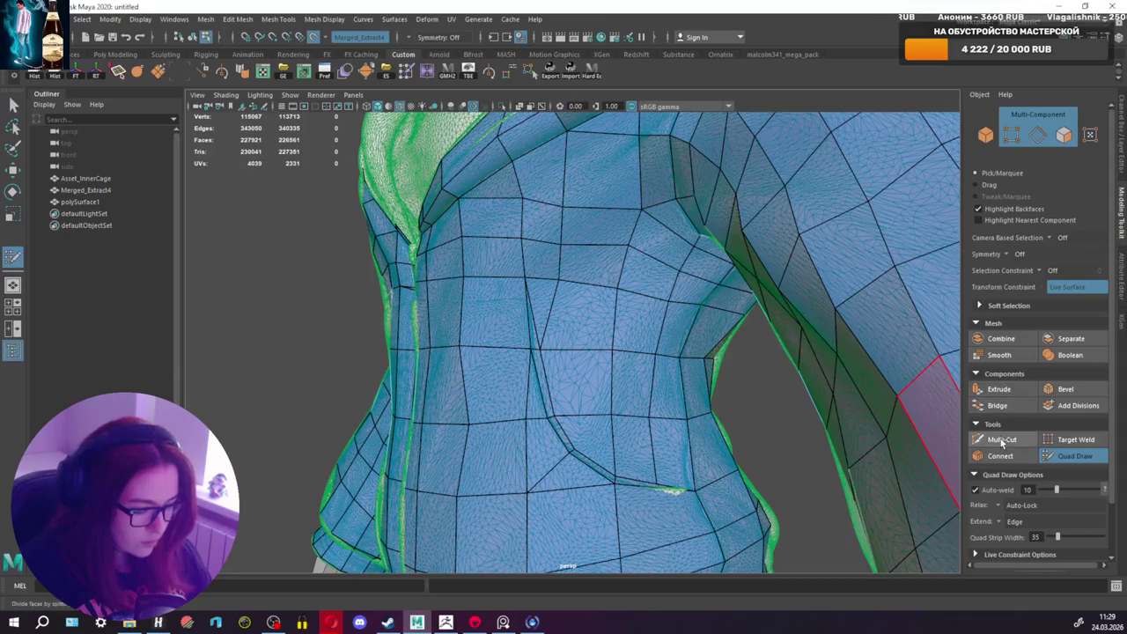
Step: Cut a new edge down the torso side, relax its vertices, and delete the redundant vertical edge
left_click(1001, 438)
left_click(574, 449)
left_click(1075, 455)
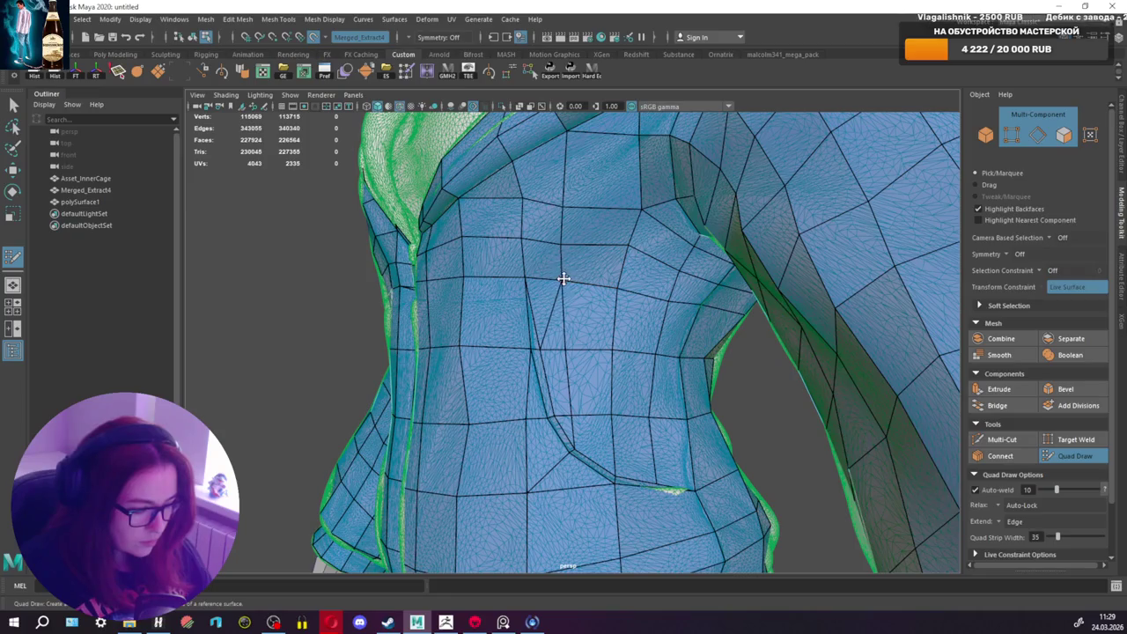
left_click_drag(566, 259, 571, 267, "shift")
left_click(570, 386, "ctrl+shift")
mouse_move(546, 367)
left_mouse_down("alt")
mouse_move(712, 370)
mouse_move(558, 244)
left_mouse_up("alt")
left_click_drag(591, 193, 540, 237, "alt")
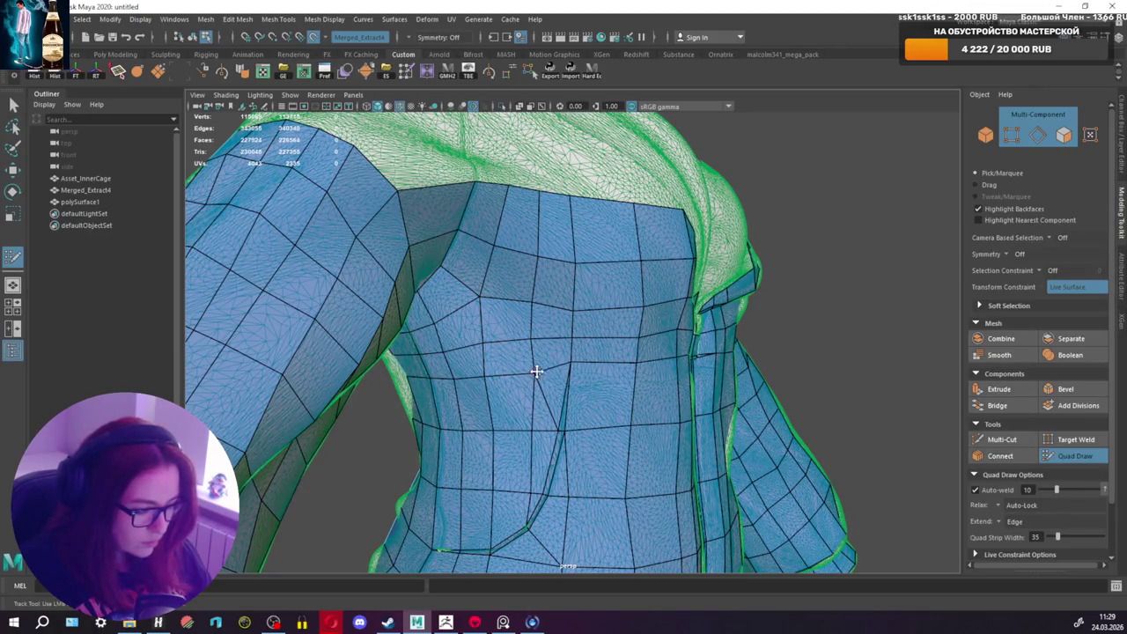
scroll(574, 365, "down", 5)
mouse_move(579, 359)
left_mouse_down("alt")
mouse_move(518, 301)
mouse_move(558, 319)
mouse_move(548, 322)
left_mouse_up("alt")
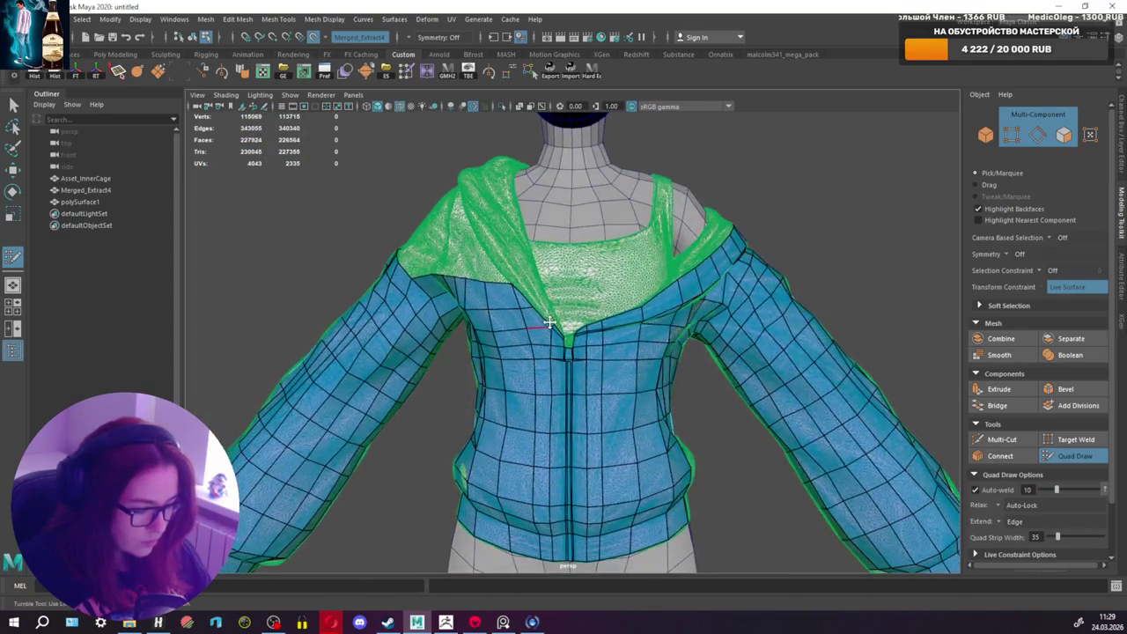
Step: Frame the lower torso front, switching to Multi-Cut and back to Quad Draw
scroll(548, 323, "down", 3)
scroll(589, 309, "down", 2)
scroll(588, 310, "up", 3)
mouse_move(667, 335)
left_mouse_down("alt")
mouse_move(596, 327)
mouse_move(703, 357)
mouse_move(616, 340)
mouse_move(662, 382)
mouse_move(836, 390)
mouse_move(692, 390)
mouse_move(666, 452)
left_mouse_up("alt")
key("ctrl+shift+x")
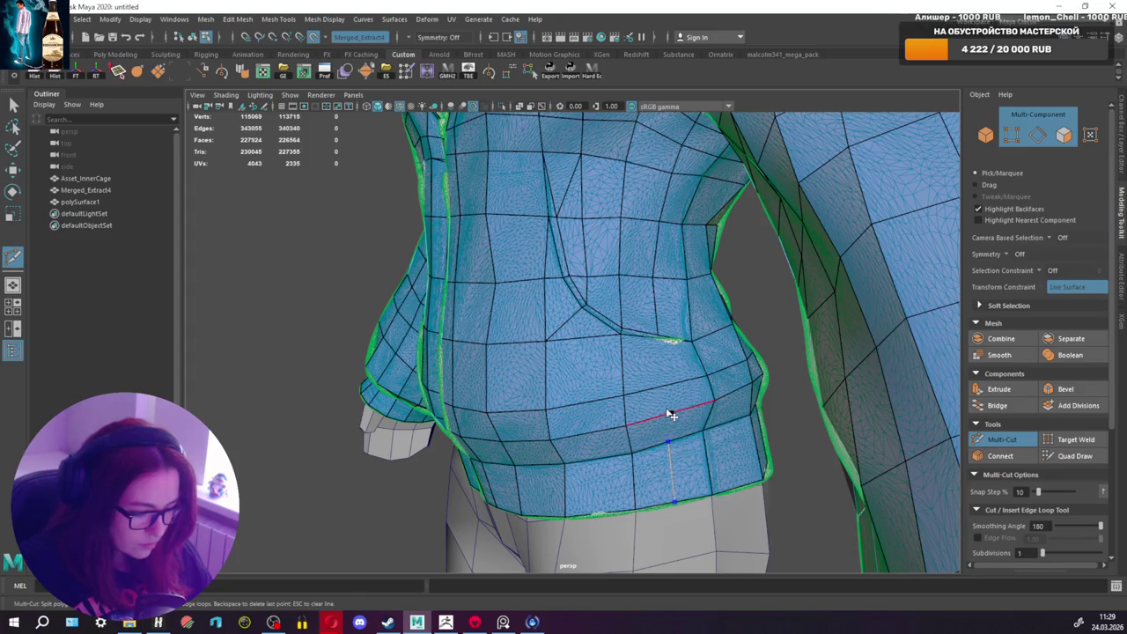
mouse_move(669, 391)
left_mouse_down("alt")
mouse_move(667, 370)
mouse_move(672, 425)
left_mouse_up("alt")
scroll(674, 425, "up", 2)
key("ctrl+shift+q")
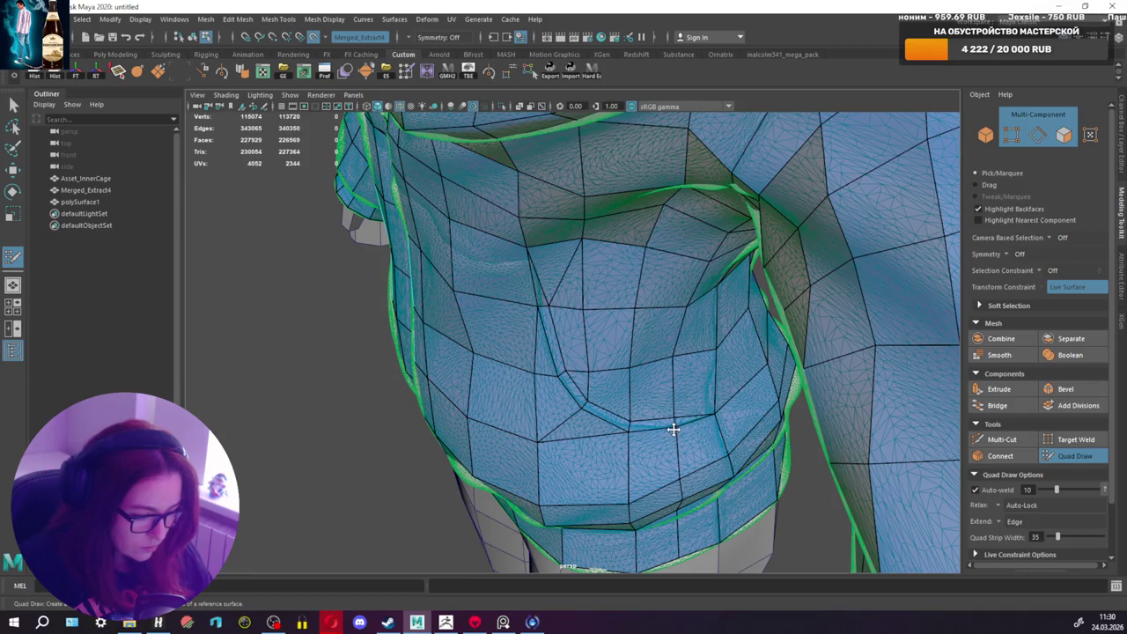
Step: Fill the last gap at the jacket hem with a quad
left_click_drag(674, 429, 678, 443, "alt")
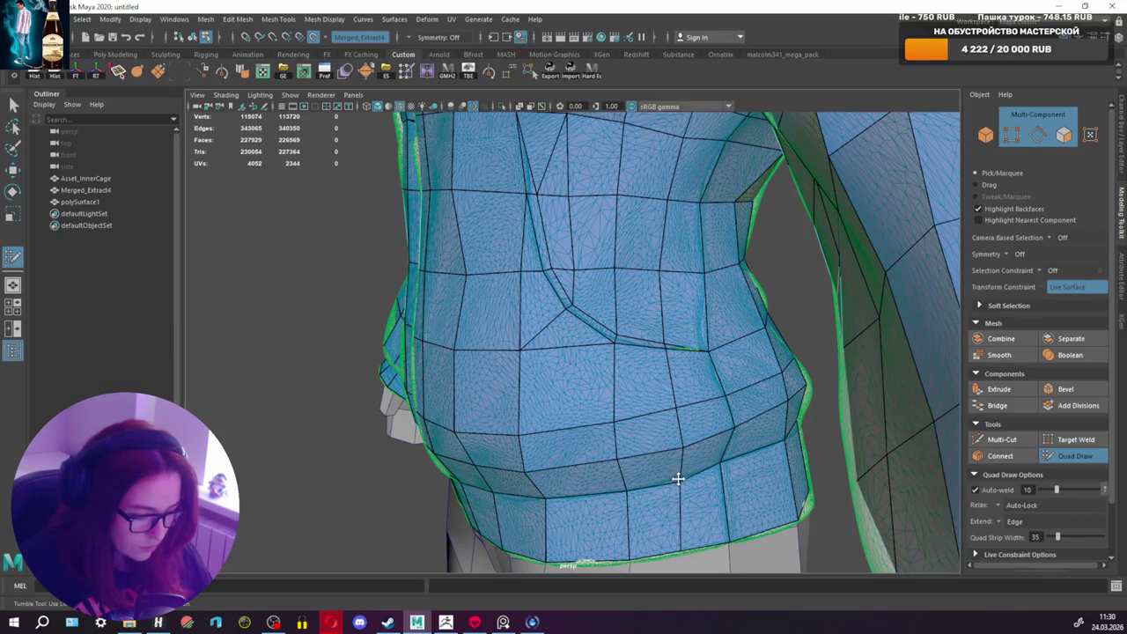
mouse_move(678, 473)
left_mouse_down("alt")
mouse_move(686, 457)
mouse_move(709, 516)
left_mouse_up("alt")
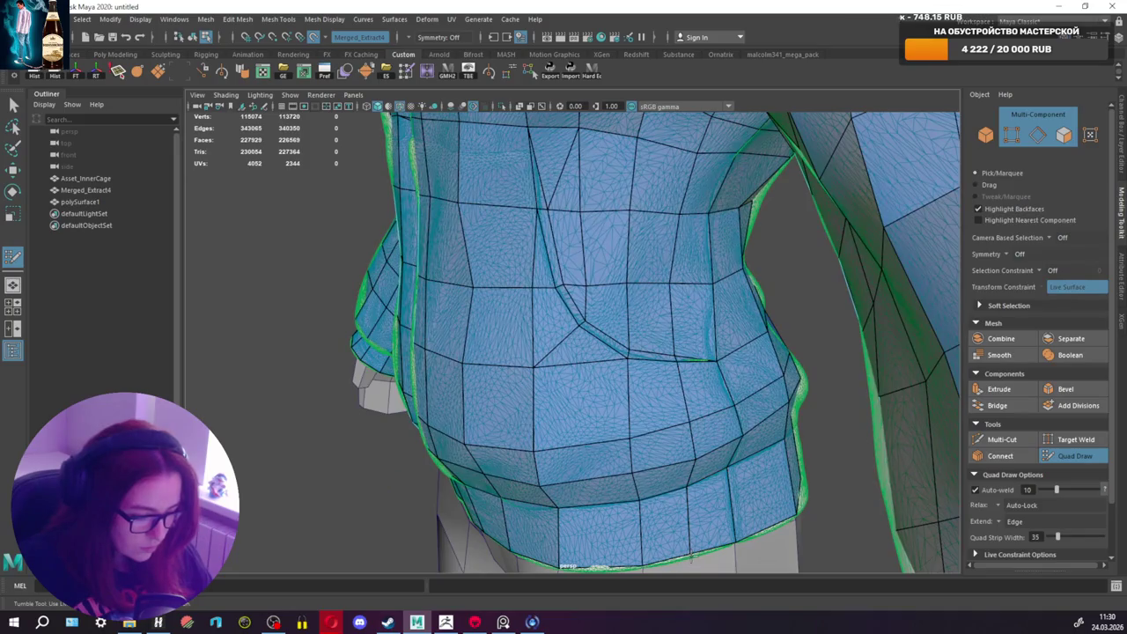
left_click(696, 542, "shift")
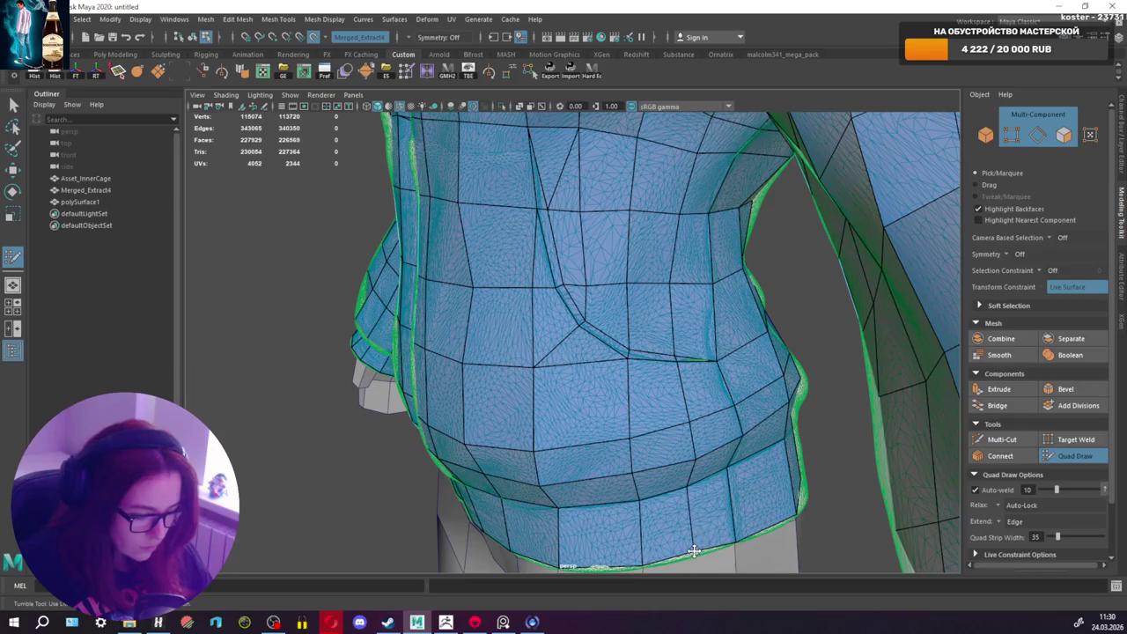
Step: Frame the jacket front and orbit around the collar to inspect it
mouse_move(674, 472)
left_mouse_down("alt")
mouse_move(750, 473)
mouse_move(717, 470)
left_mouse_up("alt")
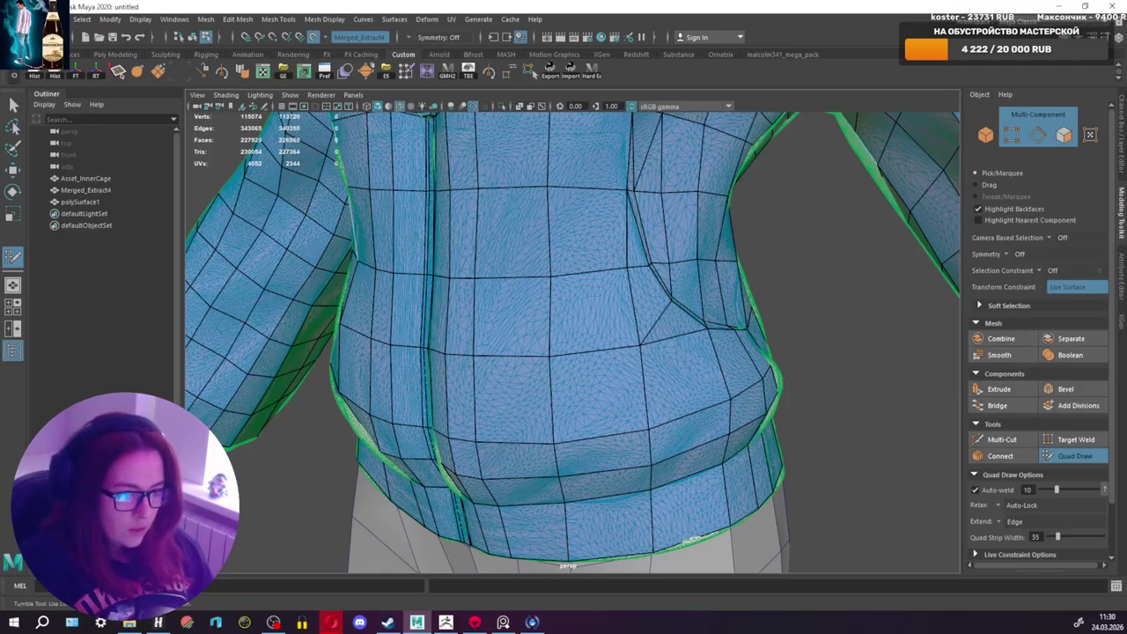
scroll(599, 324, "down", 2)
scroll(632, 303, "down", 3)
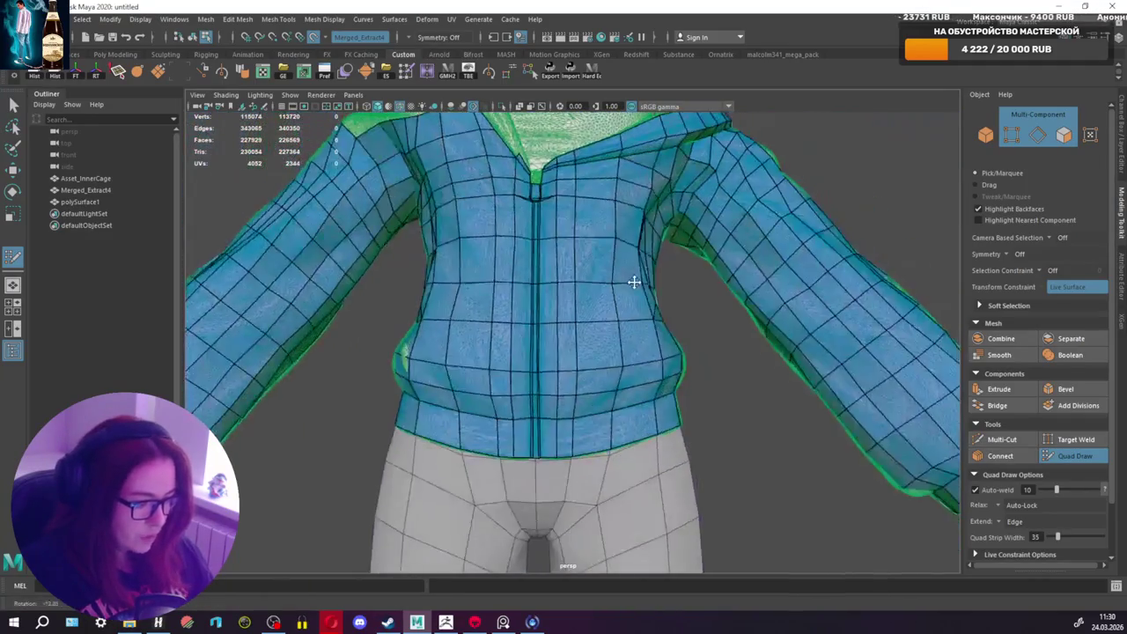
scroll(573, 245, "up", 3)
scroll(624, 453, "up", 3)
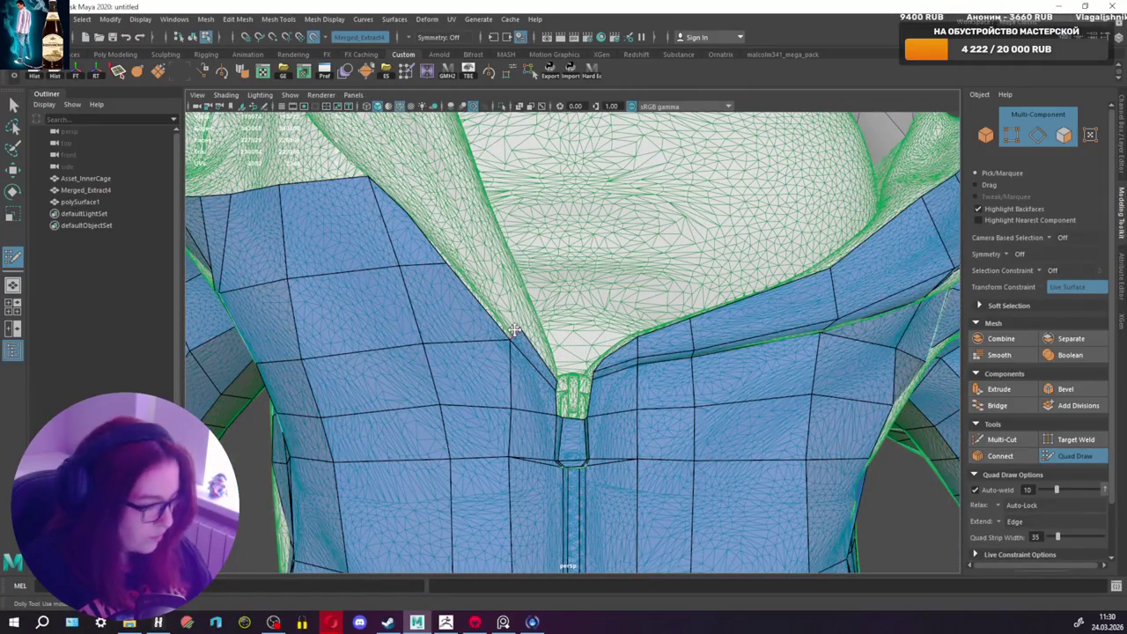
mouse_move(507, 293)
left_mouse_down("alt")
mouse_move(550, 267)
mouse_move(539, 261)
left_mouse_up("alt")
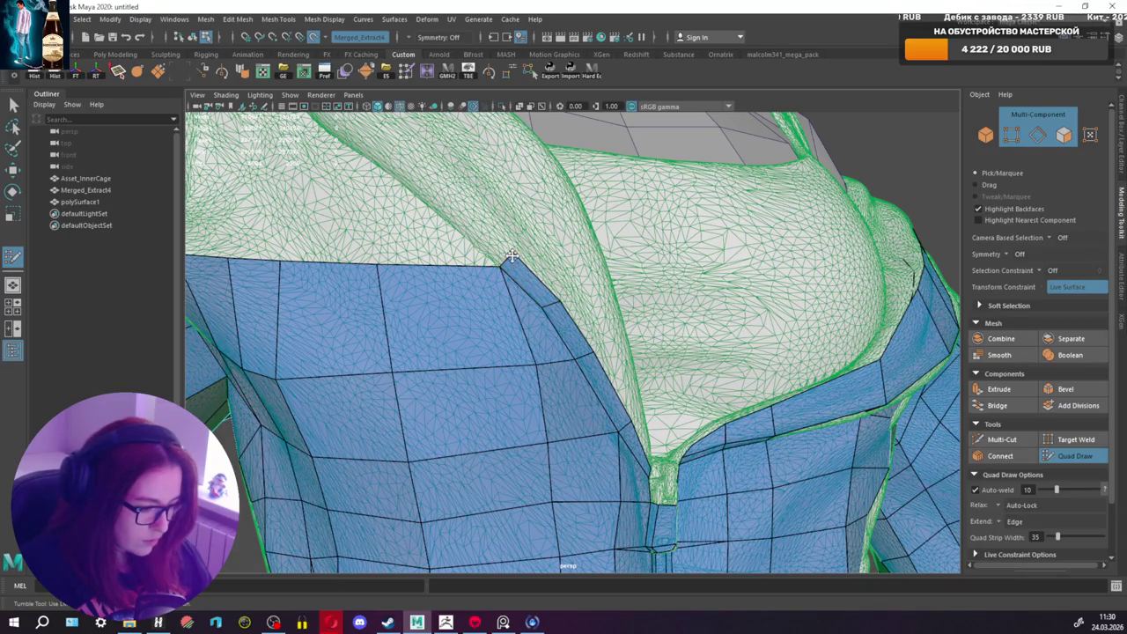
key("f")
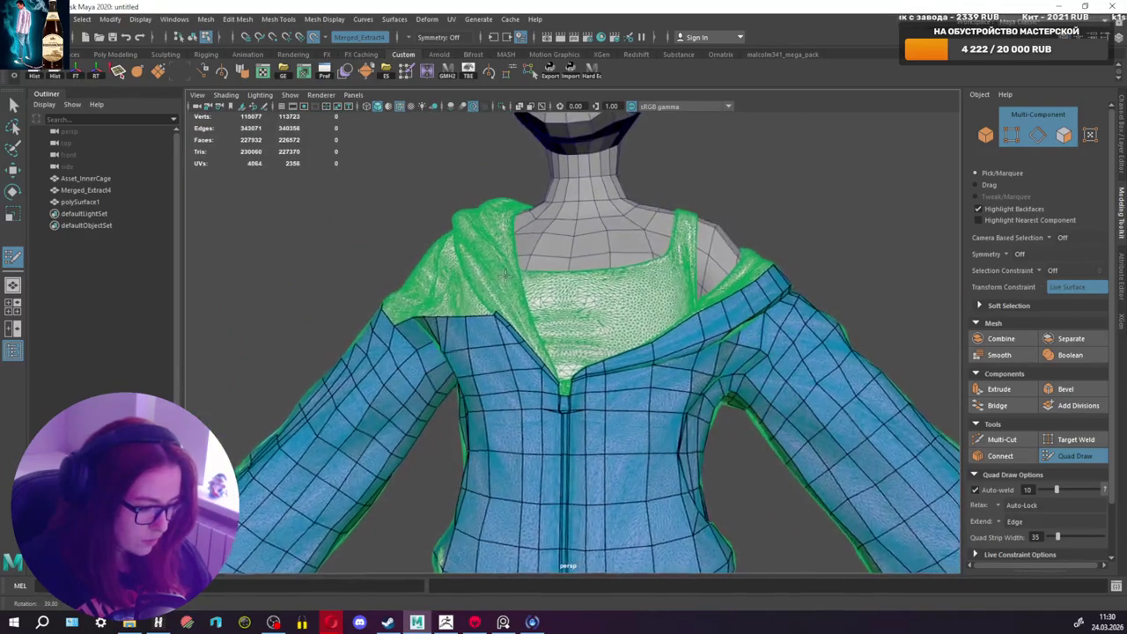
left_click_drag(509, 275, 545, 278, "alt")
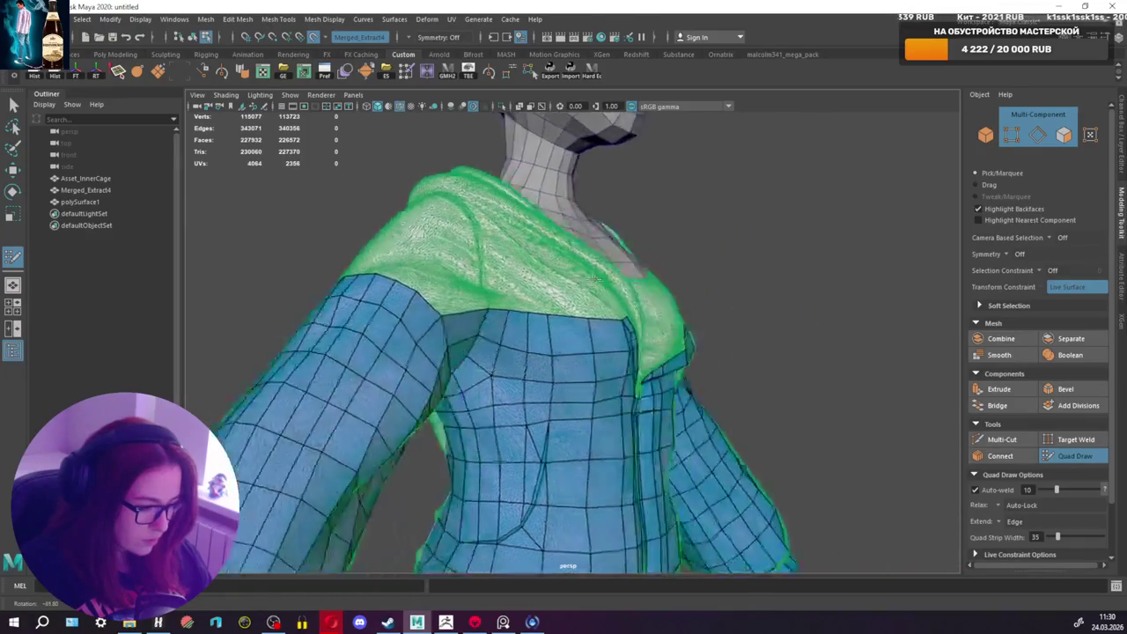
Step: Fill the two neighbouring gaps at the hood seam and shoulder junction with quads
scroll(546, 278, "down", 4)
mouse_move(623, 343)
left_mouse_down("alt")
mouse_move(634, 286)
mouse_move(833, 280)
left_mouse_up("alt")
scroll(659, 302, "up", 5)
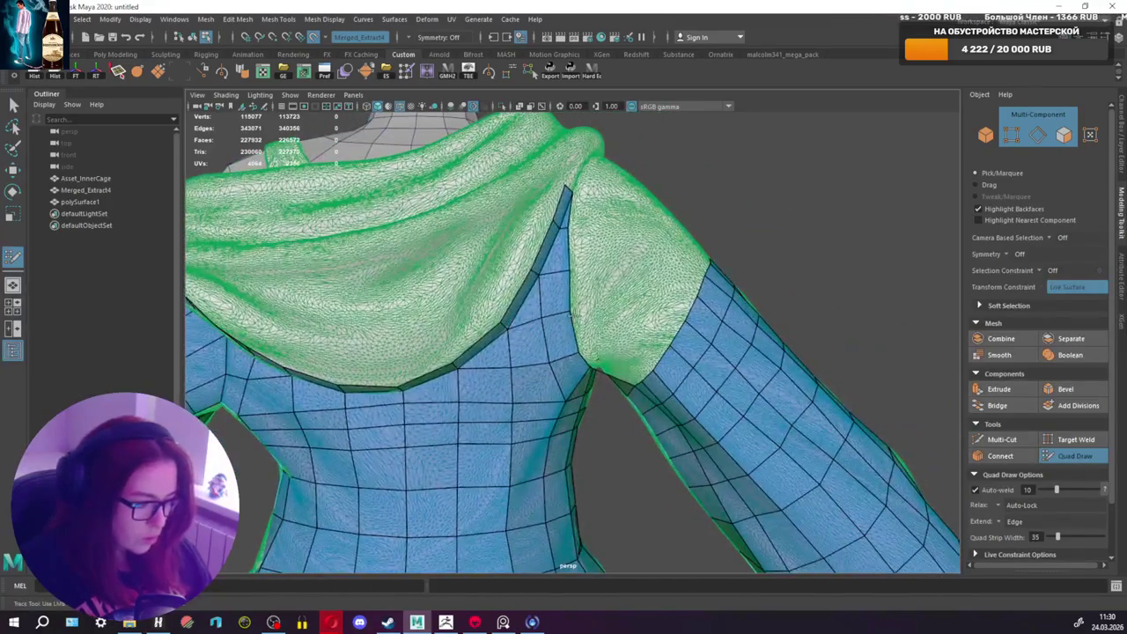
scroll(660, 302, "up", 3)
middle_click_drag(607, 352, 568, 339, "alt")
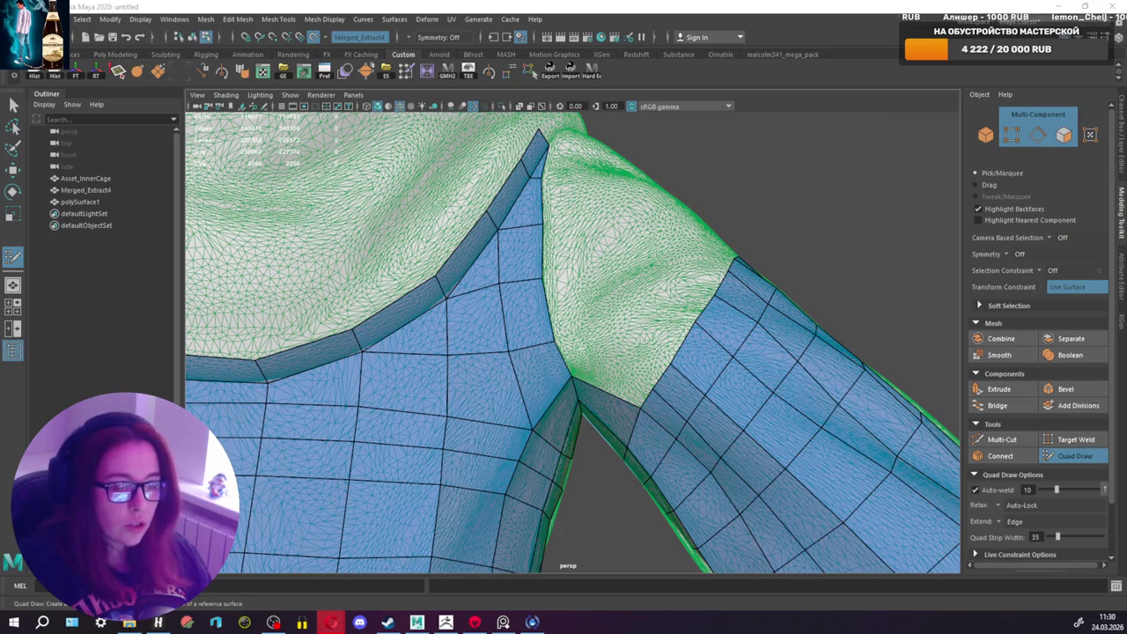
mouse_move(813, 197)
left_mouse_down("alt")
mouse_move(683, 280)
mouse_move(605, 358)
mouse_move(631, 320)
mouse_move(622, 327)
left_mouse_up("alt")
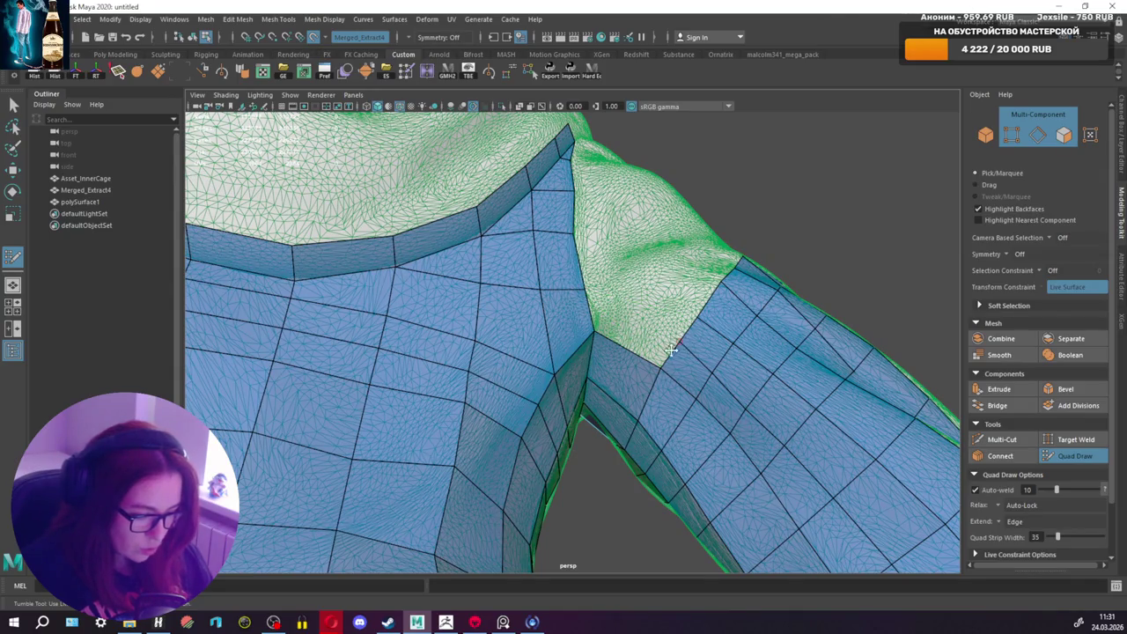
left_click(640, 338, "shift")
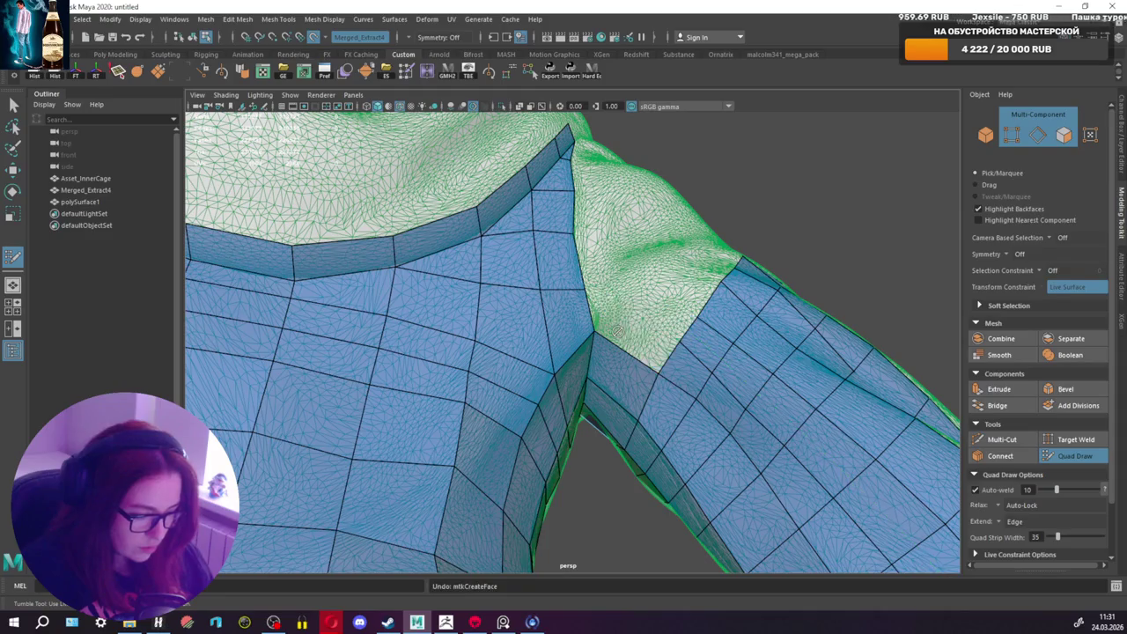
left_click_drag(642, 333, 603, 354, "alt")
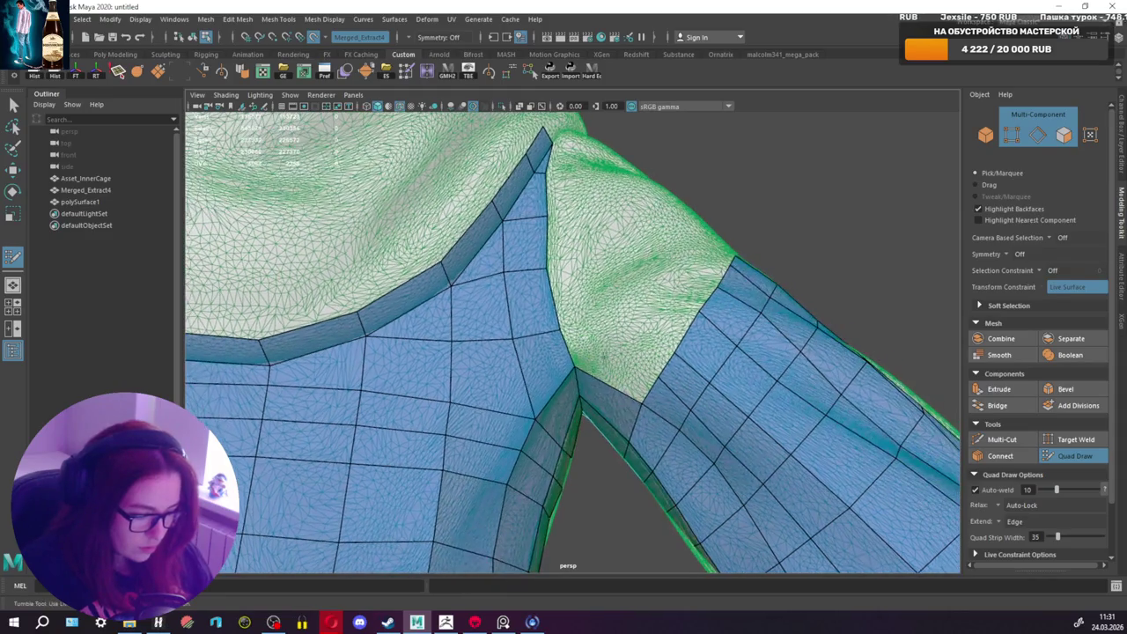
left_click(575, 370, "shift")
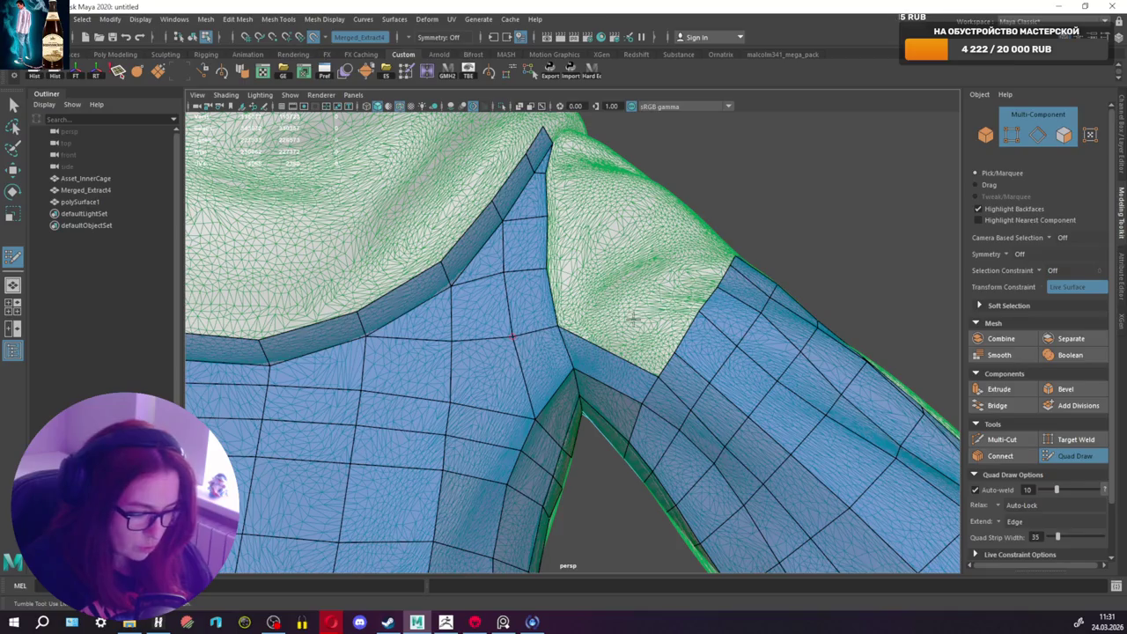
scroll(601, 330, "down", 5)
mouse_move(655, 320)
left_mouse_down("alt")
mouse_move(573, 355)
mouse_move(692, 323)
mouse_move(491, 328)
left_mouse_up("alt")
scroll(491, 327, "up", 6)
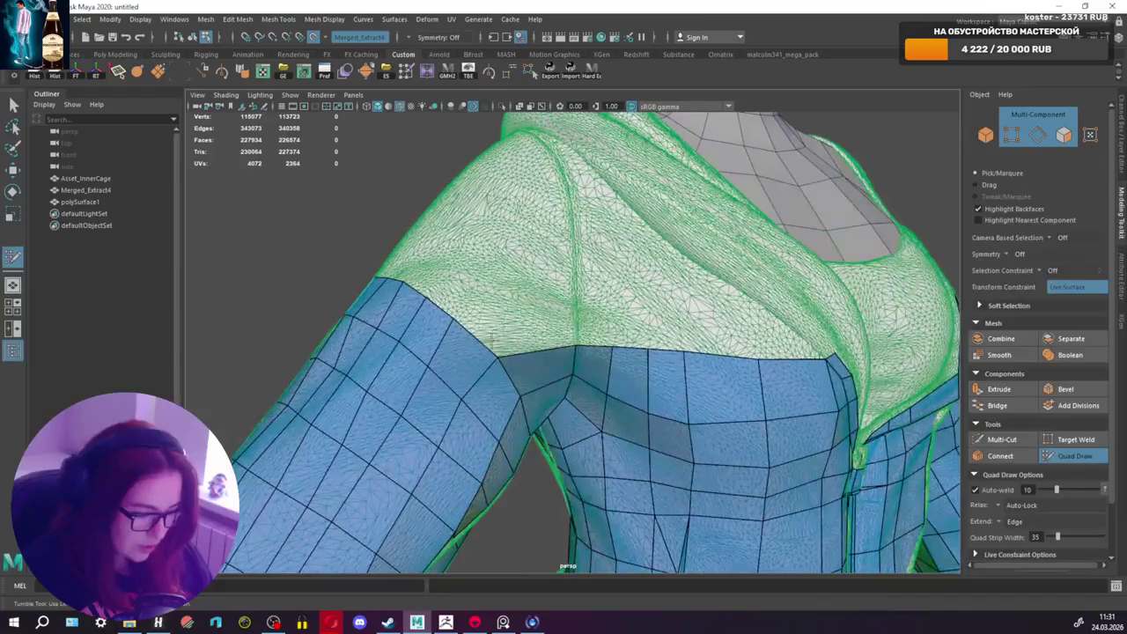
Step: Add a quad at the shoulder's mesh border and another above the sleeve patch
middle_click_drag(470, 389, 479, 405, "alt")
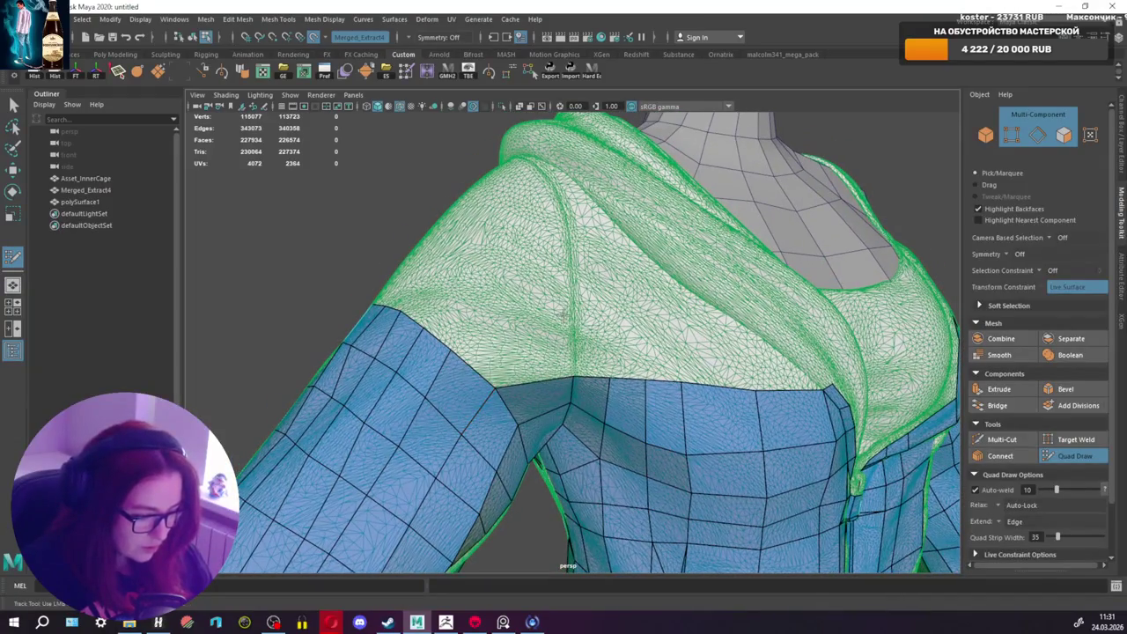
left_click(448, 331, "shift")
left_click_drag(449, 331, 455, 372, "alt")
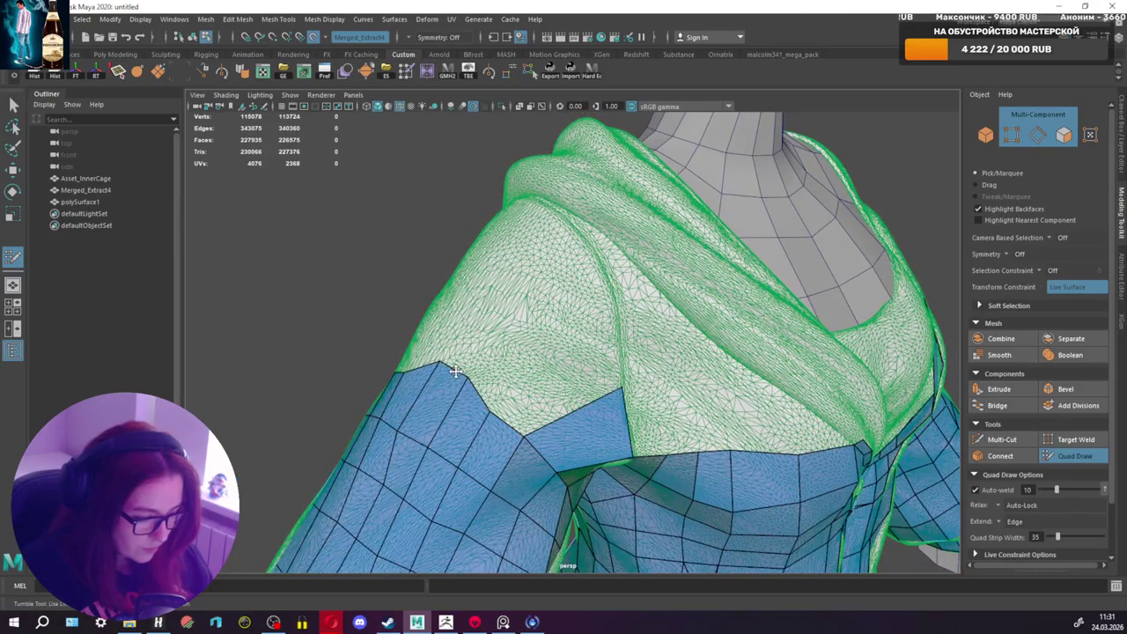
mouse_move(480, 413)
left_mouse_down("alt")
mouse_move(448, 395)
mouse_move(604, 472)
mouse_move(651, 417)
mouse_move(709, 407)
left_mouse_up("alt")
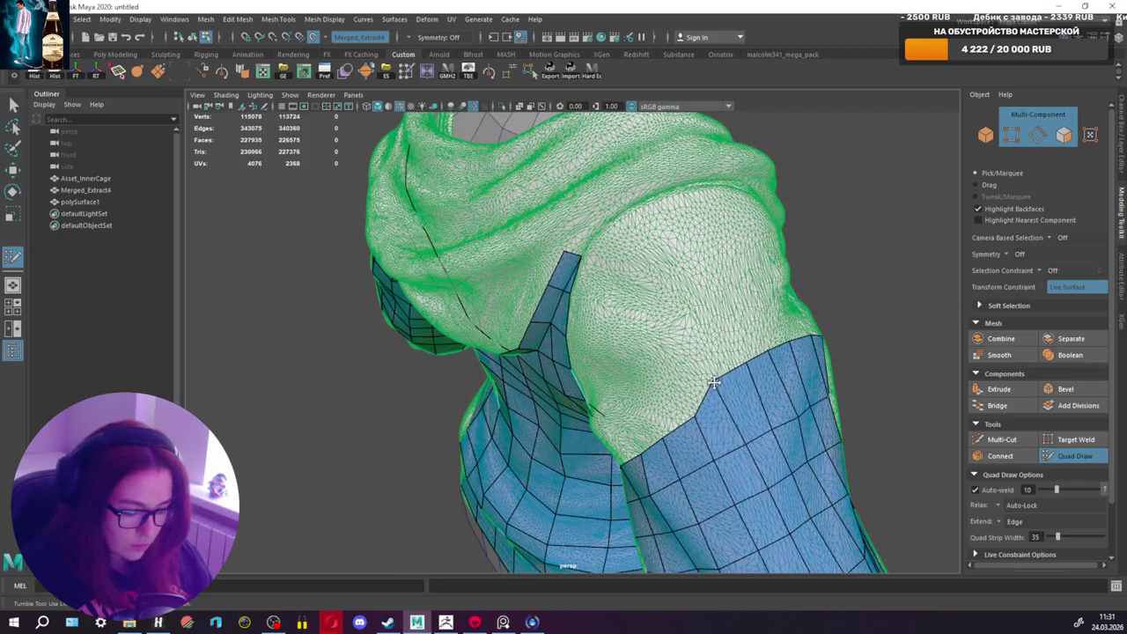
mouse_move(684, 403)
left_mouse_down("alt")
mouse_move(739, 369)
mouse_move(721, 373)
mouse_move(732, 362)
left_mouse_up("alt")
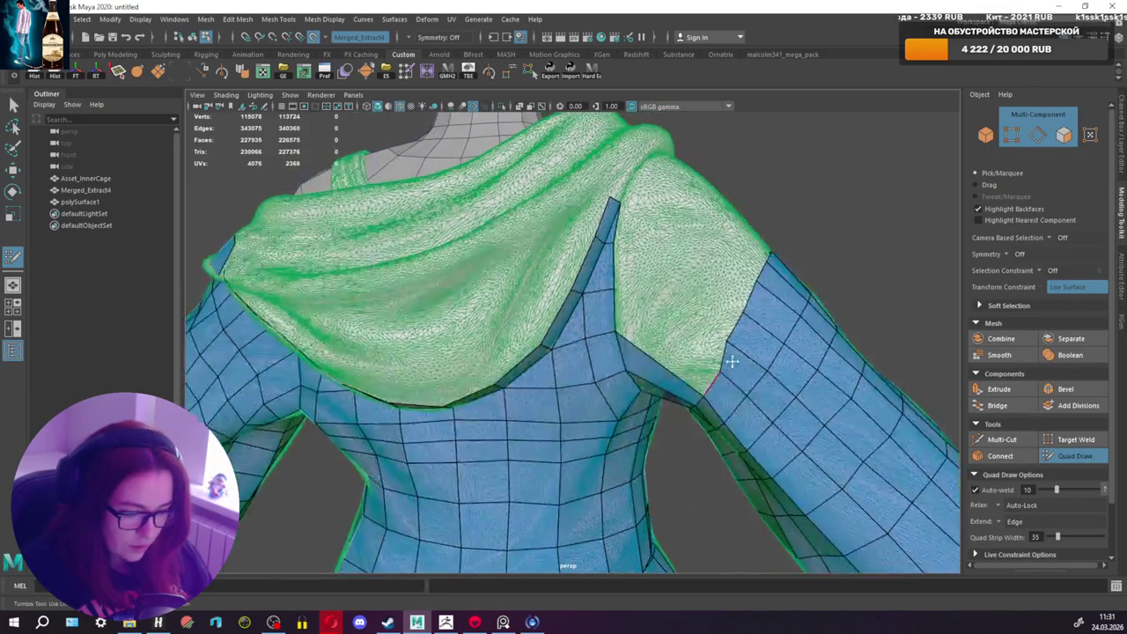
middle_click_drag(705, 350, 703, 371, "alt")
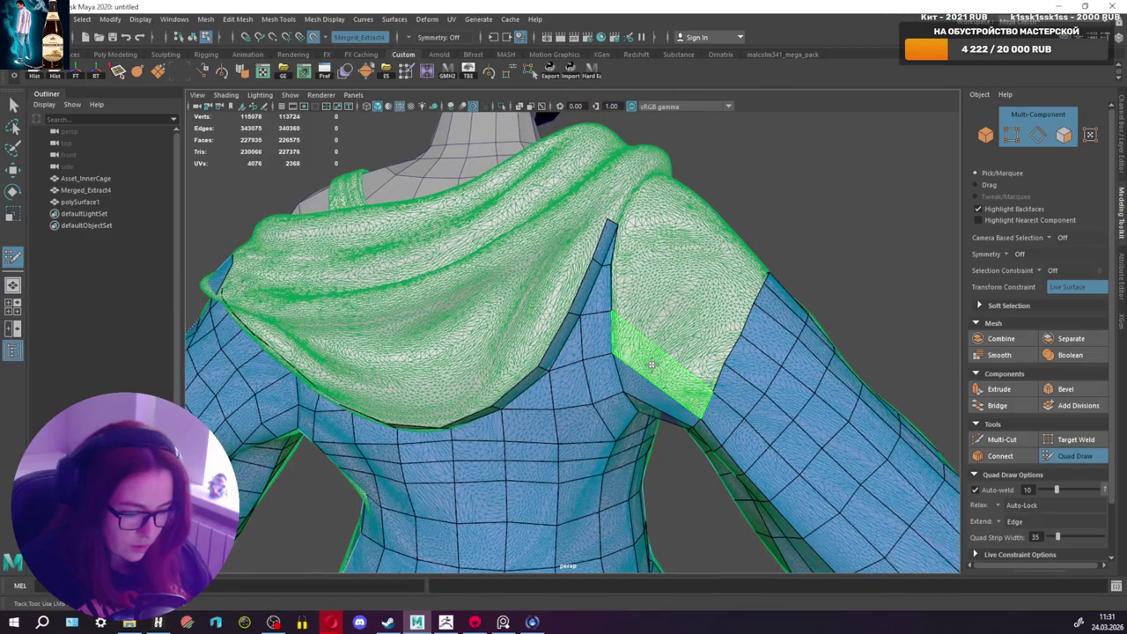
left_click_drag(651, 364, 564, 370, "alt")
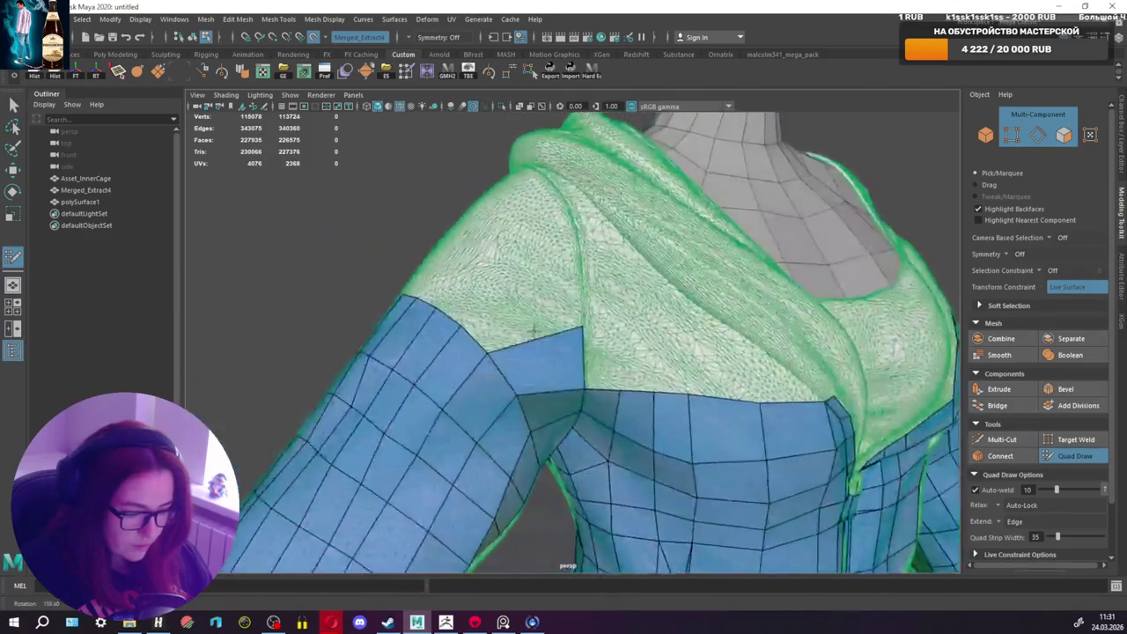
left_click(546, 276, "shift")
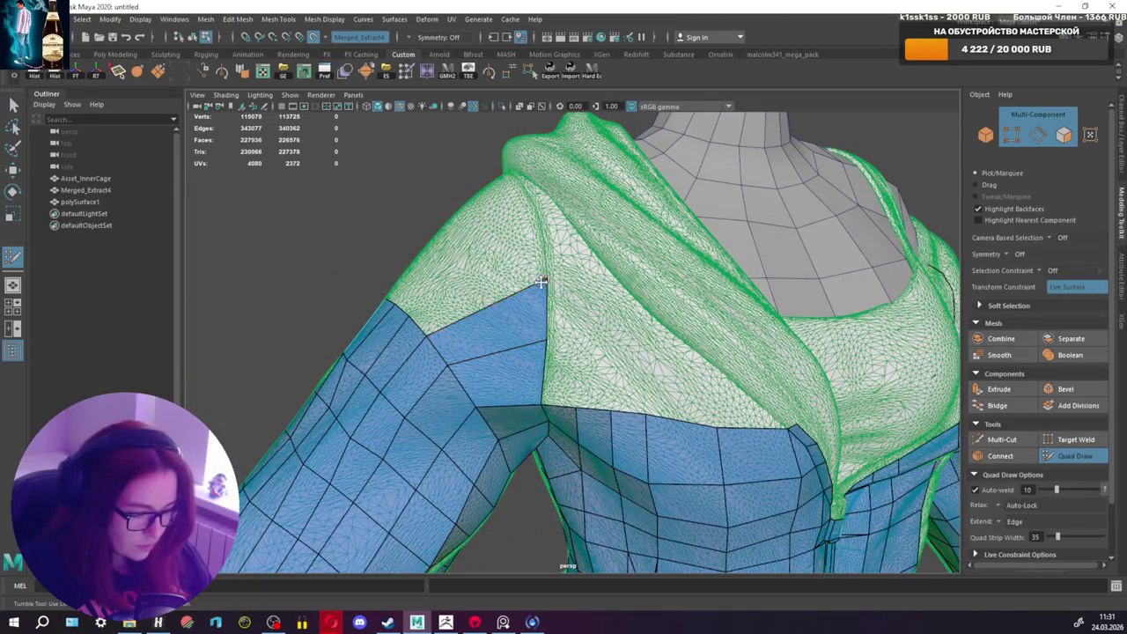
left_click_drag(545, 276, 544, 253)
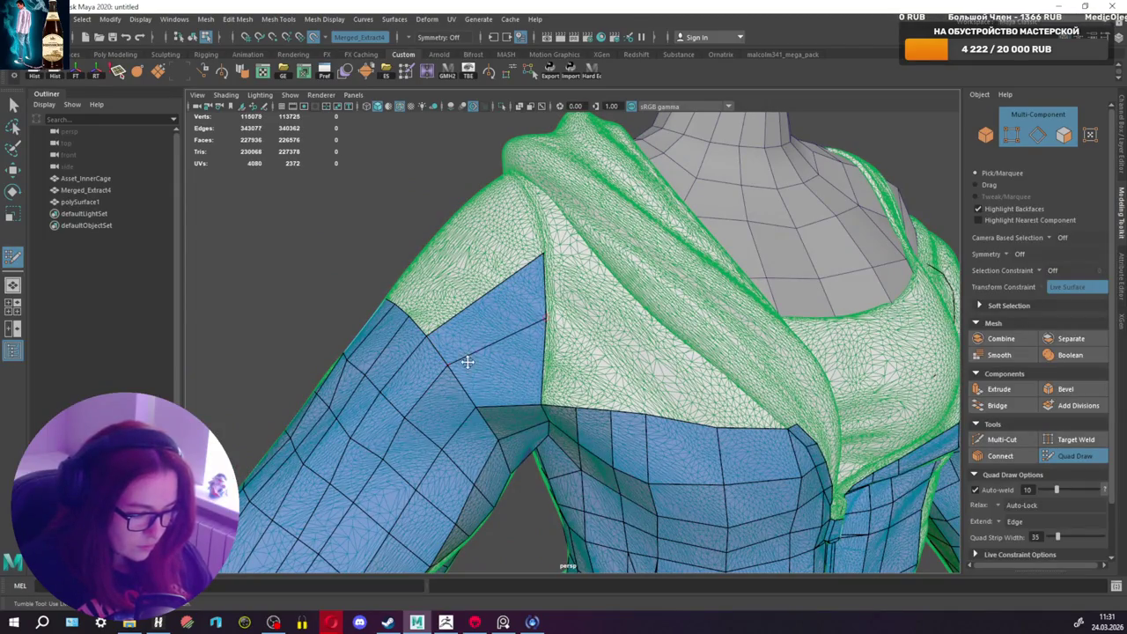
Step: Fill quads between the mesh border and hood, and on the upper shoulder
left_click_drag(498, 395, 448, 329, "alt")
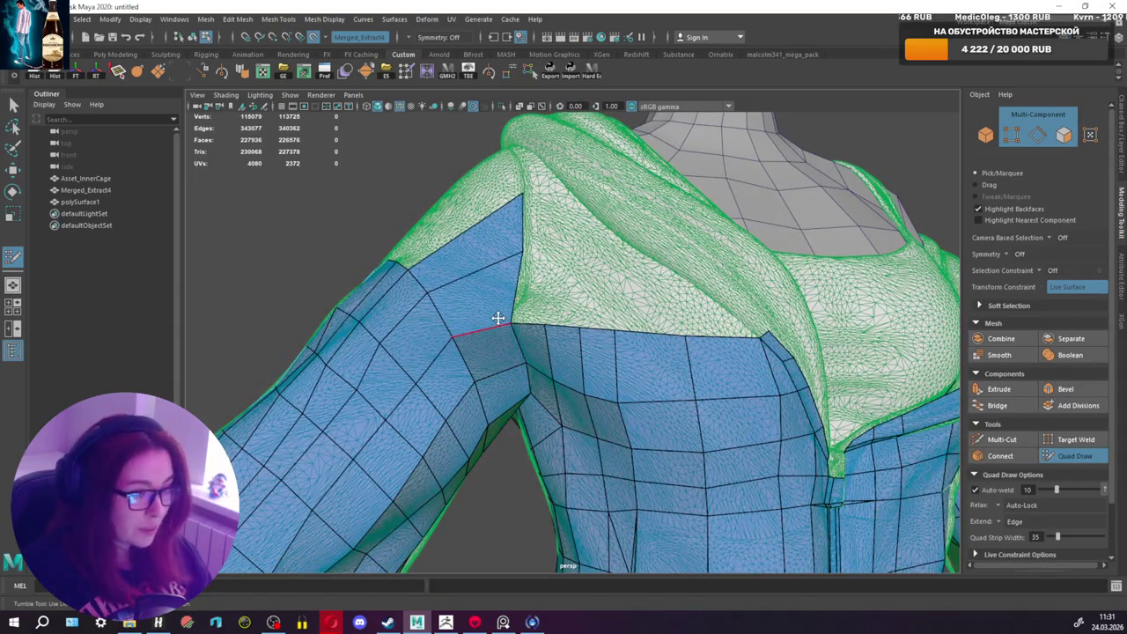
left_click_drag(539, 260, 560, 280, "alt")
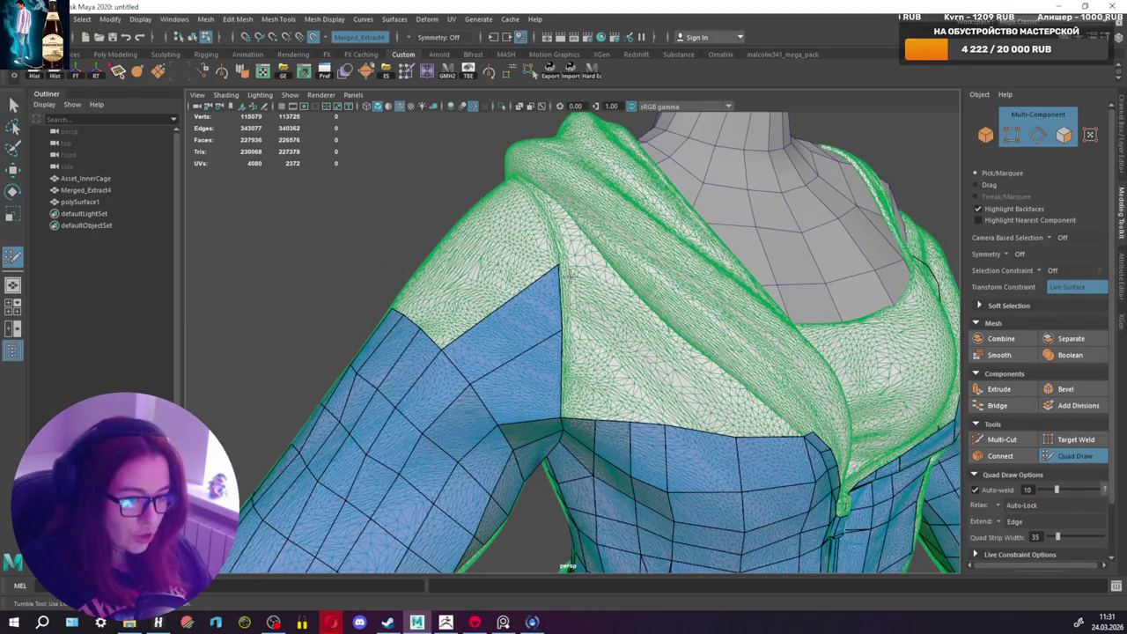
left_click_drag(571, 279, 582, 301, "alt")
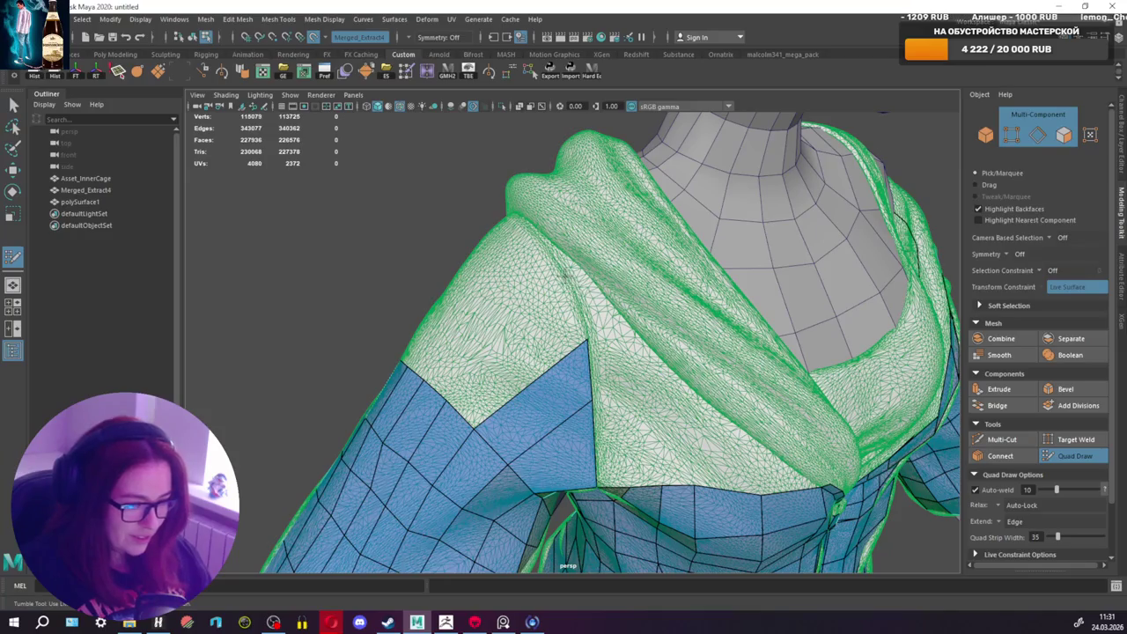
left_click(547, 303, "shift")
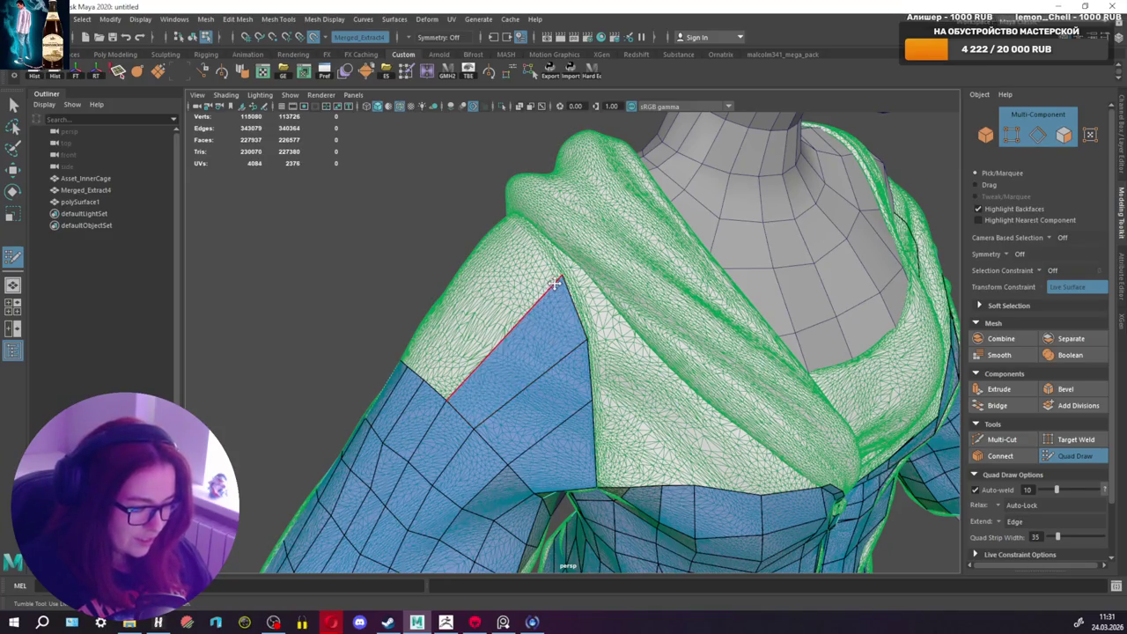
left_click_drag(565, 276, 616, 301, "alt")
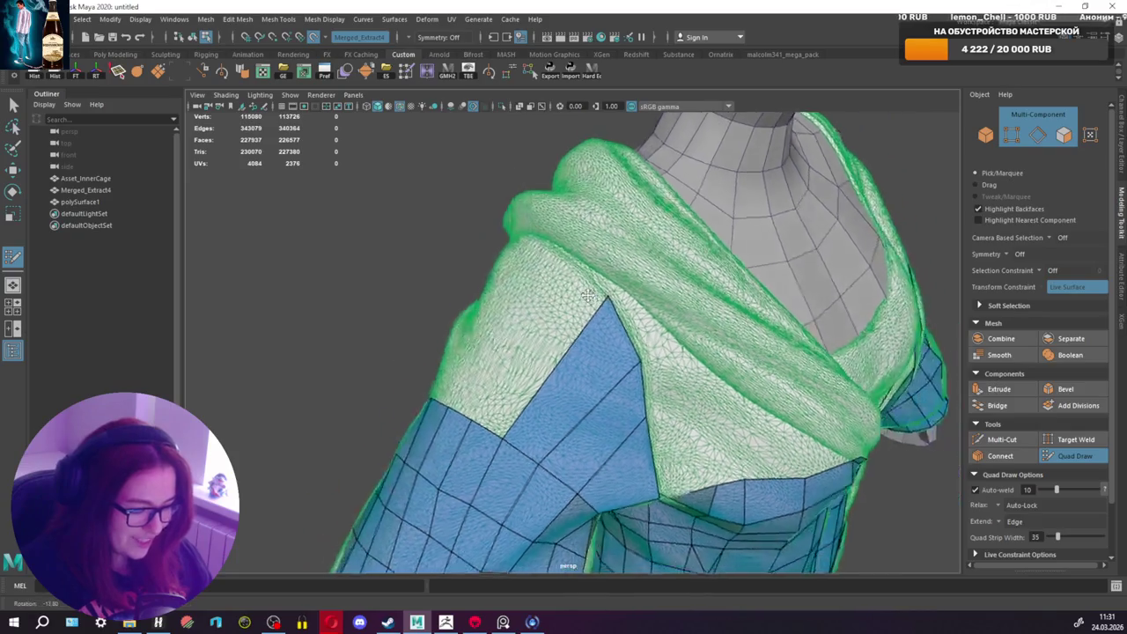
left_click(616, 336, "shift")
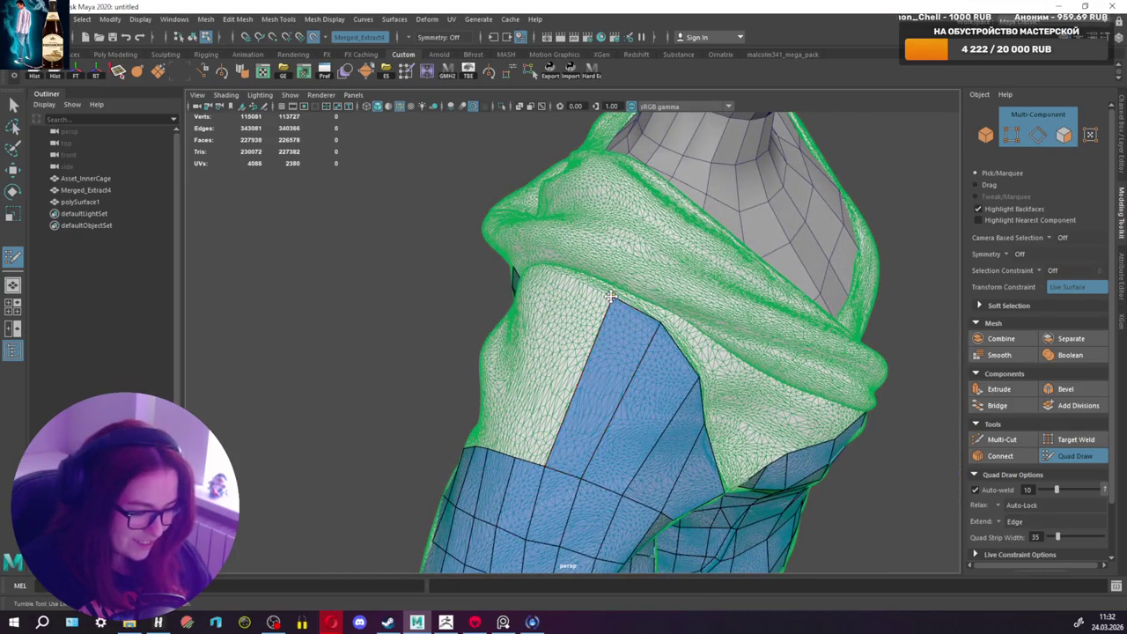
mouse_move(612, 296)
left_mouse_down("alt")
mouse_move(624, 311)
mouse_move(618, 290)
left_mouse_up("alt")
Step: Fill quads left of and beside the blue strip, redoing one wrong face
left_click(617, 284)
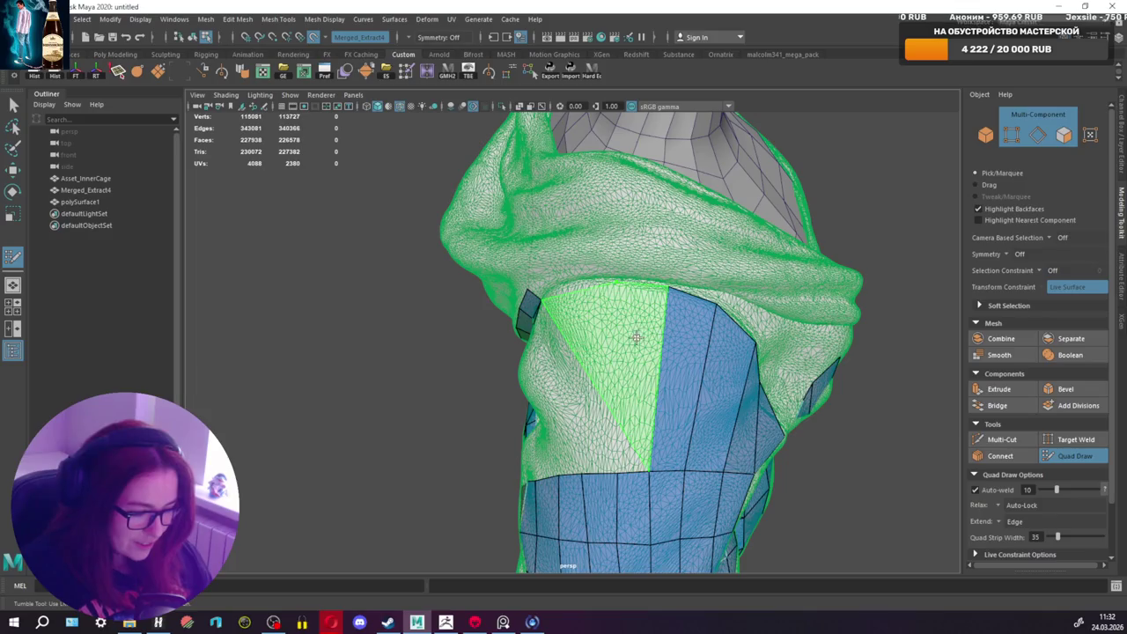
left_click(642, 372, "shift")
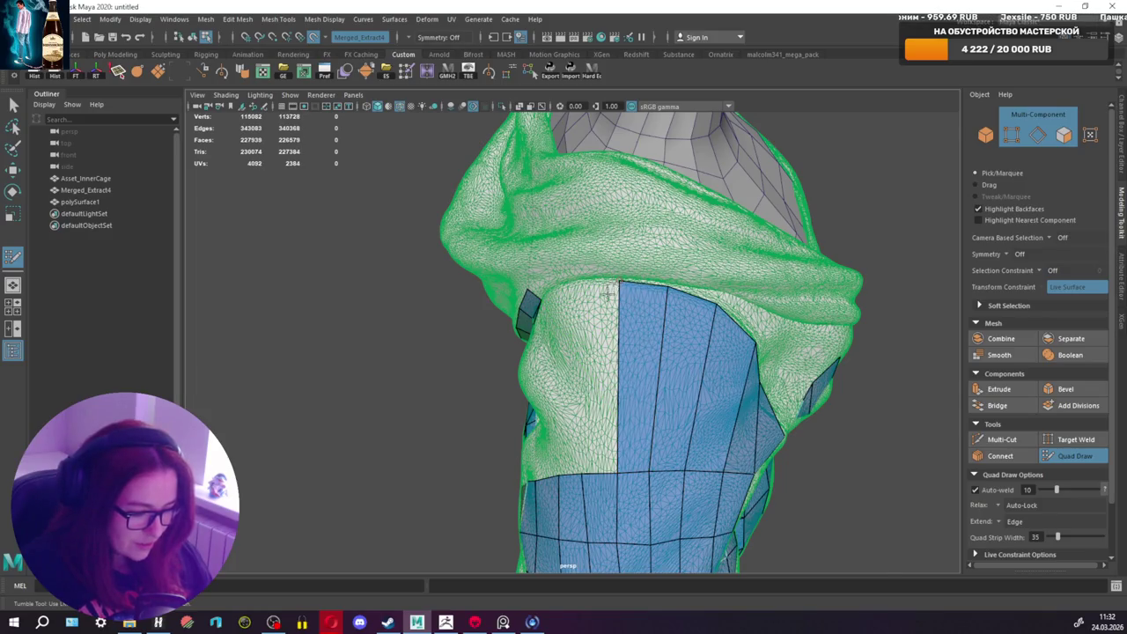
left_click_drag(605, 289, 648, 270, "alt")
left_click(691, 333, "shift")
key("ctrl+z")
left_click(692, 326, "shift")
left_click_drag(692, 326, 705, 257, "alt")
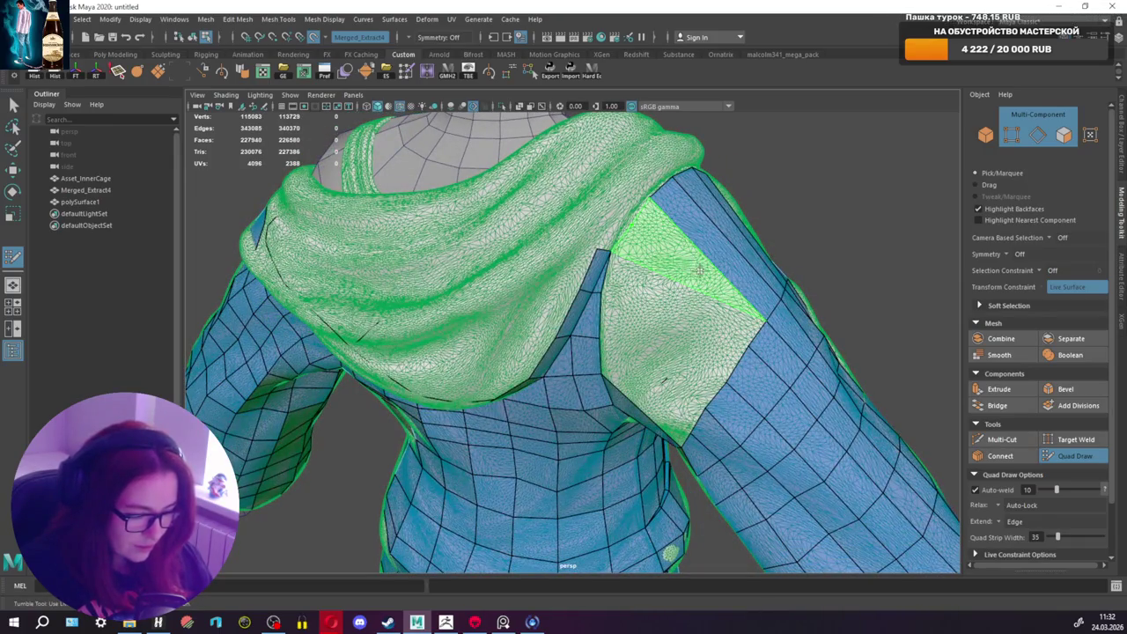
Step: Fill the pale area beside the blue strip and commit the previewed quad strip
left_click(701, 269, "shift")
left_click_drag(707, 272, 639, 228, "alt")
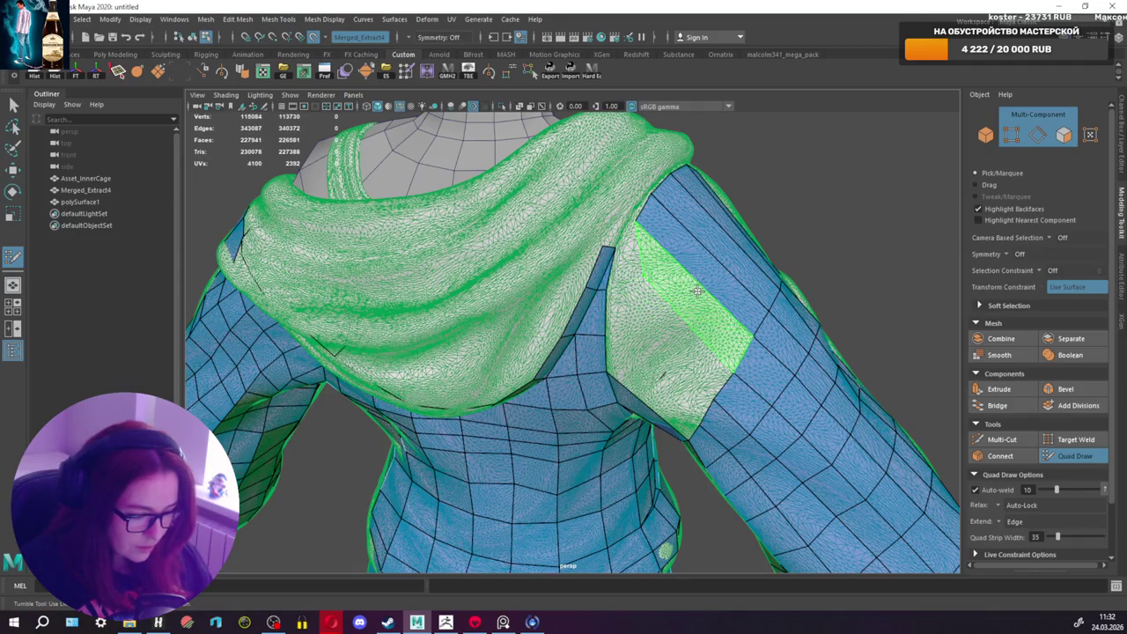
left_click(697, 290, "shift")
scroll(618, 249, "up", 3)
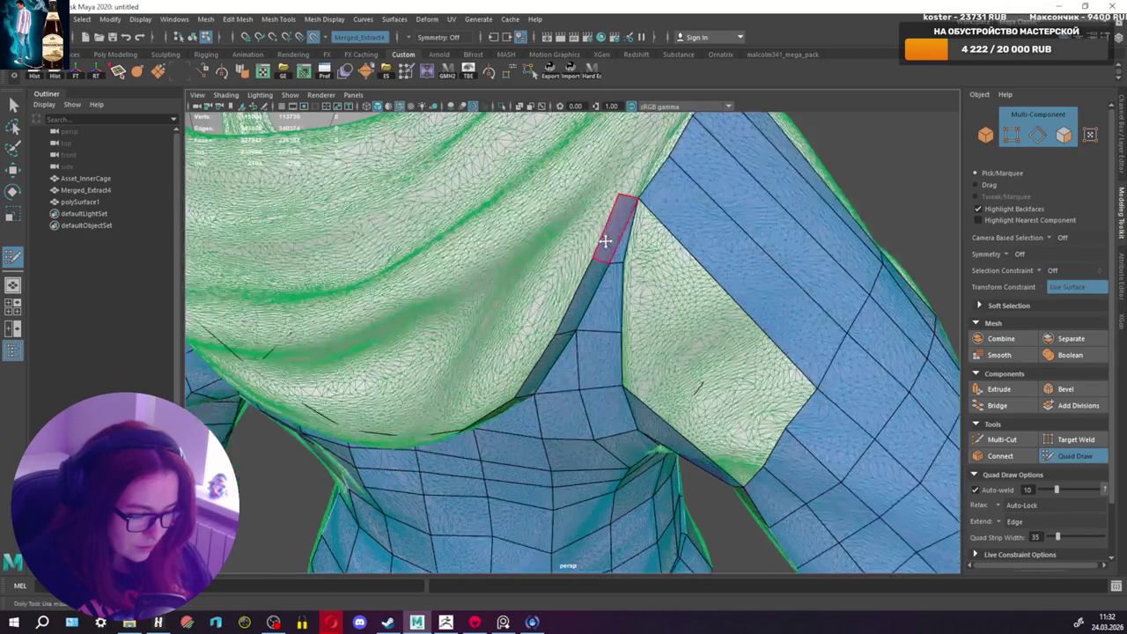
scroll(617, 226, "up", 2)
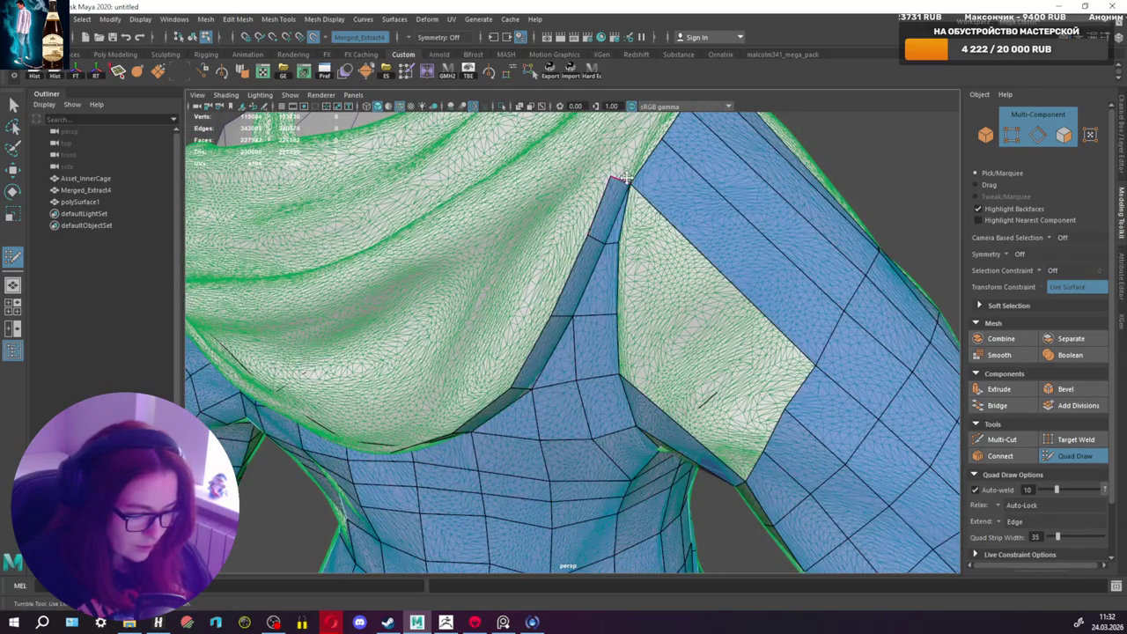
mouse_move(662, 142)
left_mouse_down("alt")
mouse_move(672, 202)
mouse_move(647, 216)
mouse_move(669, 220)
left_mouse_up("alt")
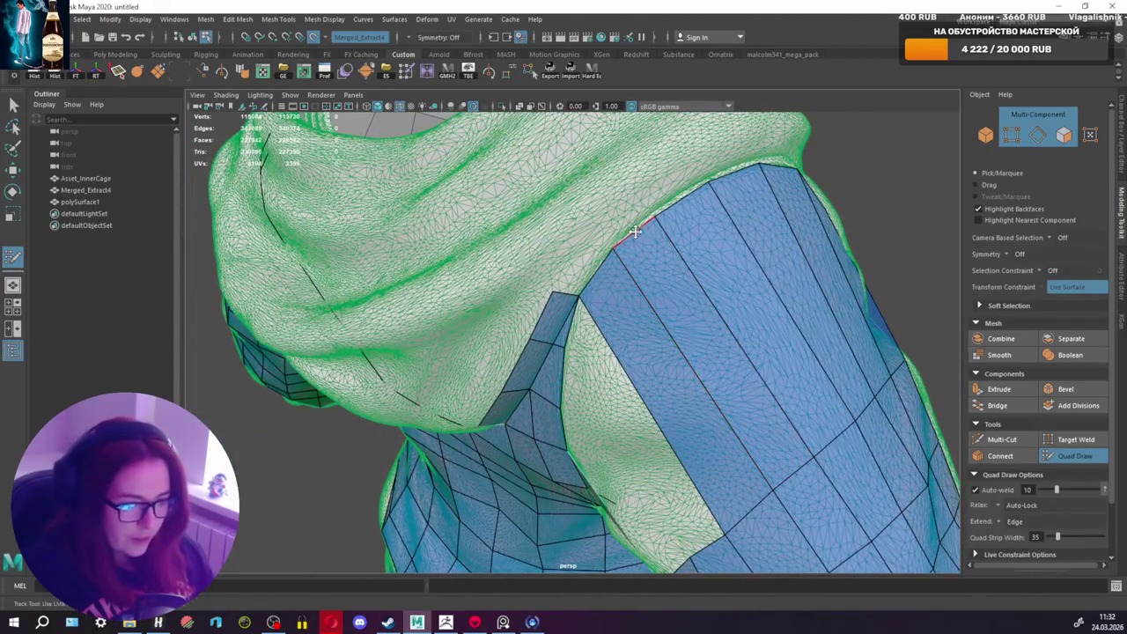
mouse_move(654, 221)
left_mouse_down("alt")
mouse_move(629, 243)
mouse_move(672, 435)
left_mouse_up("alt")
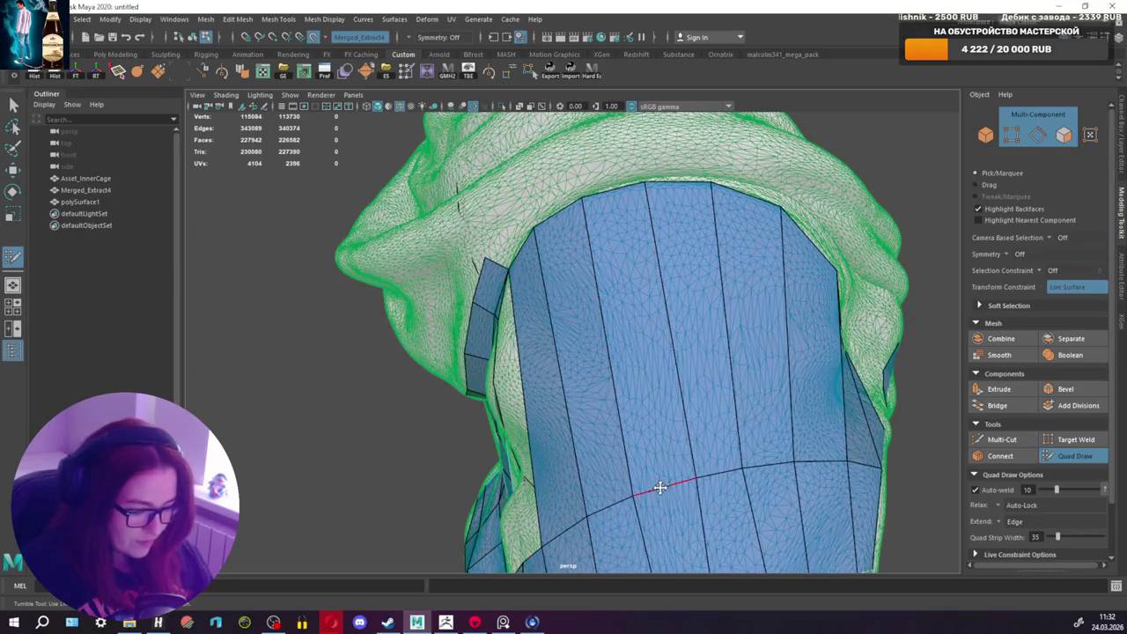
left_click_drag(714, 302, 559, 280, "alt")
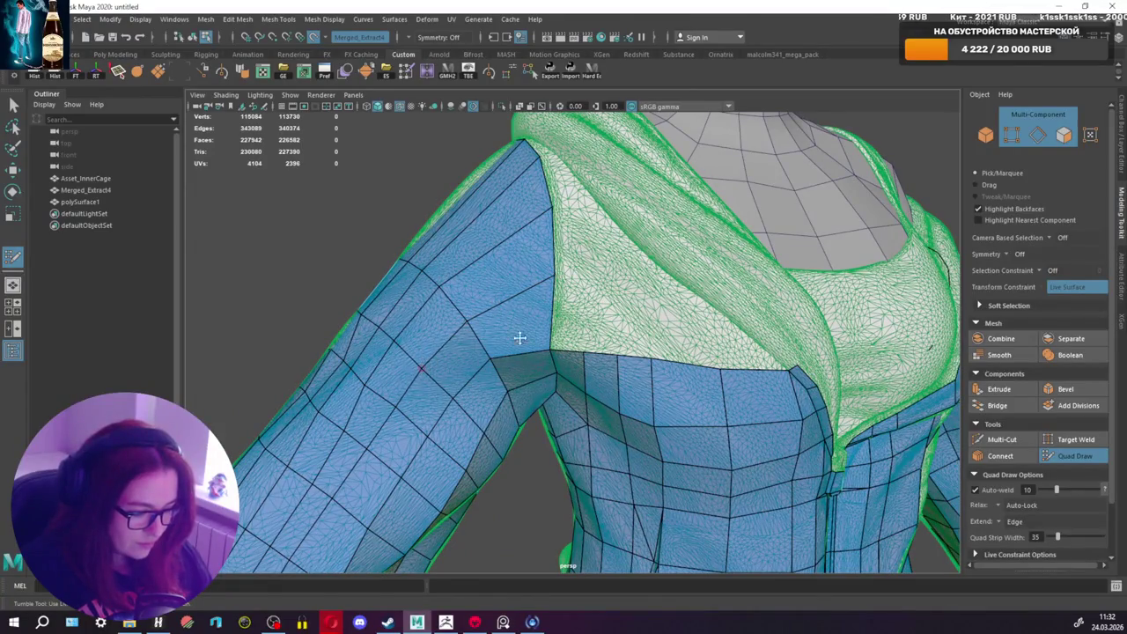
Step: Add a quad at the hood border and fill the three remaining shoulder patch quads
left_click(579, 278, "shift")
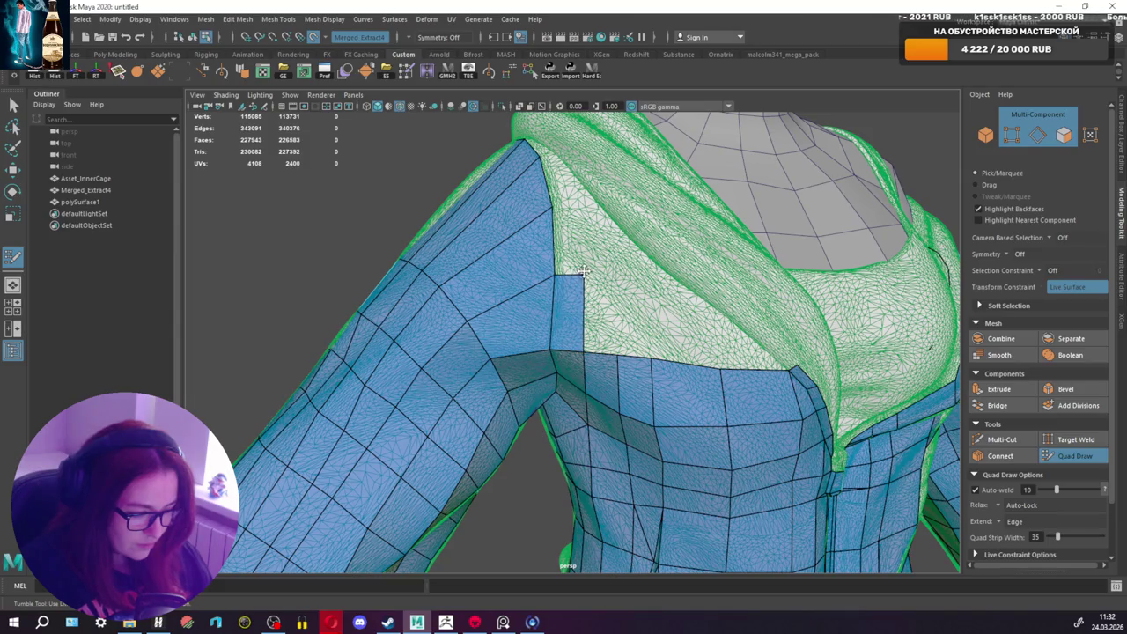
mouse_move(513, 309)
left_mouse_down("alt")
mouse_move(750, 295)
mouse_move(692, 308)
left_mouse_up("alt")
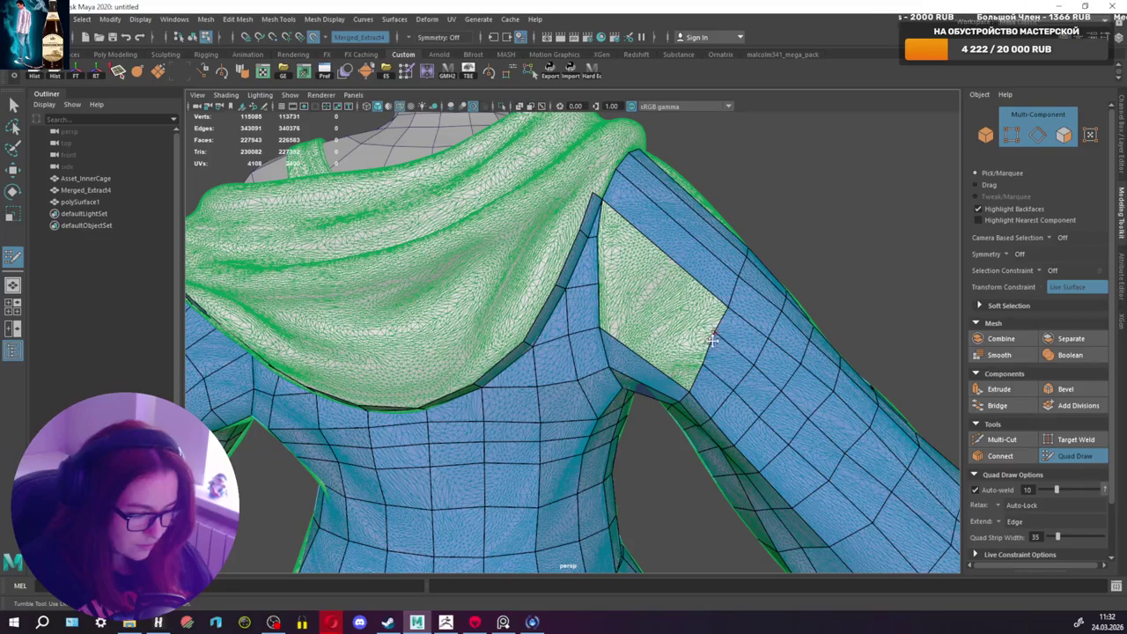
left_click(634, 336, "shift")
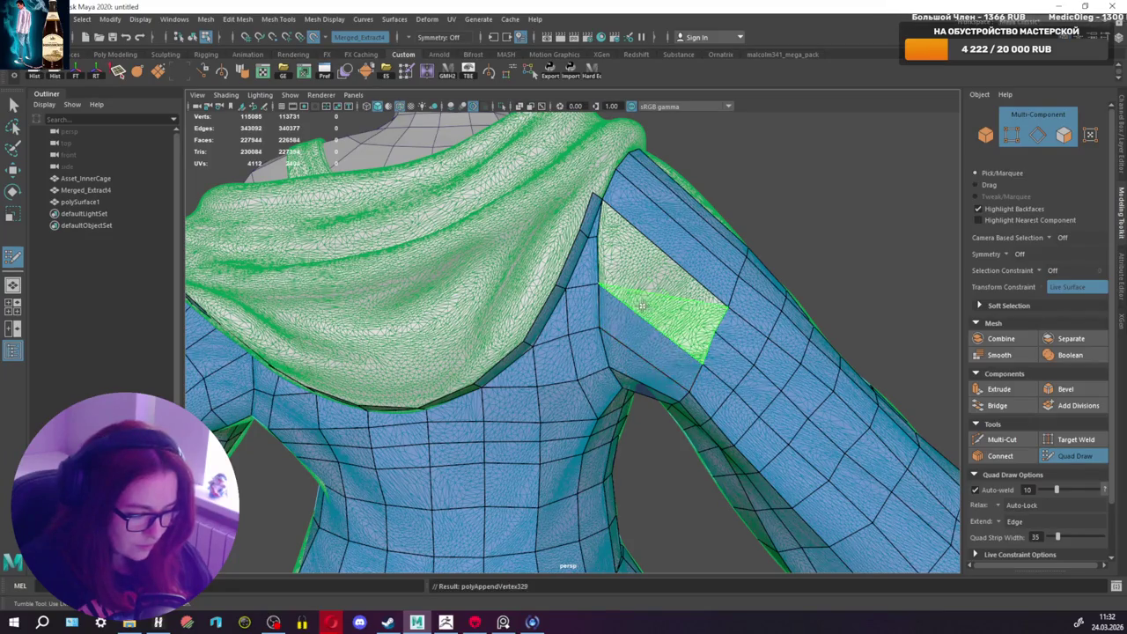
left_click(637, 300, "shift")
left_click(656, 291, "shift")
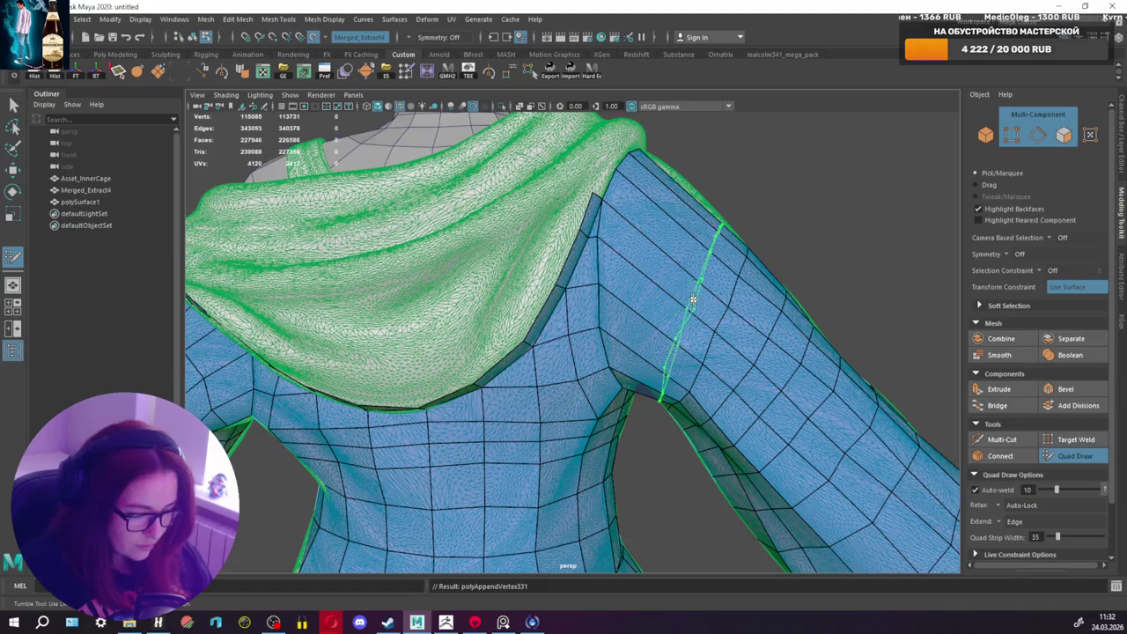
mouse_move(519, 103)
left_mouse_down("alt")
mouse_move(728, 232)
mouse_move(549, 262)
mouse_move(491, 251)
left_mouse_up("alt")
mouse_move(490, 251)
right_mouse_down("alt")
mouse_move(574, 270)
mouse_move(591, 244)
right_mouse_up("alt")
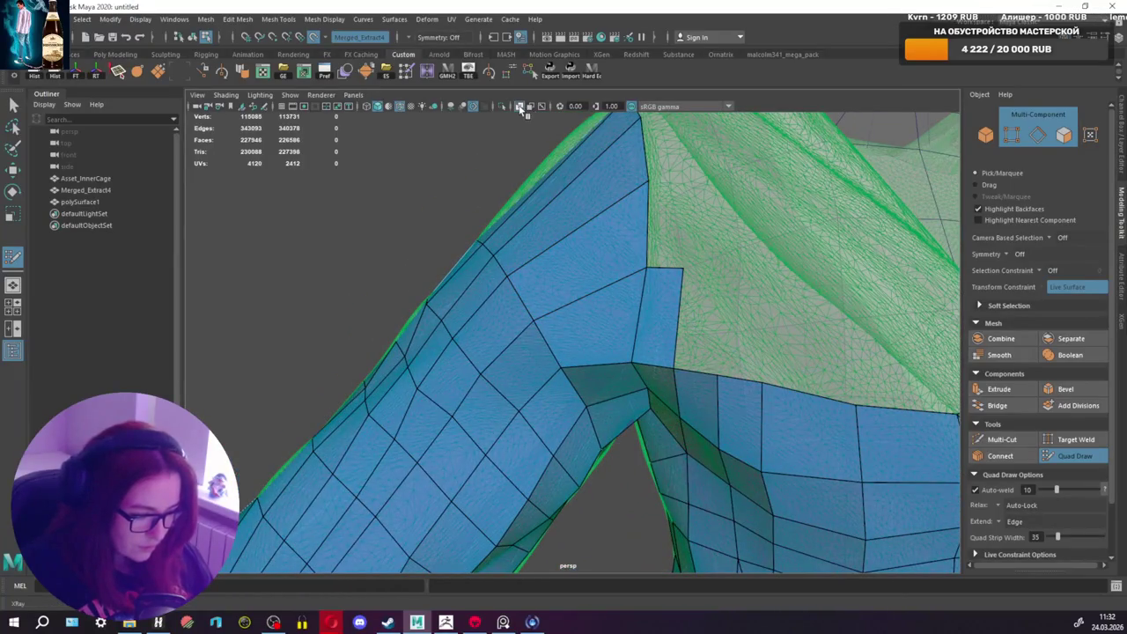
Step: Turn on X-Ray and insert two edge loops running down the shoulder and sleeve
left_click(521, 106)
left_click(594, 206, "ctrl")
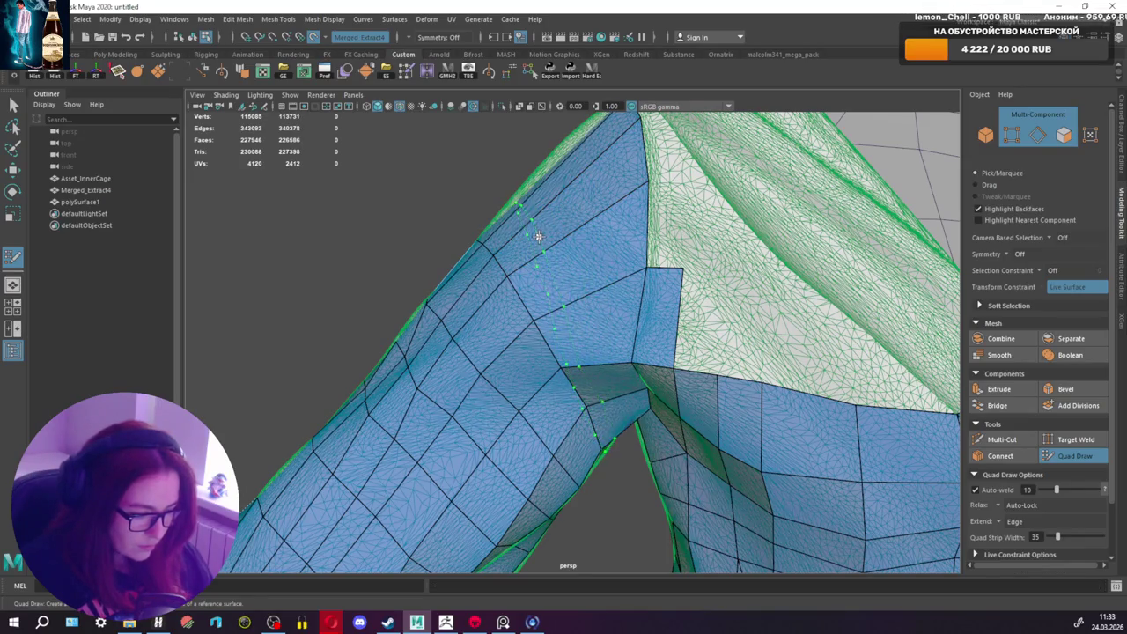
left_click(571, 186, "ctrl")
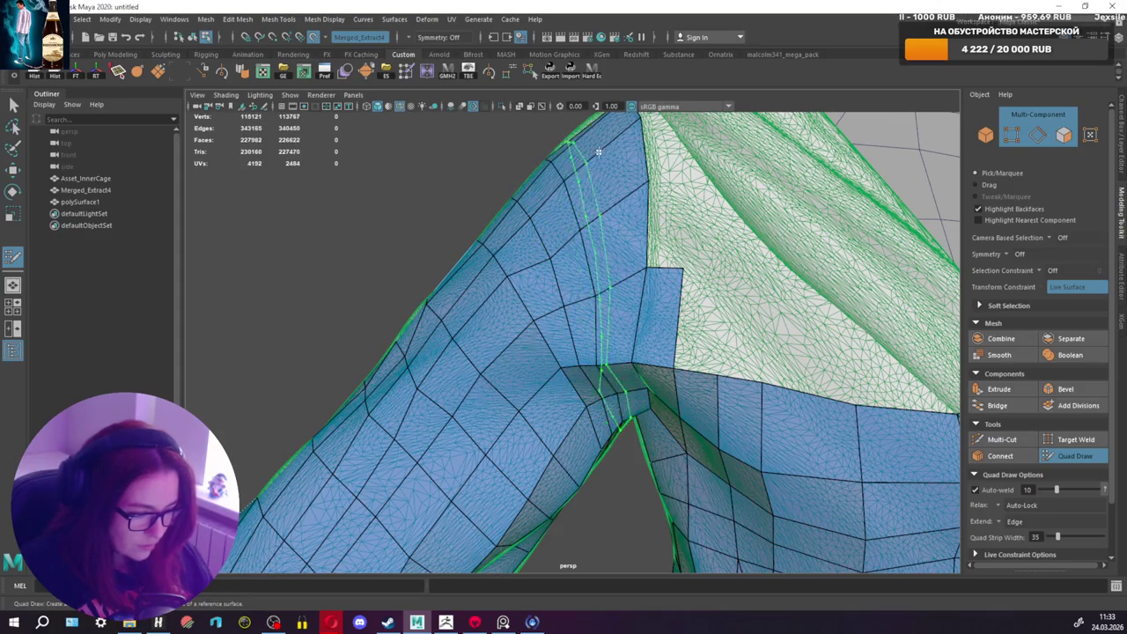
left_click(599, 140, "ctrl")
mouse_move(599, 141)
left_mouse_down("alt")
mouse_move(645, 250)
mouse_move(597, 239)
left_mouse_up("alt")
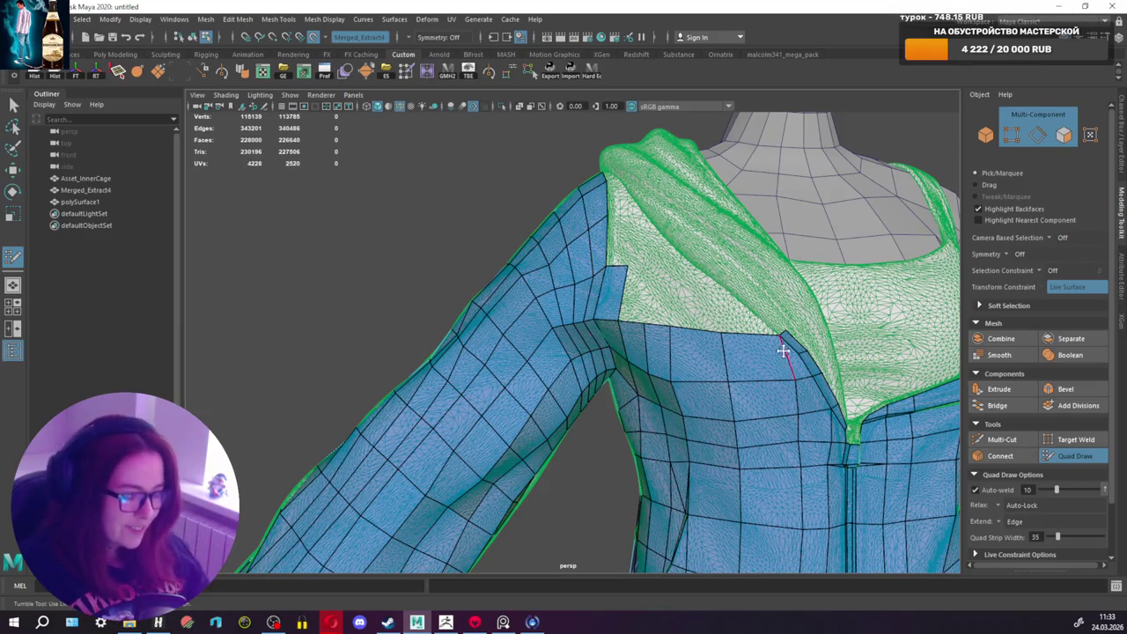
Step: Add and commit quads above the small shoulder patch, filling the adjacent gap
left_click_drag(785, 347, 674, 348, "alt")
scroll(637, 316, "up", 3)
scroll(637, 317, "up", 3)
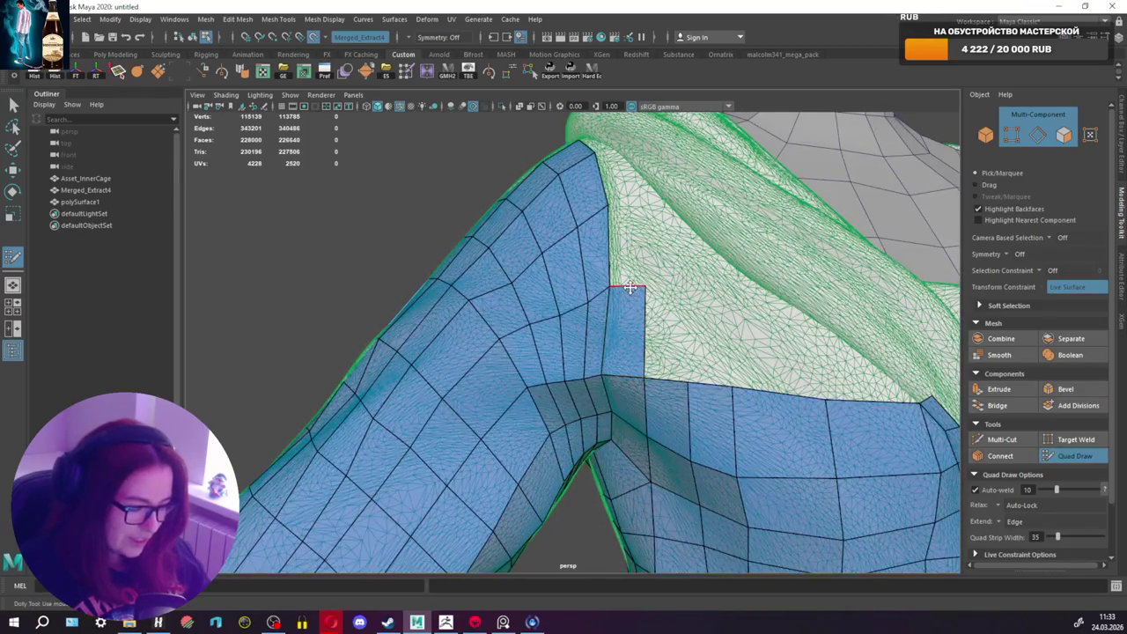
left_click_drag(609, 296, 545, 369, "alt")
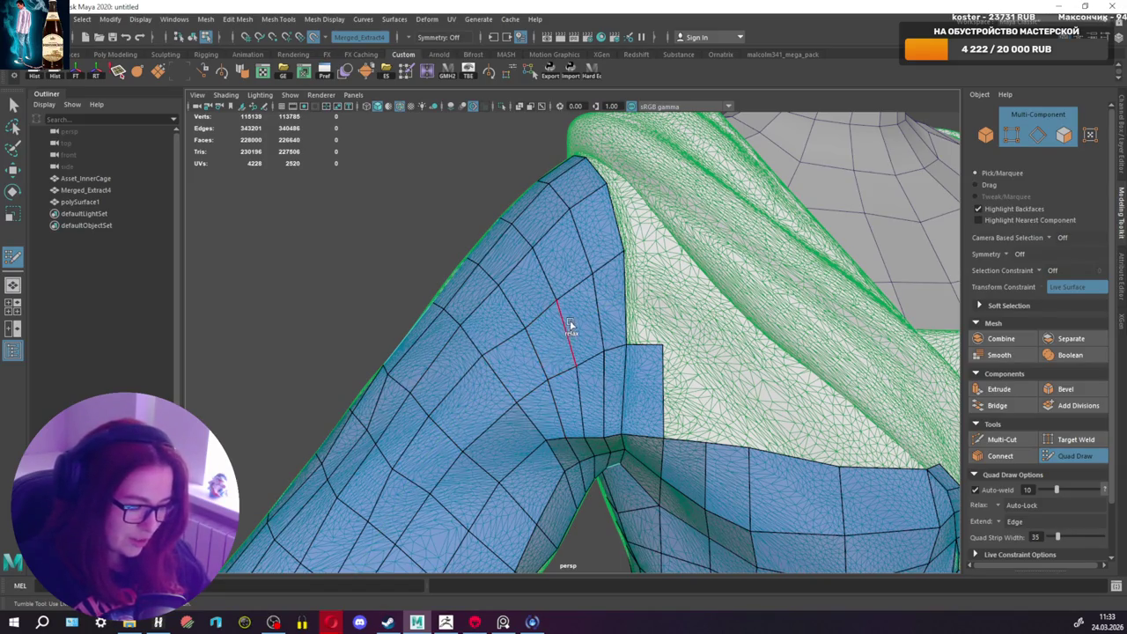
left_click_drag(594, 307, 651, 307, "alt")
left_click(645, 255, "shift")
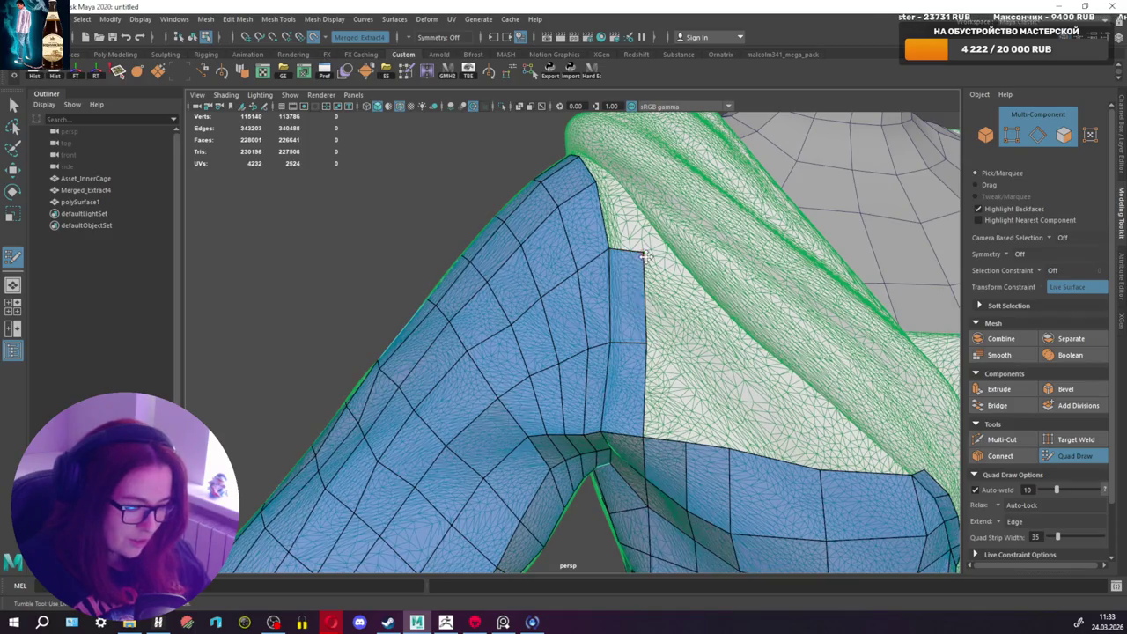
left_click_drag(645, 250, 662, 273, "alt")
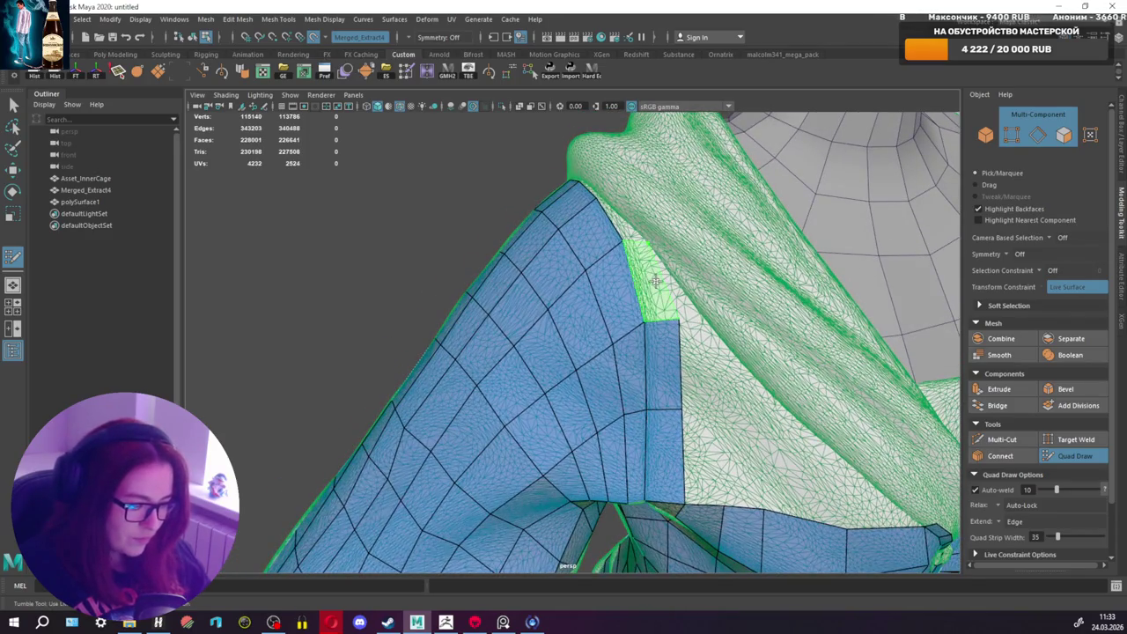
left_click(655, 280, "shift")
left_click_drag(641, 232, 621, 248, "alt")
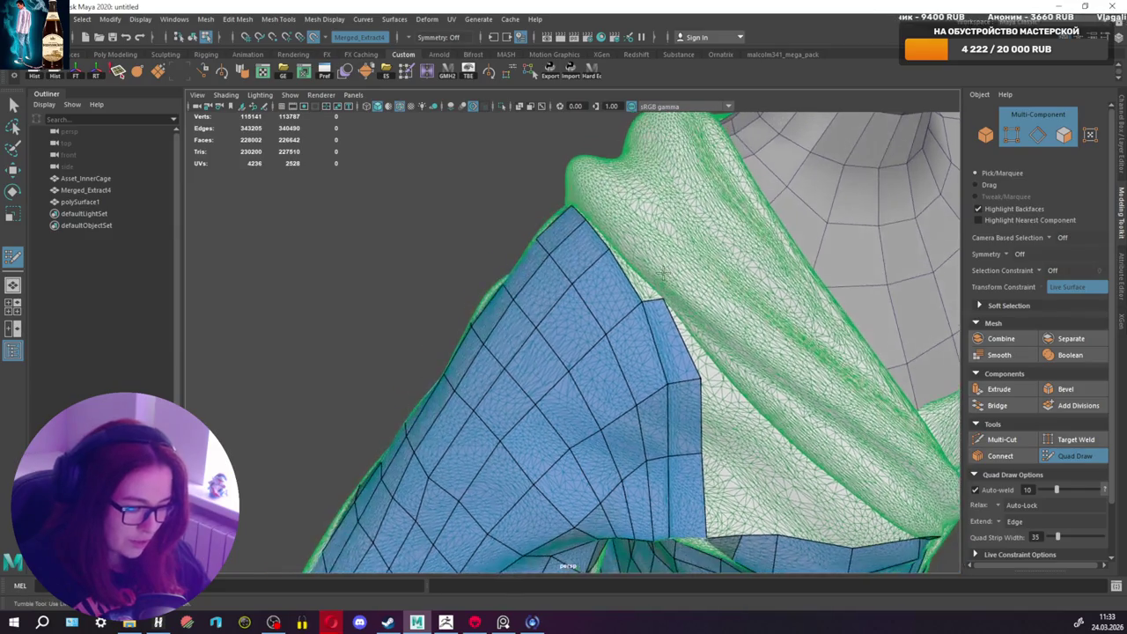
scroll(611, 254, "up", 2)
left_click(655, 246, "shift")
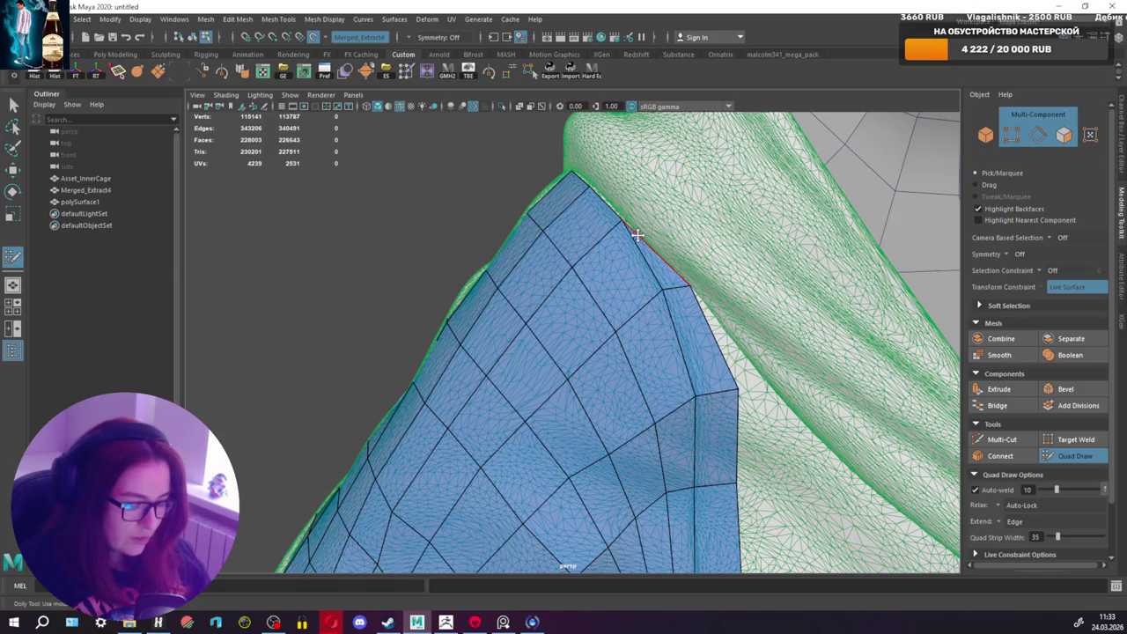
Step: Fill the shoulder gap beside the new vertex and commit the previewed quad
mouse_move(637, 234)
left_mouse_down("alt")
mouse_move(655, 202)
mouse_move(674, 248)
mouse_move(654, 254)
mouse_move(660, 243)
mouse_move(633, 321)
left_mouse_up("alt")
scroll(662, 245, "down", 5)
scroll(662, 245, "up", 4)
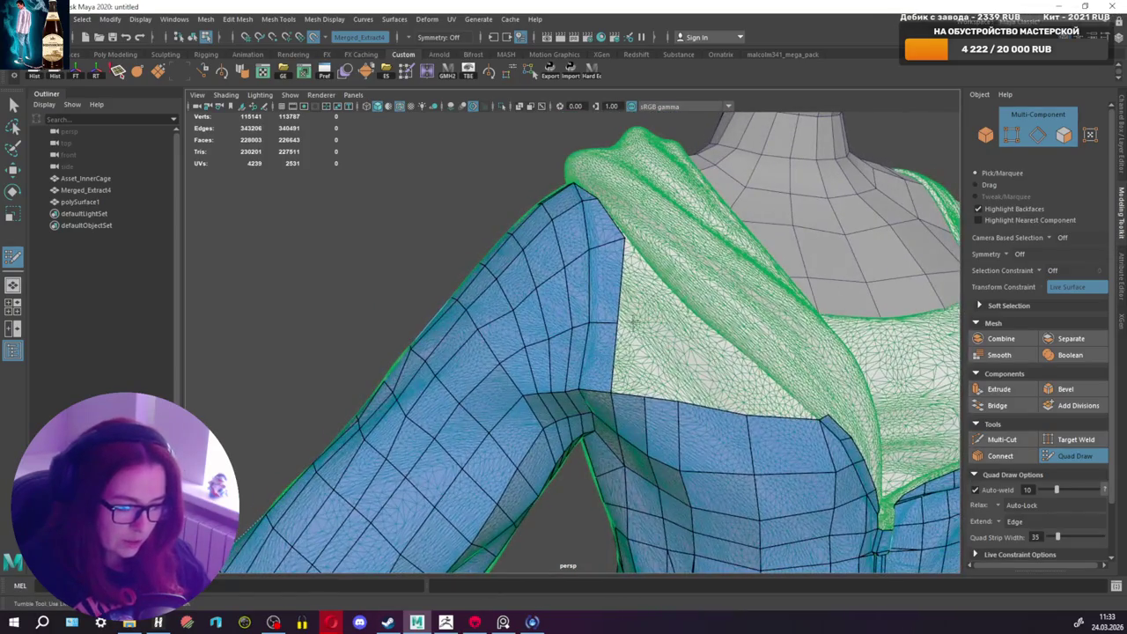
scroll(621, 322, "up", 2)
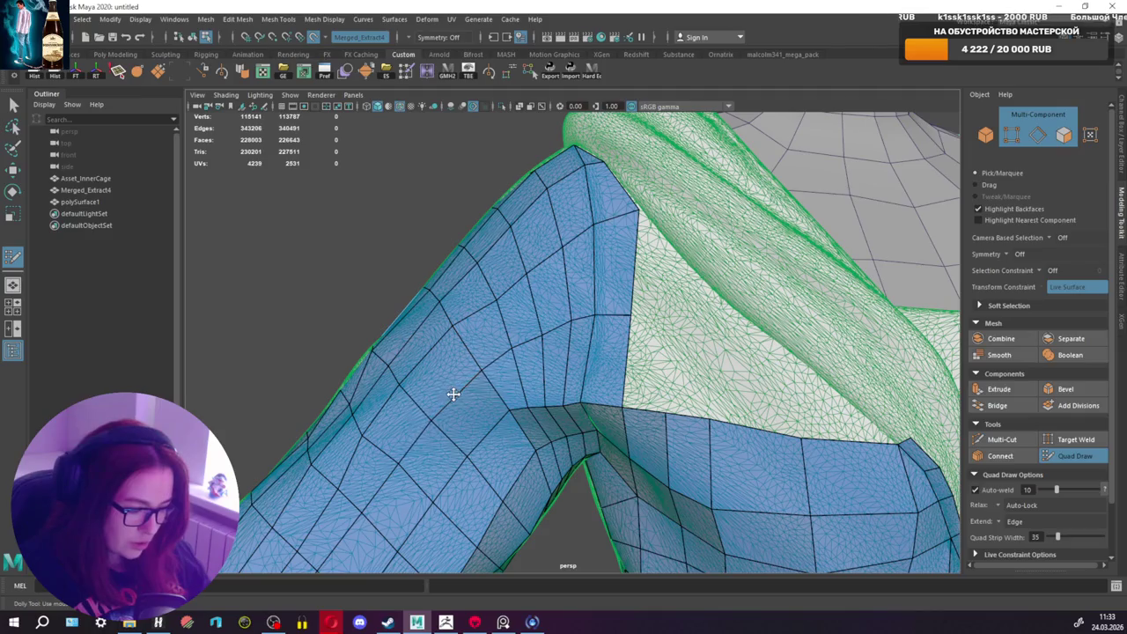
left_click_drag(453, 395, 543, 325, "alt")
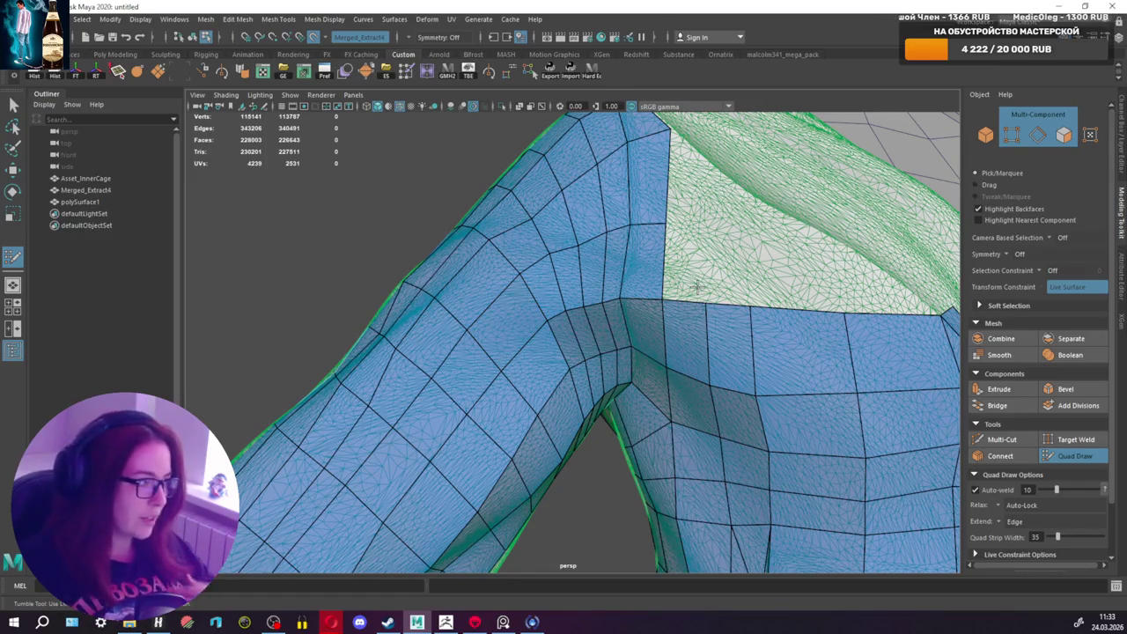
left_click(706, 229, "shift")
left_click_drag(706, 229, 686, 306, "alt")
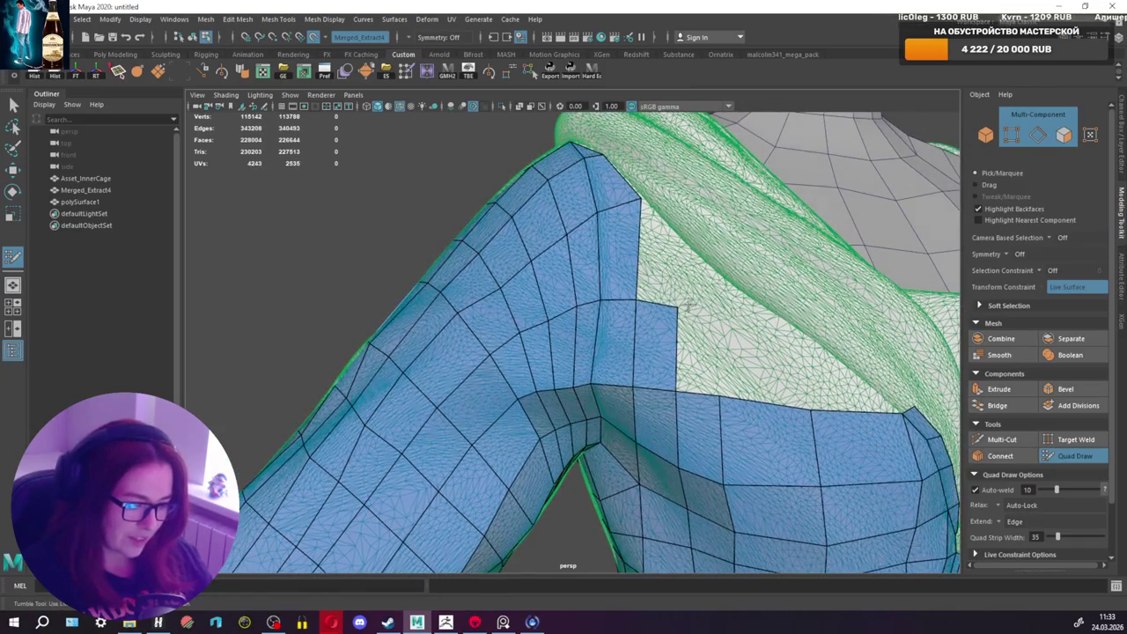
left_click(713, 322, "shift")
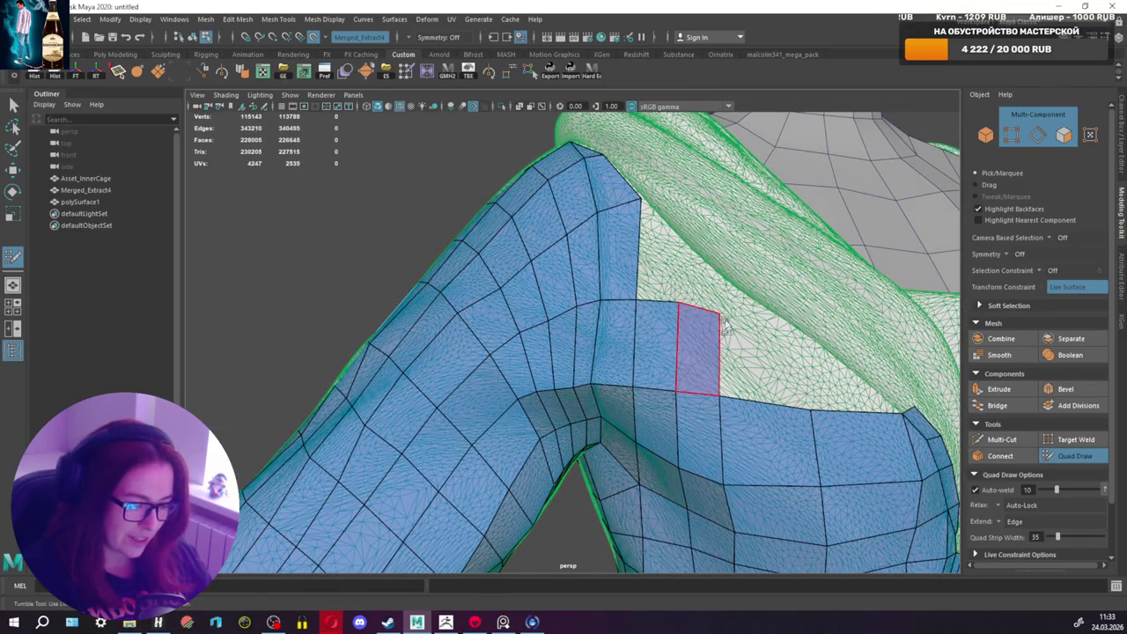
left_click_drag(717, 305, 704, 283, "alt")
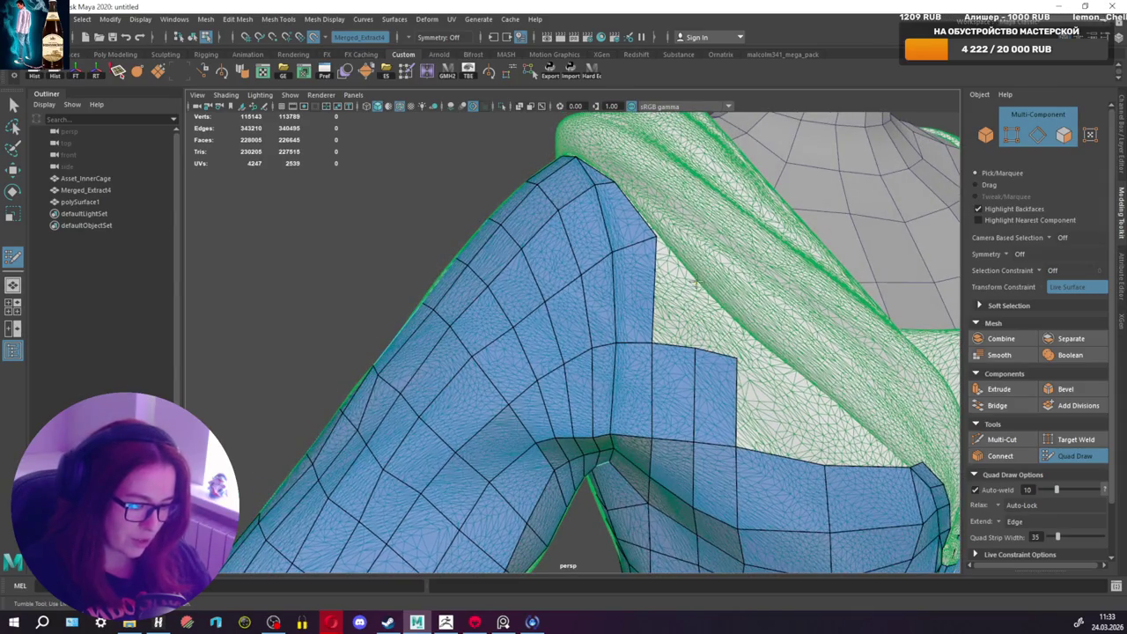
left_click(681, 297, "shift")
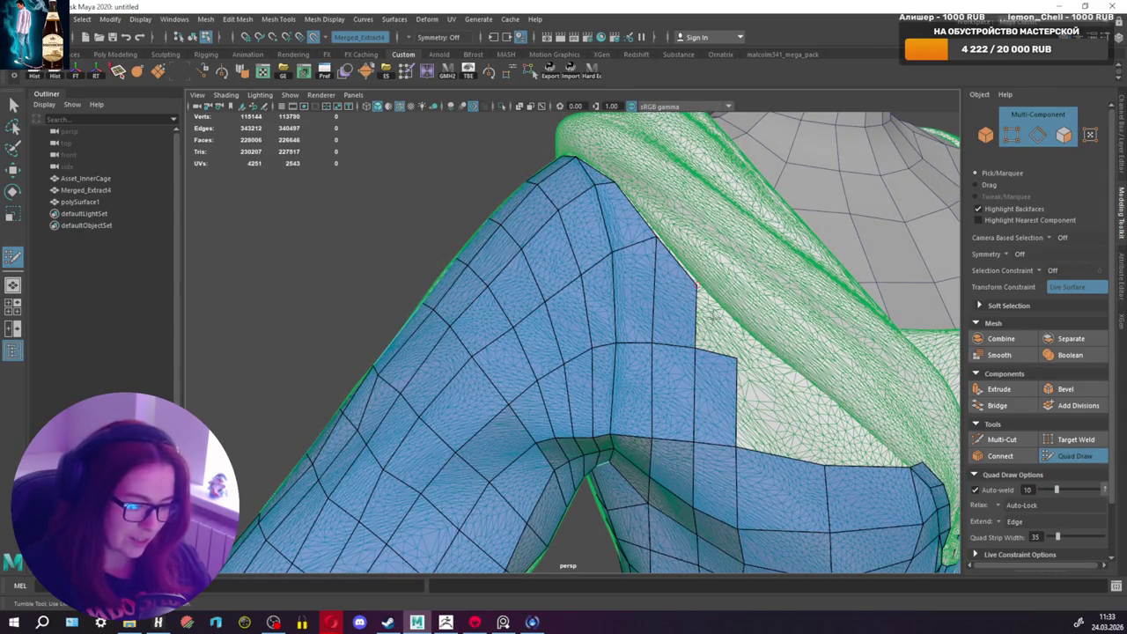
Step: Fill the remaining quads beside the armpit patch and the gap under the arm
left_click(719, 335, "shift")
mouse_move(719, 335)
left_mouse_down("alt")
mouse_move(706, 321)
mouse_move(726, 335)
left_mouse_up("alt")
left_click(694, 372, "shift")
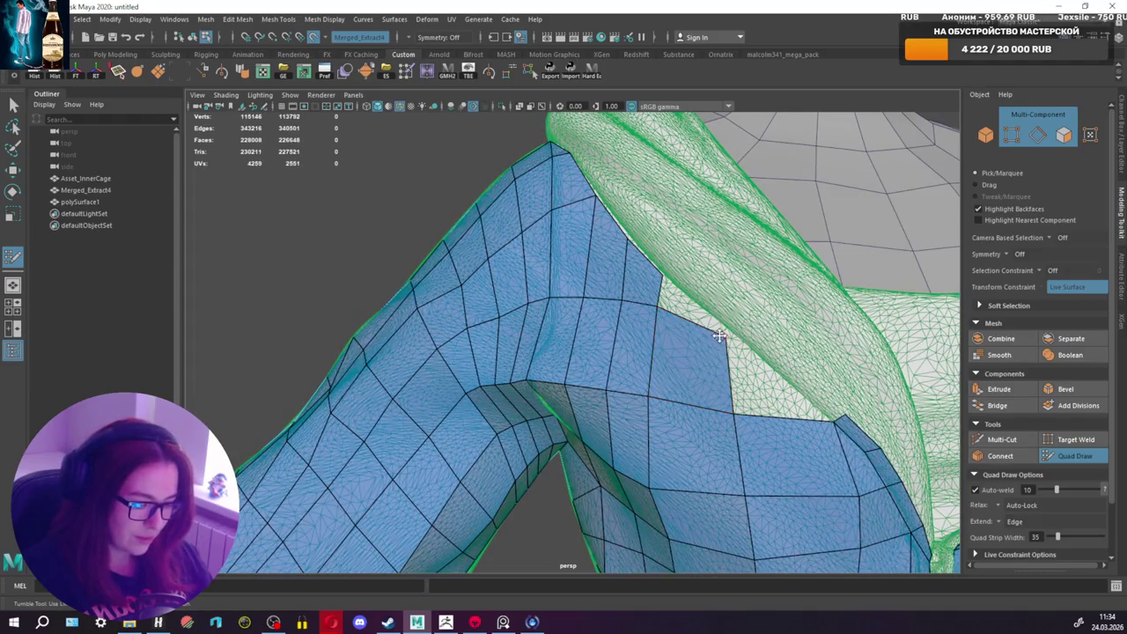
left_click(680, 300, "shift")
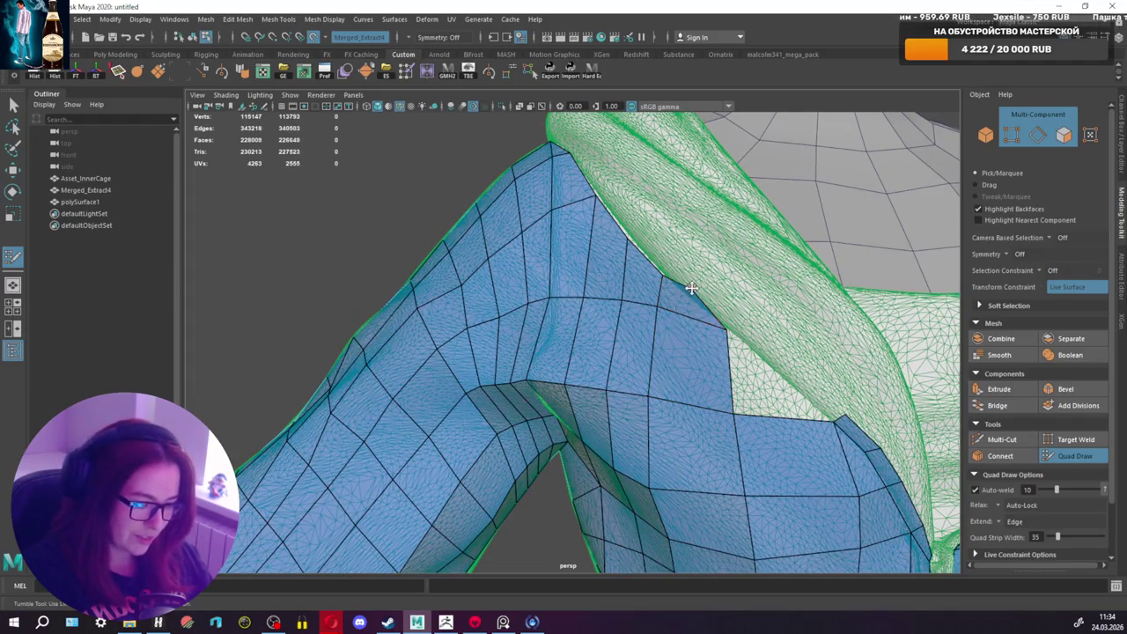
left_click(753, 390, "shift")
scroll(724, 330, "down", 5)
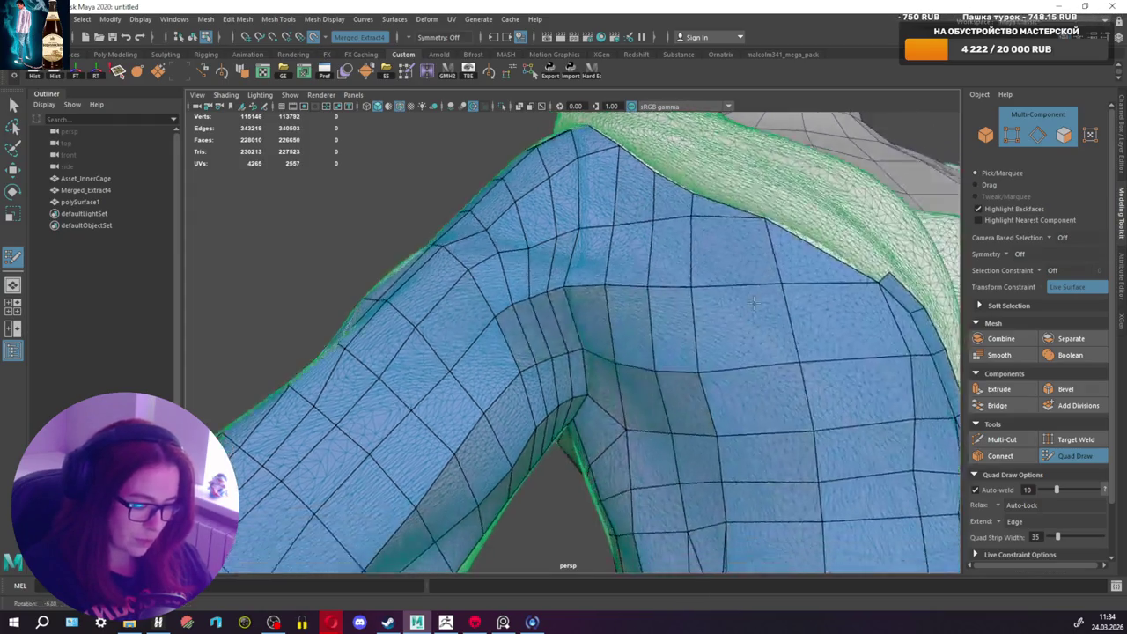
left_click_drag(725, 330, 755, 302, "alt")
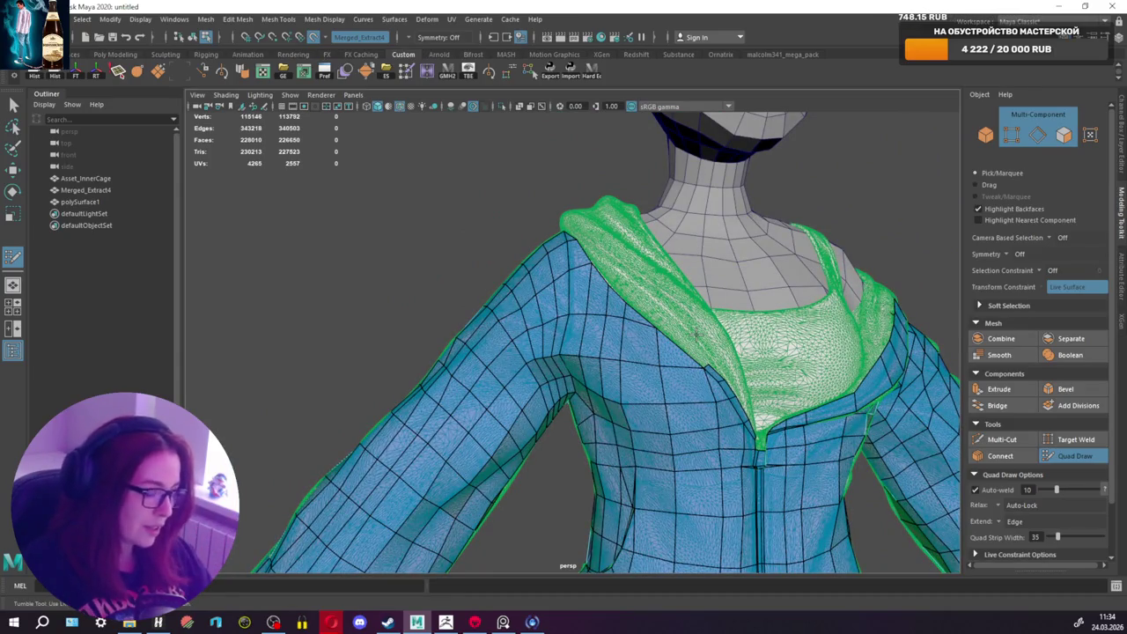
Step: Insert four vertical edge loops down the jacket's front panel beside the zipper
mouse_move(718, 324)
left_mouse_down("alt")
mouse_move(660, 317)
mouse_move(669, 224)
left_mouse_up("alt")
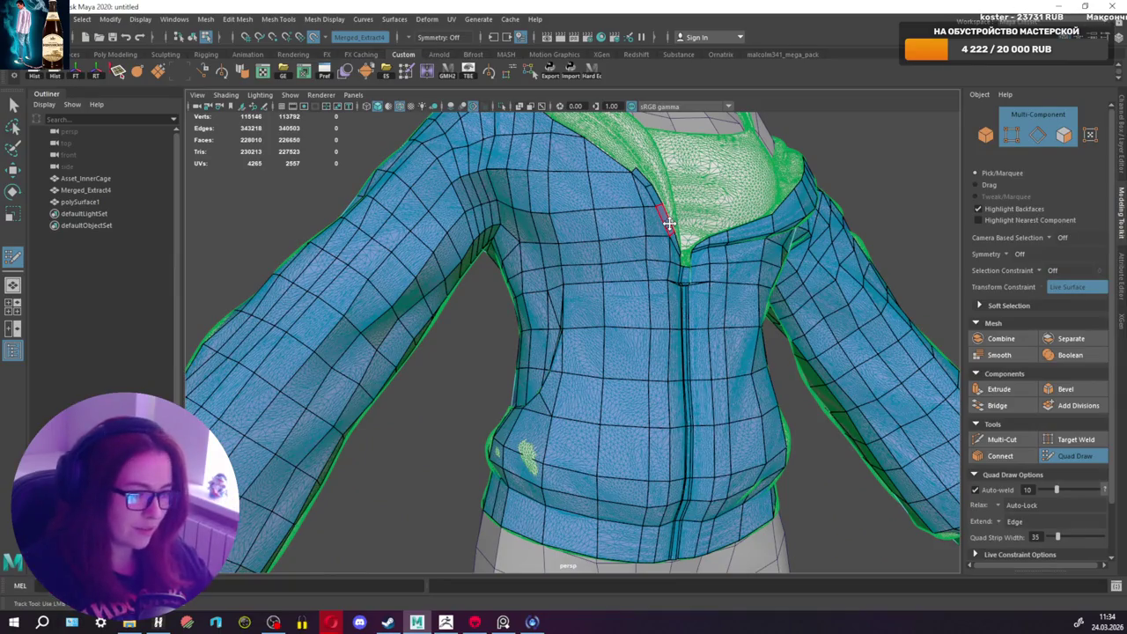
mouse_move(670, 296)
left_mouse_down("alt")
mouse_move(612, 350)
mouse_move(574, 324)
left_mouse_up("alt")
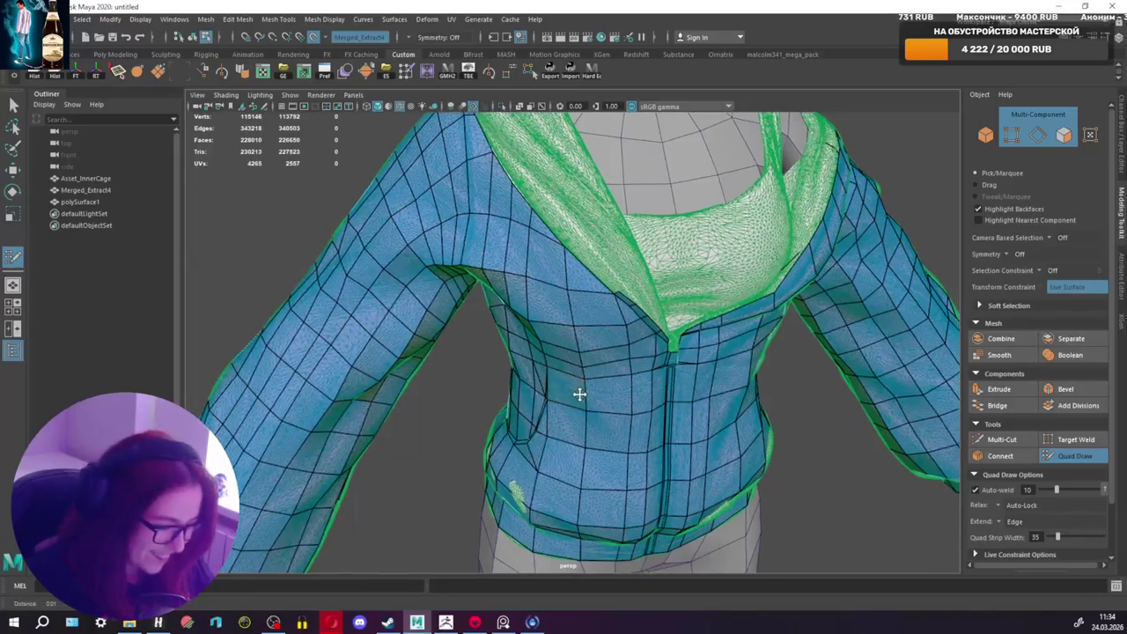
left_click_drag(566, 315, 634, 333, "alt")
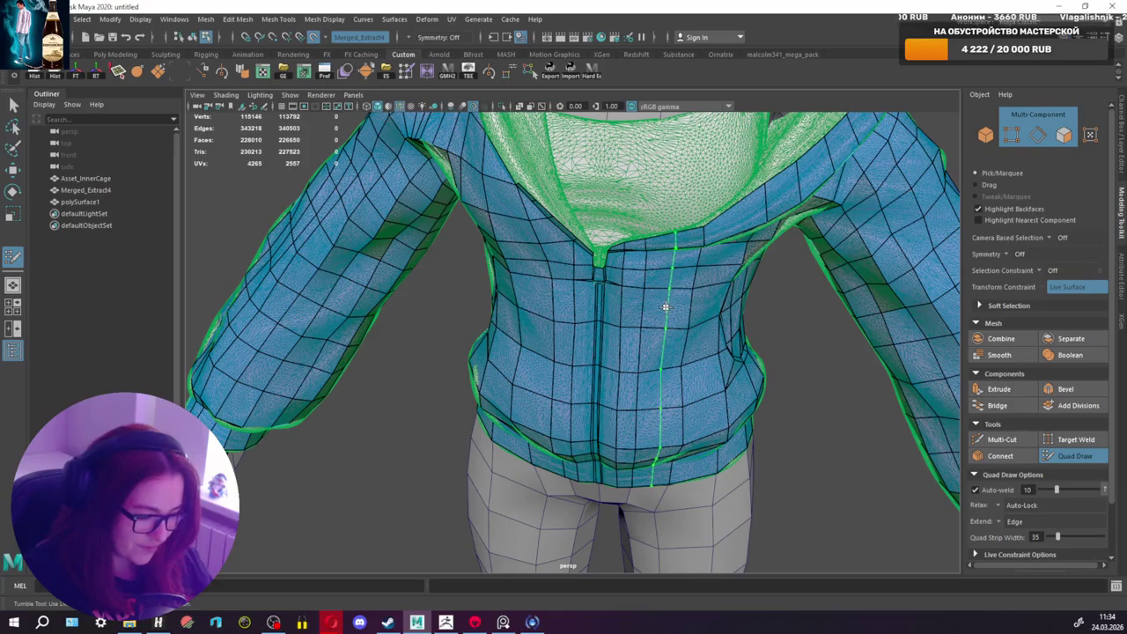
left_click(665, 306, "ctrl")
mouse_move(667, 302)
left_mouse_down("alt")
mouse_move(696, 305)
mouse_move(656, 360)
left_mouse_up("alt")
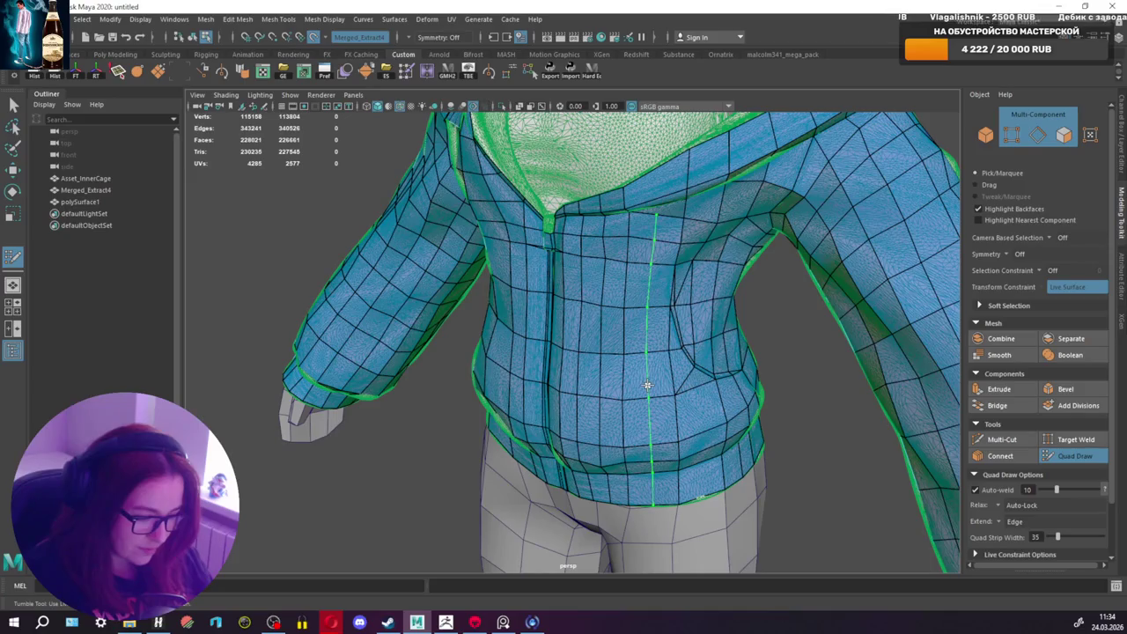
left_click(648, 385, "ctrl")
mouse_move(648, 385)
left_mouse_down("alt")
mouse_move(682, 385)
mouse_move(635, 385)
left_mouse_up("alt")
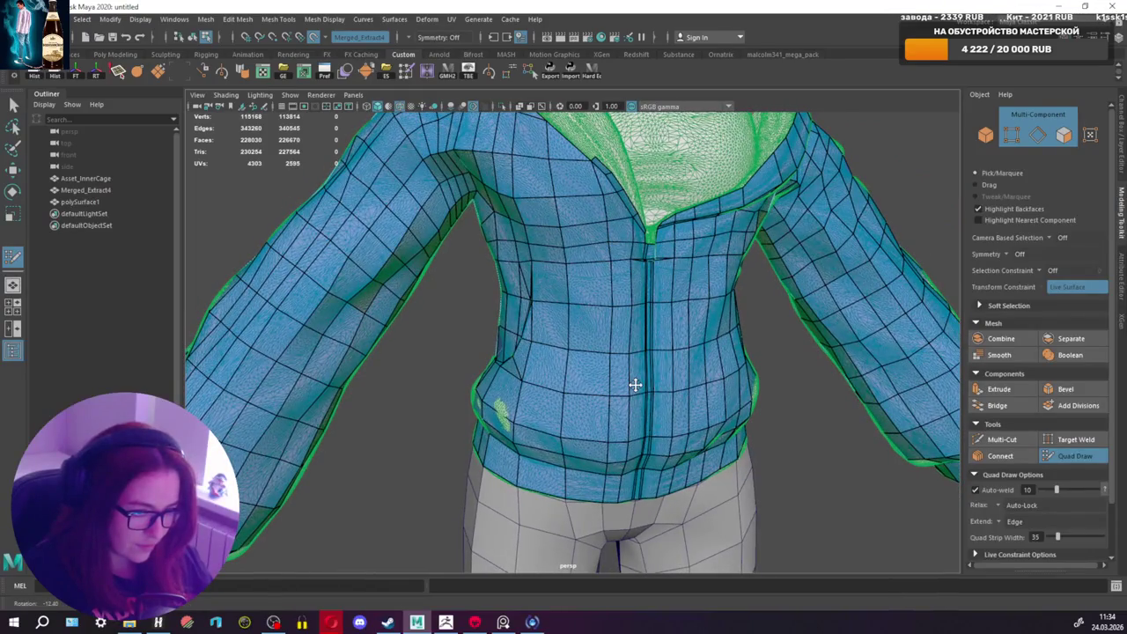
left_click_drag(635, 385, 631, 384, "alt")
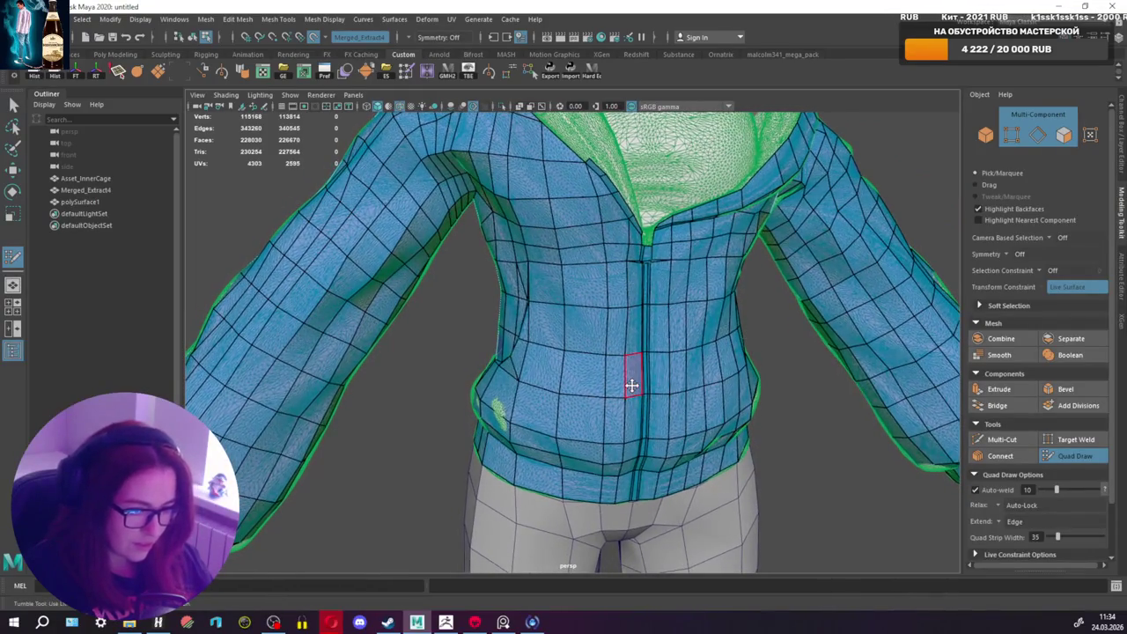
left_click(583, 398, "ctrl")
left_click_drag(573, 397, 586, 414, "alt")
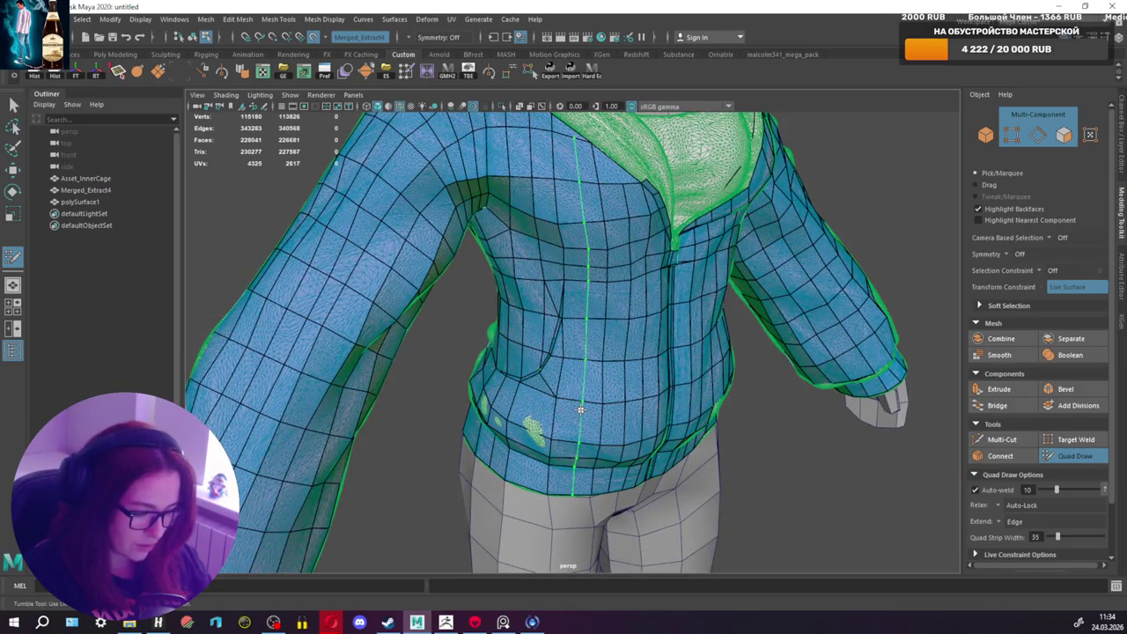
left_click(580, 408, "ctrl")
mouse_move(644, 390)
left_mouse_down("alt")
mouse_move(578, 376)
mouse_move(581, 355)
mouse_move(581, 364)
left_mouse_up("alt")
Step: Select all faces of polySurface1, reactivate Quad Draw, and zoom into the chest
key("q")
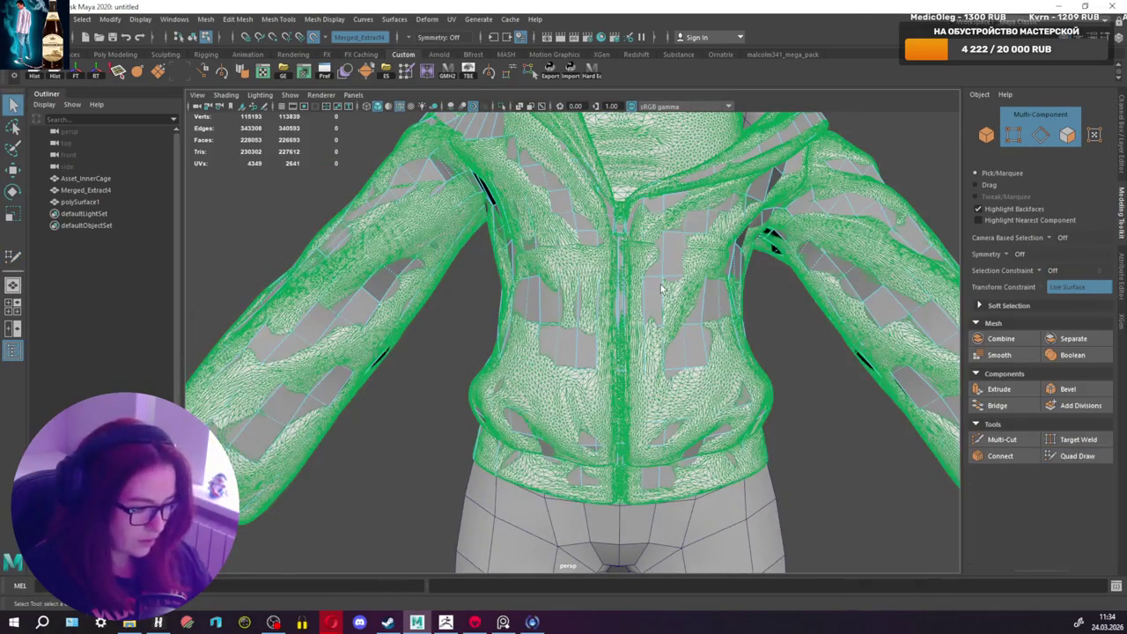
right_click_drag(656, 306, 656, 298)
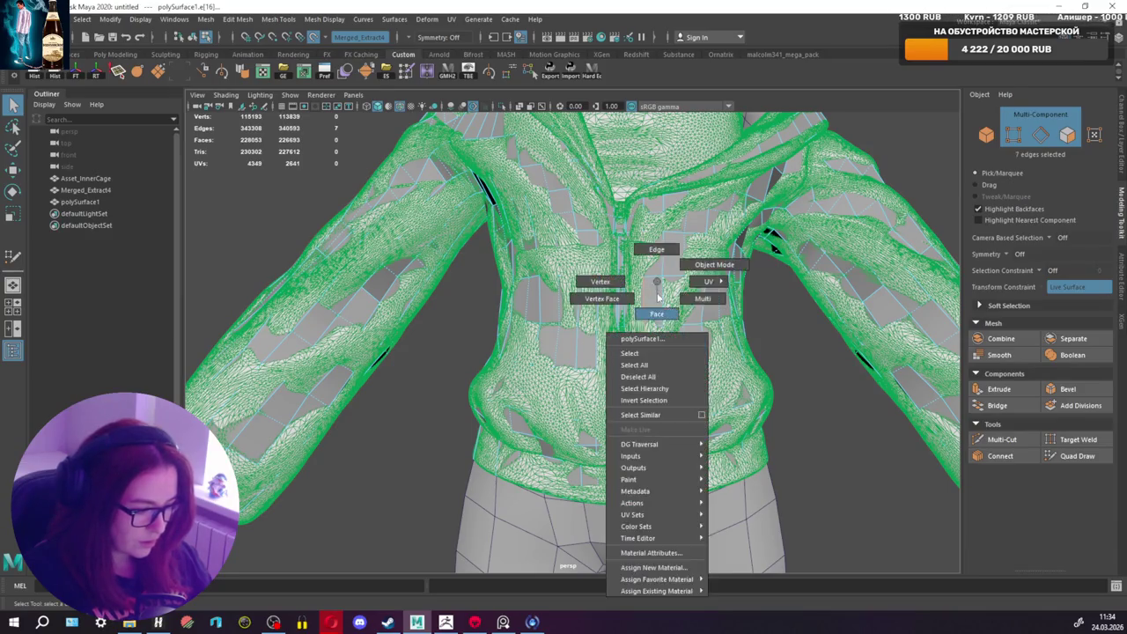
left_click(1076, 455)
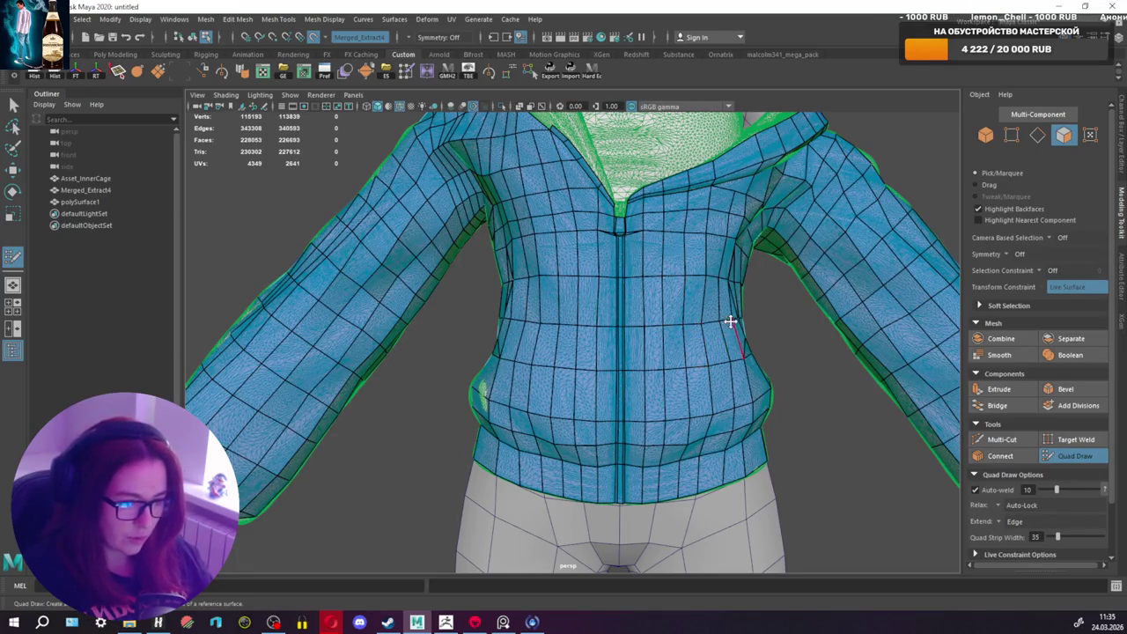
left_click_drag(730, 323, 714, 369, "alt")
scroll(585, 328, "up", 2)
scroll(608, 340, "up", 3)
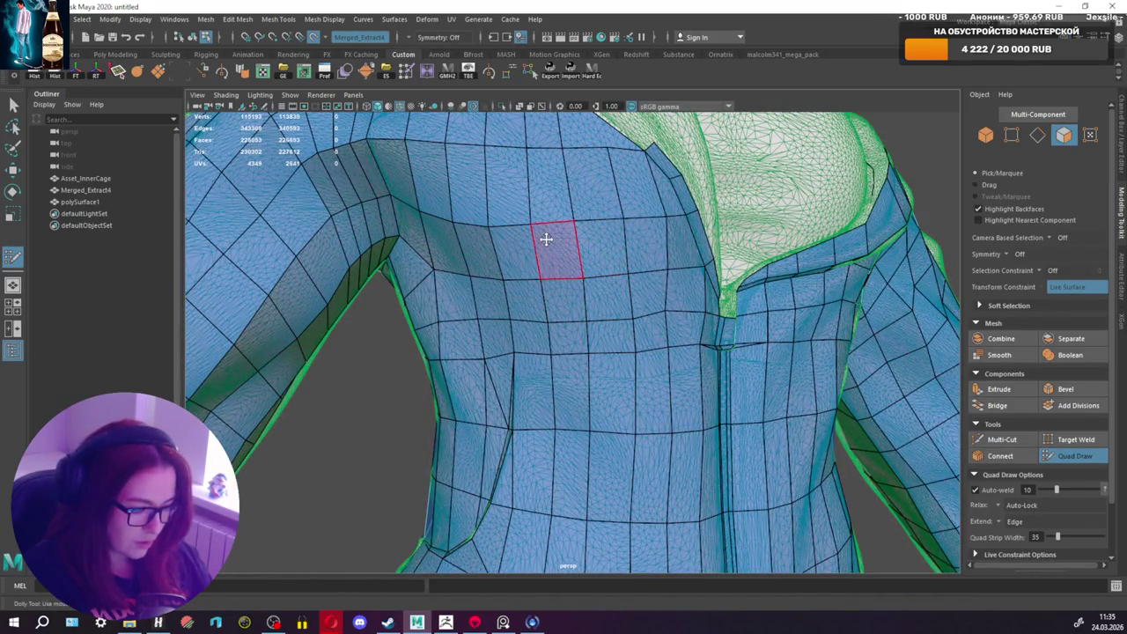
Step: Relax the chest vertices with the Quad Draw relax brush
left_click_drag(554, 221, 479, 216, "shift")
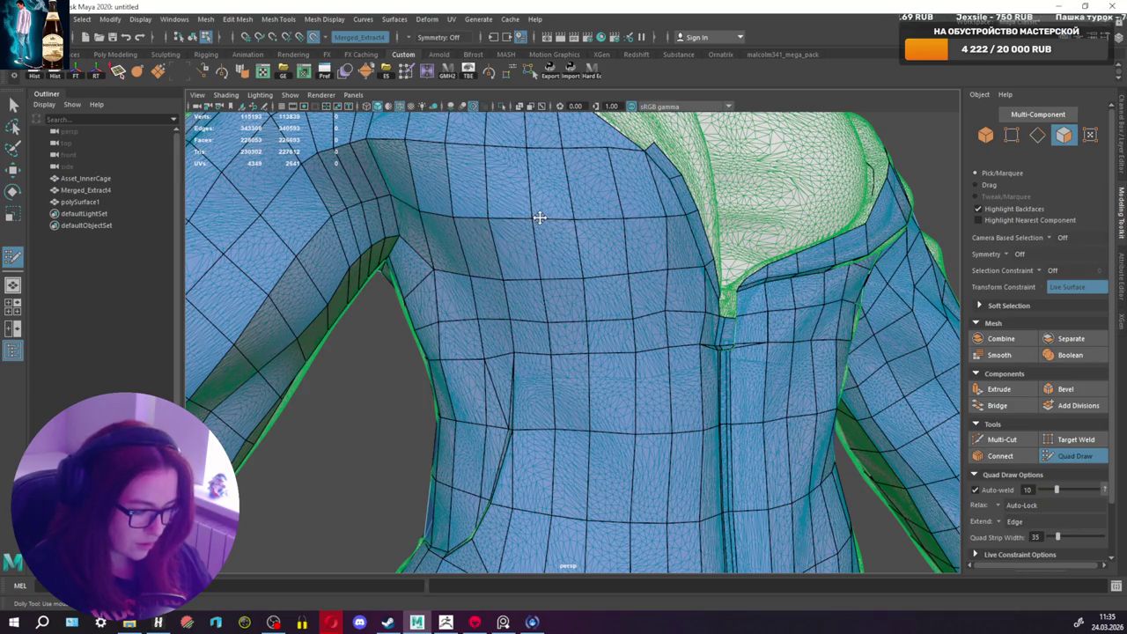
left_click_drag(540, 217, 531, 290, "alt")
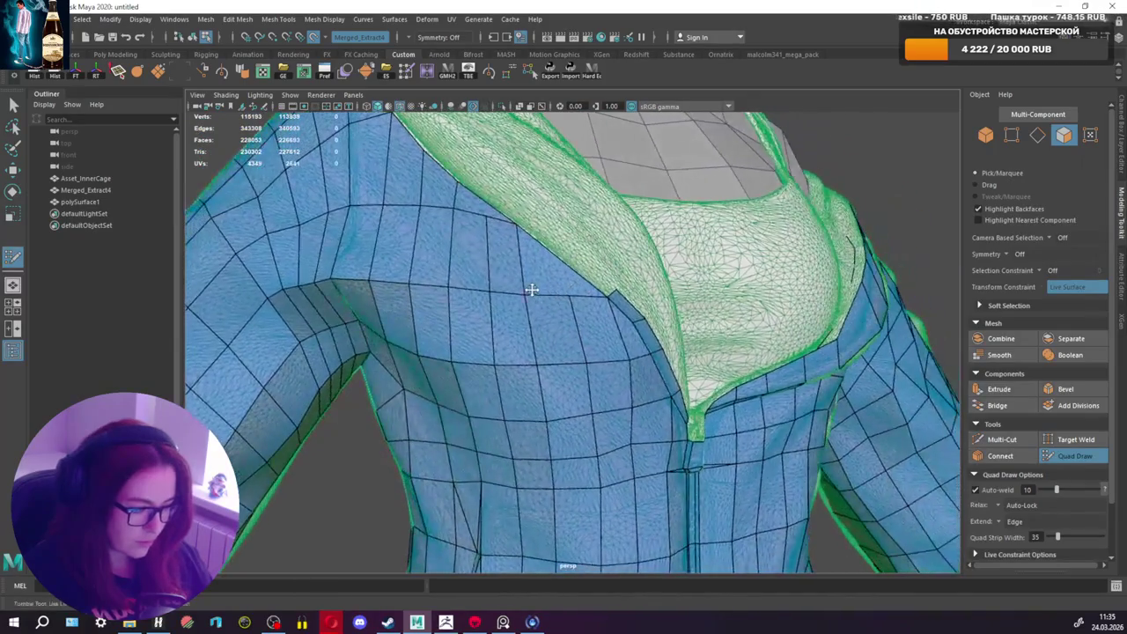
left_click(1001, 439)
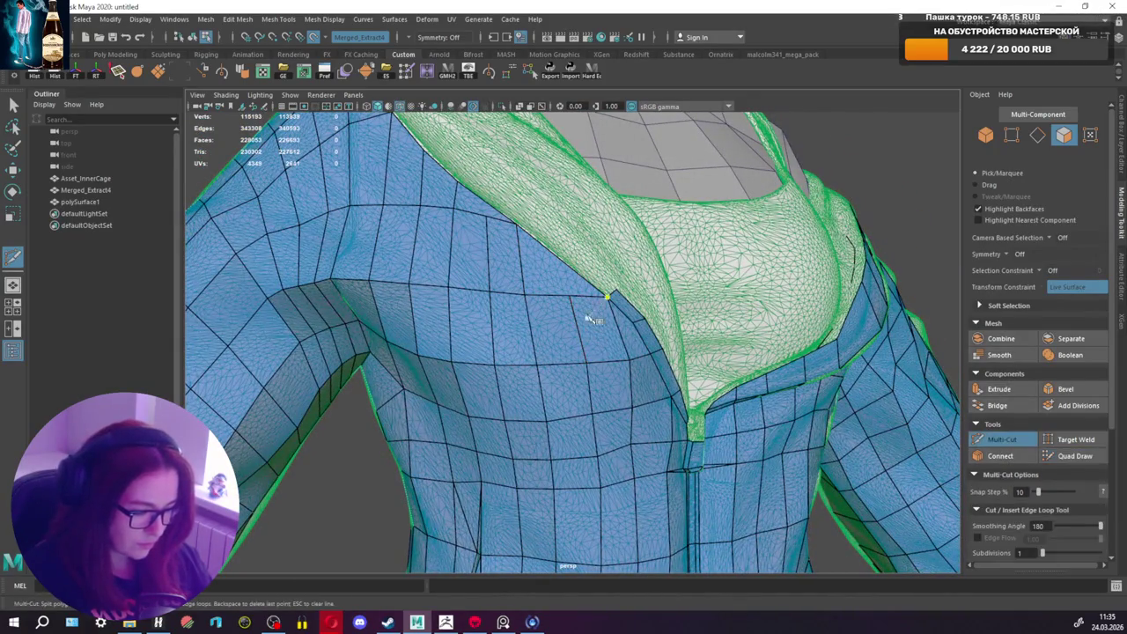
left_click(1075, 456)
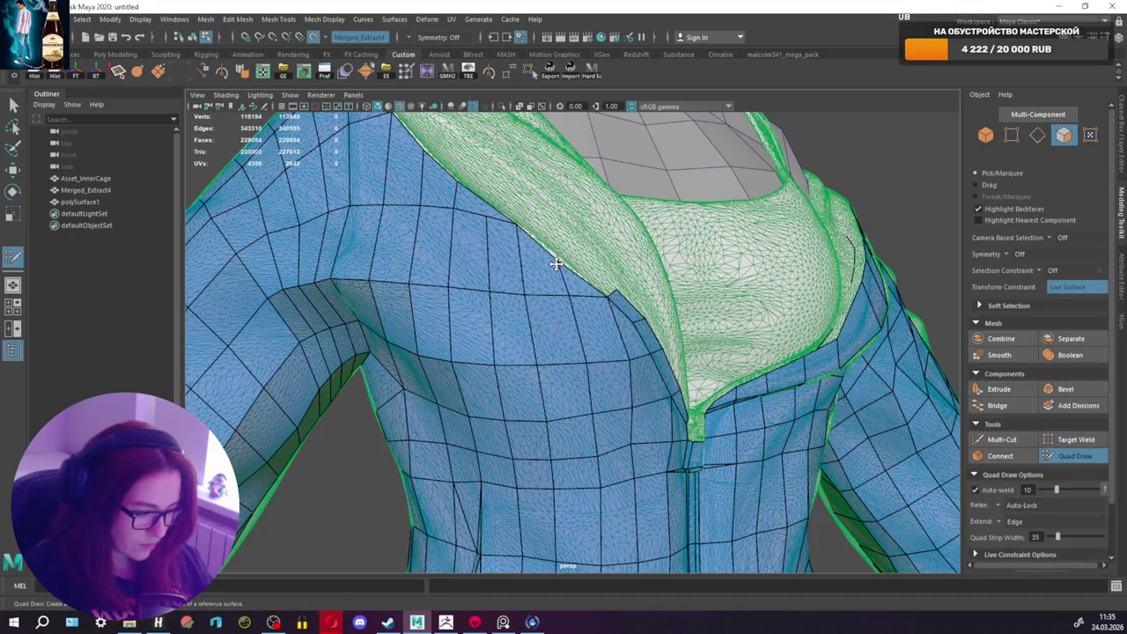
mouse_move(559, 262)
left_mouse_down("alt")
mouse_move(578, 227)
mouse_move(600, 234)
left_mouse_up("alt")
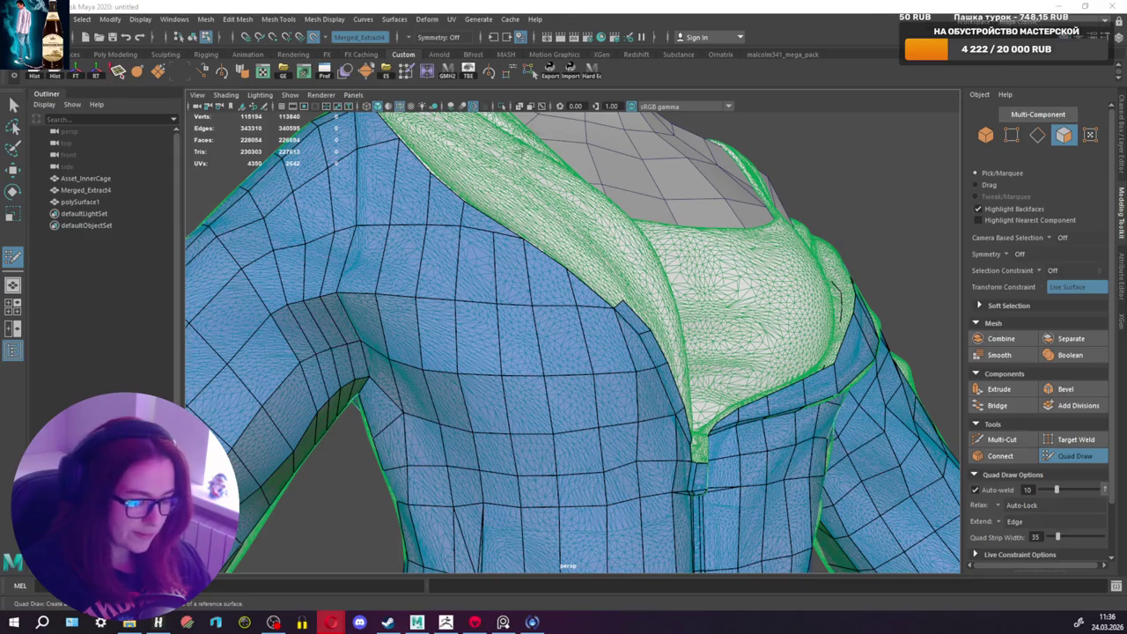
Step: Add two narrow quads extending the strip up along the hood edge toward the shoulder
left_click_drag(608, 234, 586, 228, "alt")
right_click_drag(586, 229, 583, 199, "alt")
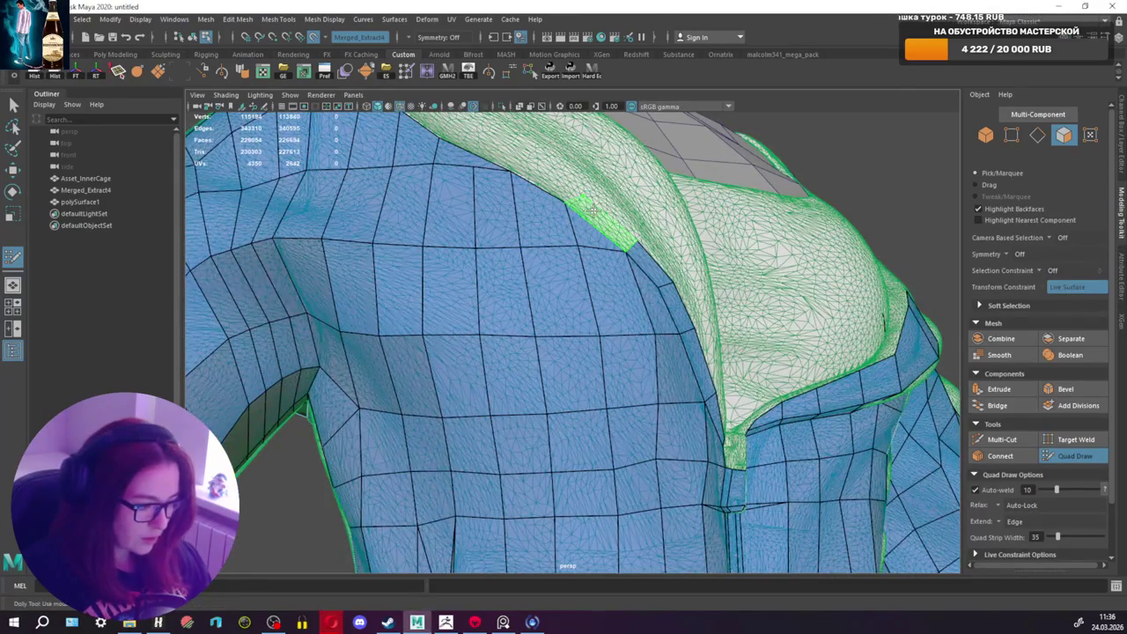
left_click_drag(574, 189, 581, 199, "alt")
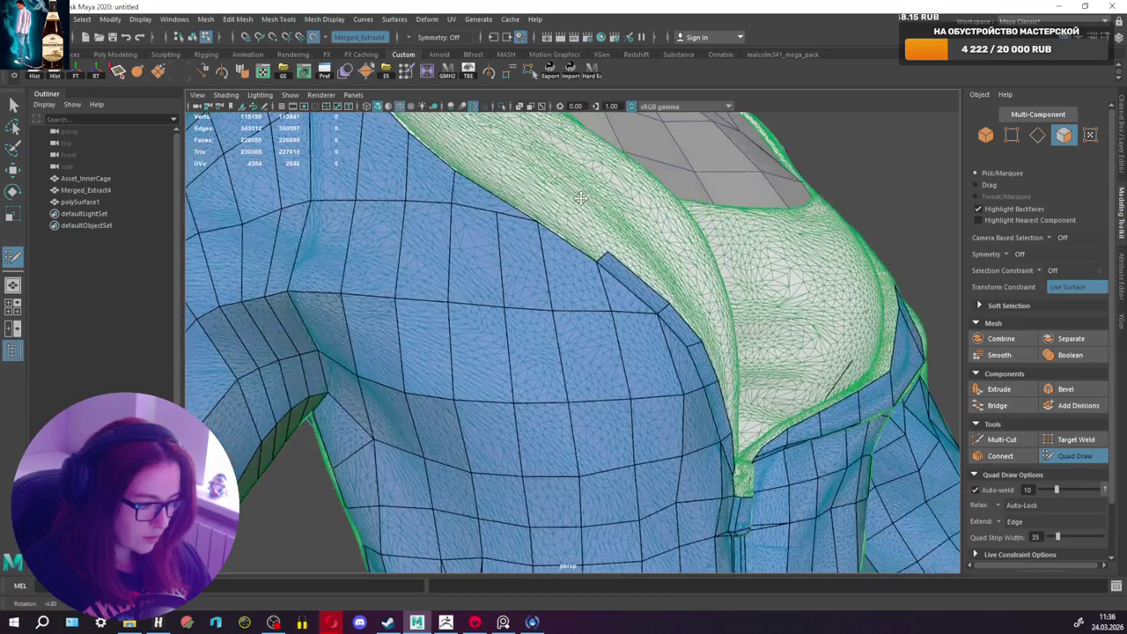
left_click(549, 205)
left_click(550, 206, "shift")
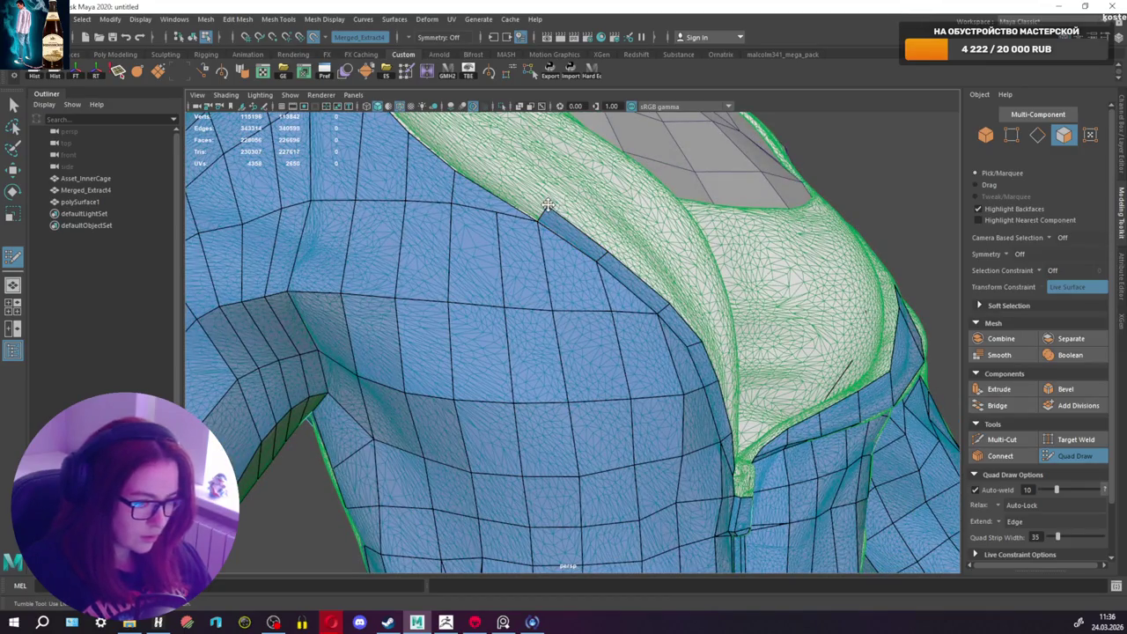
middle_click_drag(548, 205, 608, 225, "alt")
Step: Make a Multi-Cut point, return to Quad Draw, and zoom out to a front view
left_click(998, 439)
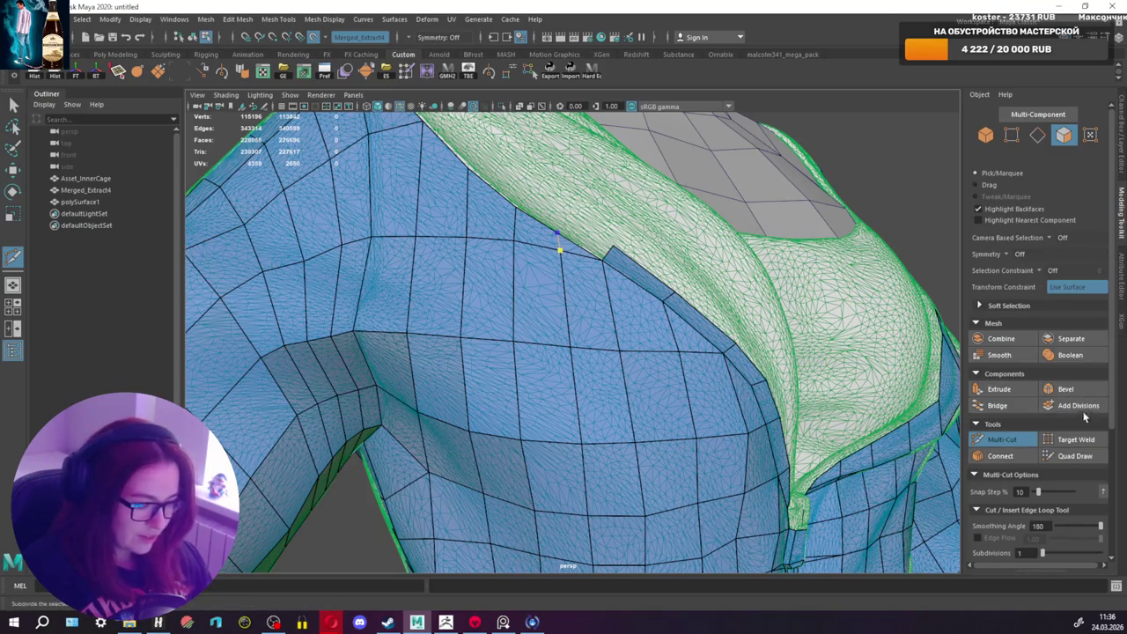
key("shift+q")
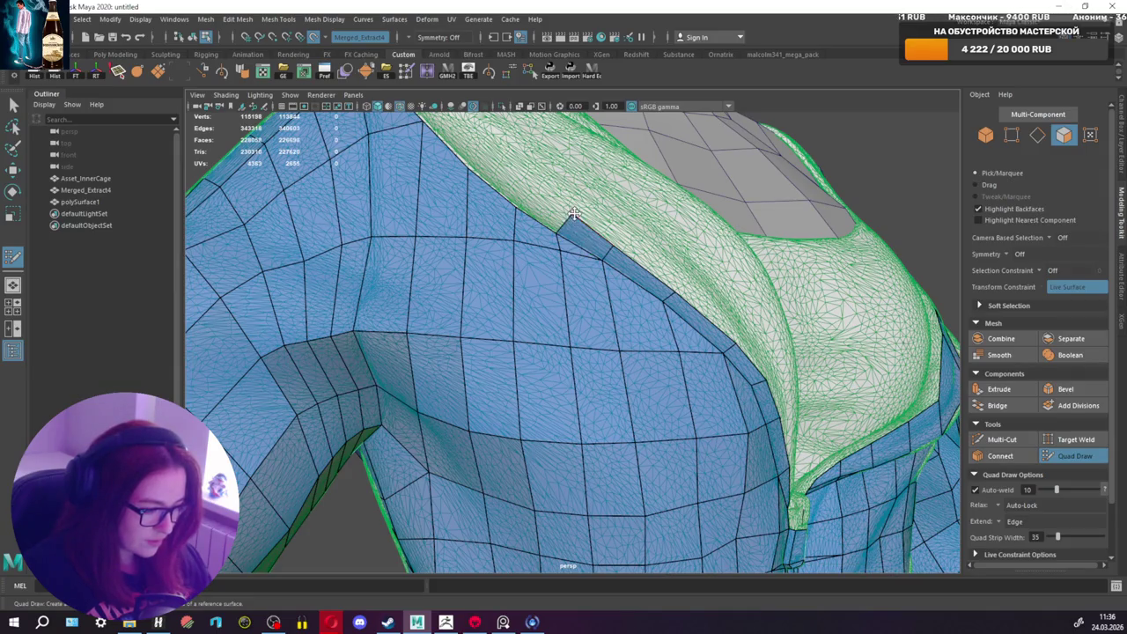
scroll(630, 249, "down", 5)
left_click_drag(630, 246, 574, 279, "alt")
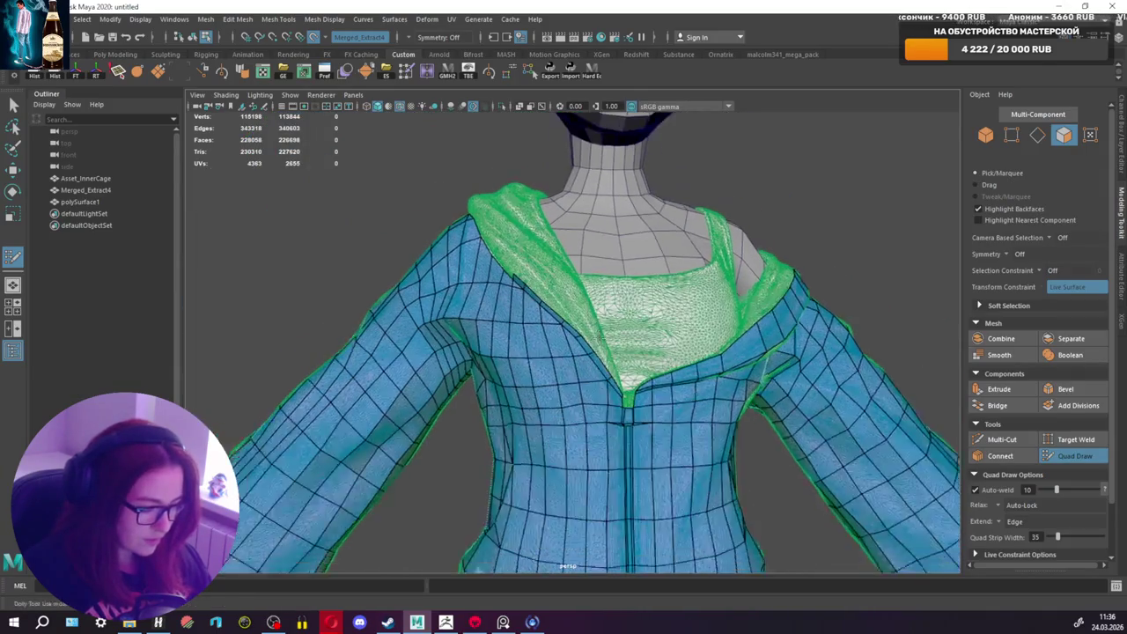
Step: Cut and commit a new two-point edge across the side torso
scroll(573, 279, "up", 3)
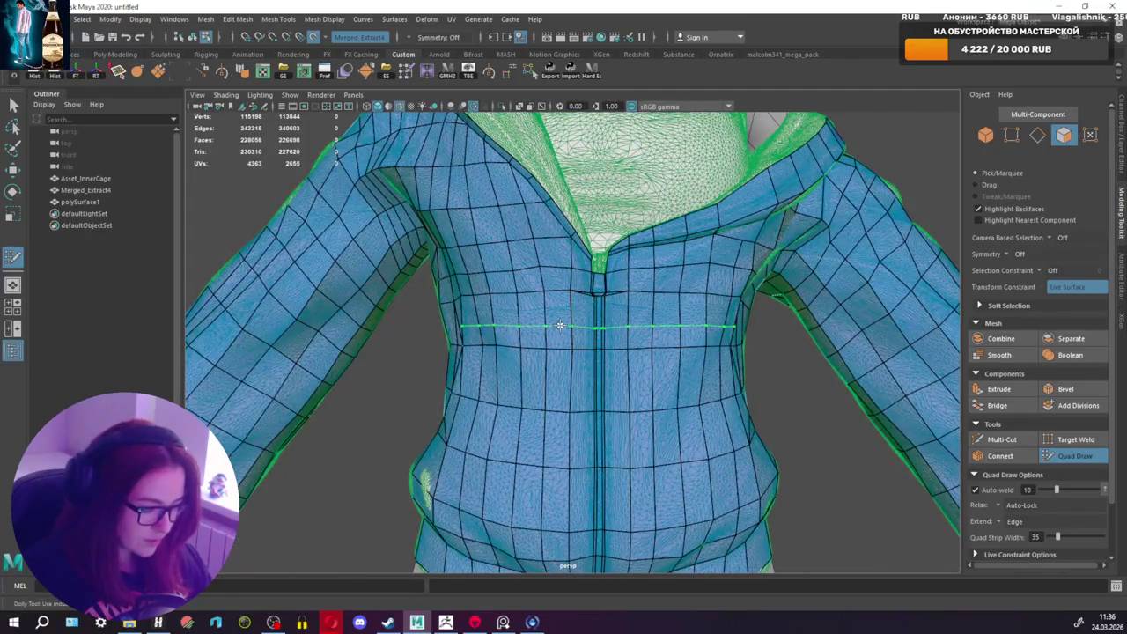
mouse_move(531, 327)
left_mouse_down("alt")
mouse_move(662, 344)
mouse_move(625, 346)
left_mouse_up("alt")
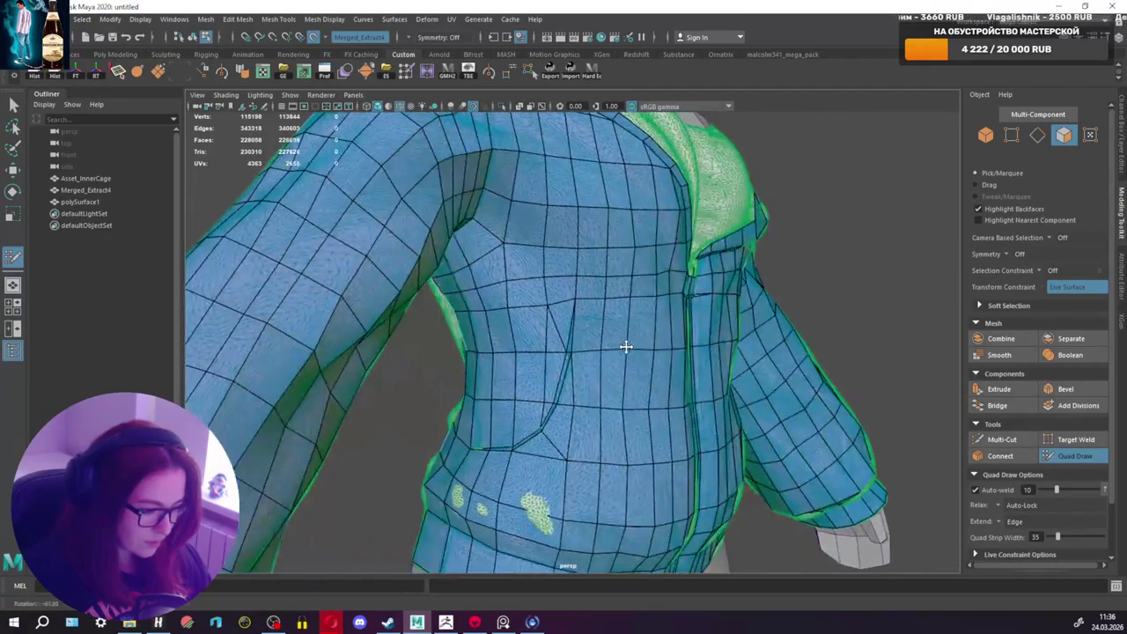
mouse_move(649, 302)
left_mouse_down("alt")
mouse_move(681, 323)
mouse_move(558, 320)
mouse_move(630, 325)
left_mouse_up("alt")
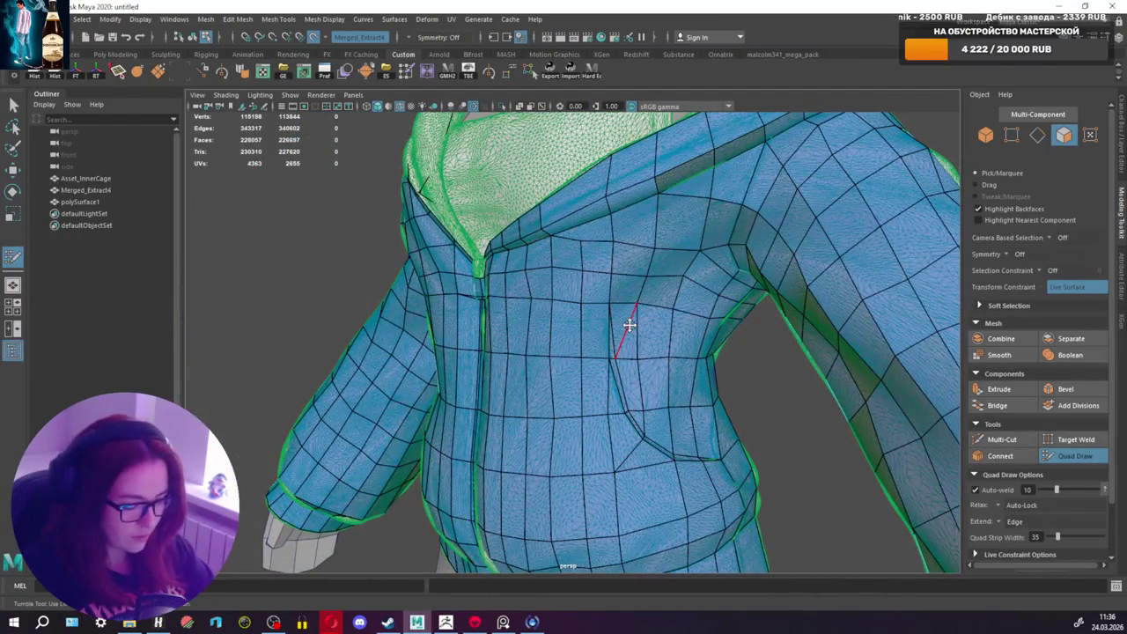
mouse_move(561, 334)
left_mouse_down("alt")
mouse_move(608, 340)
mouse_move(599, 332)
mouse_move(654, 327)
mouse_move(470, 326)
mouse_move(913, 359)
left_mouse_up("alt")
left_click(1001, 438)
mouse_move(483, 294)
left_mouse_down("alt")
mouse_move(503, 352)
mouse_move(528, 340)
mouse_move(435, 322)
left_mouse_up("alt")
left_click(529, 335, "ctrl")
key("Return")
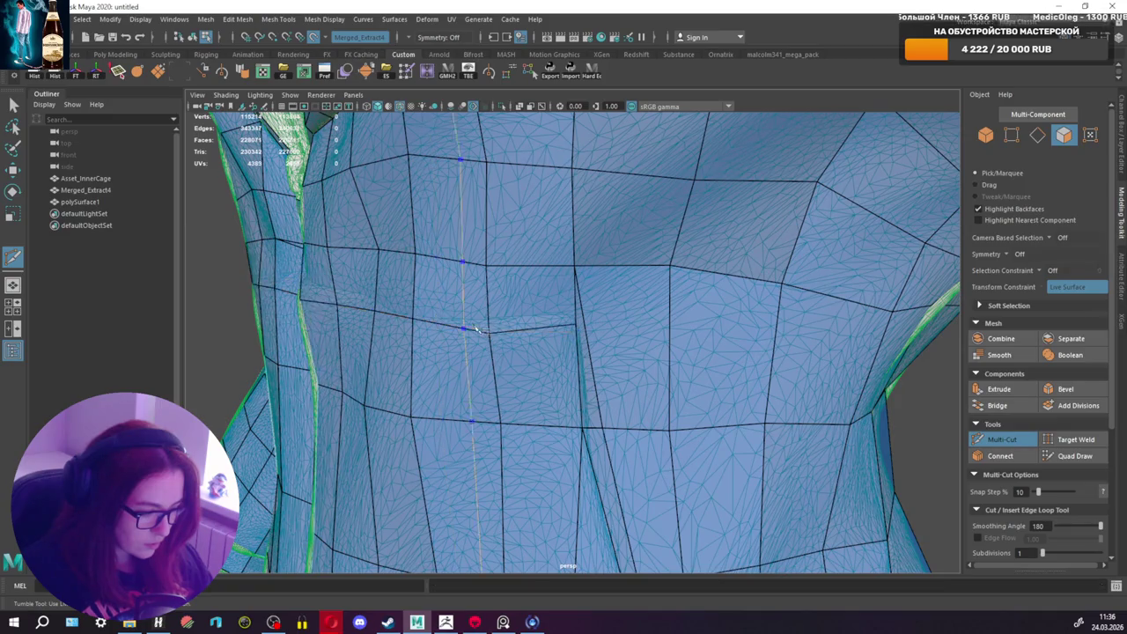
left_click(1073, 456)
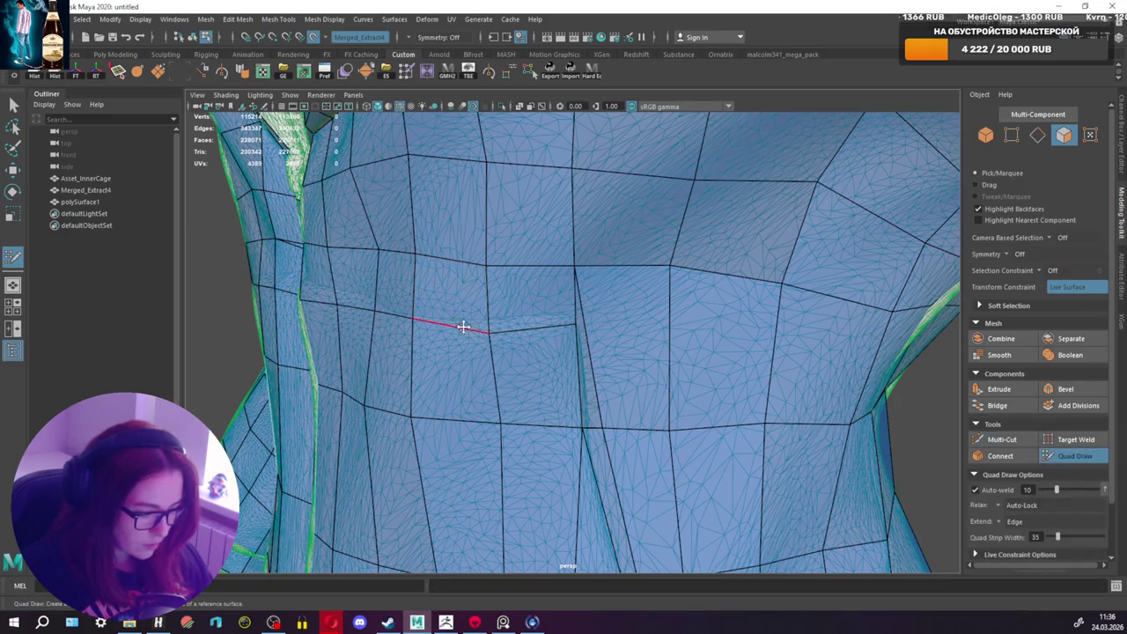
Step: Bring the zipper and collar into view and pick a point on the sagging chest edge
left_click_drag(573, 317, 641, 329, "alt")
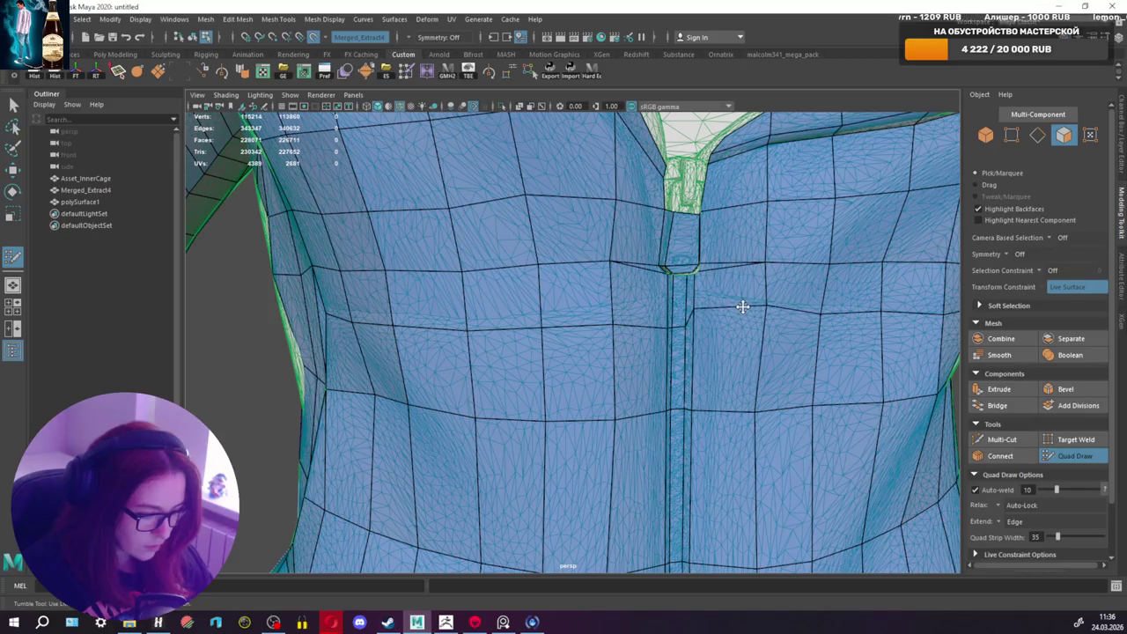
mouse_move(765, 332)
left_mouse_down("alt")
mouse_move(730, 323)
mouse_move(750, 329)
left_mouse_up("alt")
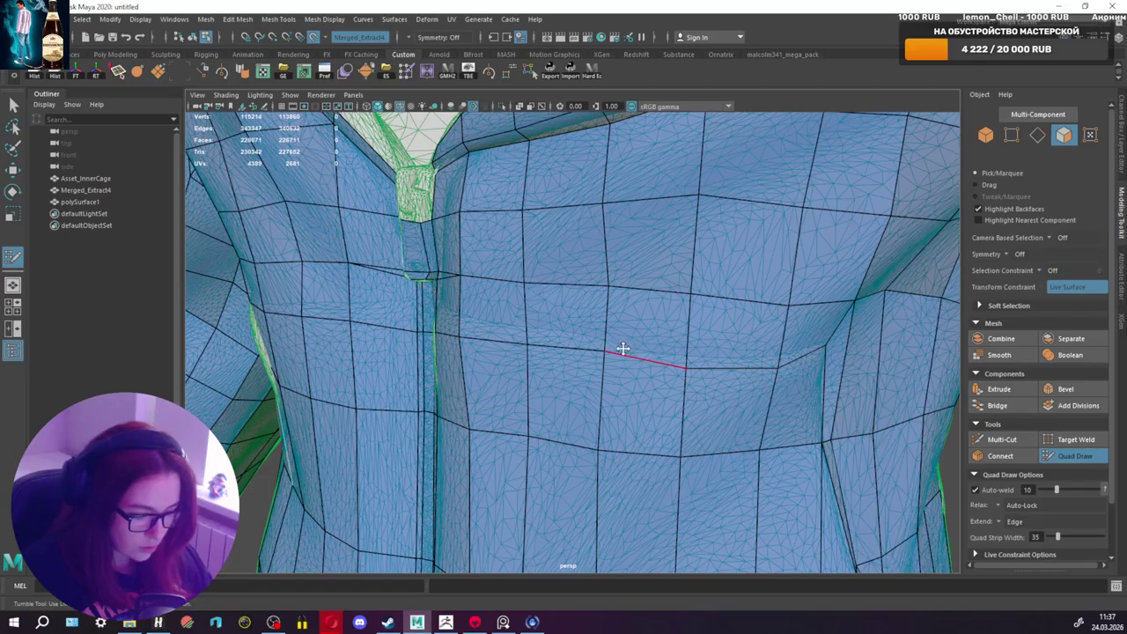
left_click_drag(609, 357, 584, 372, "alt")
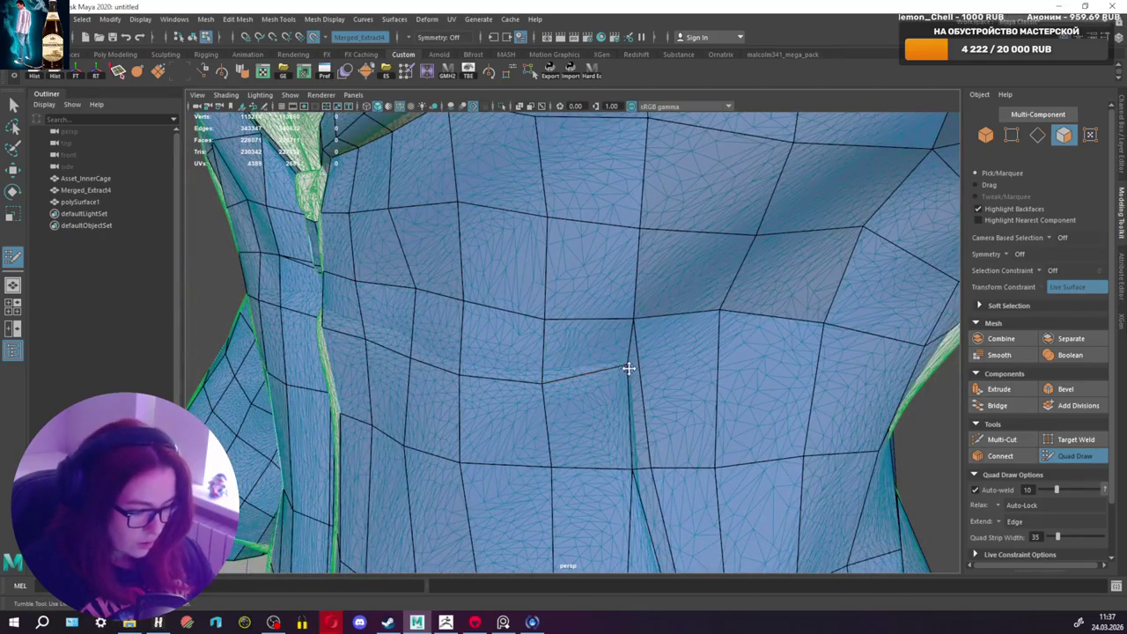
mouse_move(502, 378)
left_mouse_down("alt")
mouse_move(574, 384)
mouse_move(541, 344)
mouse_move(473, 353)
left_mouse_up("alt")
left_click(577, 353)
left_click(1021, 440)
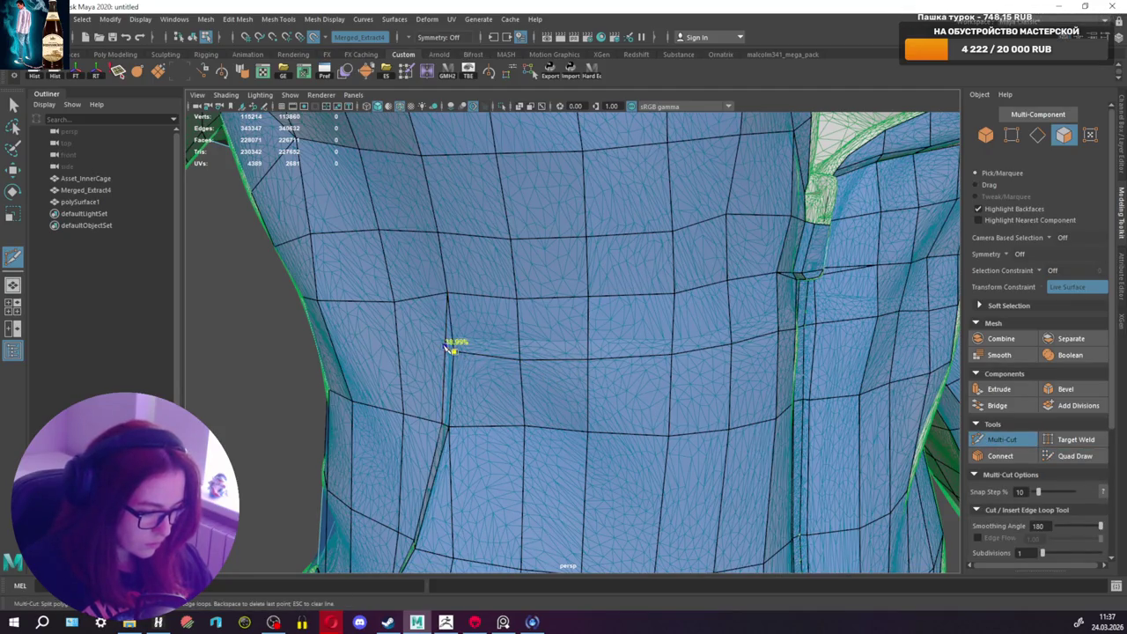
left_click(1072, 455)
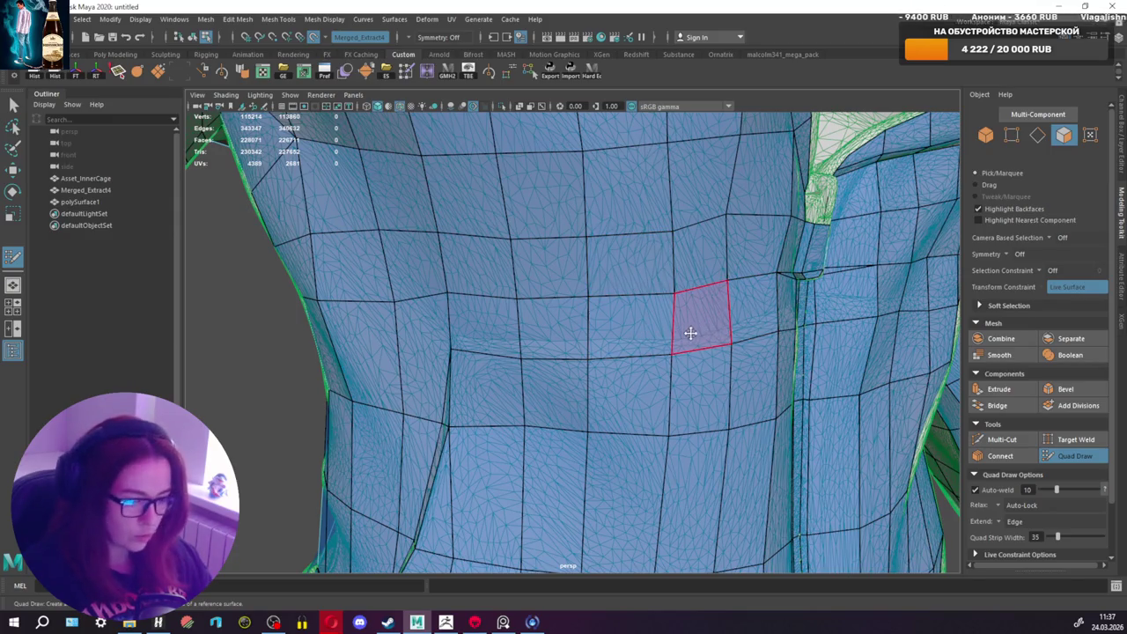
Step: Slide the chest-neck seam vertex slightly to the right
left_click_drag(687, 332, 518, 327, "alt")
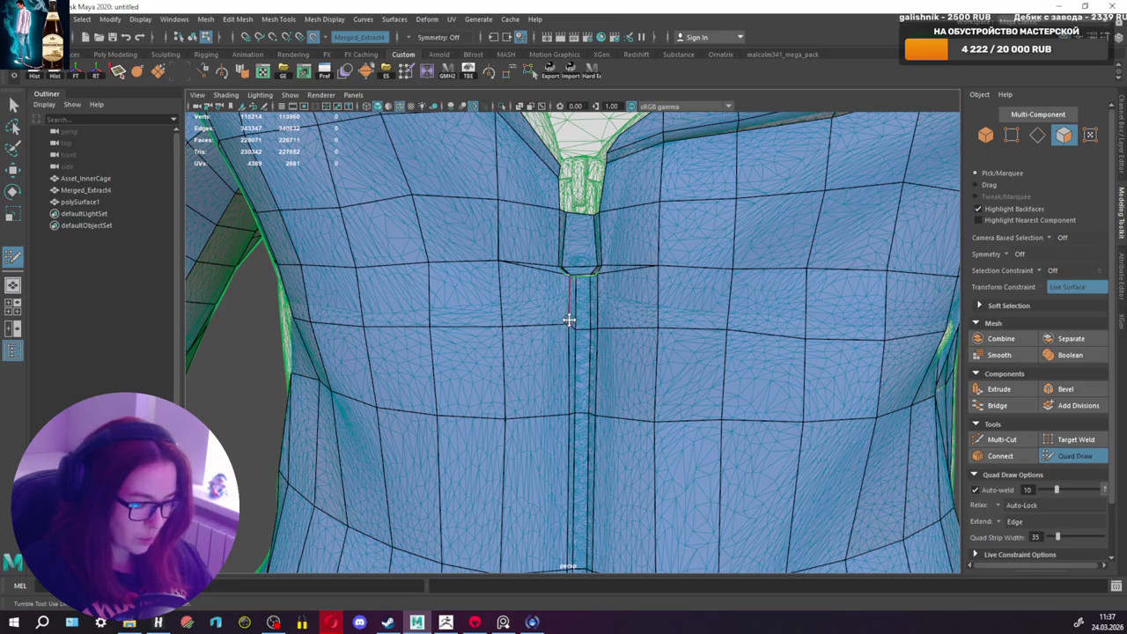
right_click_drag(569, 320, 609, 316, "alt")
left_click_drag(566, 304, 576, 302)
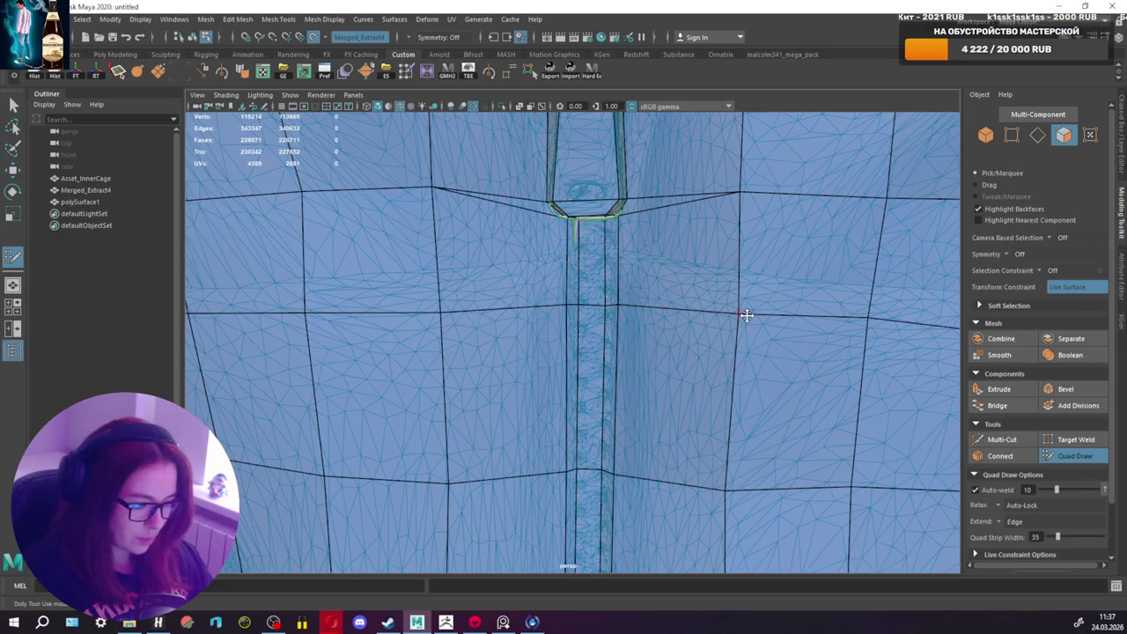
mouse_move(760, 350)
left_mouse_down("alt")
mouse_move(761, 308)
mouse_move(690, 408)
mouse_move(591, 397)
mouse_move(443, 329)
mouse_move(707, 385)
mouse_move(661, 281)
left_mouse_up("alt")
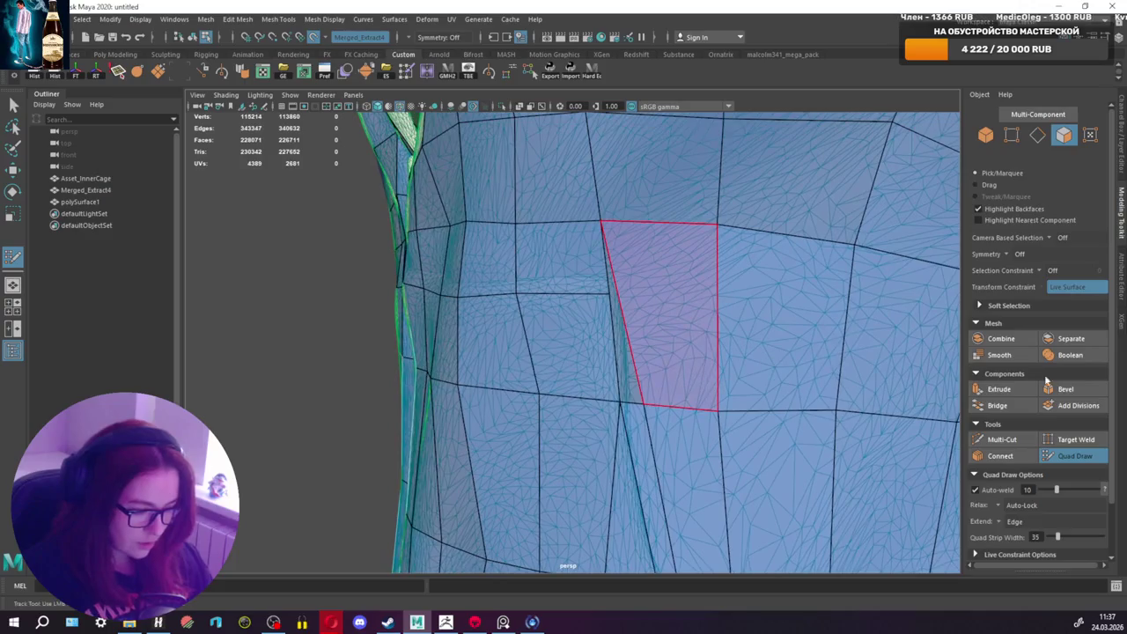
Step: Merge the stray vertex into its neighbour
left_click(1002, 440)
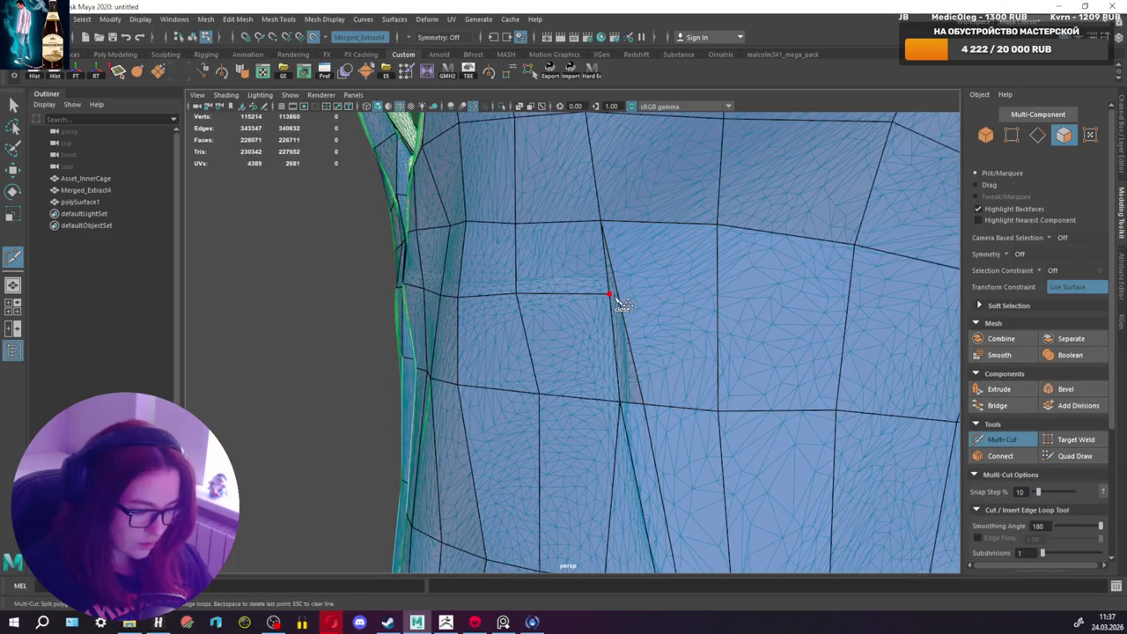
left_click(1073, 456)
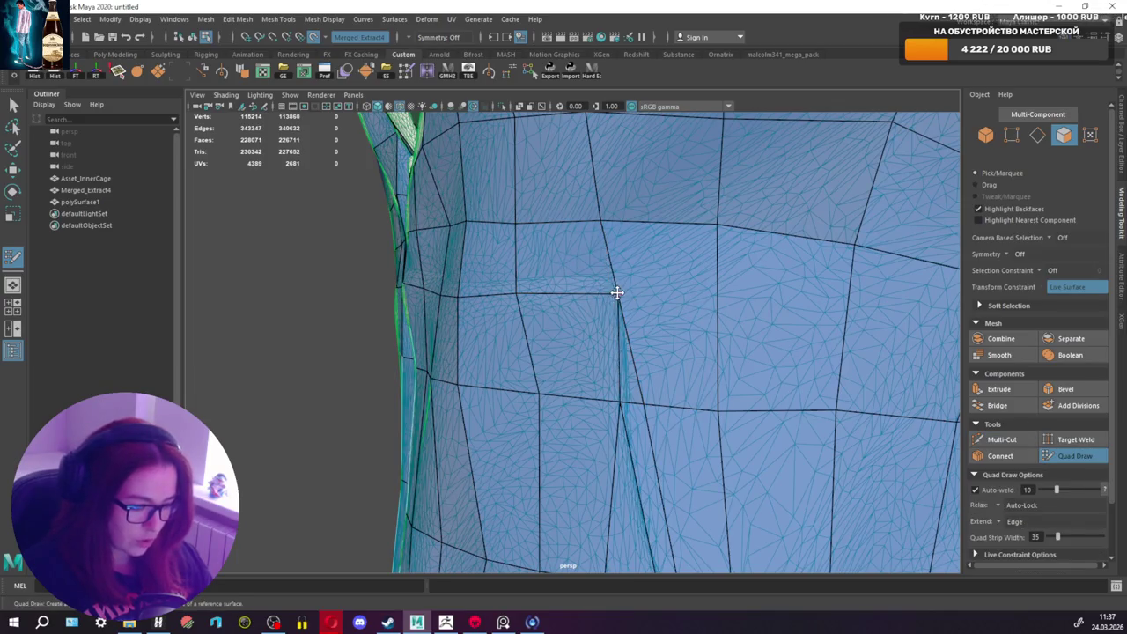
mouse_move(611, 291)
left_mouse_down()
mouse_move(730, 314)
mouse_move(798, 311)
mouse_move(621, 310)
left_mouse_up()
scroll(605, 288, "down", 3)
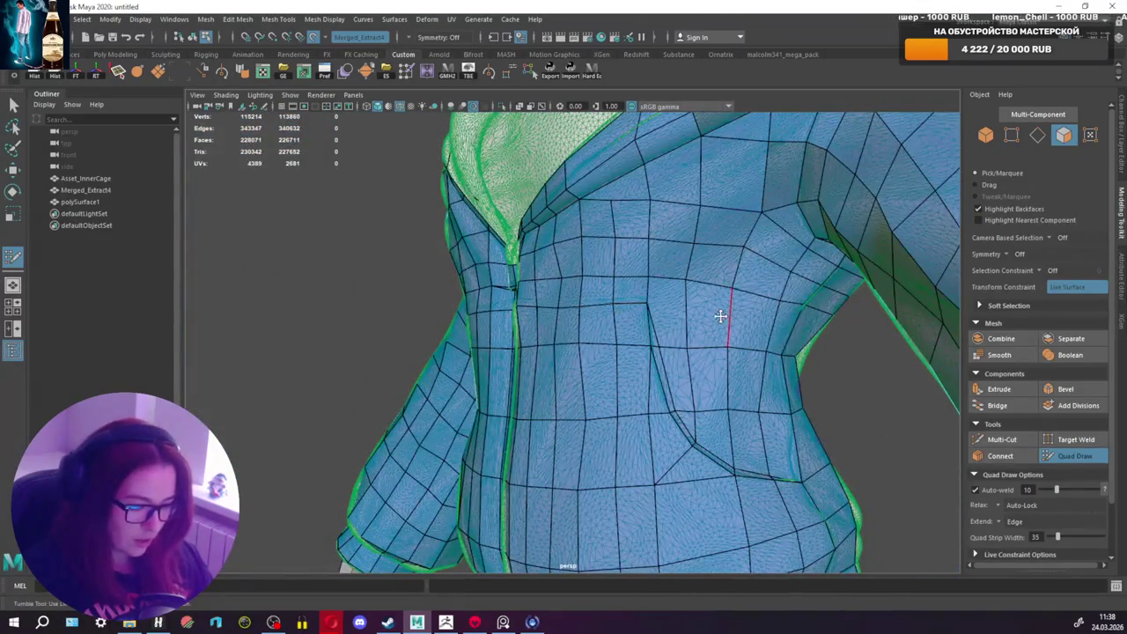
Step: Insert a new edge loop across the jacket torso
left_click(704, 313, "ctrl")
left_click_drag(674, 295, 666, 306, "alt")
right_click_drag(747, 349, 692, 345, "shift")
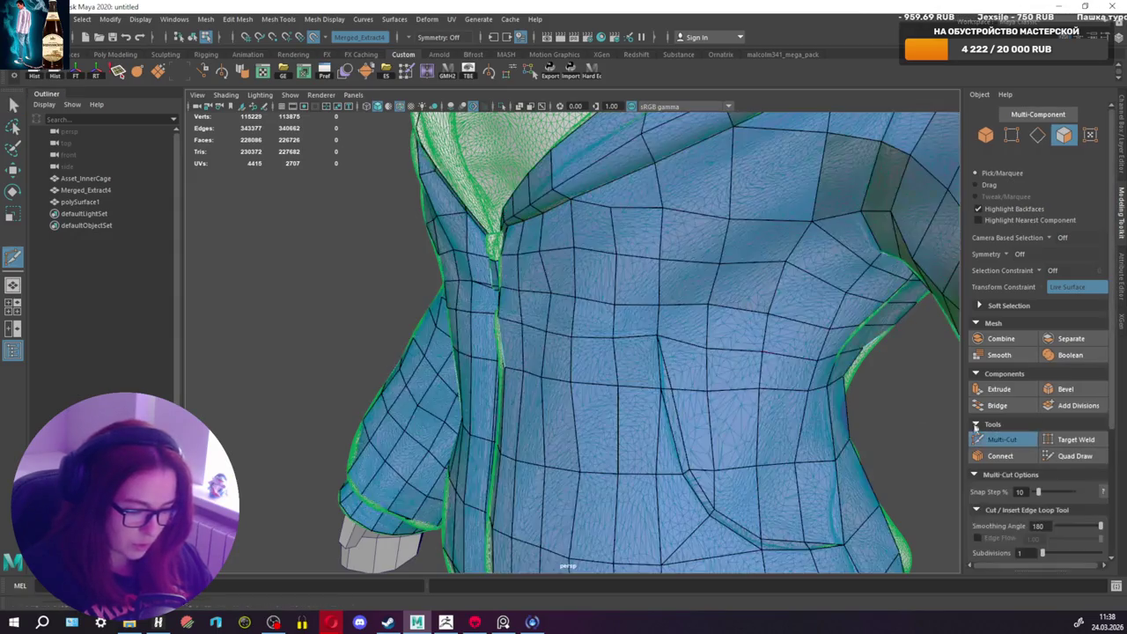
mouse_move(704, 348)
left_mouse_down("alt")
mouse_move(736, 336)
mouse_move(530, 339)
left_mouse_up("alt")
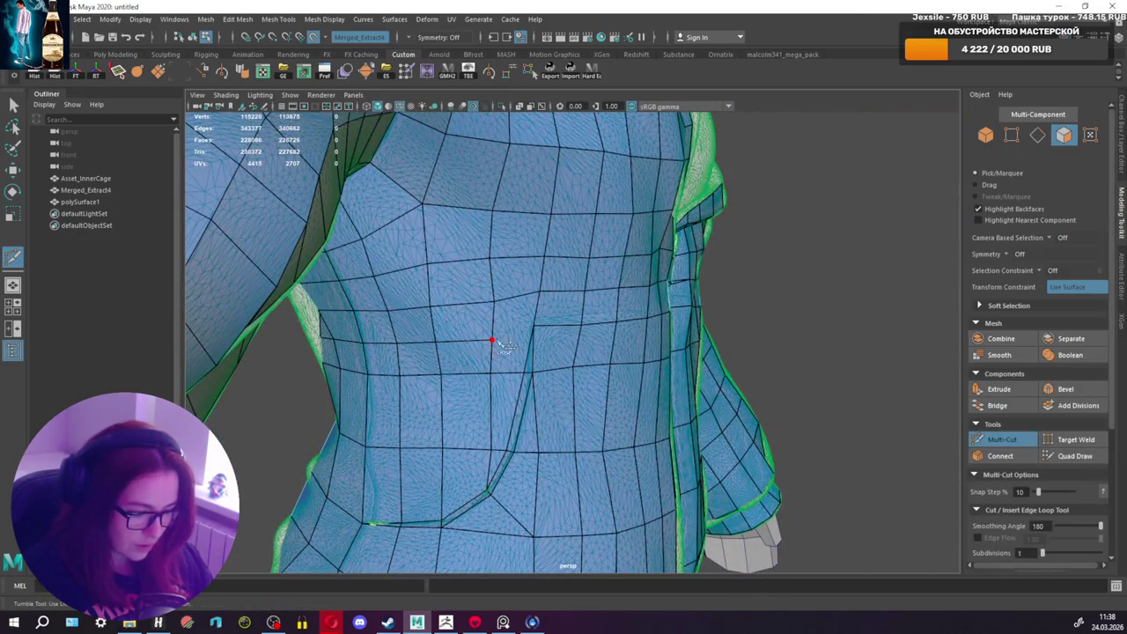
left_click(1073, 454)
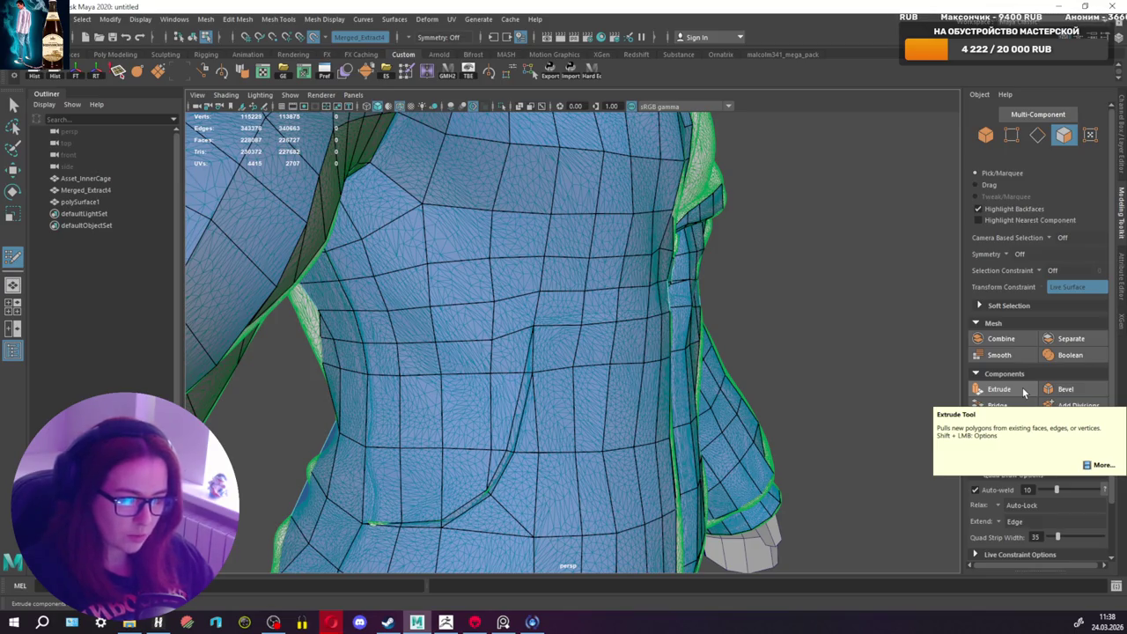
scroll(493, 335, "up", 5)
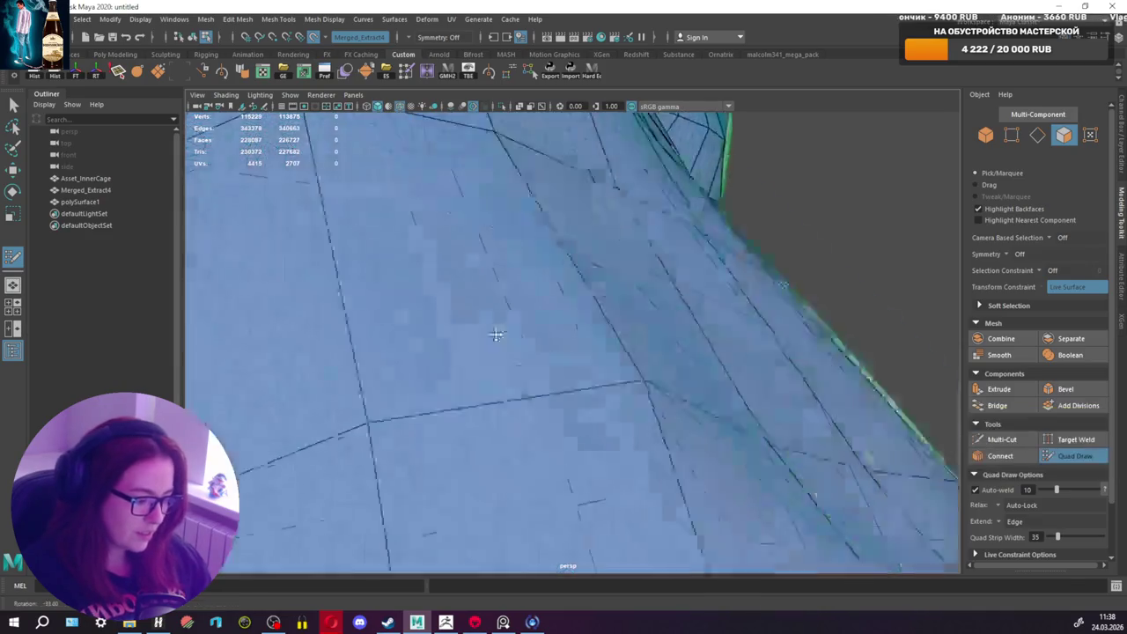
left_click_drag(493, 335, 545, 331, "alt")
scroll(545, 331, "down", 3)
middle_click_drag(622, 355, 627, 364, "alt")
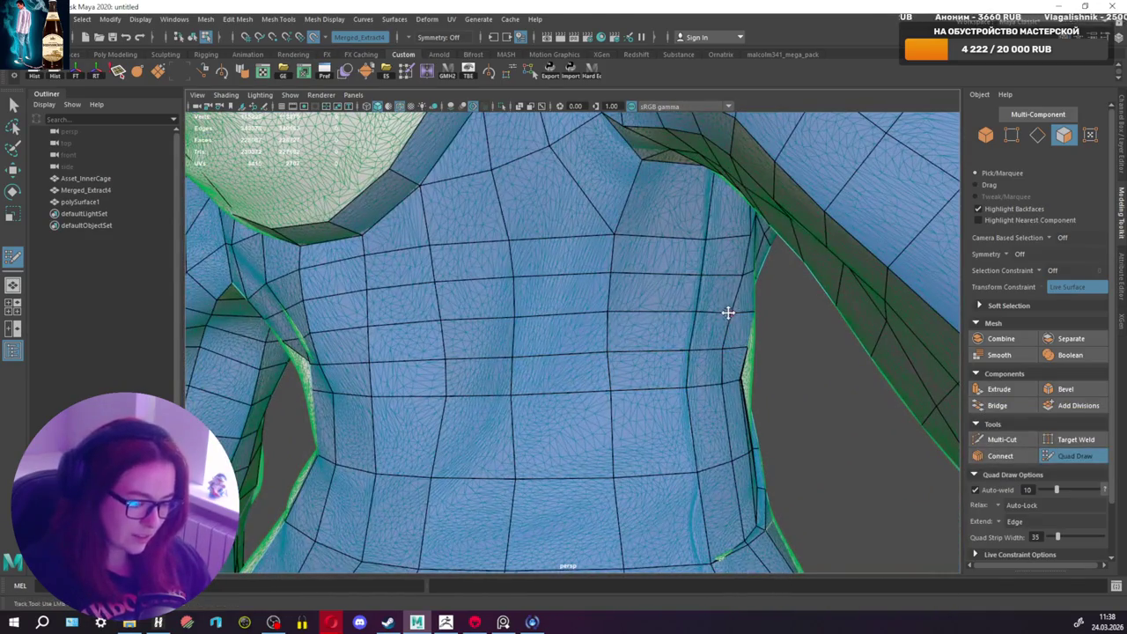
left_click_drag(730, 313, 777, 328, "alt")
Step: Add an edge loop across the waist and delete an extra edge to merge two faces
mouse_move(738, 326)
left_mouse_down("alt")
mouse_move(680, 315)
mouse_move(713, 314)
mouse_move(642, 373)
left_mouse_up("alt")
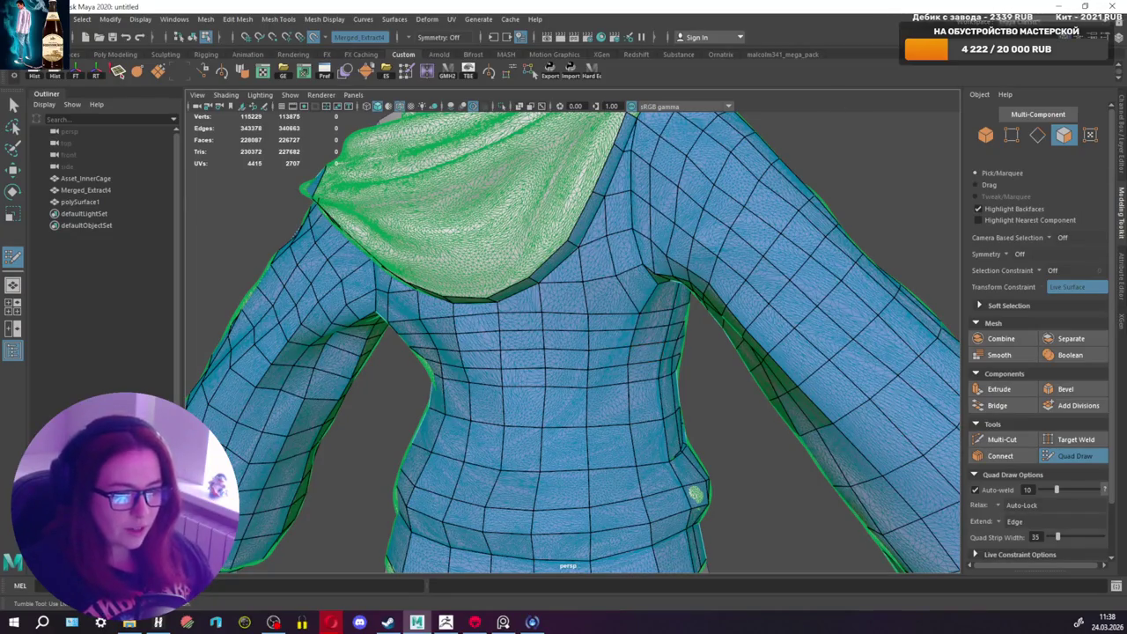
mouse_move(493, 365)
left_mouse_down("alt")
mouse_move(584, 385)
mouse_move(616, 315)
mouse_move(627, 324)
left_mouse_up("alt")
mouse_move(577, 388)
left_mouse_down("alt")
mouse_move(604, 358)
mouse_move(617, 317)
mouse_move(661, 291)
left_mouse_up("alt")
scroll(583, 338, "up", 3)
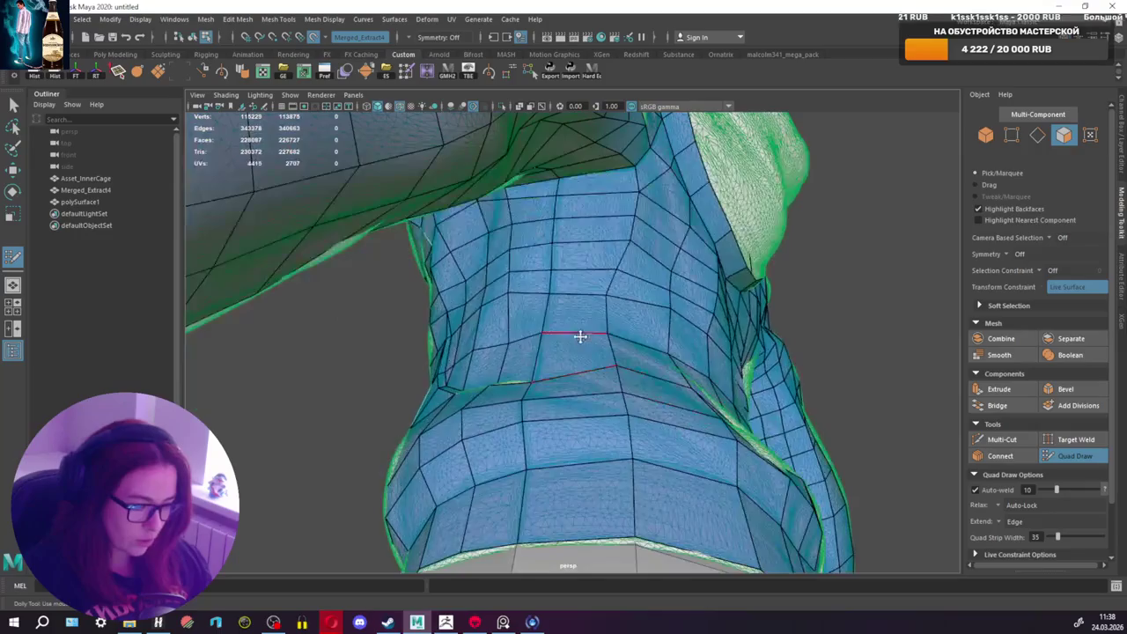
mouse_move(549, 299)
left_mouse_down("alt")
mouse_move(611, 284)
mouse_move(641, 337)
left_mouse_up("alt")
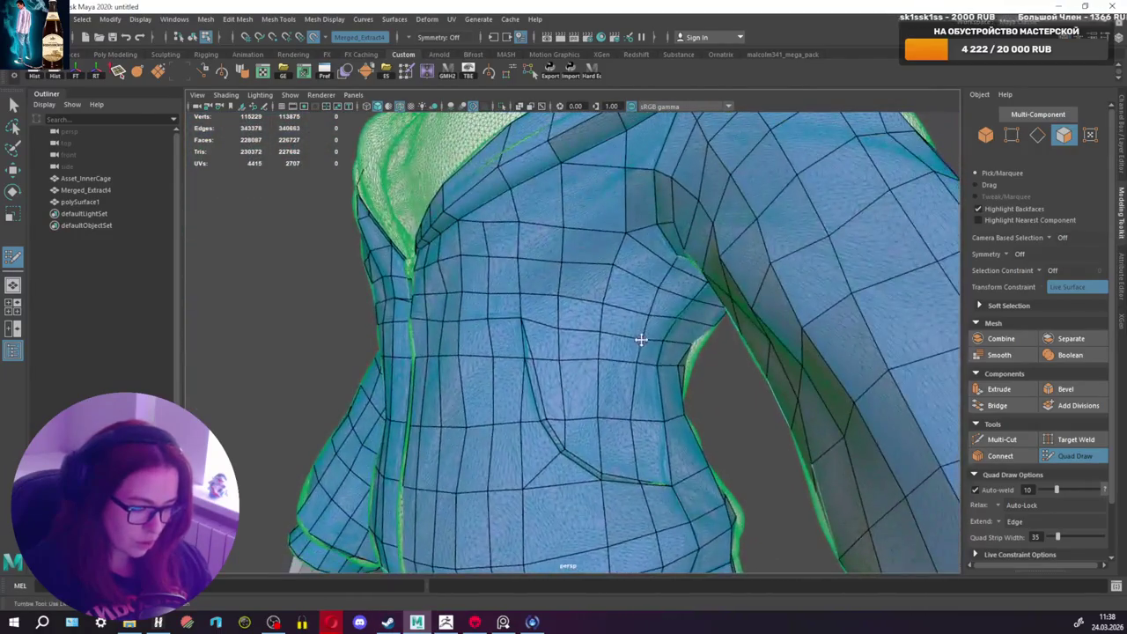
left_click_drag(600, 426, 578, 361, "alt")
middle_click_drag(578, 360, 611, 344, "alt")
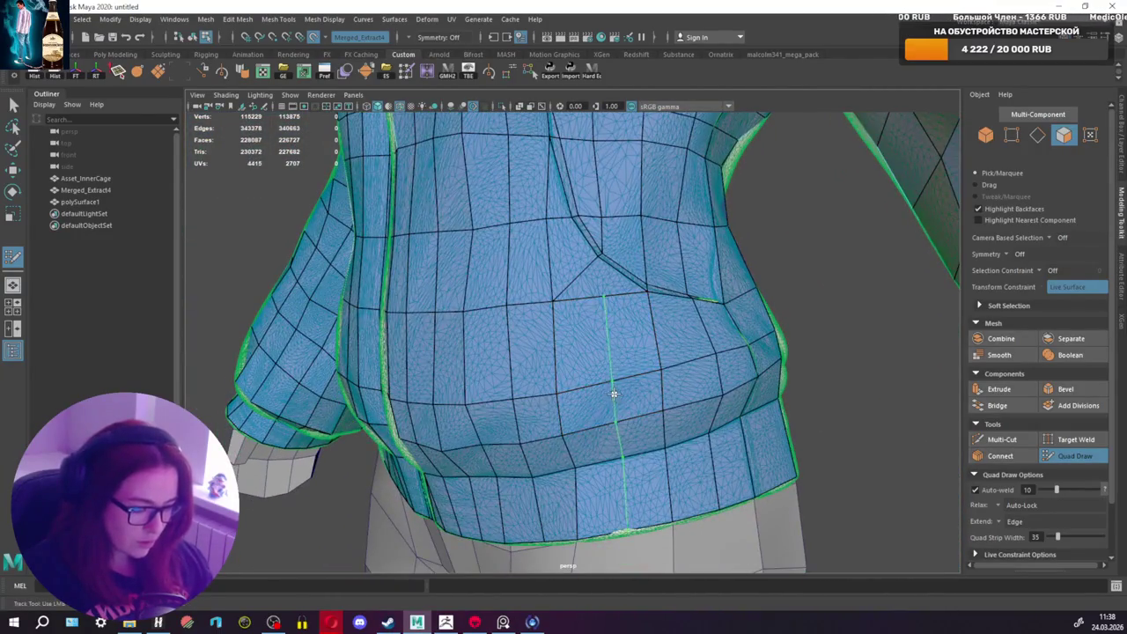
left_click(609, 390, "ctrl")
left_click_drag(634, 397, 634, 395, "alt")
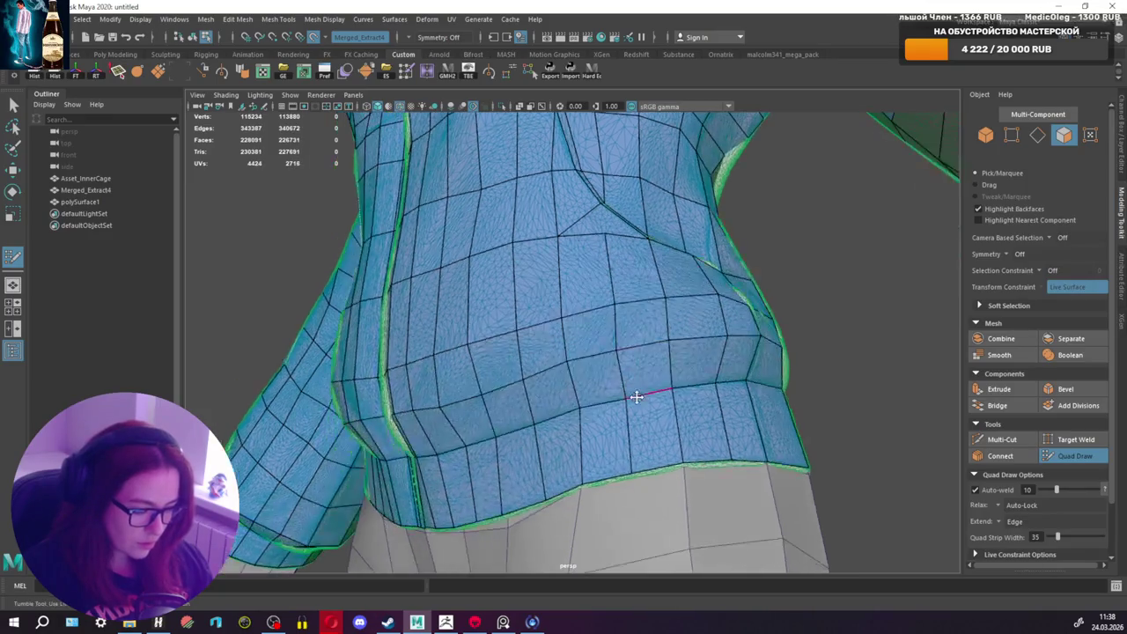
left_click(634, 446, "ctrl+shift")
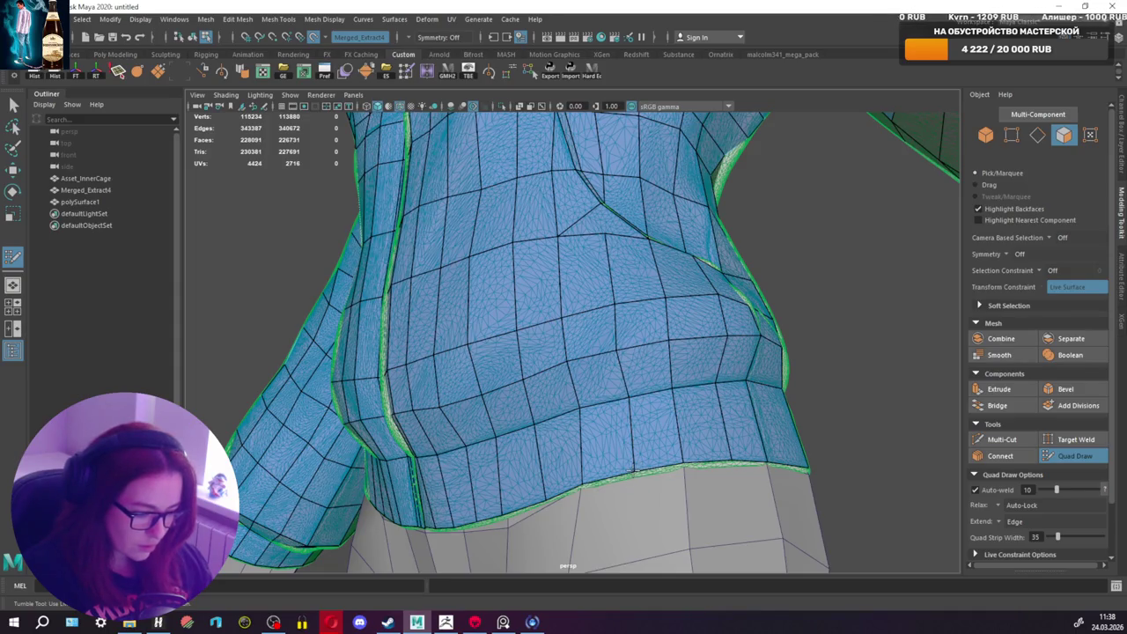
key("w")
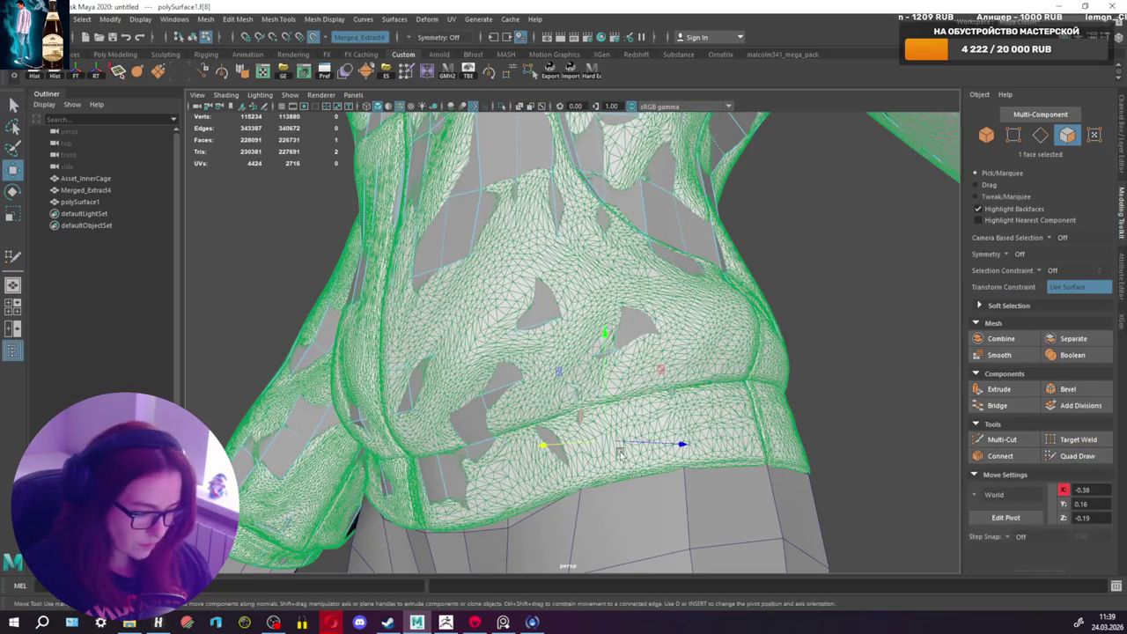
left_click_drag(620, 454, 628, 410, "alt")
key("ctrl+z")
mouse_move(649, 341)
left_mouse_down("alt")
mouse_move(660, 505)
mouse_move(632, 493)
mouse_move(666, 371)
mouse_move(656, 379)
left_mouse_up("alt")
left_click(632, 493)
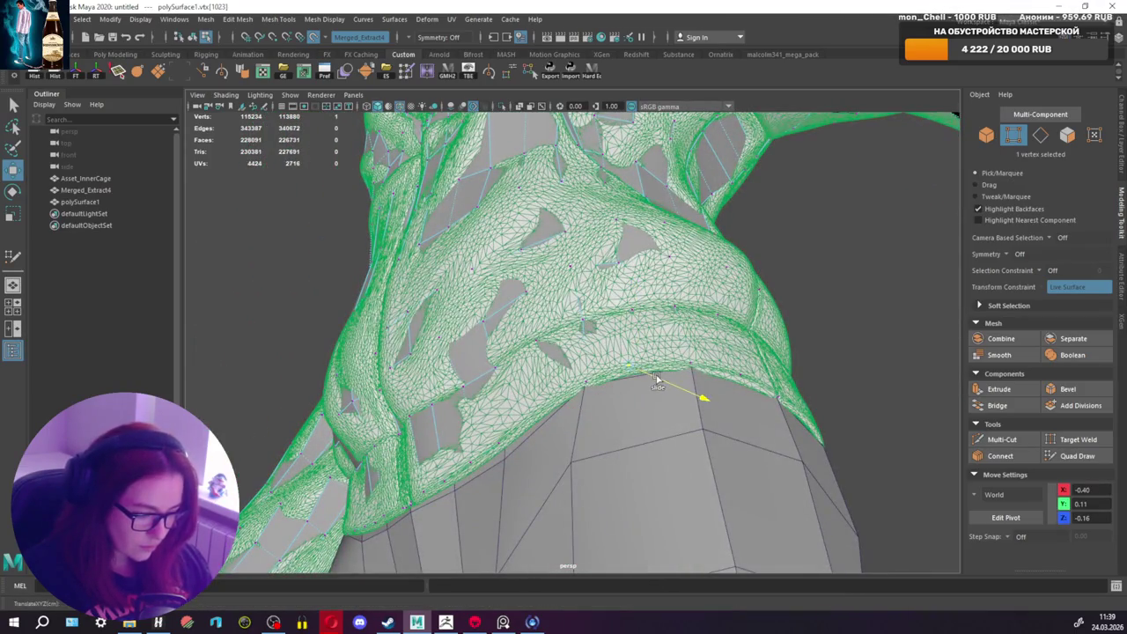
left_click(1078, 456)
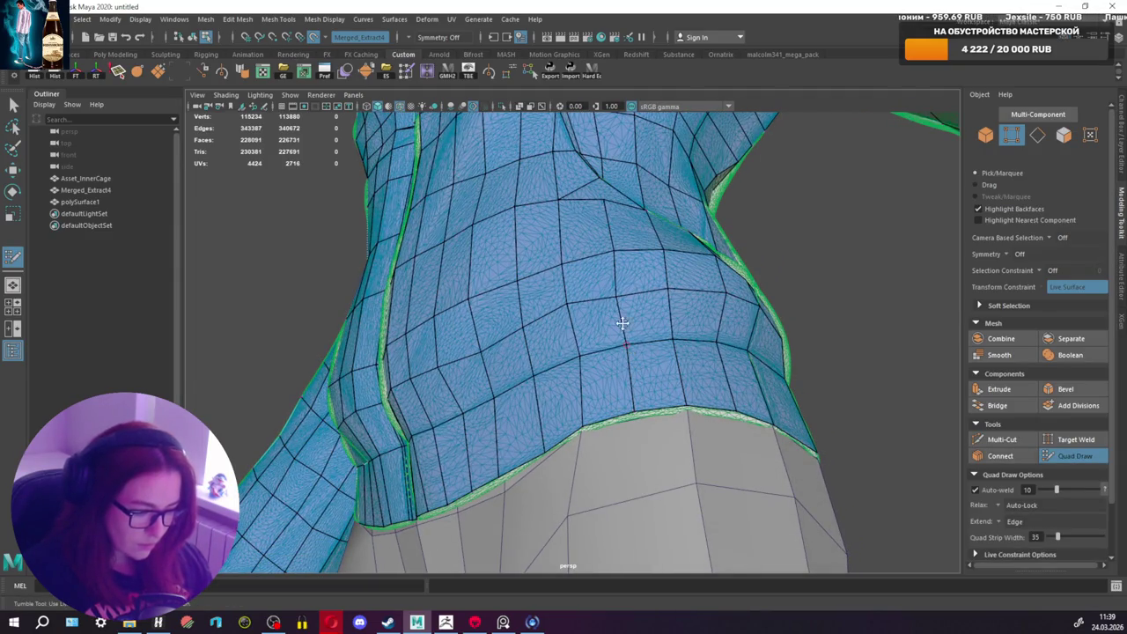
left_click_drag(620, 292, 626, 327, "alt")
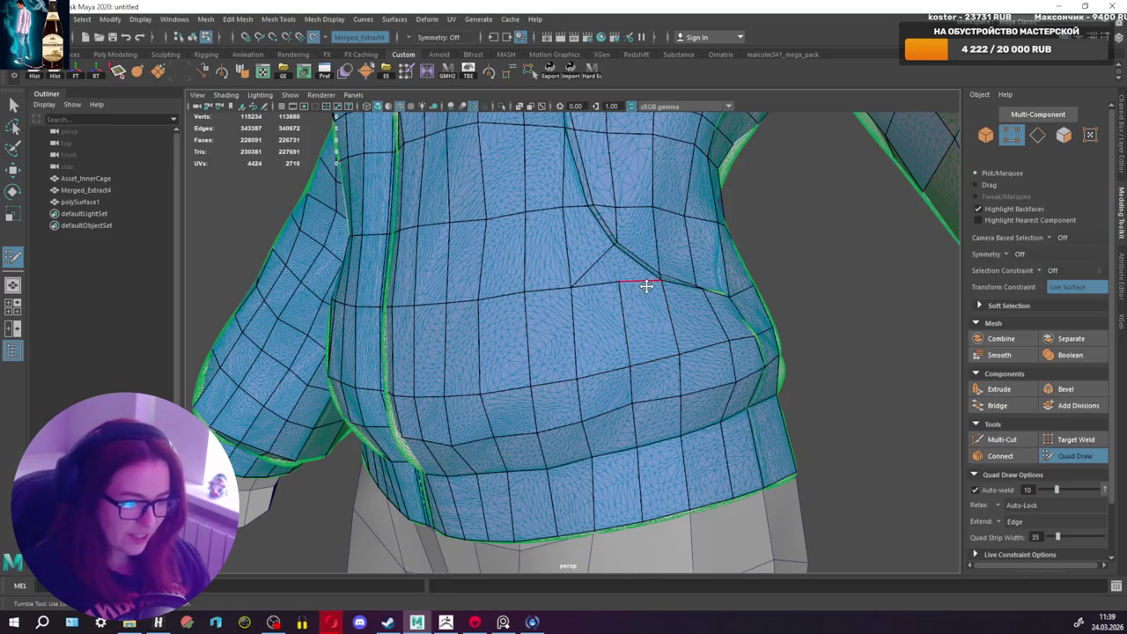
left_click_drag(649, 340, 672, 410, "alt")
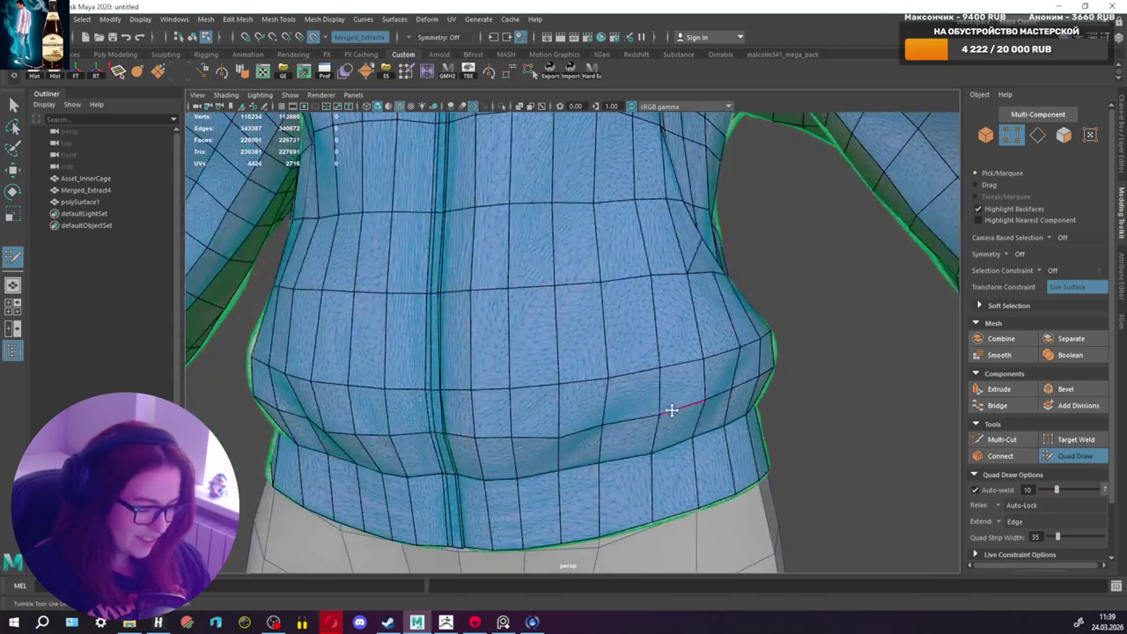
mouse_move(575, 434)
left_mouse_down("alt")
mouse_move(674, 385)
mouse_move(649, 388)
mouse_move(625, 329)
mouse_move(678, 393)
mouse_move(708, 384)
mouse_move(406, 389)
mouse_move(419, 389)
left_mouse_up("alt")
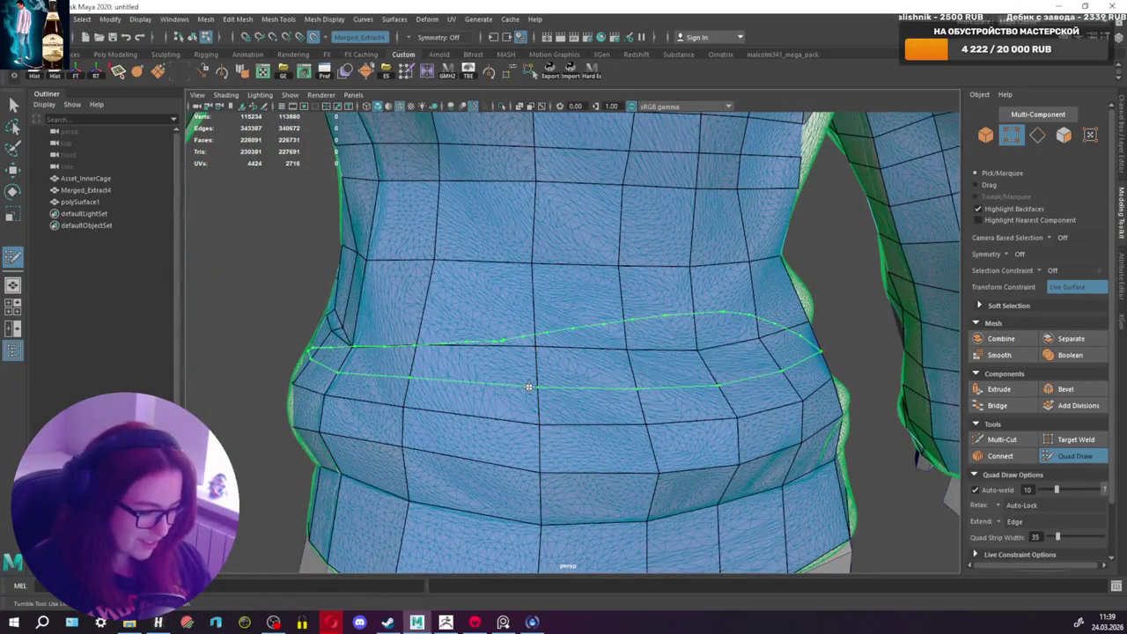
Step: Commit an edge loop around the waist
left_click(515, 387, "ctrl")
mouse_move(516, 388)
left_mouse_down("alt")
mouse_move(435, 387)
mouse_move(606, 378)
mouse_move(611, 322)
mouse_move(515, 351)
left_mouse_up("alt")
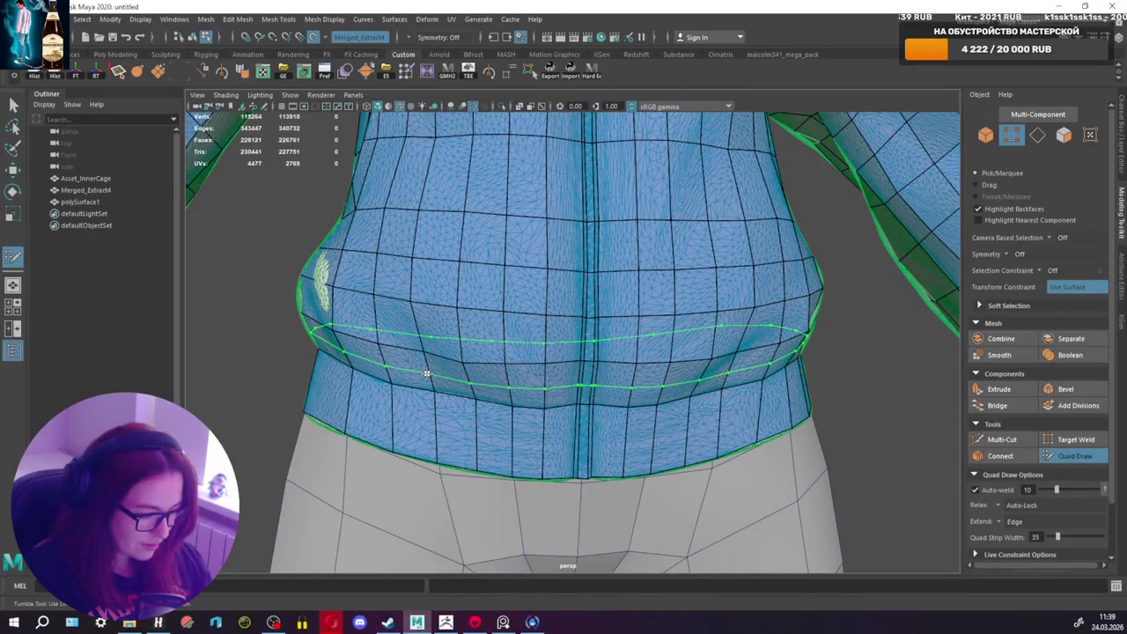
mouse_move(585, 350)
left_mouse_down("alt")
mouse_move(503, 335)
mouse_move(381, 349)
left_mouse_up("alt")
scroll(377, 346, "down", 2)
scroll(493, 343, "down", 2)
scroll(616, 351, "down", 2)
scroll(768, 358, "down", 1)
mouse_move(769, 358)
left_mouse_down("alt")
mouse_move(634, 373)
mouse_move(669, 373)
mouse_move(634, 378)
mouse_move(619, 395)
mouse_move(666, 322)
mouse_move(669, 335)
left_mouse_up("alt")
scroll(587, 365, "up", 2)
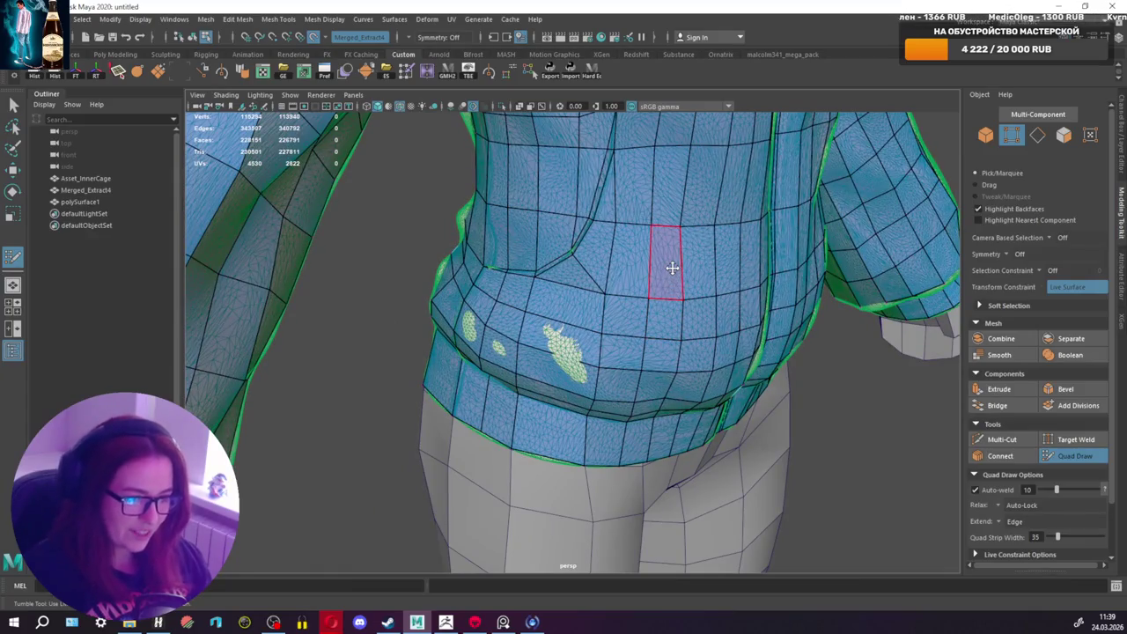
Step: Relax the retopology vertices across the waist loops
key("w")
left_click_drag(642, 272, 462, 392, "alt")
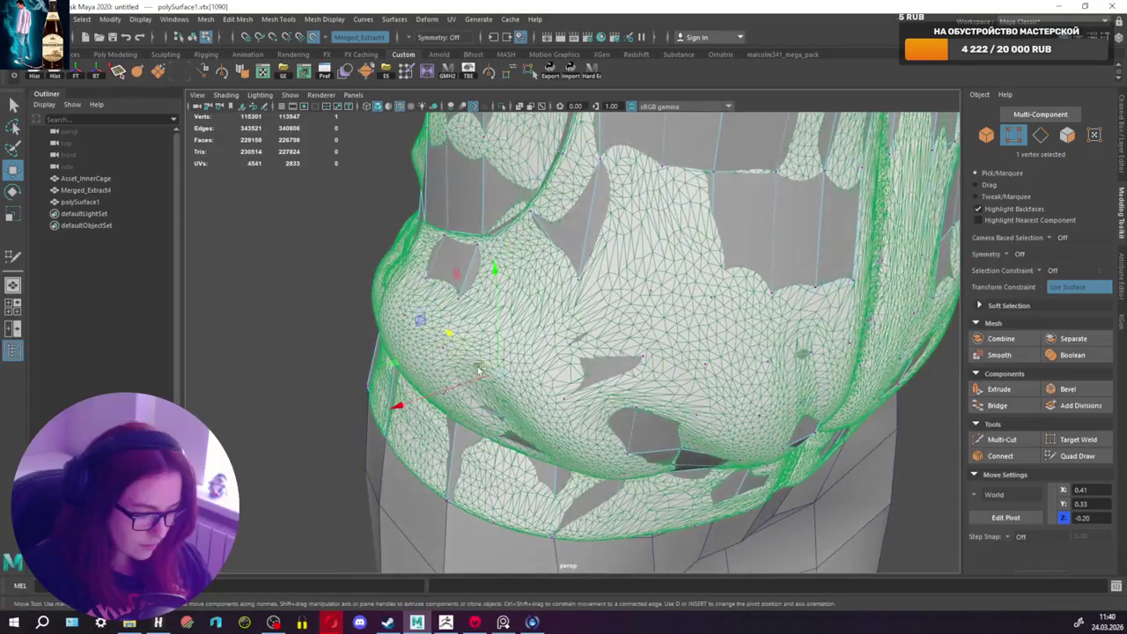
left_click(1076, 455)
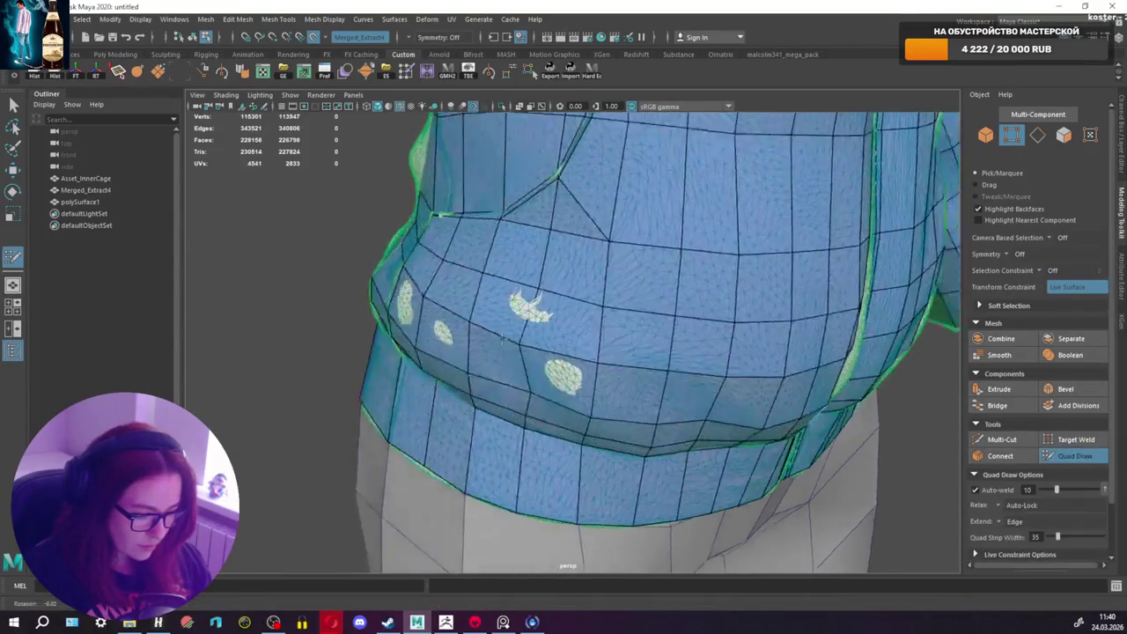
left_click_drag(563, 334, 592, 291, "alt")
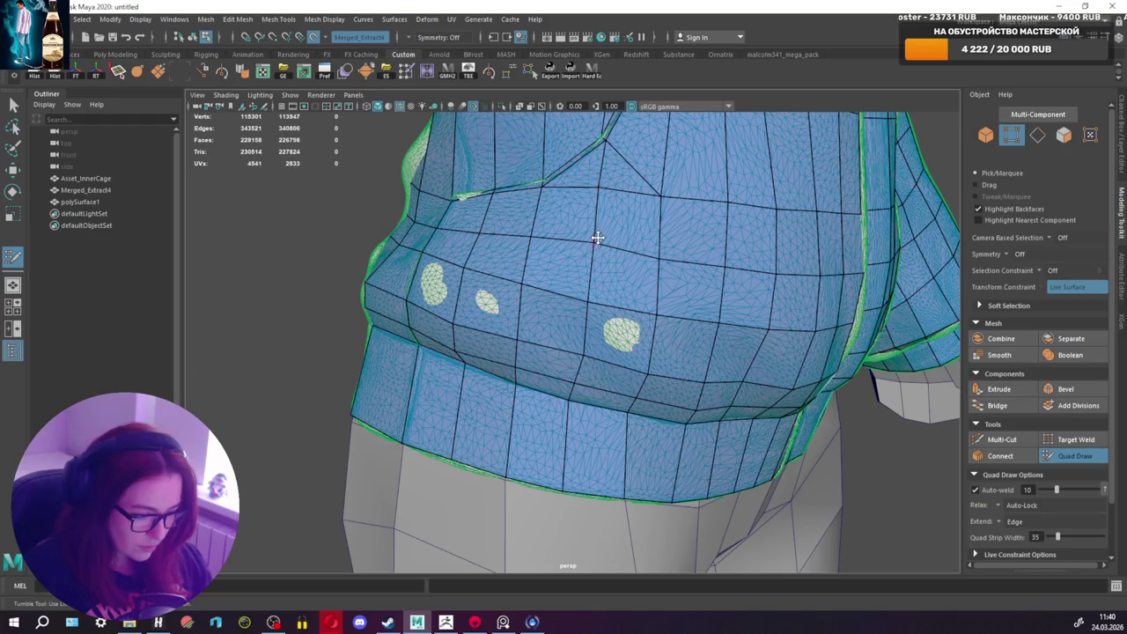
left_click_drag(597, 248, 588, 300, "shift")
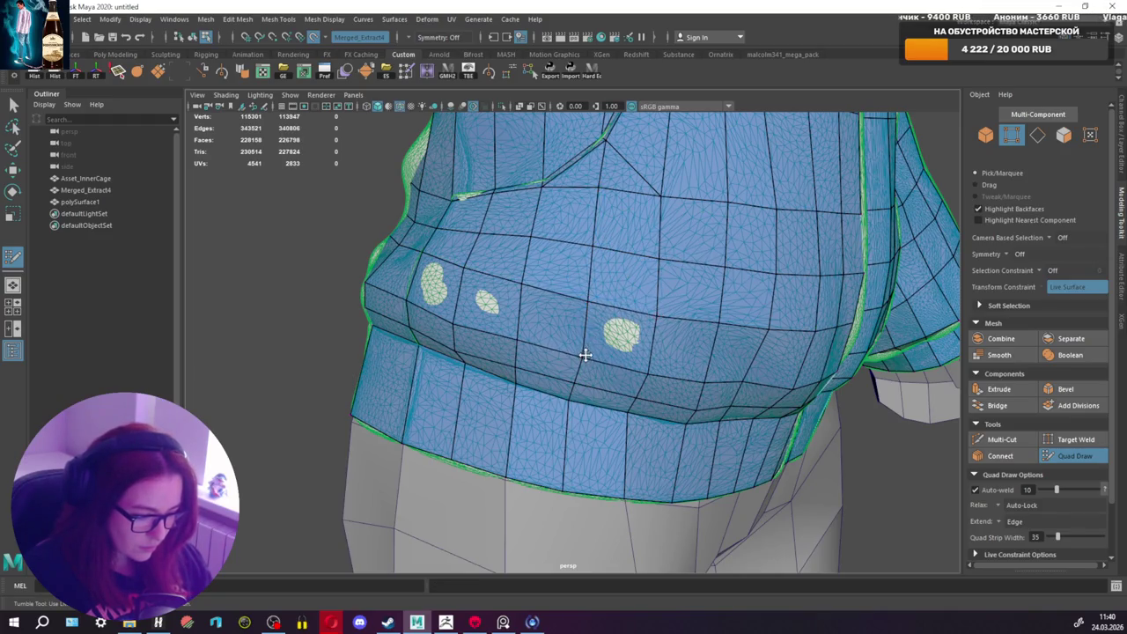
left_click_drag(602, 336, 548, 367, "alt")
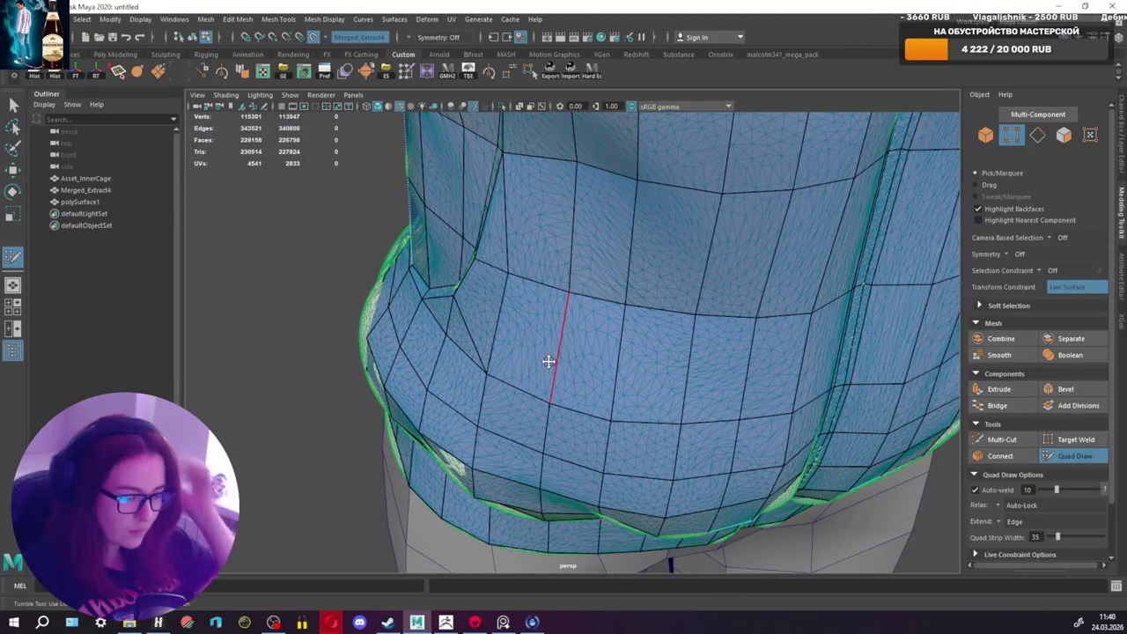
Step: Face the pocket area, briefly switching to Multi-Cut and back to Quad Draw
scroll(533, 331, "down", 3)
scroll(564, 321, "down", 3)
mouse_move(607, 313)
left_mouse_down("alt")
mouse_move(711, 296)
mouse_move(552, 289)
left_mouse_up("alt")
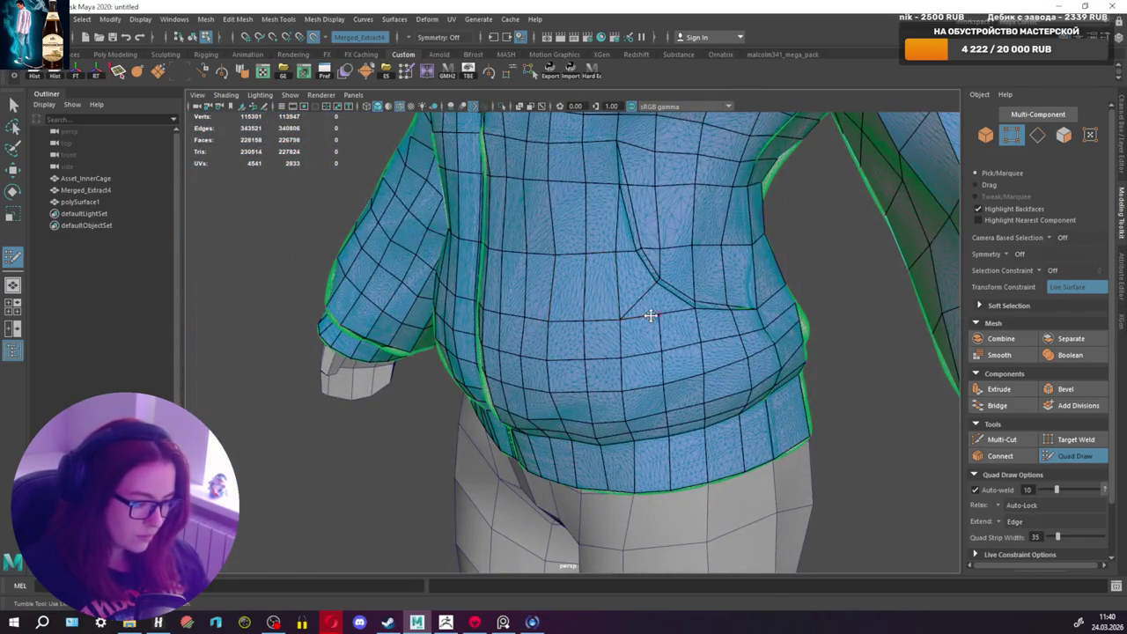
left_click_drag(650, 316, 616, 317, "alt")
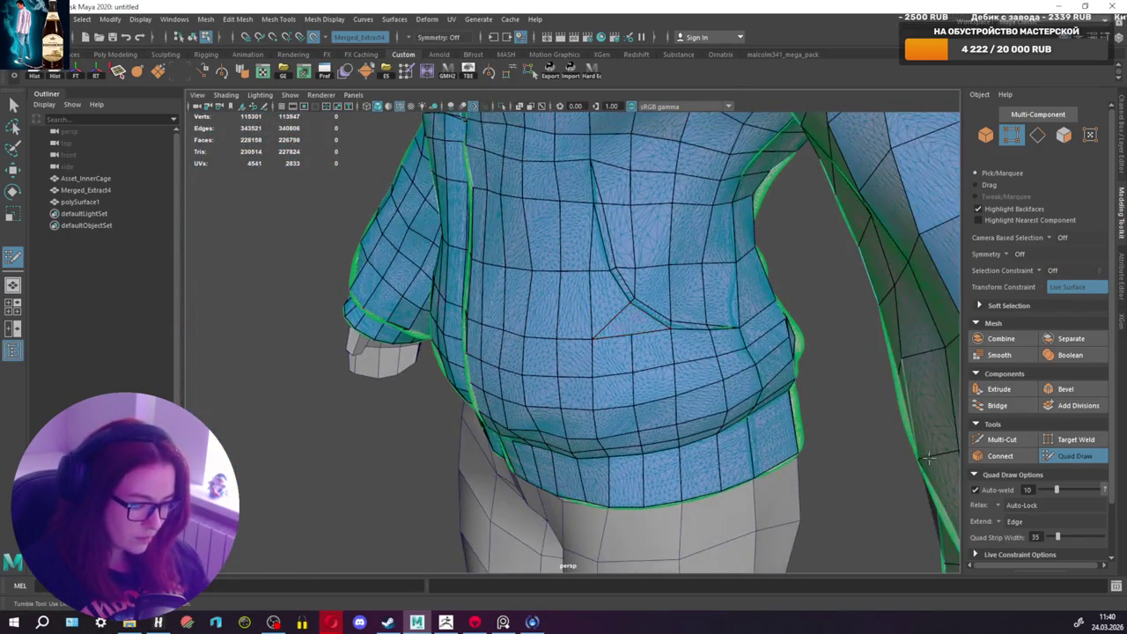
left_click(1000, 439)
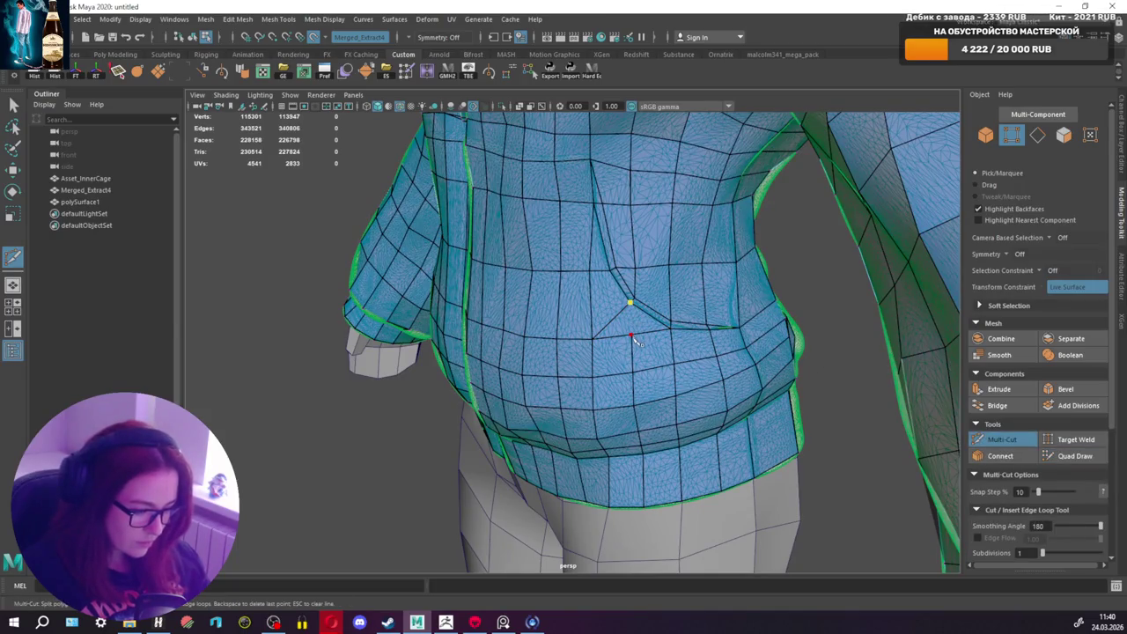
left_click(1075, 455)
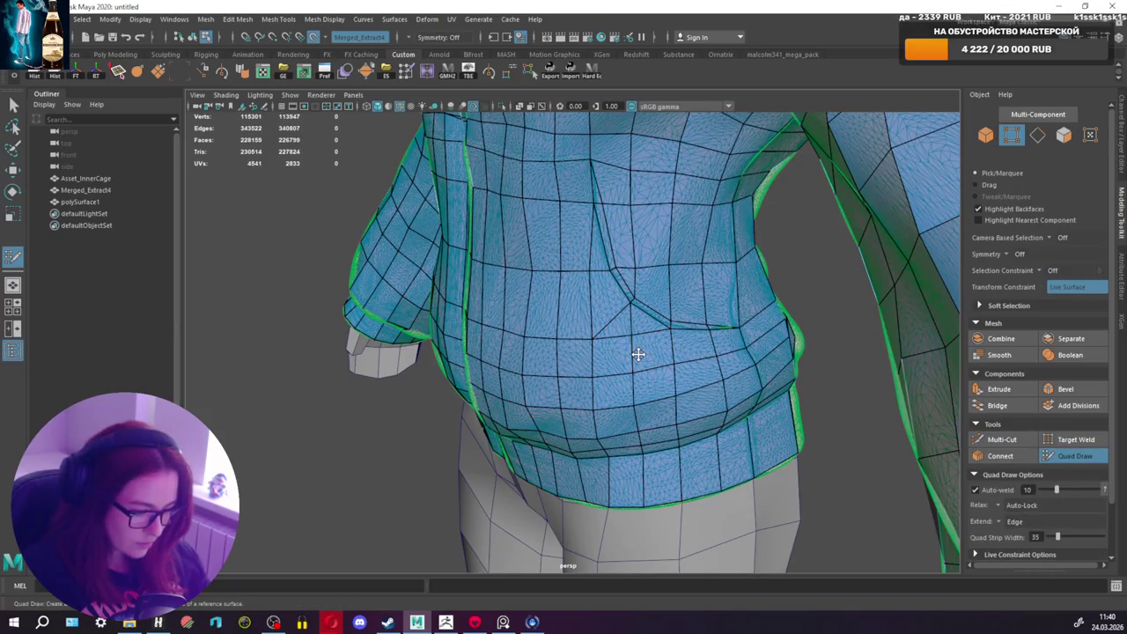
Step: Select the retopology mesh and all its faces with Ctrl+F11, then resume Quad Draw
left_click_drag(642, 378, 755, 365, "alt")
scroll(679, 365, "up", 3)
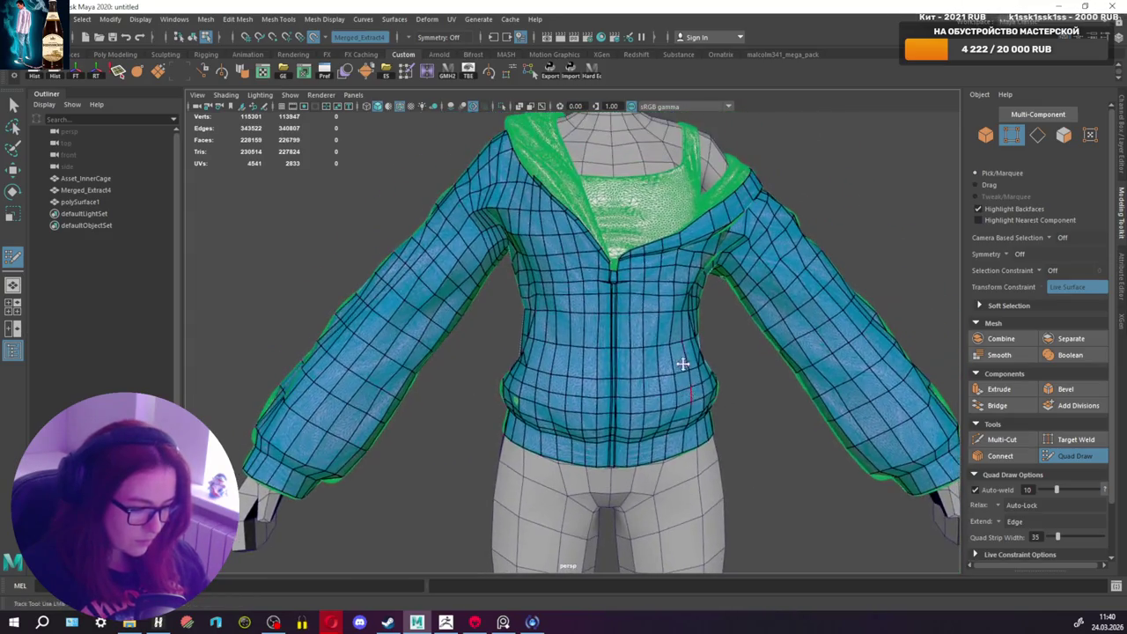
scroll(685, 356, "up", 2)
left_click_drag(685, 355, 716, 358, "alt")
scroll(668, 320, "down", 3)
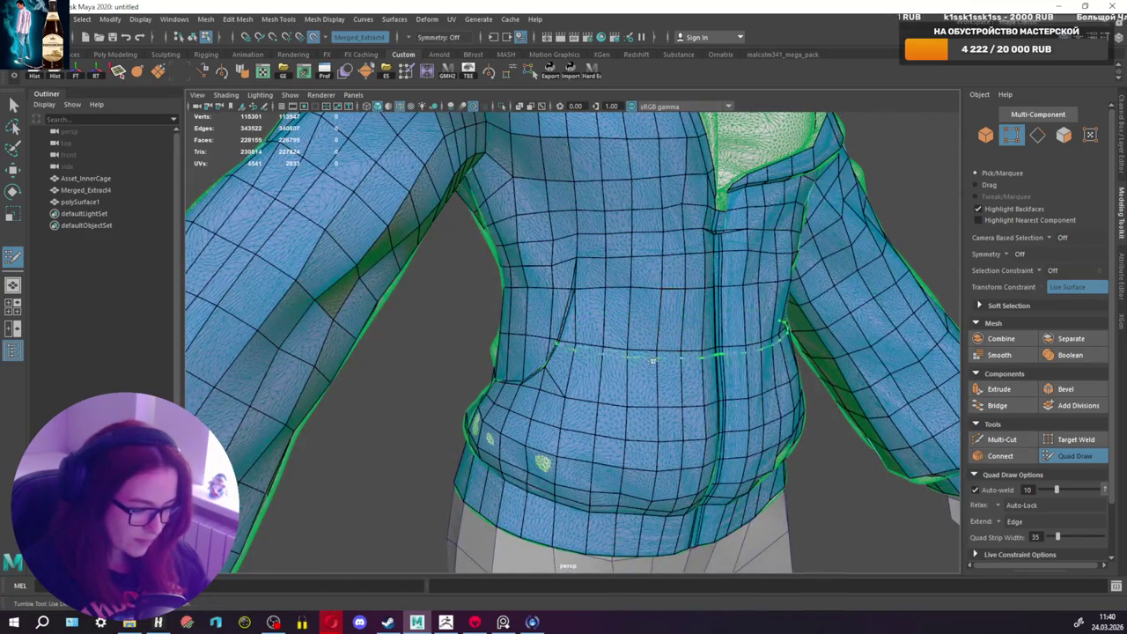
scroll(629, 373, "up", 4)
mouse_move(629, 372)
left_mouse_down("alt")
mouse_move(482, 352)
mouse_move(517, 358)
mouse_move(355, 359)
mouse_move(450, 366)
mouse_move(509, 335)
mouse_move(515, 344)
left_mouse_up("alt")
scroll(493, 356, "down", 3)
scroll(449, 366, "up", 3)
scroll(509, 335, "down", 3)
key("q")
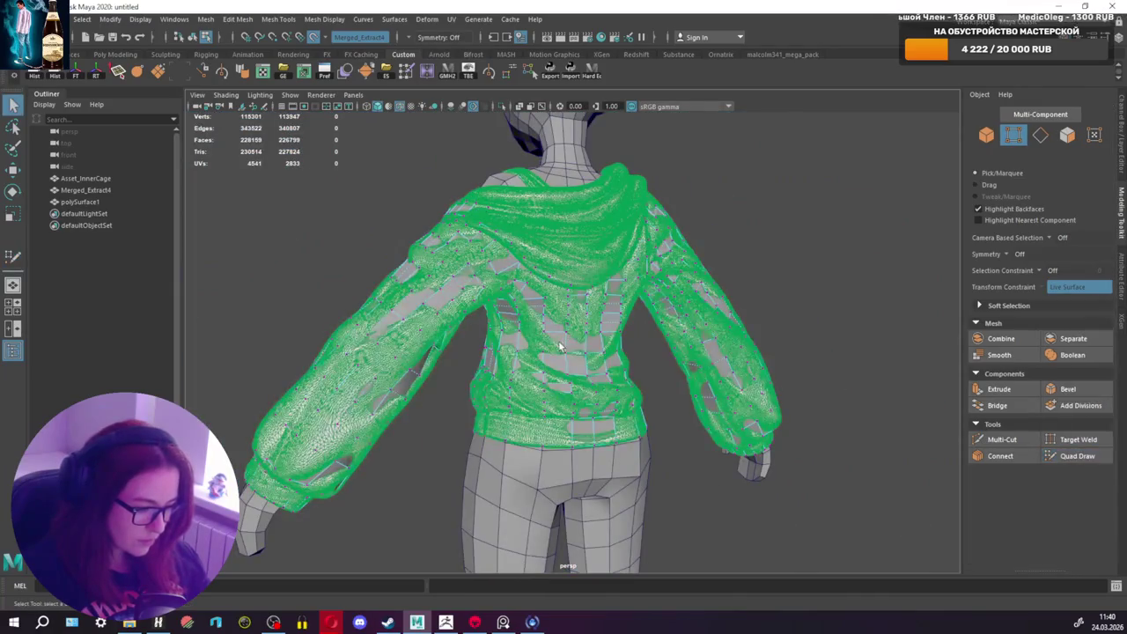
left_click(568, 335)
key("ctrl+F11")
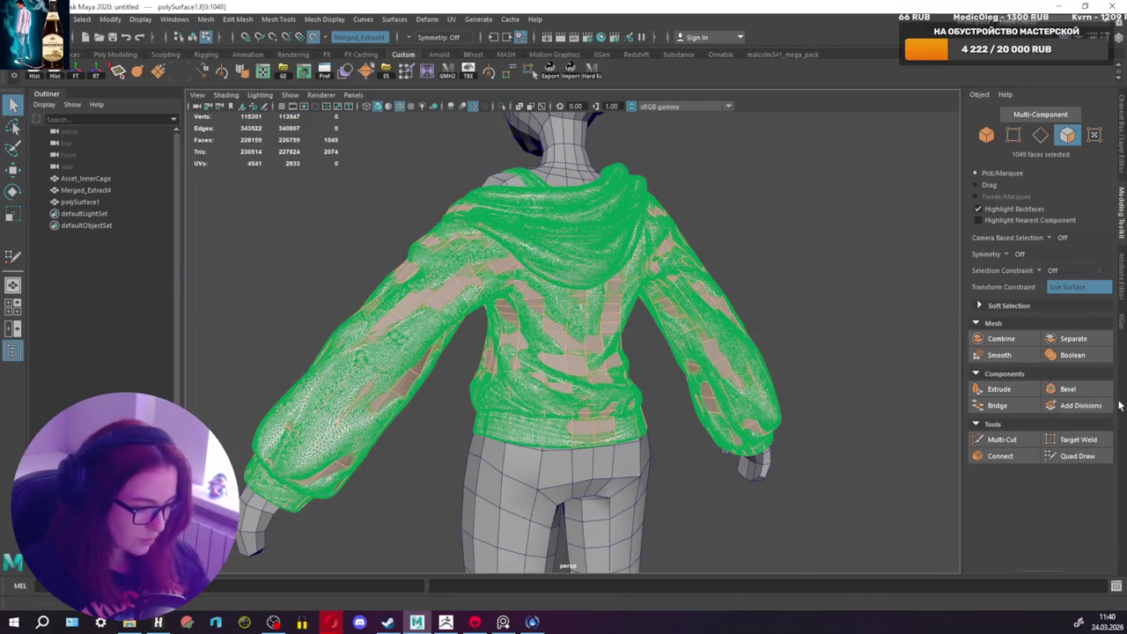
left_click(1068, 455)
Step: Close in on the zipper top and fill the first quad in the gap
left_click_drag(937, 392, 811, 305, "alt")
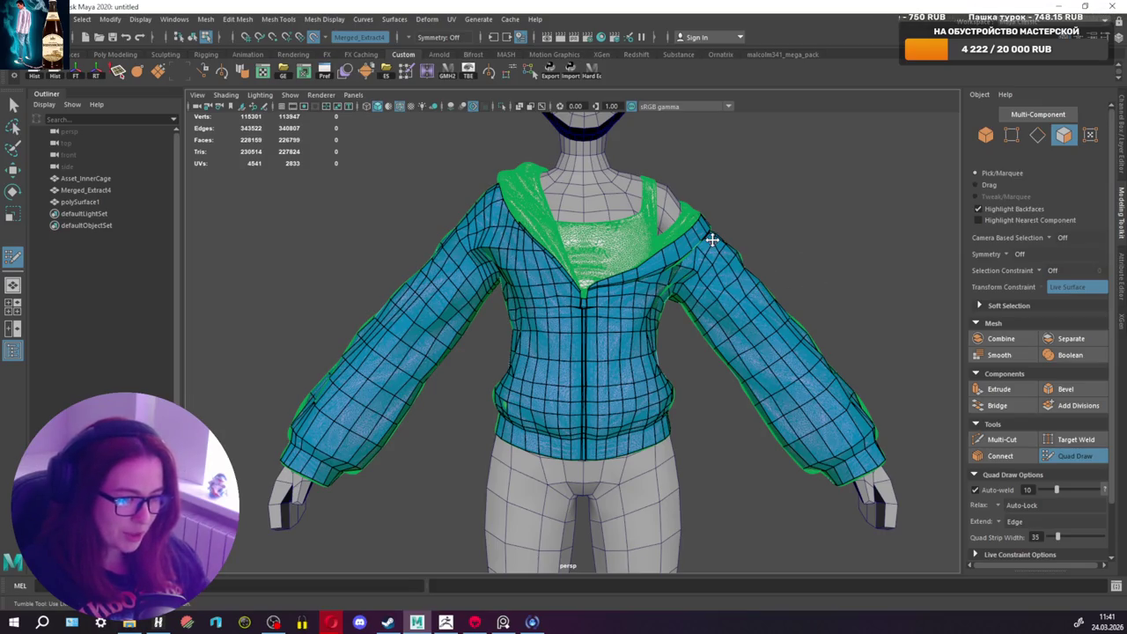
scroll(608, 317, "up", 3)
scroll(572, 326, "up", 3)
scroll(546, 330, "up", 2)
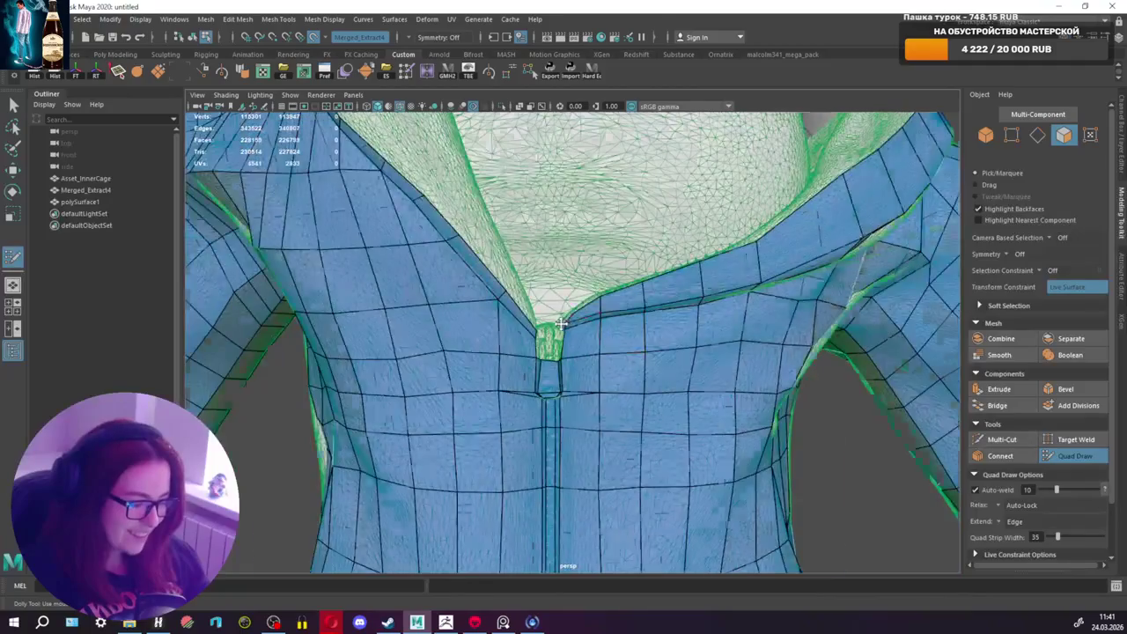
scroll(532, 335, "up", 3)
left_click_drag(532, 335, 508, 326, "alt")
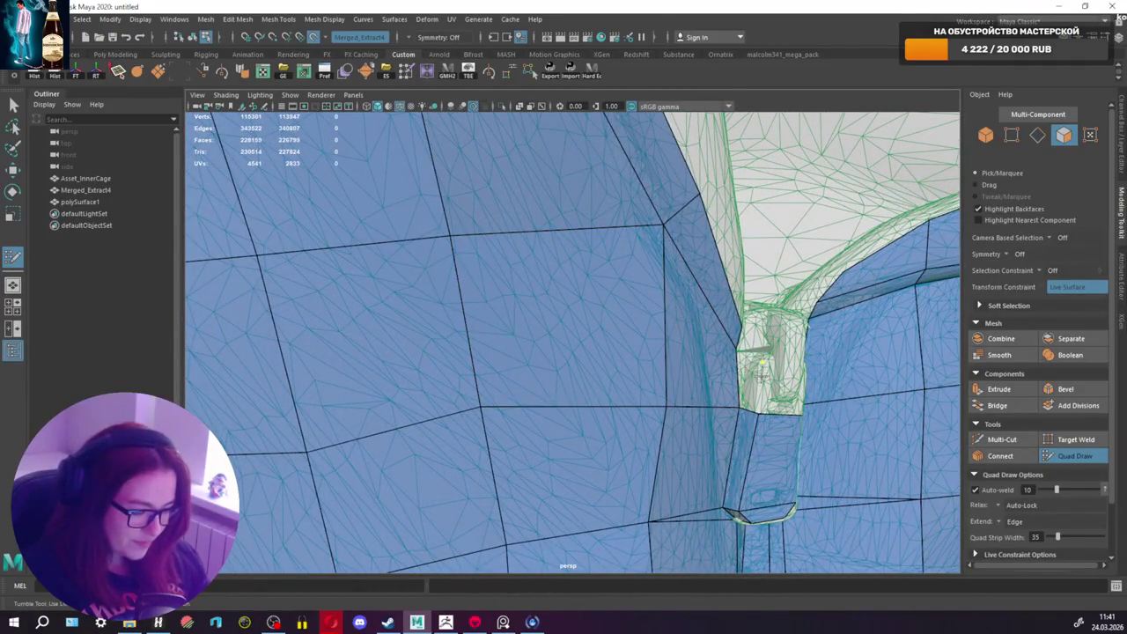
left_click_drag(751, 382, 647, 355, "alt")
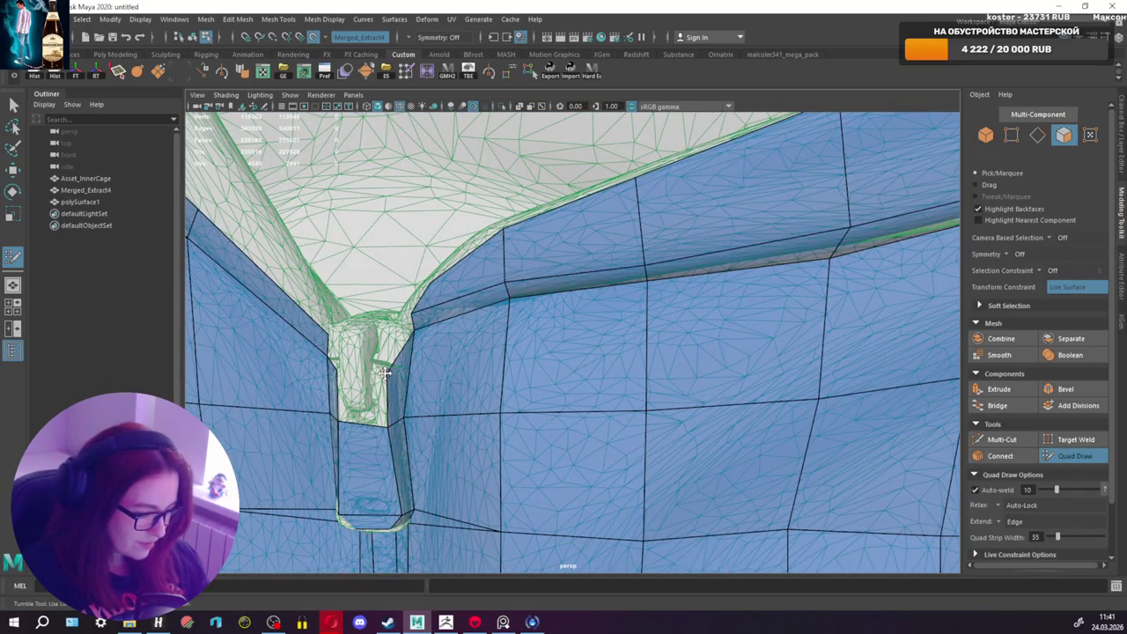
left_click_drag(385, 373, 411, 377, "alt")
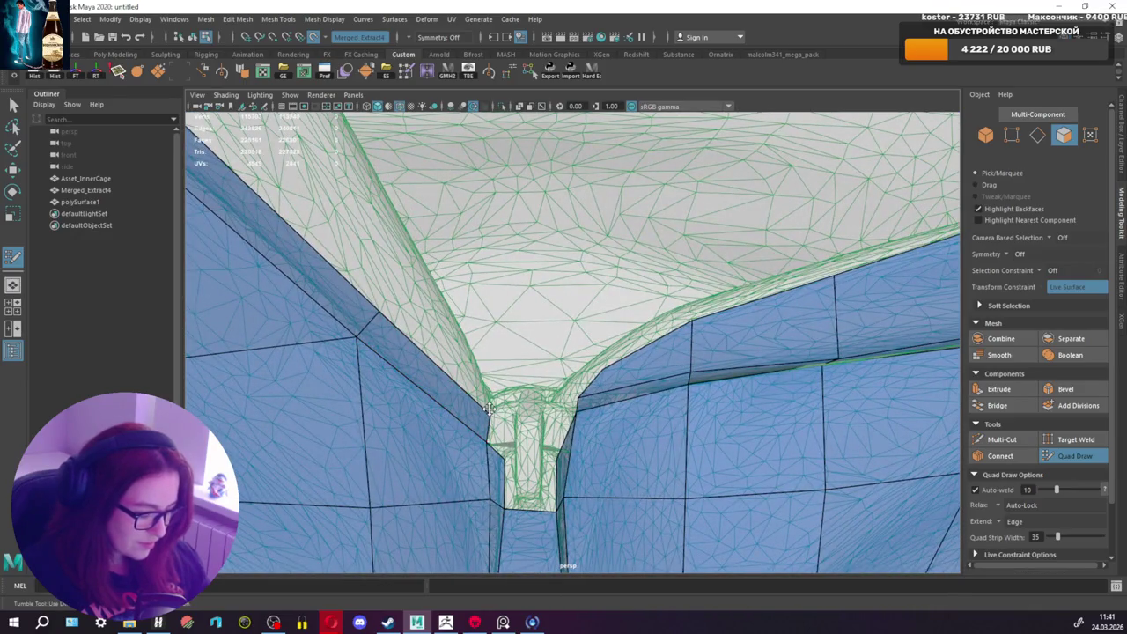
mouse_move(544, 410)
left_mouse_down("alt")
mouse_move(577, 434)
mouse_move(548, 407)
left_mouse_up("alt")
scroll(586, 408, "up", 5)
scroll(540, 405, "down", 5)
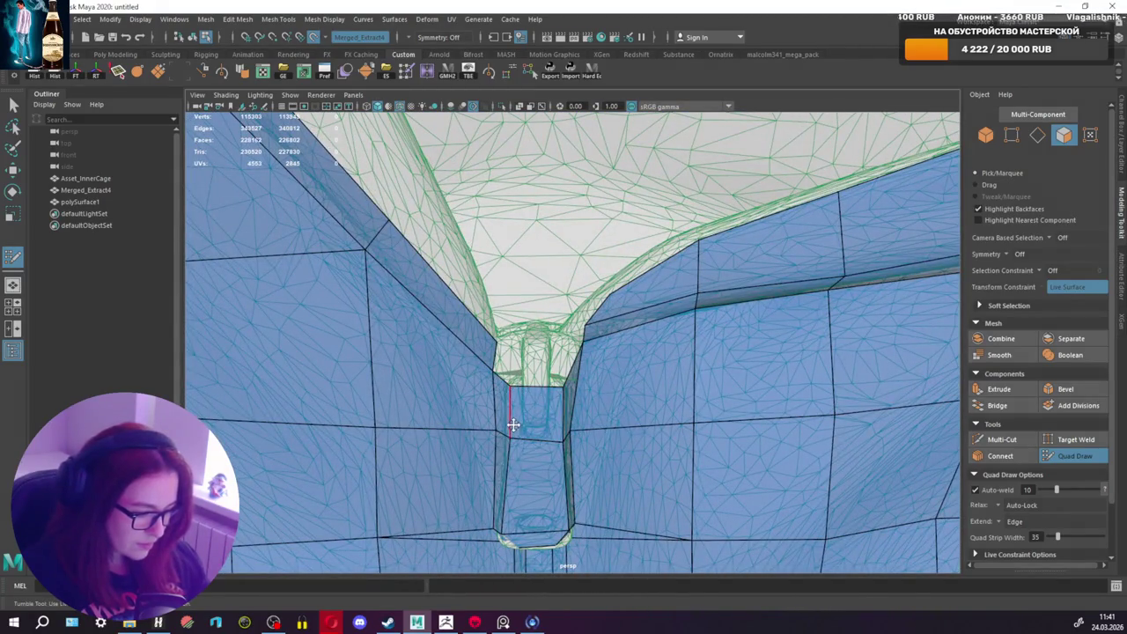
scroll(511, 423, "up", 2)
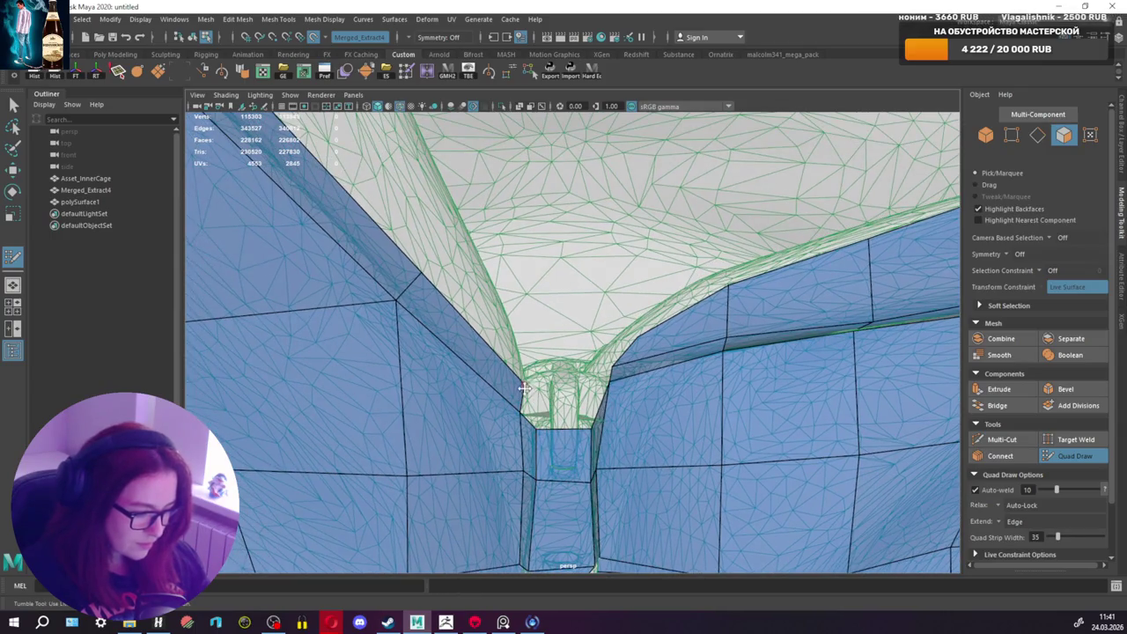
mouse_move(524, 385)
left_mouse_down("alt")
mouse_move(491, 382)
mouse_move(527, 370)
left_mouse_up("alt")
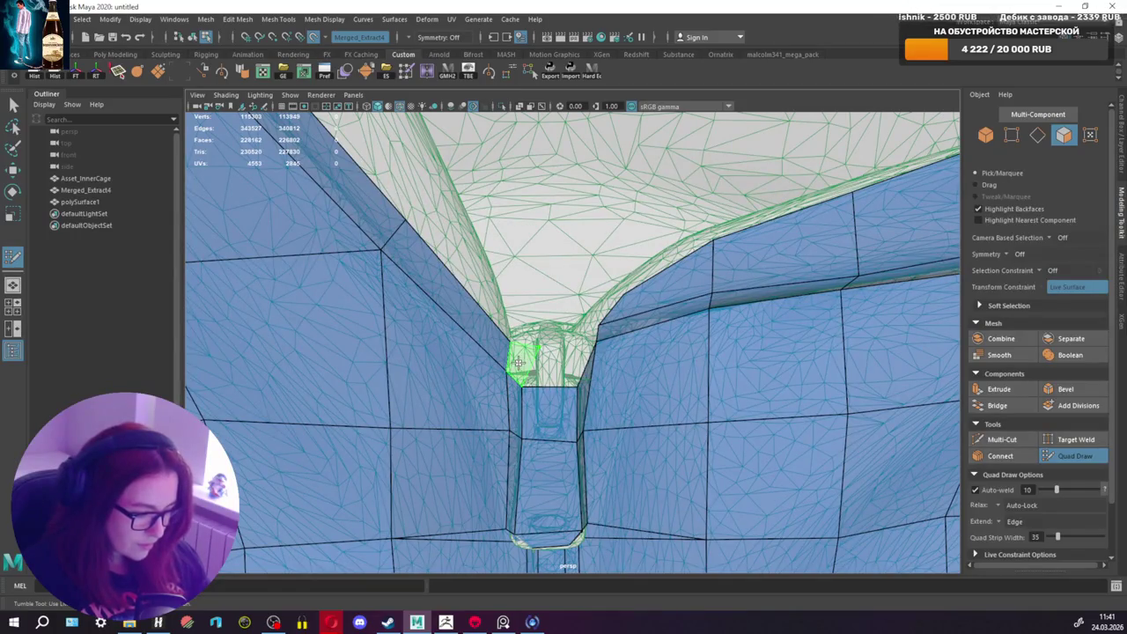
left_click(519, 363, "shift")
Step: Add a second quad at the zipper top
left_click_drag(573, 363, 465, 359, "alt")
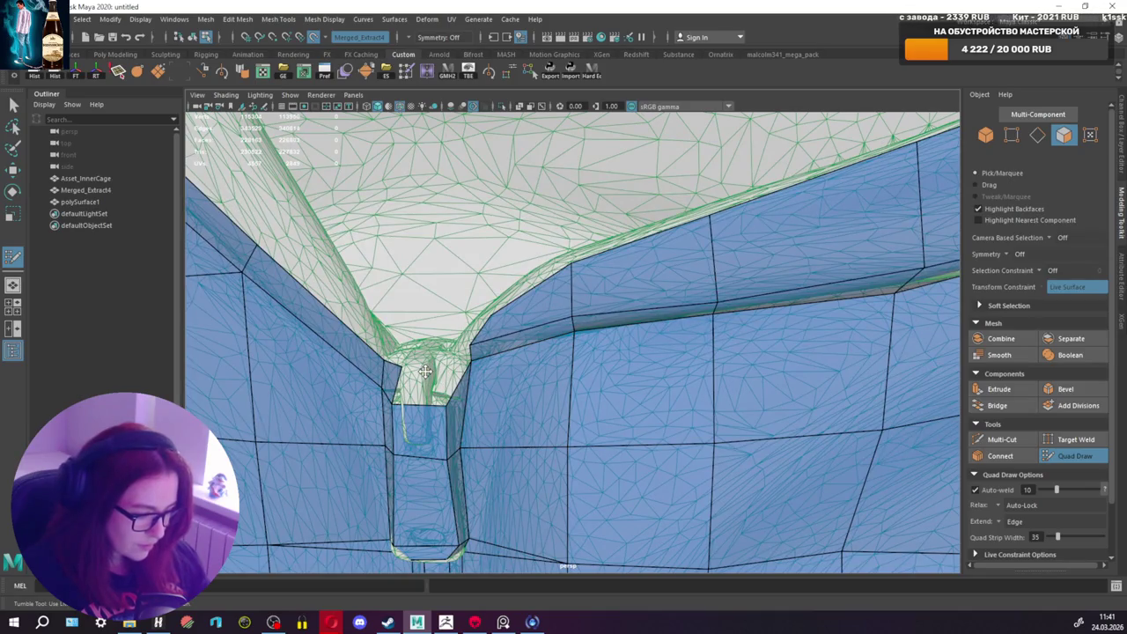
middle_click_drag(458, 363, 482, 373, "alt")
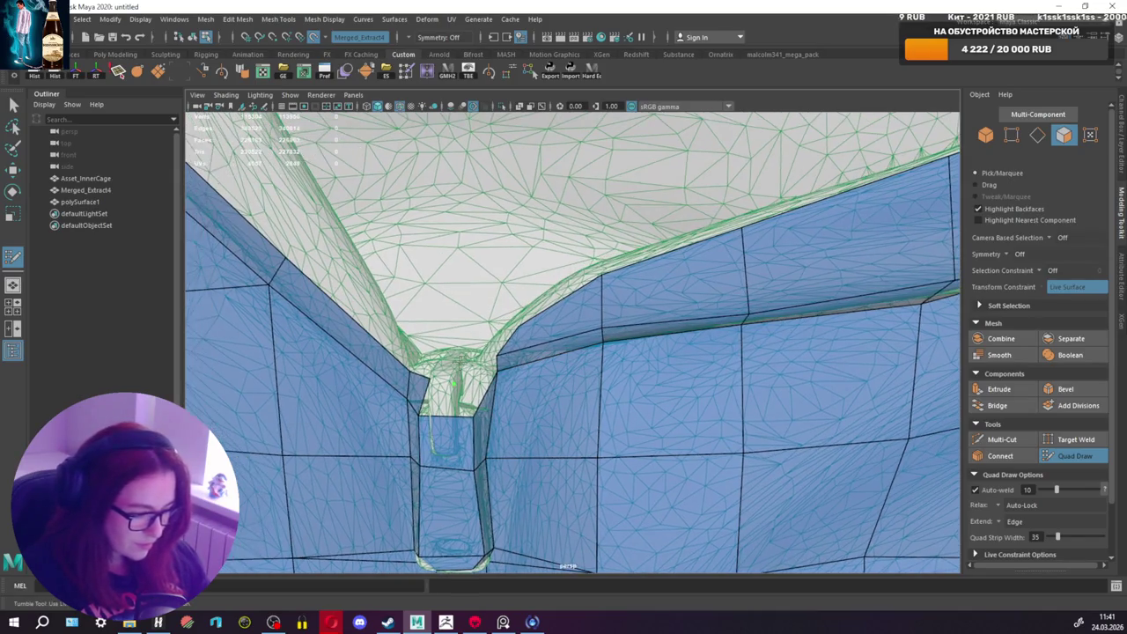
left_click(476, 388, "shift")
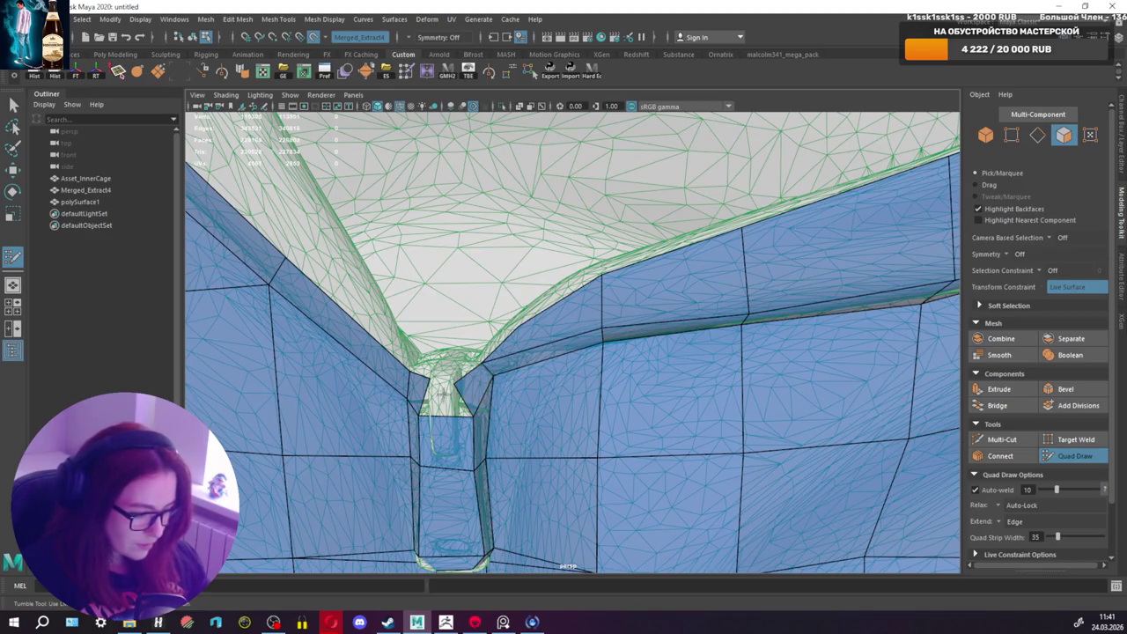
left_click_drag(455, 386, 471, 389, "alt")
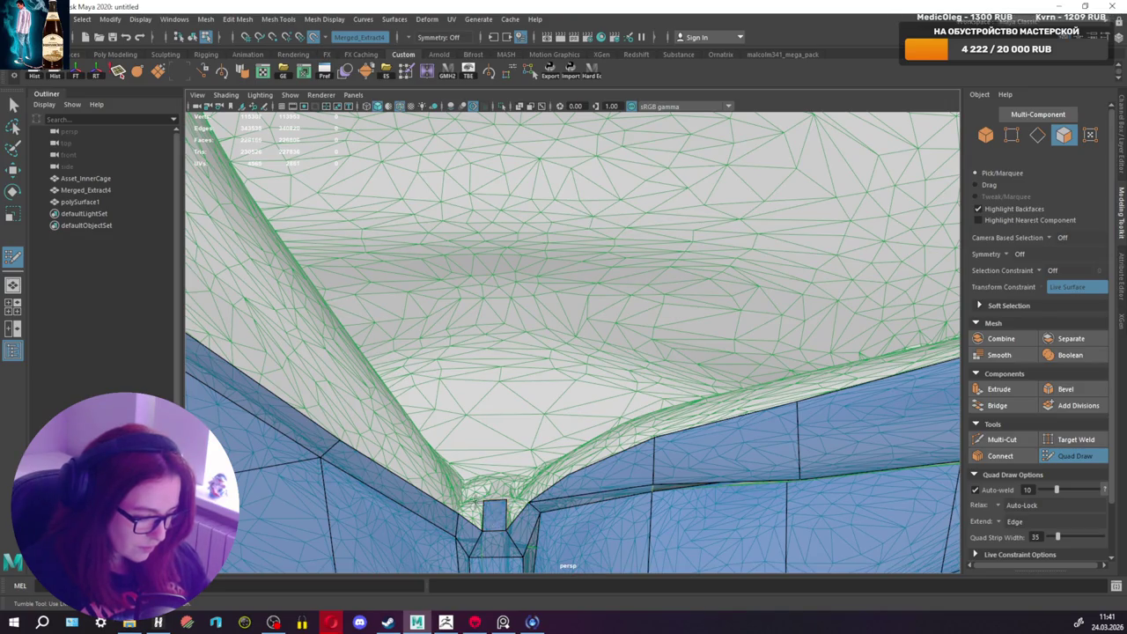
mouse_move(476, 493)
left_mouse_down("alt")
mouse_move(546, 487)
mouse_move(552, 401)
mouse_move(548, 414)
left_mouse_up("alt")
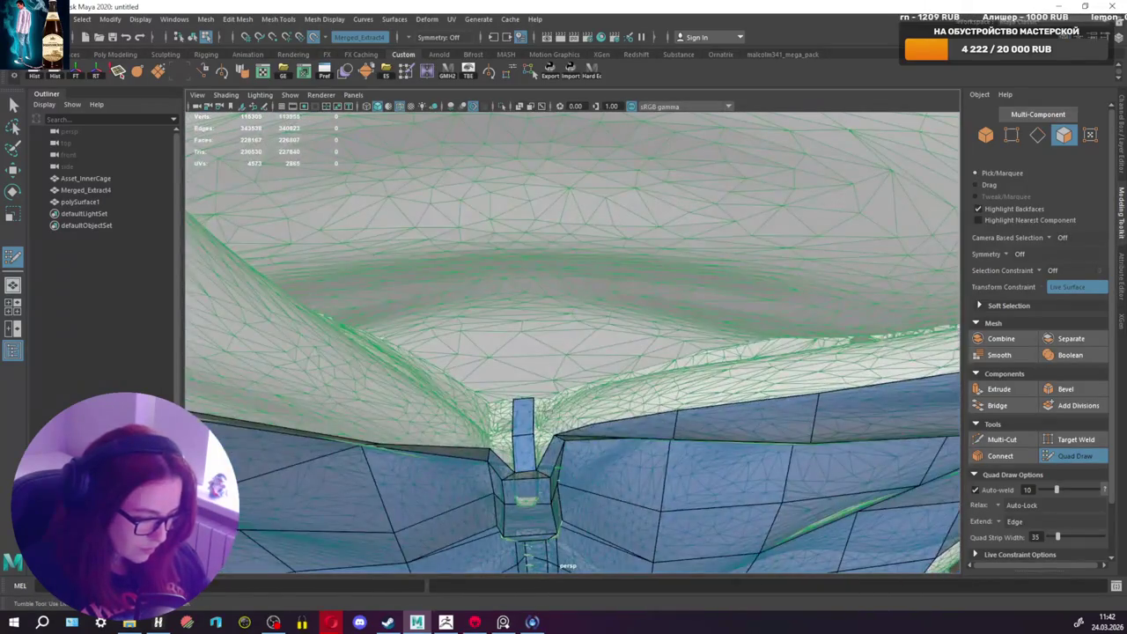
Step: Fill two quads and a triangle in the zipper-top gap
left_click(499, 419, "shift")
left_click(504, 449, "shift")
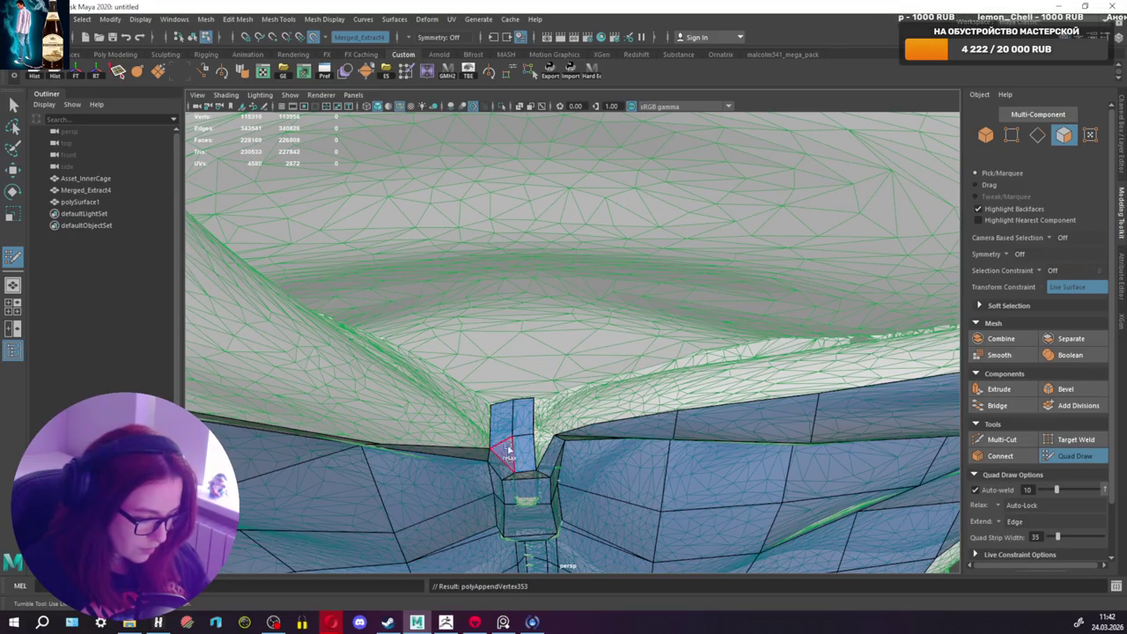
left_click(546, 416, "shift")
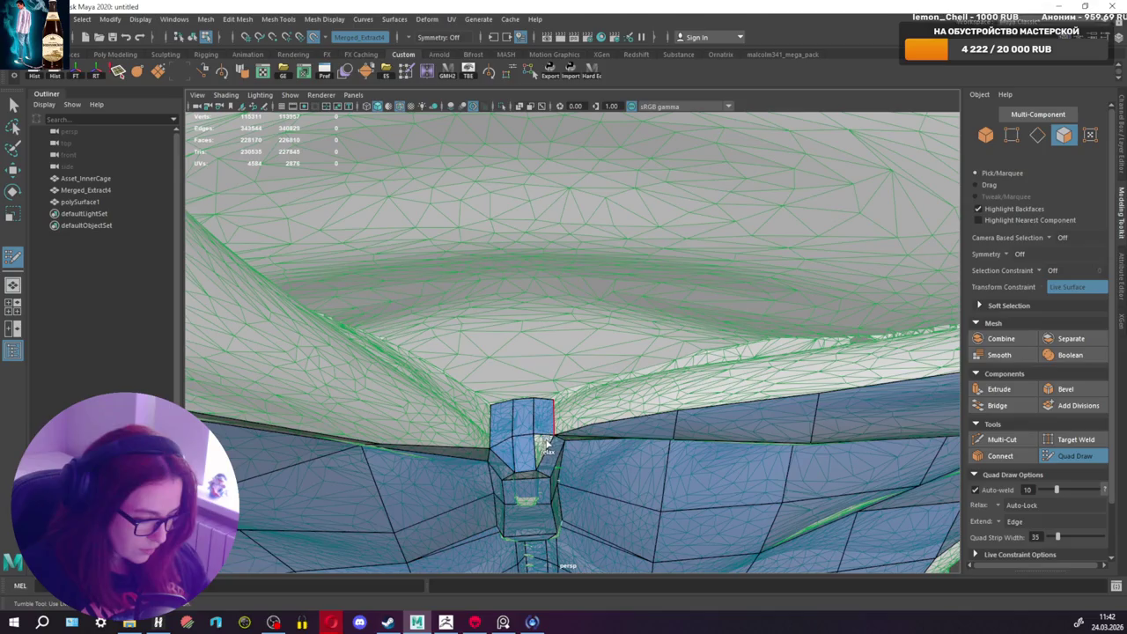
left_click(542, 440, "shift")
left_click_drag(541, 440, 508, 392, "alt")
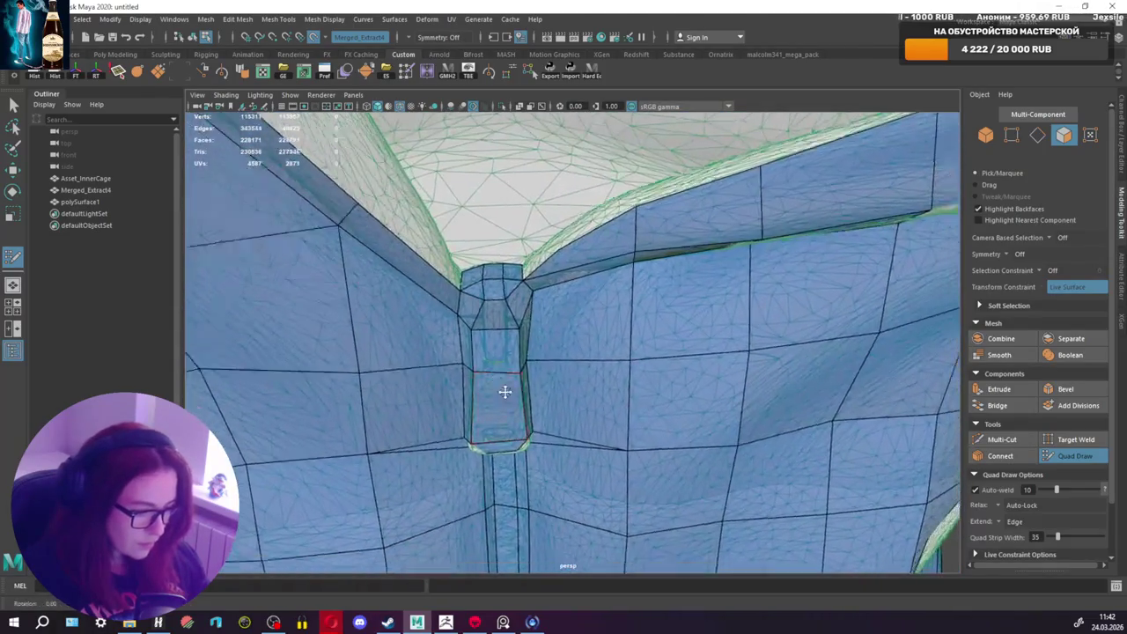
right_click_drag(508, 393, 499, 376, "alt")
Step: Pull the zipper-top corner vertex left to reshape the face
mouse_move(499, 376)
left_mouse_down("alt")
mouse_move(581, 365)
mouse_move(569, 343)
left_mouse_up("alt")
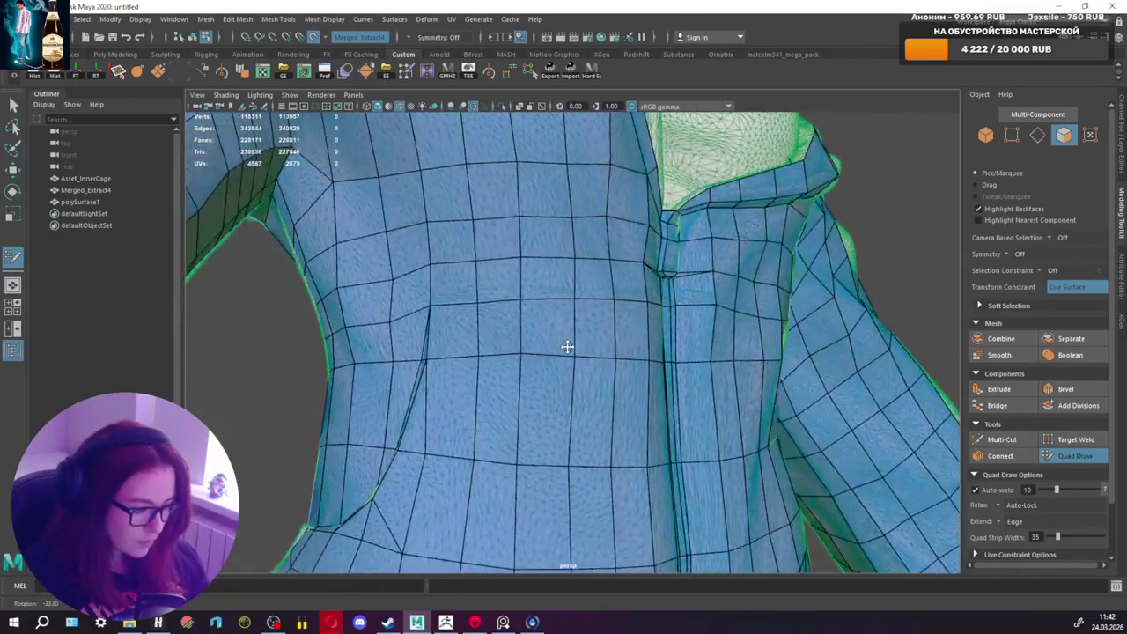
right_click_drag(568, 343, 504, 454, "alt")
left_click_drag(505, 454, 584, 415, "alt")
scroll(656, 385, "up", 3)
left_click_drag(661, 385, 490, 329, "alt")
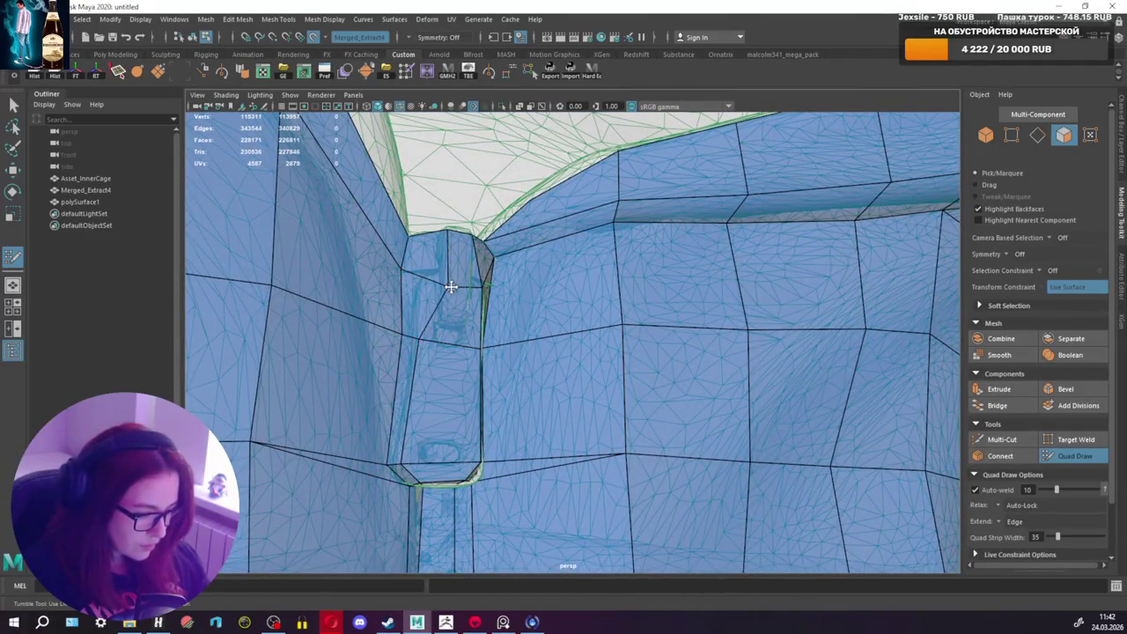
mouse_move(372, 316)
left_mouse_down()
mouse_move(350, 321)
mouse_move(428, 326)
mouse_move(390, 317)
mouse_move(441, 340)
mouse_move(422, 350)
left_mouse_up()
left_click(1017, 440)
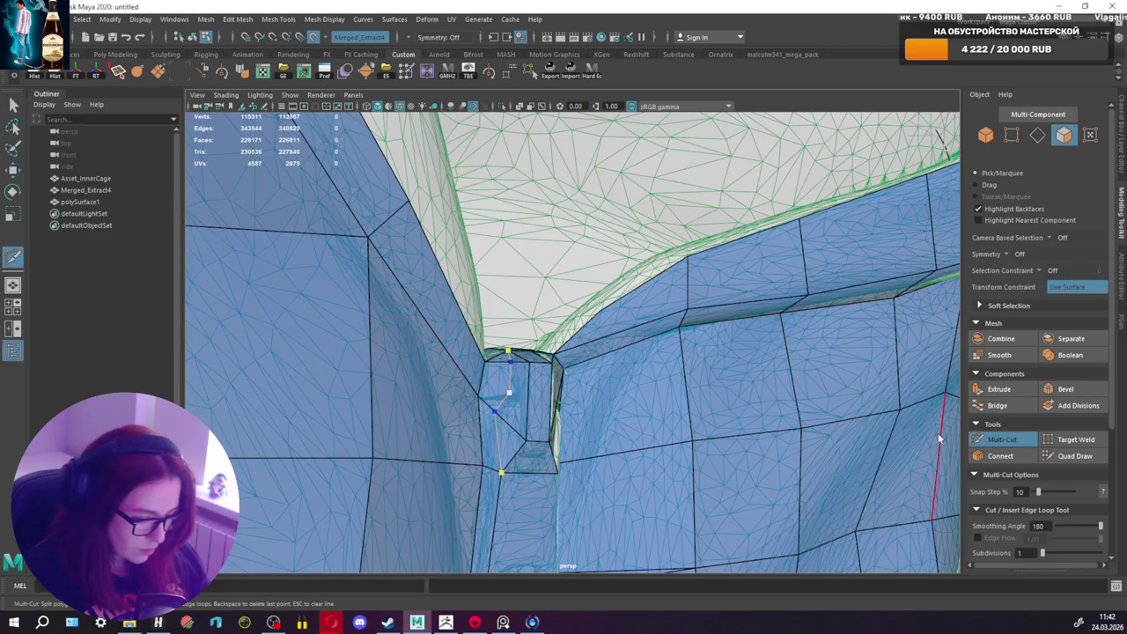
Step: Commit the Multi-Cut through the zipper-top quads and inspect the notch closely
left_click(1072, 455)
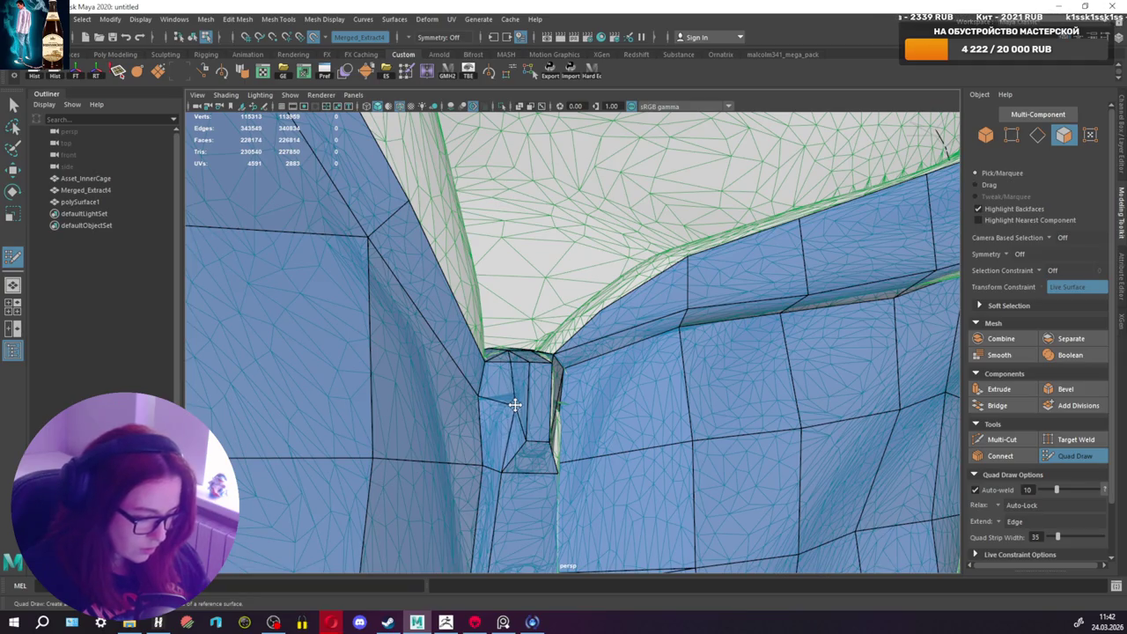
mouse_move(507, 405)
left_mouse_down("alt")
mouse_move(448, 396)
mouse_move(494, 386)
mouse_move(446, 396)
left_mouse_up("alt")
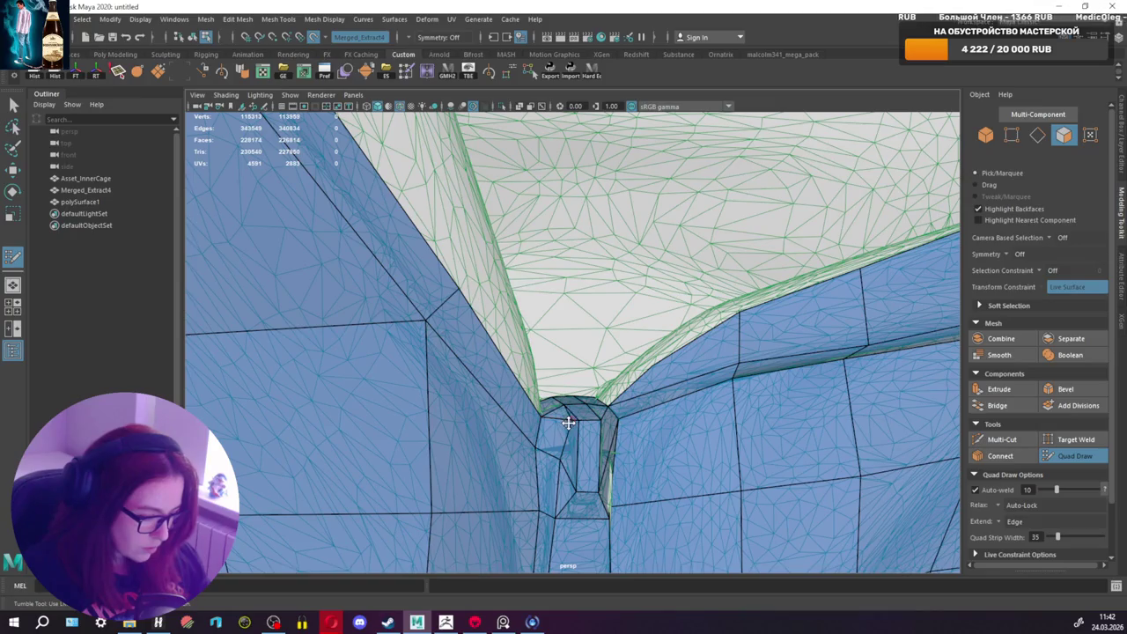
mouse_move(562, 421)
left_mouse_down("alt")
mouse_move(573, 415)
mouse_move(550, 426)
left_mouse_up("alt")
left_click_drag(564, 467, 555, 458, "alt")
middle_click_drag(555, 458, 516, 389, "alt")
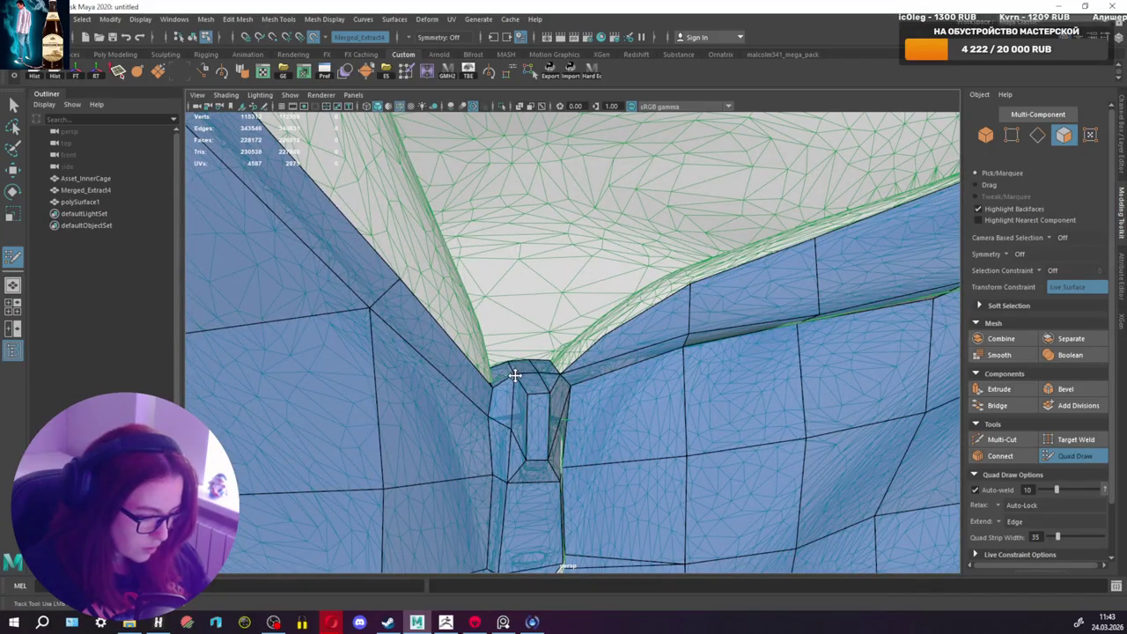
mouse_move(515, 376)
left_mouse_down("alt")
mouse_move(495, 372)
mouse_move(553, 374)
left_mouse_up("alt")
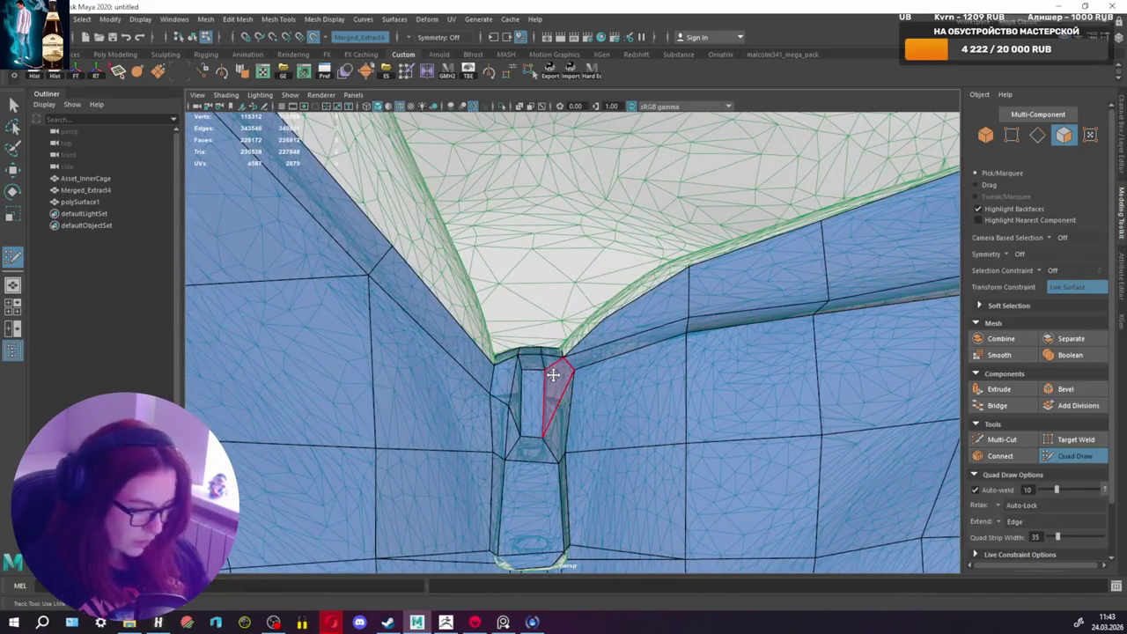
mouse_move(755, 428)
left_mouse_down("alt")
mouse_move(478, 390)
mouse_move(616, 397)
left_mouse_up("alt")
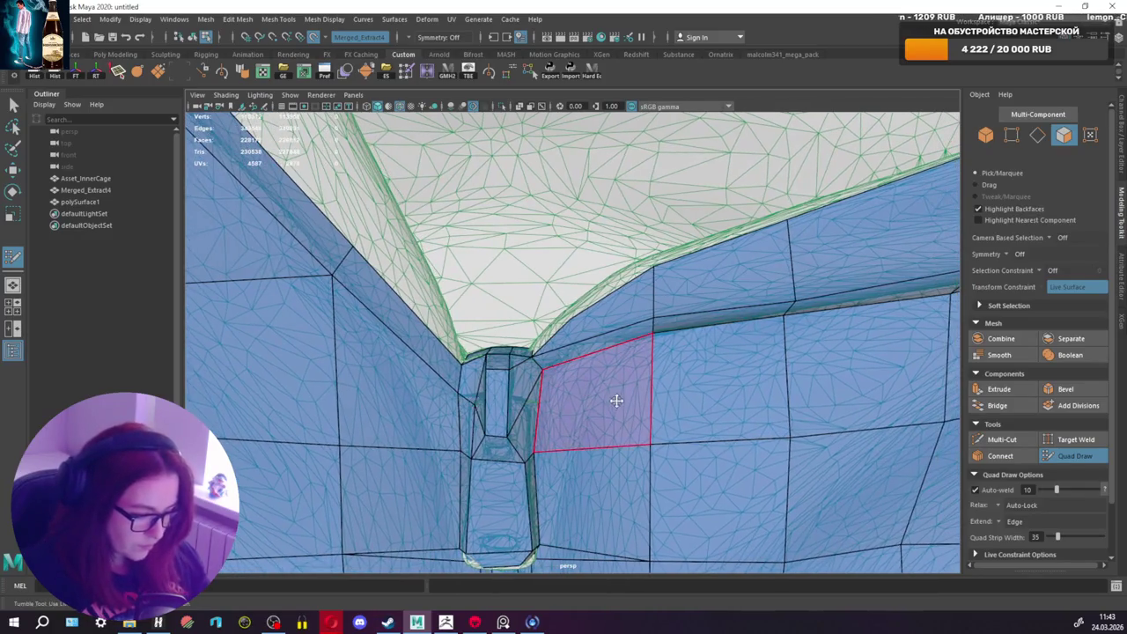
Step: Try a cut down through the zipper-top notch face, then abandon it
left_click(993, 444)
left_click(519, 365)
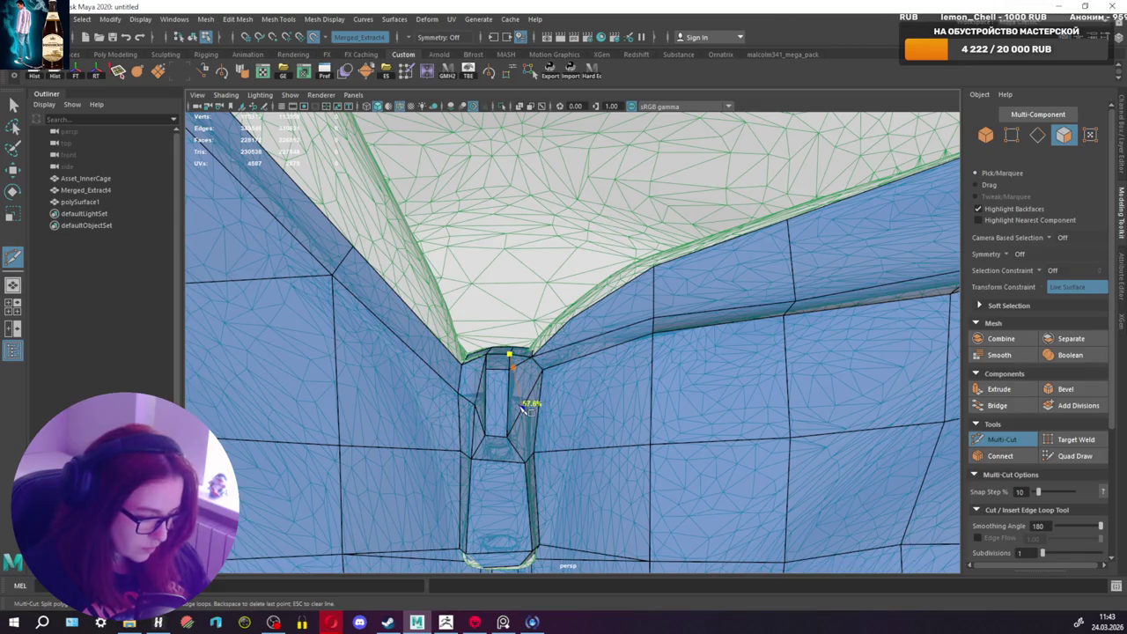
left_click(523, 406)
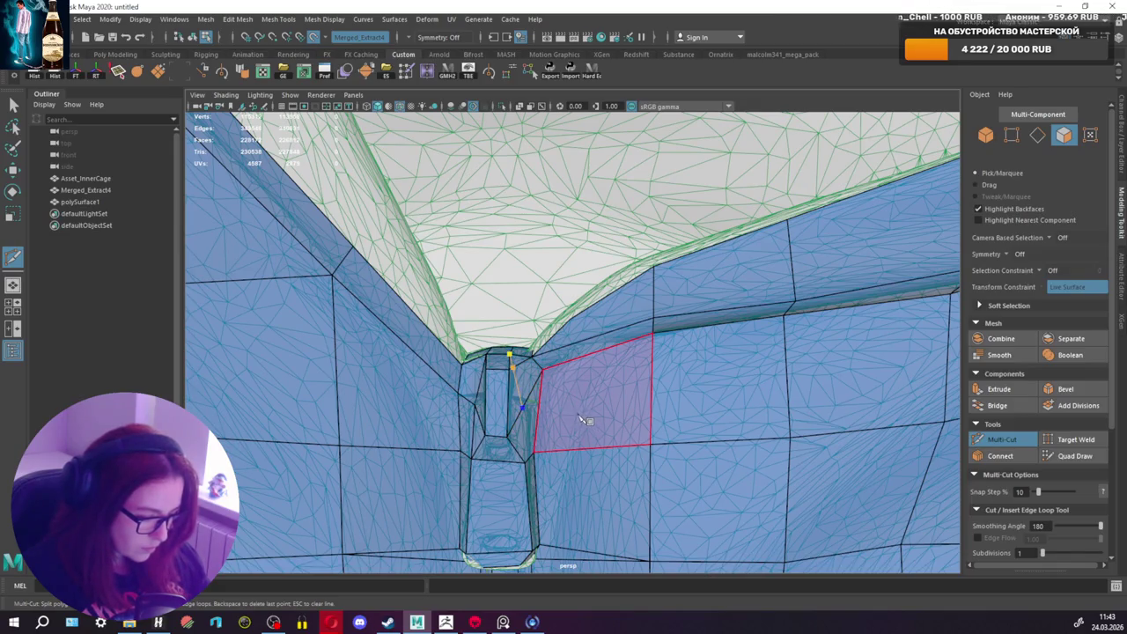
left_click_drag(559, 419, 517, 461, "alt")
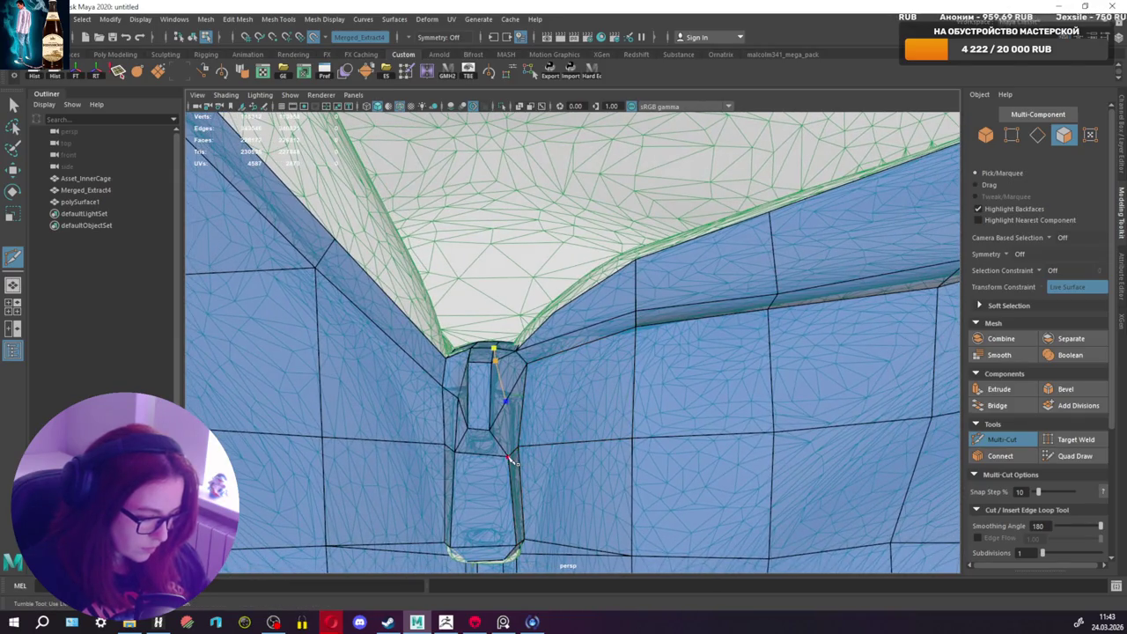
left_click(1078, 456)
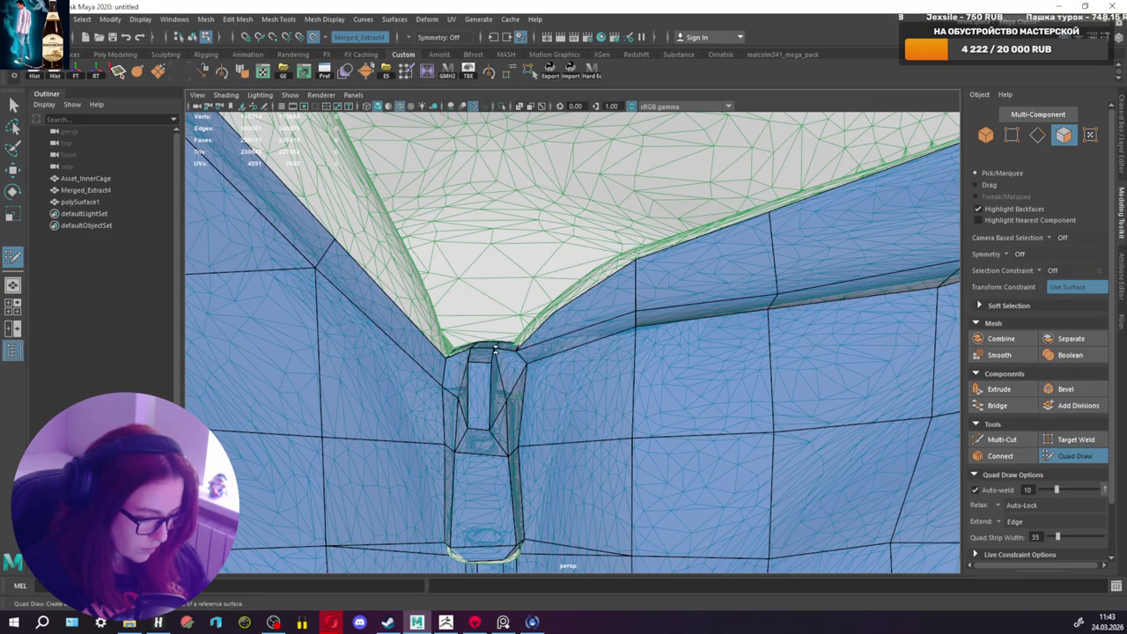
Step: Fill the collar-edge gap with two new quads along the collar's top edge
mouse_move(503, 351)
left_mouse_down("alt")
mouse_move(528, 365)
mouse_move(663, 358)
mouse_move(503, 355)
mouse_move(559, 374)
mouse_move(519, 360)
mouse_move(601, 451)
mouse_move(586, 447)
left_mouse_up("alt")
scroll(524, 357, "up", 3)
mouse_move(521, 445)
right_mouse_down("alt")
mouse_move(569, 428)
mouse_move(566, 446)
right_mouse_up("alt")
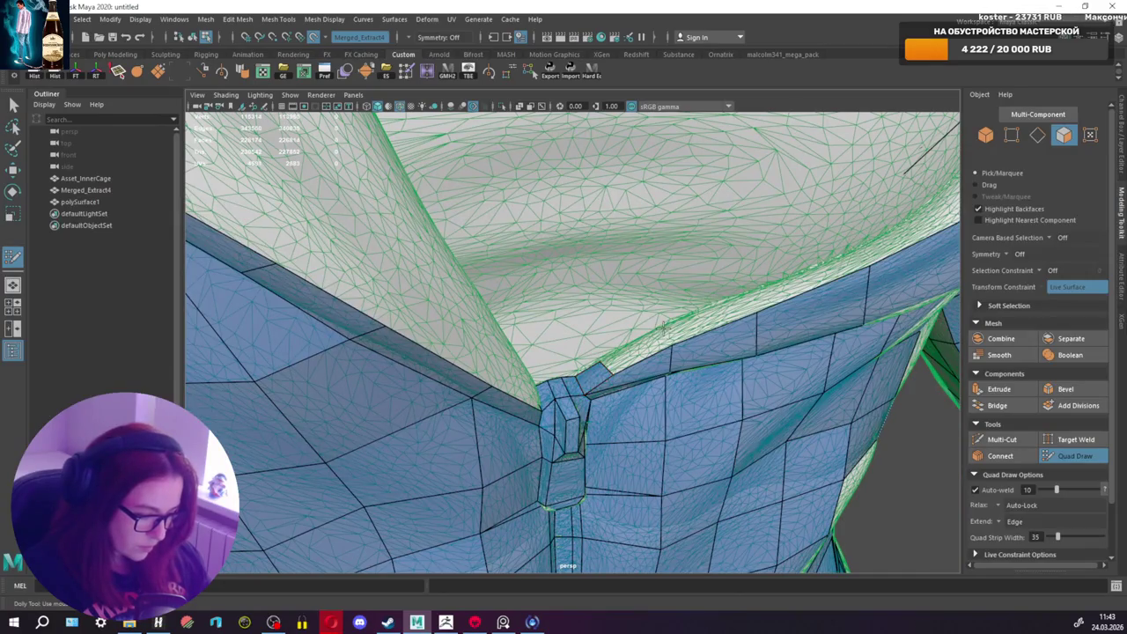
left_click(634, 348, "shift")
left_click_drag(602, 361, 647, 380, "alt")
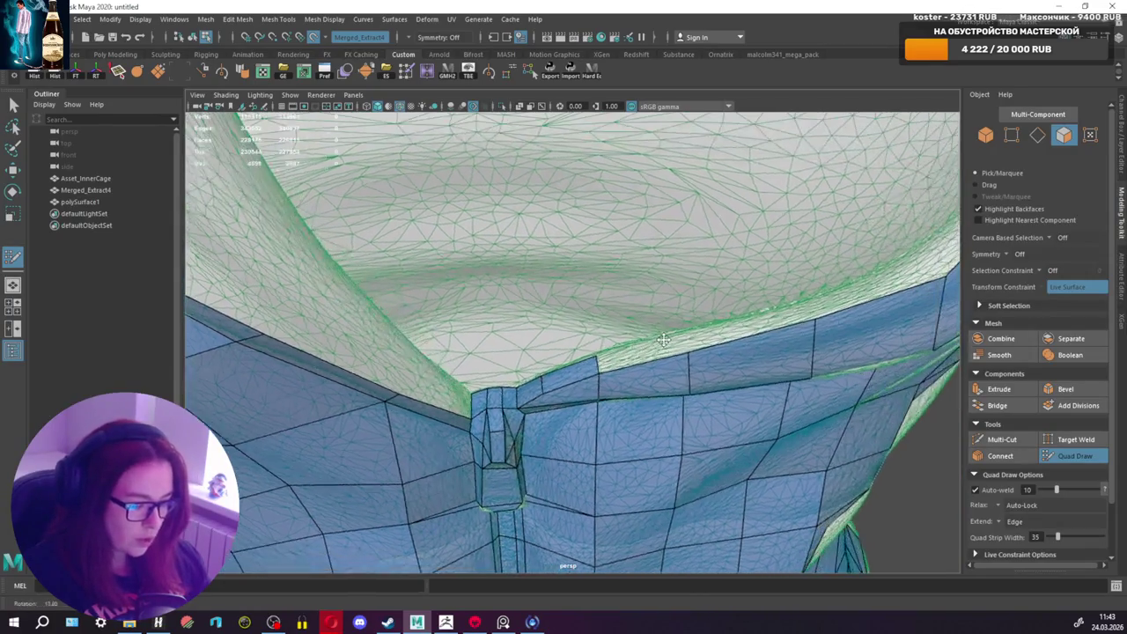
left_click(673, 373, "shift")
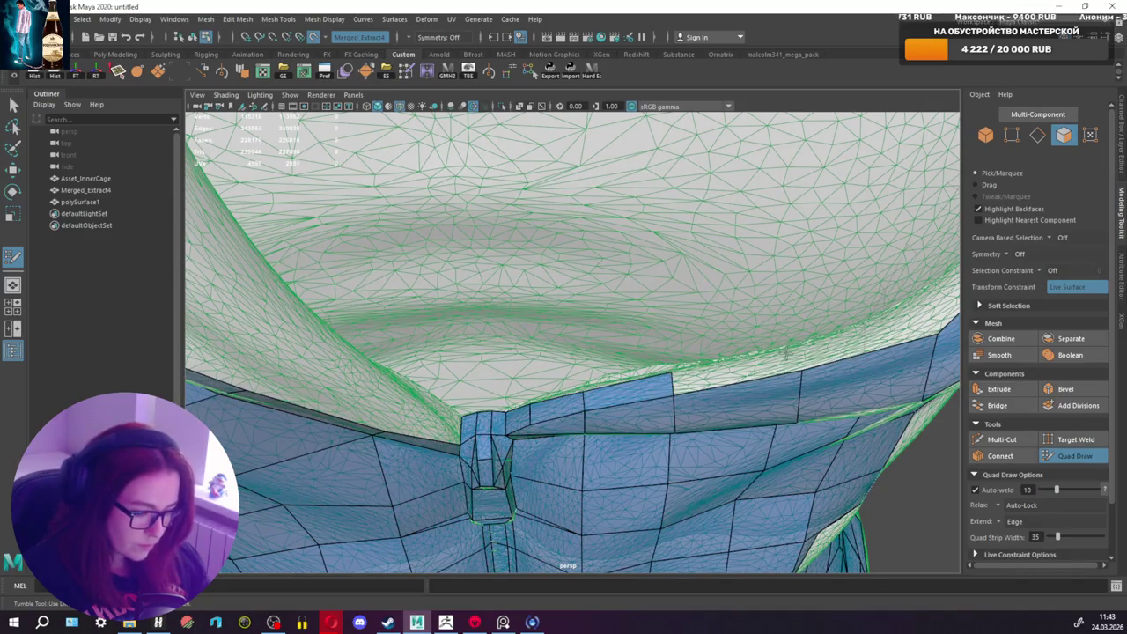
mouse_move(775, 354)
left_mouse_down("alt")
mouse_move(740, 354)
mouse_move(685, 281)
mouse_move(788, 352)
left_mouse_up("alt")
left_click(1002, 438)
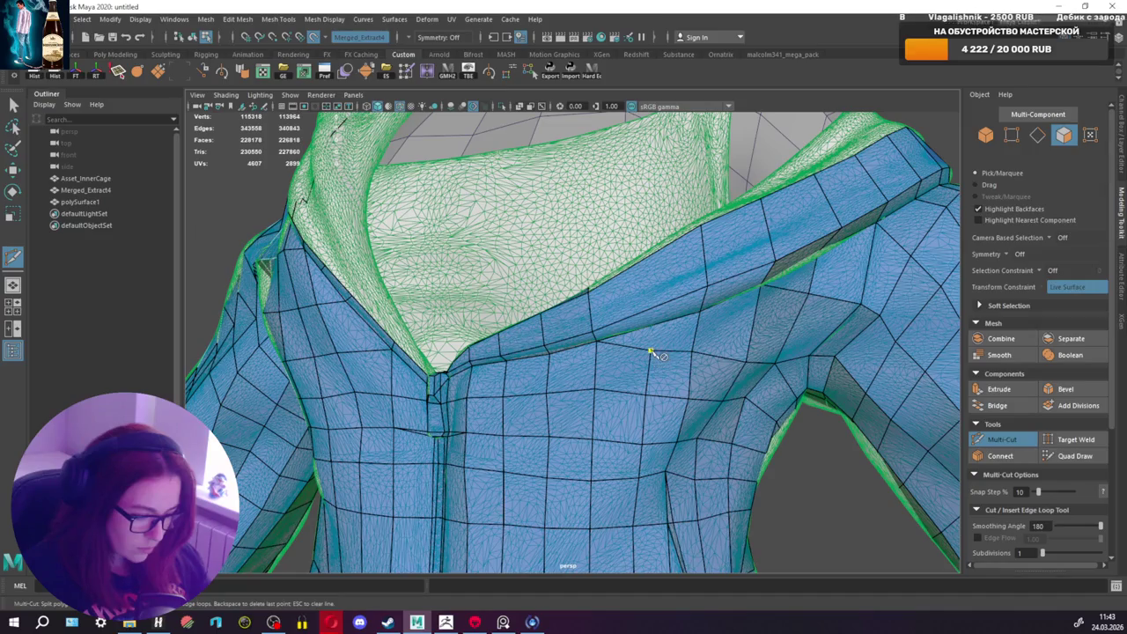
Step: Return to plain selection mode and save the hoodie scene
left_click_drag(649, 349, 651, 382, "alt")
key("q")
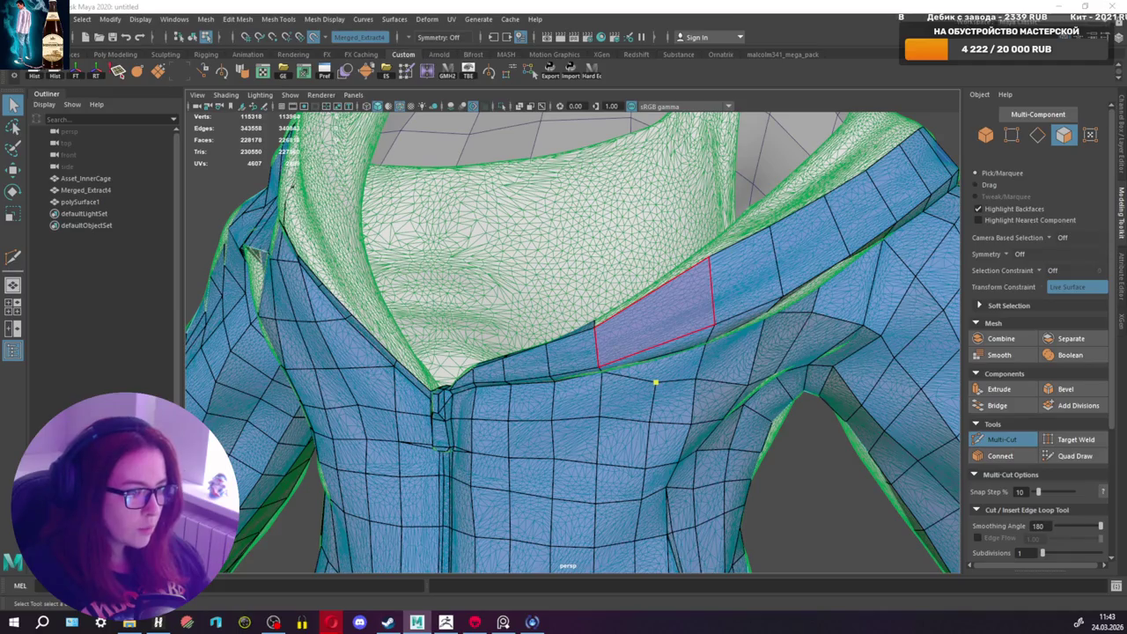
key("g")
key("ctrl+s")
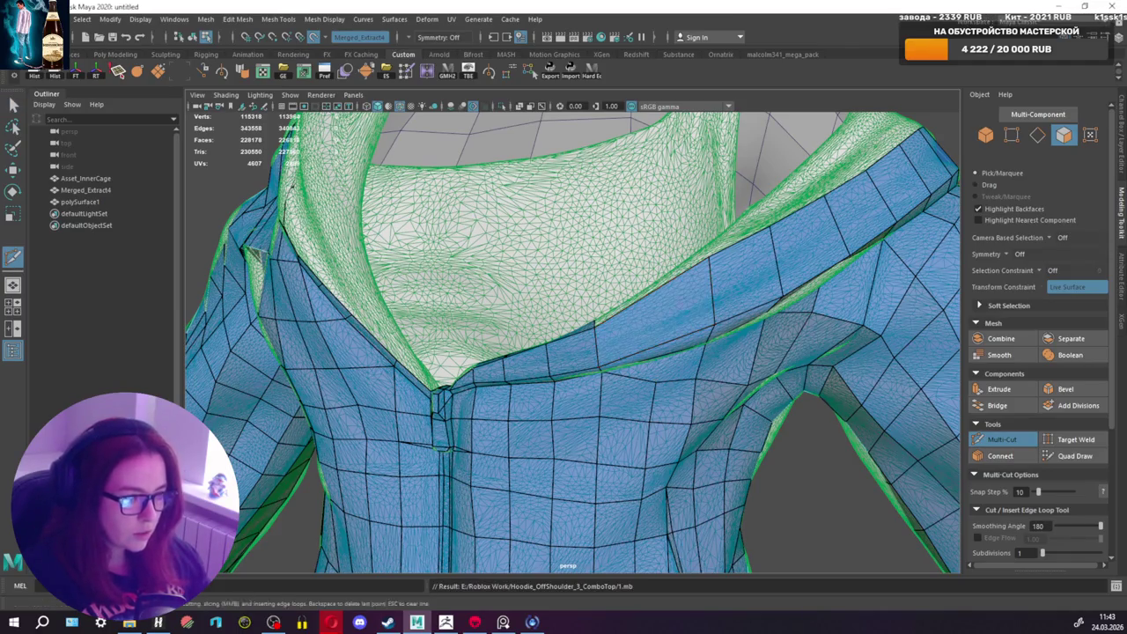
Step: Slice a new edge across a collar-strip quad above the chest
left_click(656, 383)
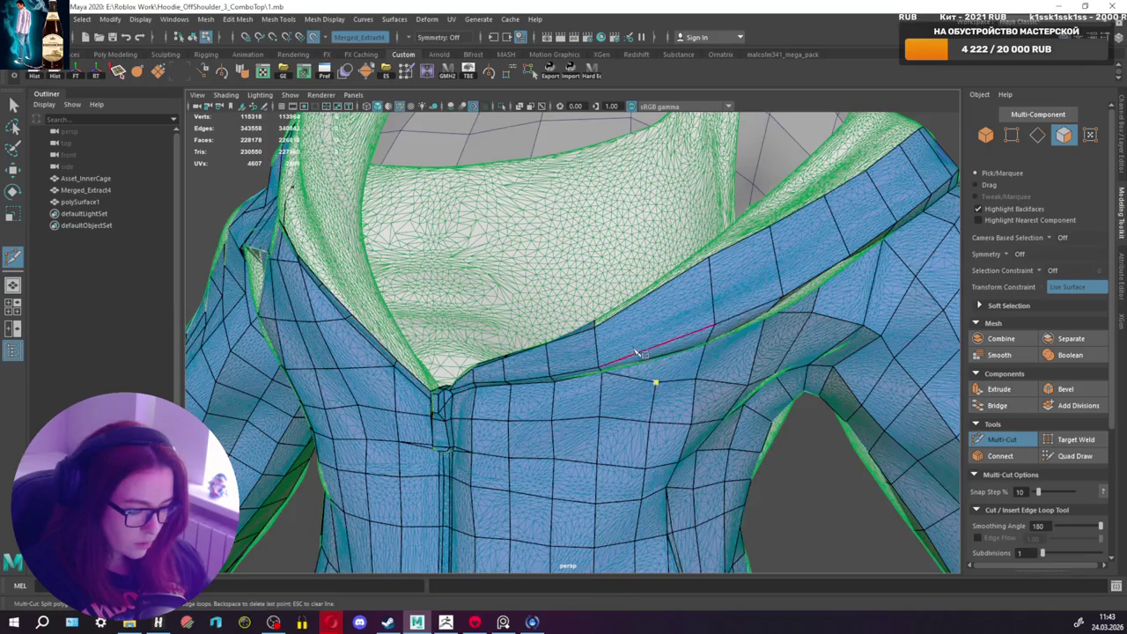
left_click_drag(639, 352, 652, 326, "alt")
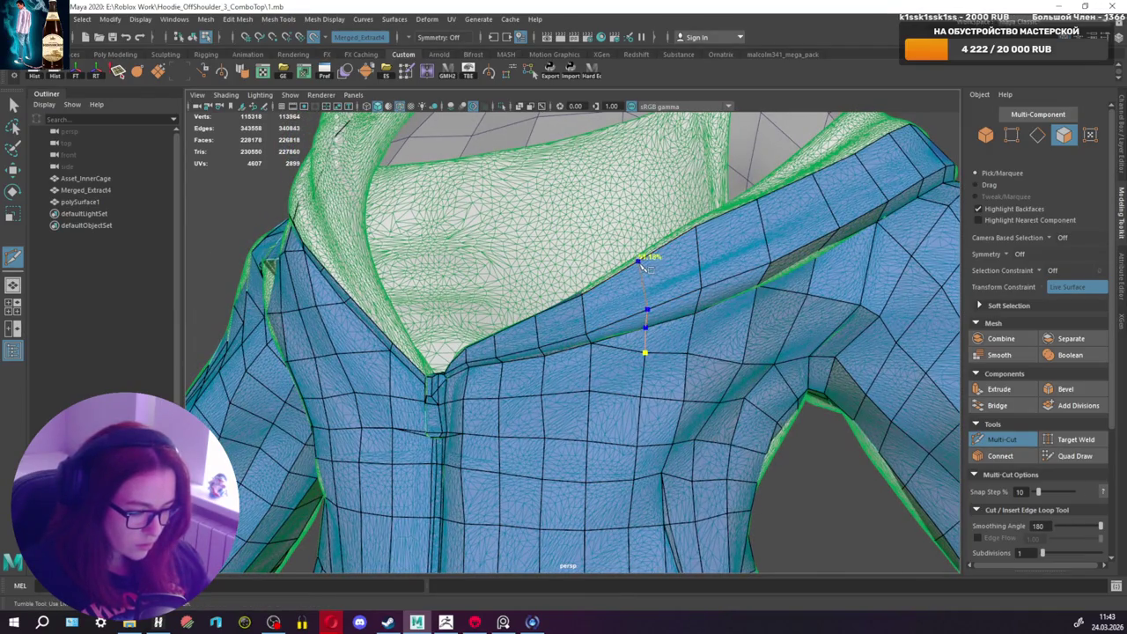
left_click(1069, 456)
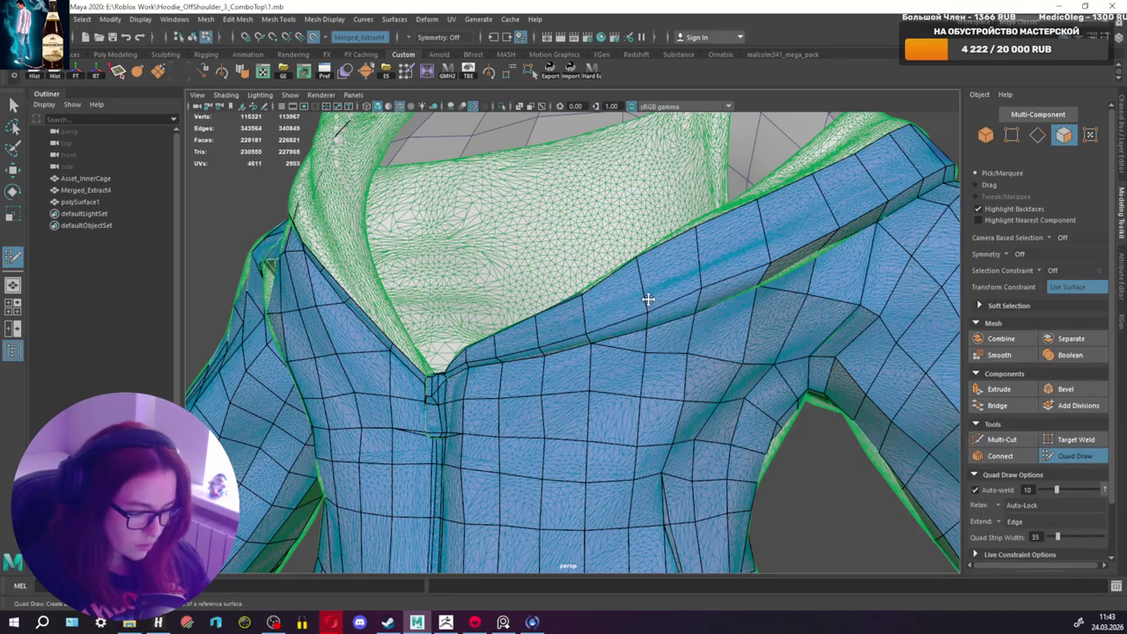
mouse_move(649, 352)
left_mouse_down("alt")
mouse_move(639, 337)
mouse_move(686, 373)
mouse_move(642, 346)
left_mouse_up("alt")
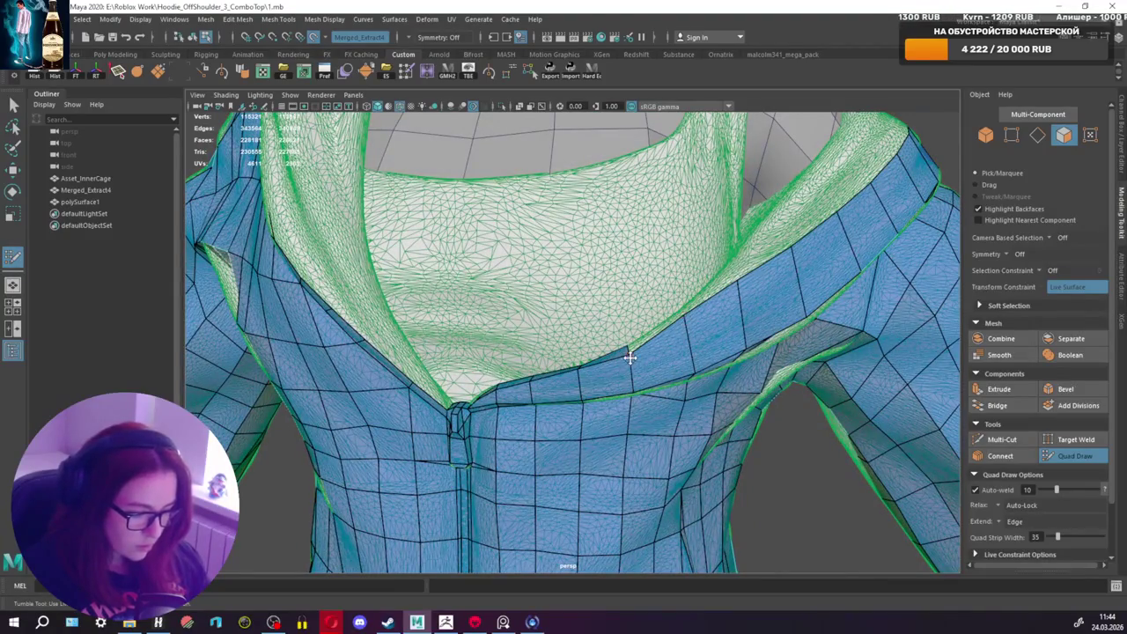
Step: Add a quad beside the collar strip where it meets the shoulder
scroll(749, 289, "up", 2)
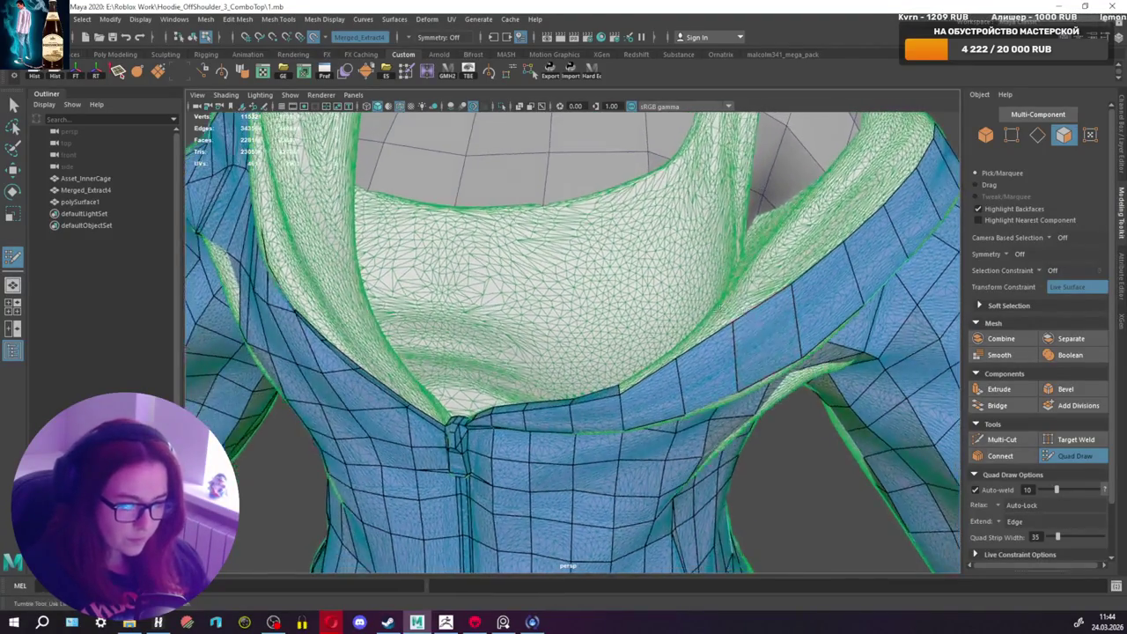
middle_click_drag(749, 289, 659, 275, "alt")
mouse_move(656, 273)
left_mouse_down("alt")
mouse_move(656, 368)
mouse_move(640, 320)
left_mouse_up("alt")
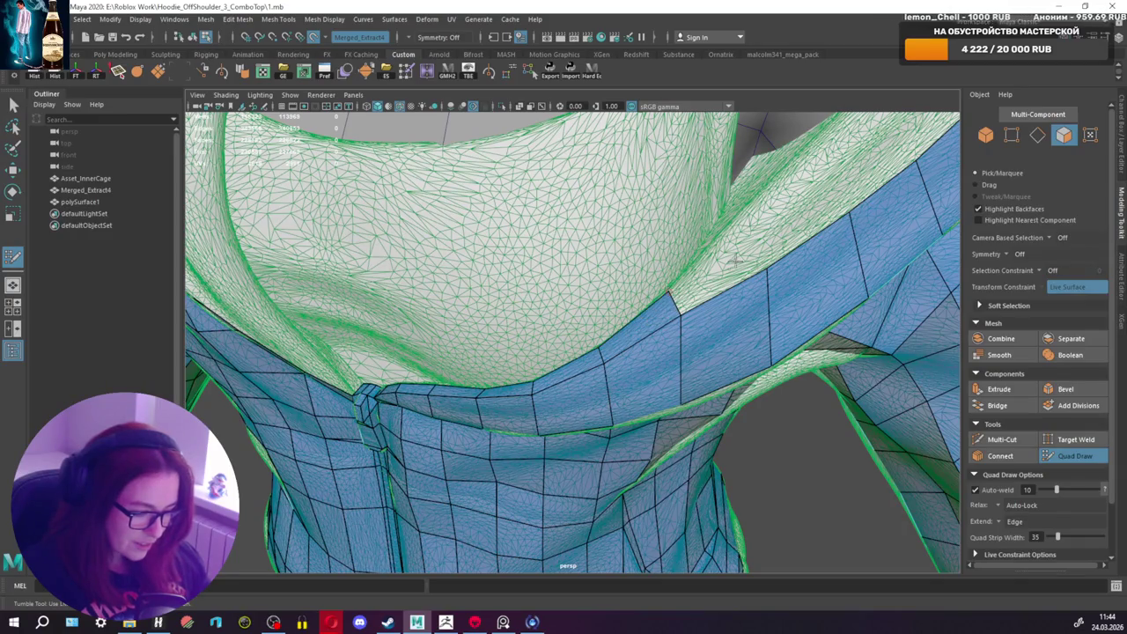
middle_click_drag(735, 258, 702, 282, "alt")
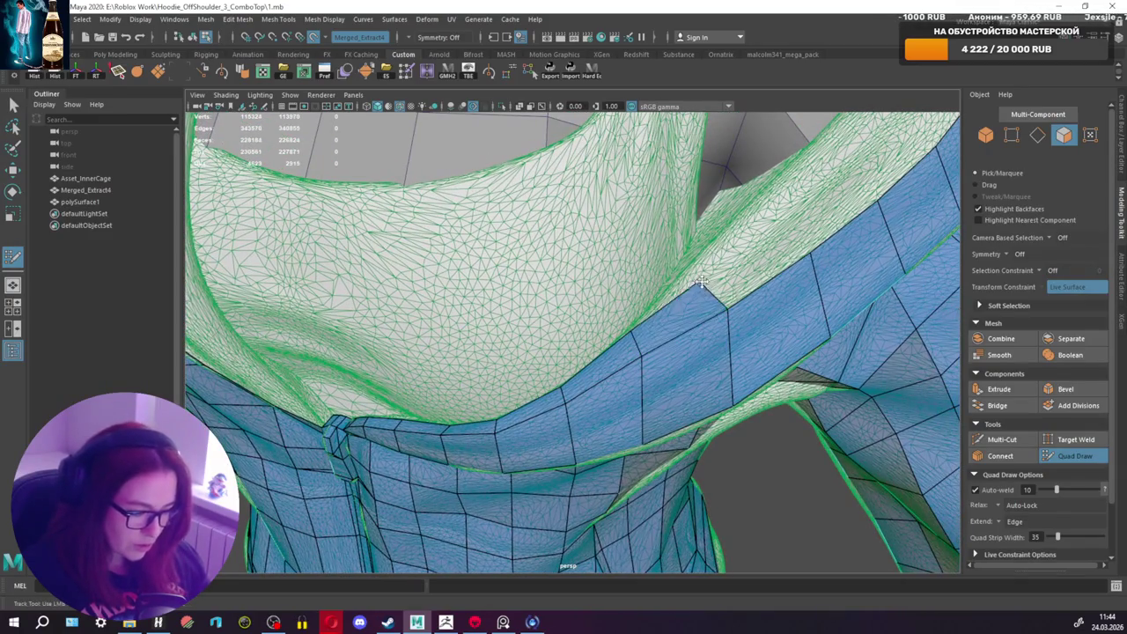
scroll(702, 282, "down", 3)
left_click_drag(702, 282, 640, 300, "alt")
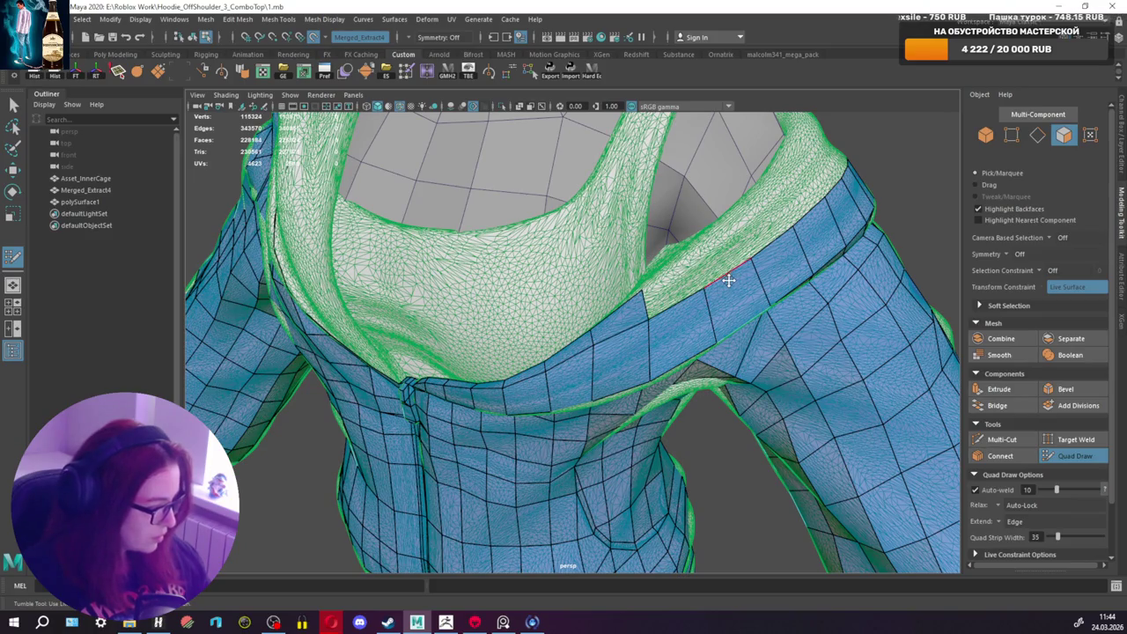
mouse_move(725, 282)
left_mouse_down("alt")
mouse_move(705, 283)
mouse_move(741, 288)
mouse_move(669, 305)
left_mouse_up("alt")
left_click(686, 294, "shift")
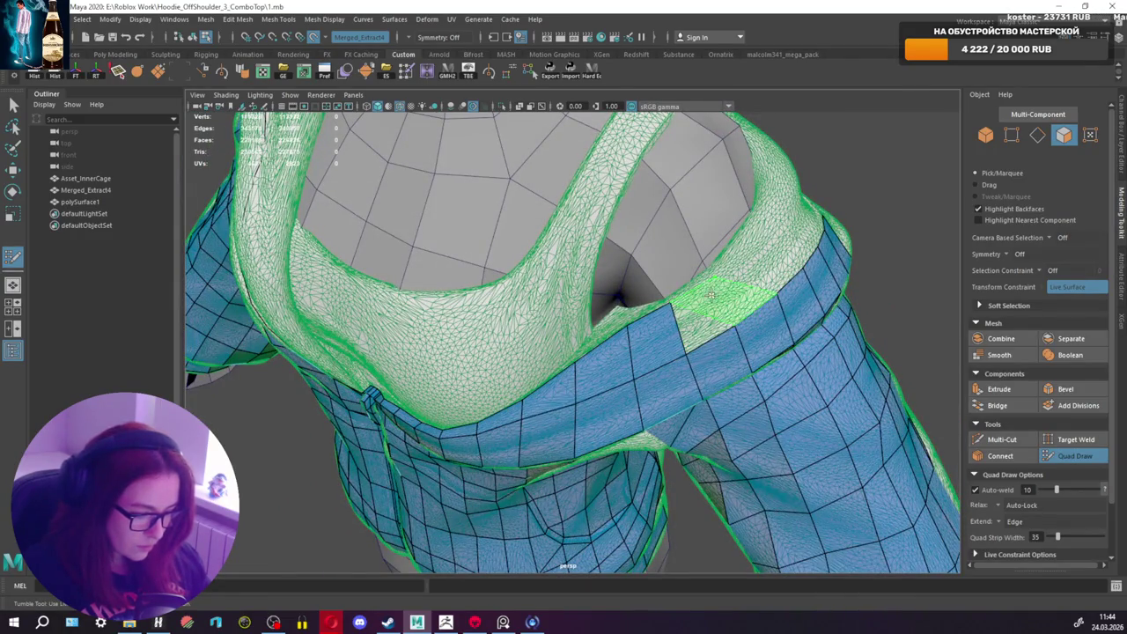
Step: Add several more quads along the collar edge to close the remaining gap
mouse_move(713, 275)
left_mouse_down("alt")
mouse_move(685, 280)
mouse_move(696, 313)
mouse_move(685, 311)
mouse_move(729, 356)
left_mouse_up("alt")
left_click(691, 339, "shift")
left_click(692, 337, "shift")
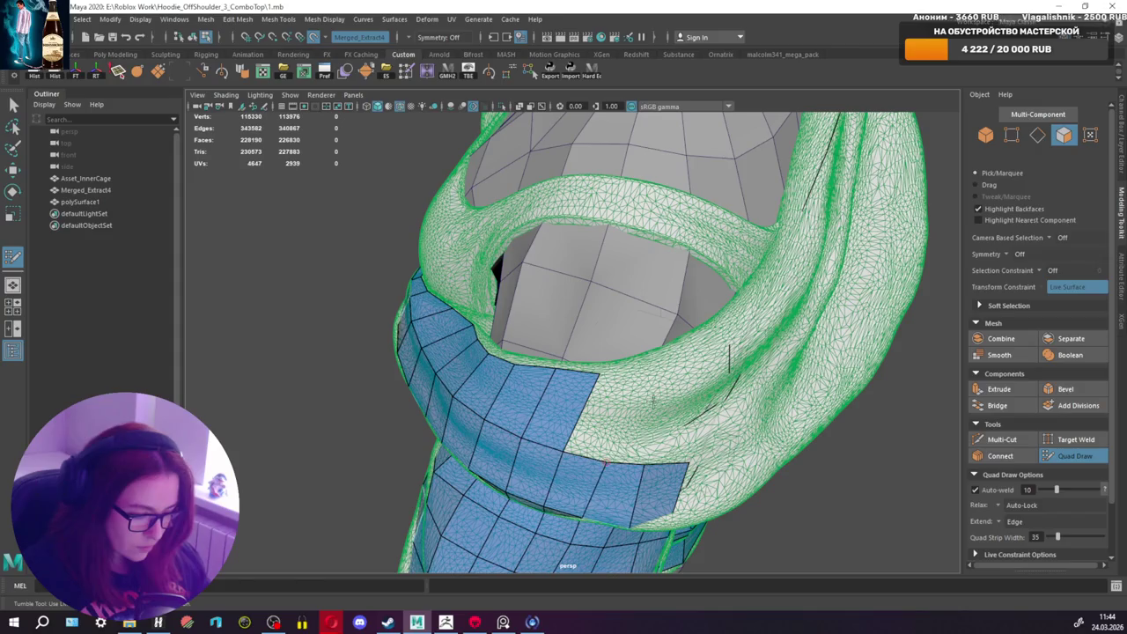
left_click(649, 368)
left_click(649, 368, "shift")
mouse_move(649, 368)
left_mouse_down("alt")
mouse_move(579, 432)
mouse_move(598, 376)
left_mouse_up("alt")
Step: Zoom out to a frontal view of the whole hoodie front
left_click_drag(587, 270, 686, 295, "alt")
scroll(686, 295, "up", 2)
middle_click_drag(687, 295, 708, 302, "alt")
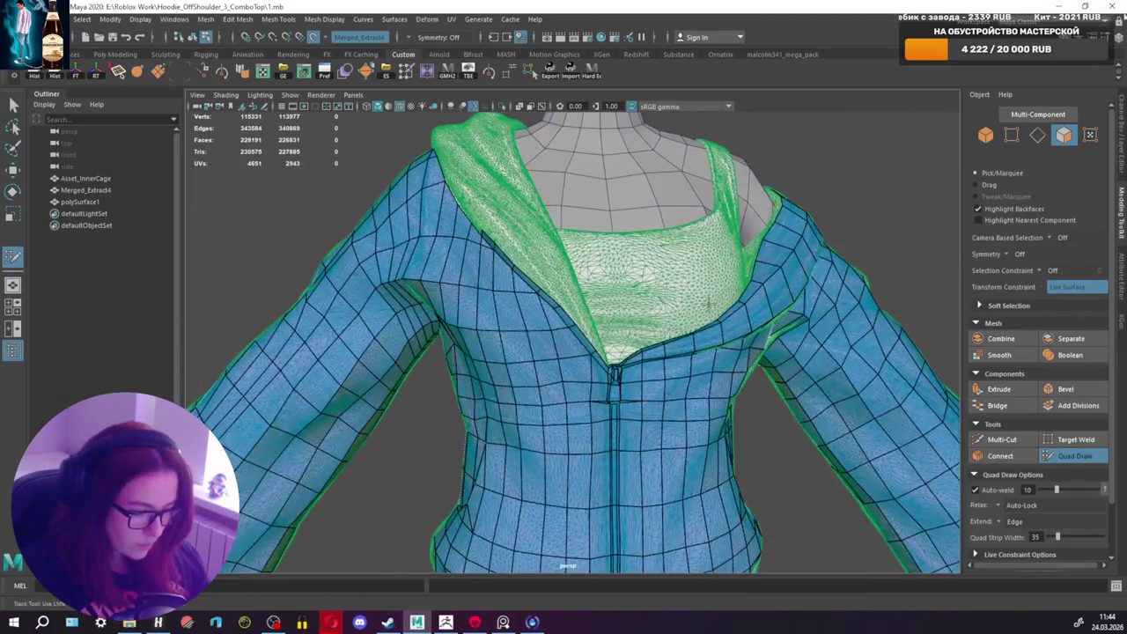
scroll(709, 303, "down", 3)
mouse_move(683, 307)
left_mouse_down("alt")
mouse_move(735, 297)
mouse_move(681, 313)
left_mouse_up("alt")
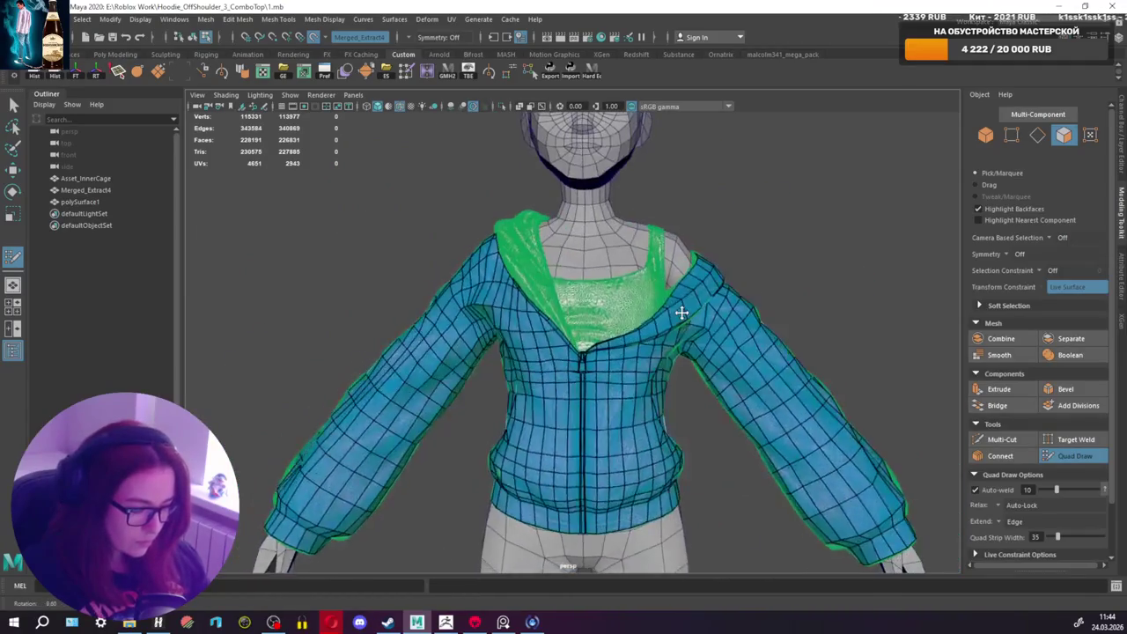
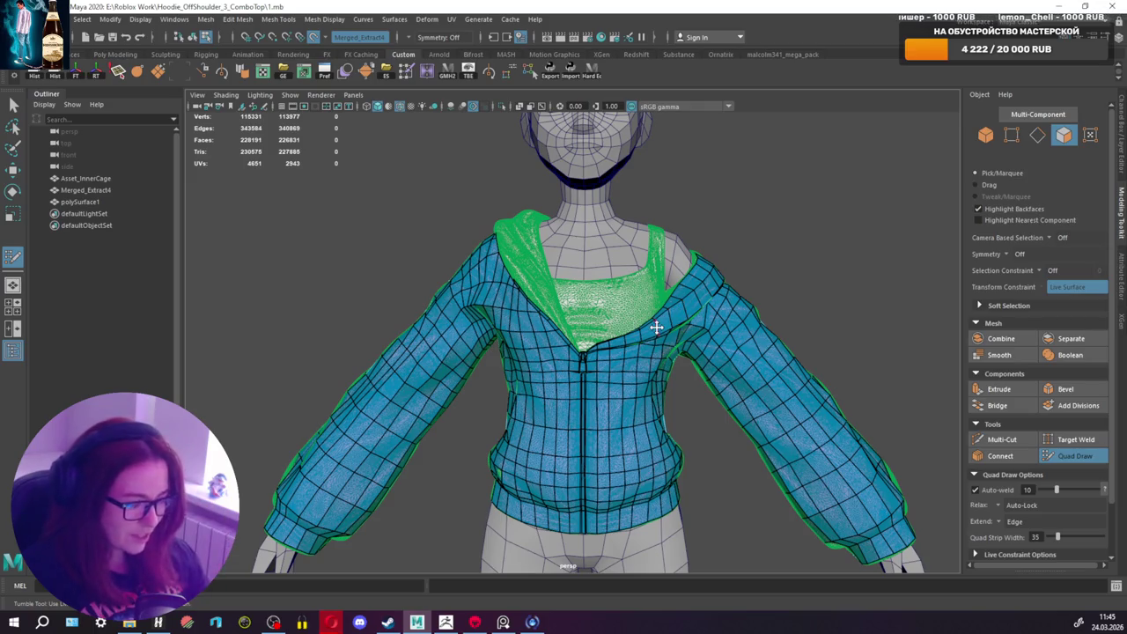
Step: Draw the first quads in the dark strip along the inner hood rim
scroll(549, 319, "up", 3)
scroll(553, 290, "up", 2)
scroll(563, 334, "up", 2)
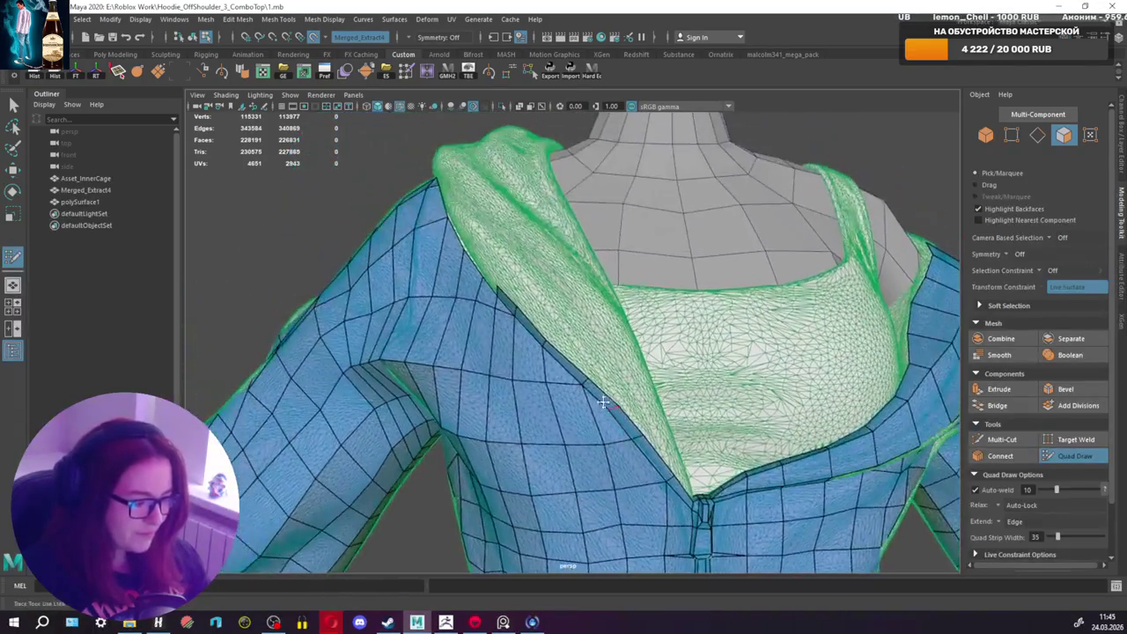
scroll(578, 370, "up", 2)
scroll(577, 329, "up", 1)
mouse_move(577, 329)
left_mouse_down("alt")
mouse_move(603, 290)
mouse_move(625, 287)
left_mouse_up("alt")
left_click(602, 289, "shift")
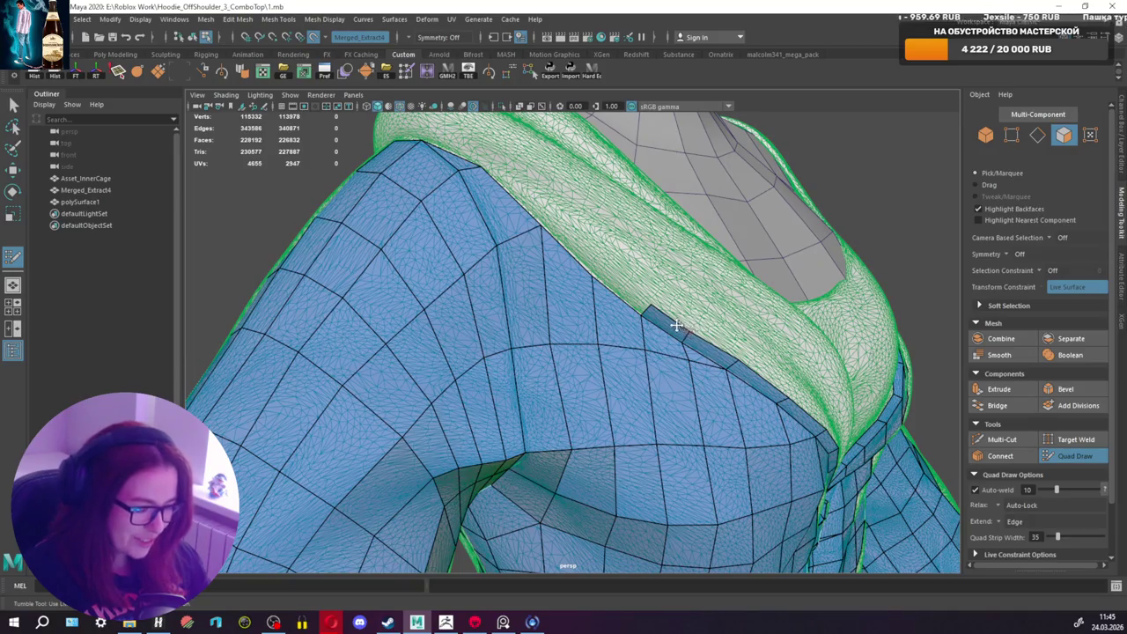
Step: Extend the quad strip along the hood rim toward the back collar
left_click_drag(675, 326, 629, 302, "alt")
middle_click_drag(593, 277, 586, 268, "alt")
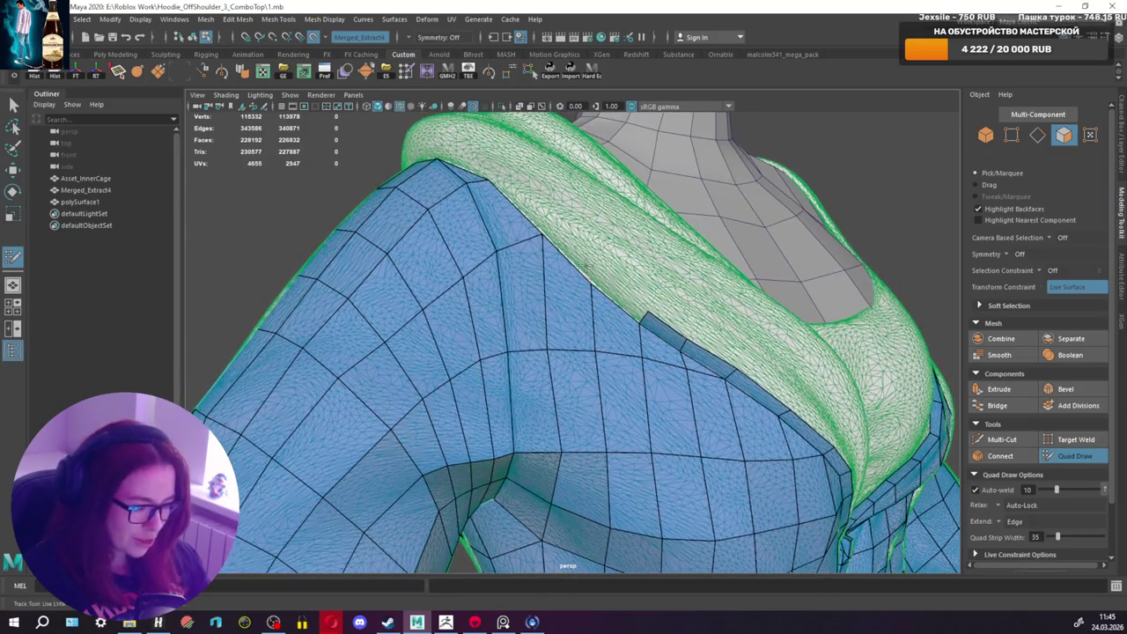
left_click_drag(599, 275, 551, 239)
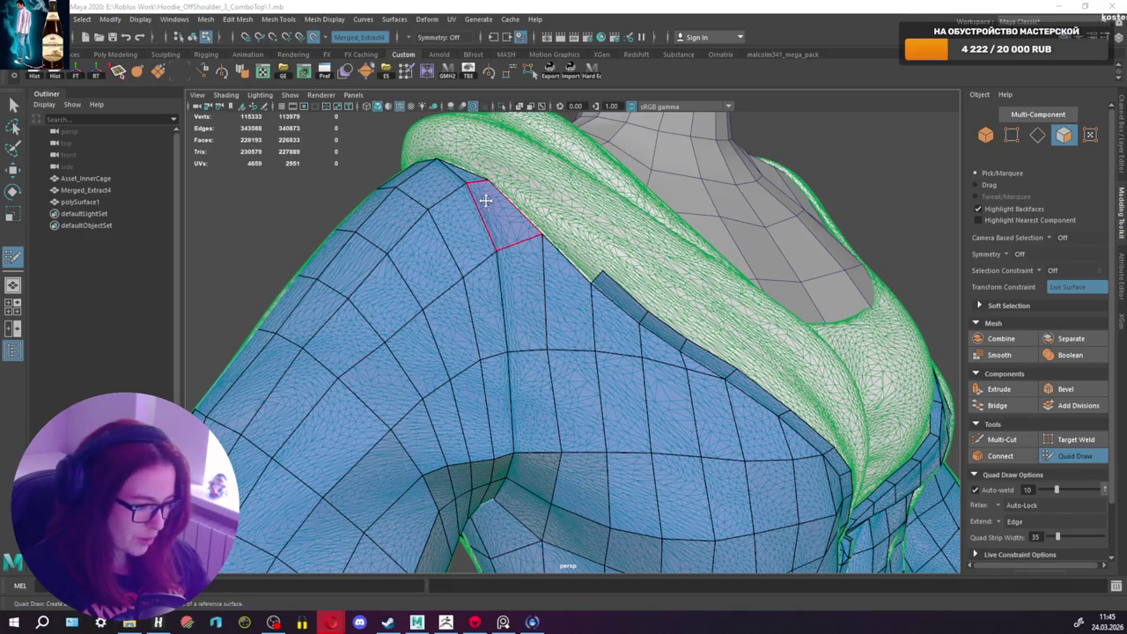
left_click_drag(573, 225, 588, 229, "alt")
left_click(574, 240, "shift")
left_click_drag(572, 240, 544, 261, "alt")
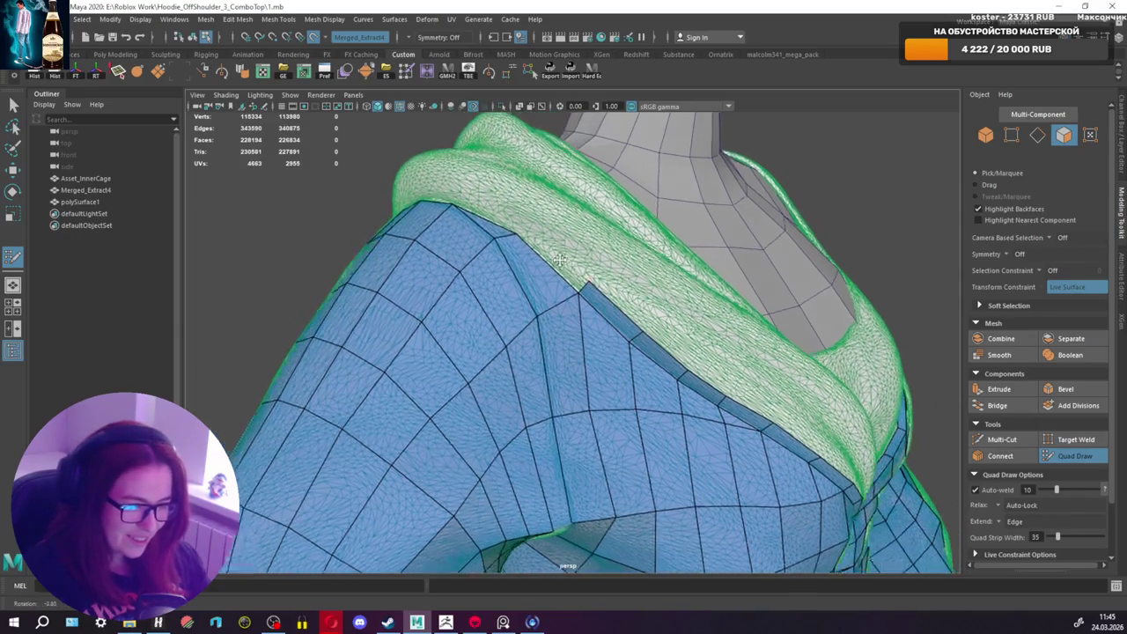
left_click(544, 260, "shift")
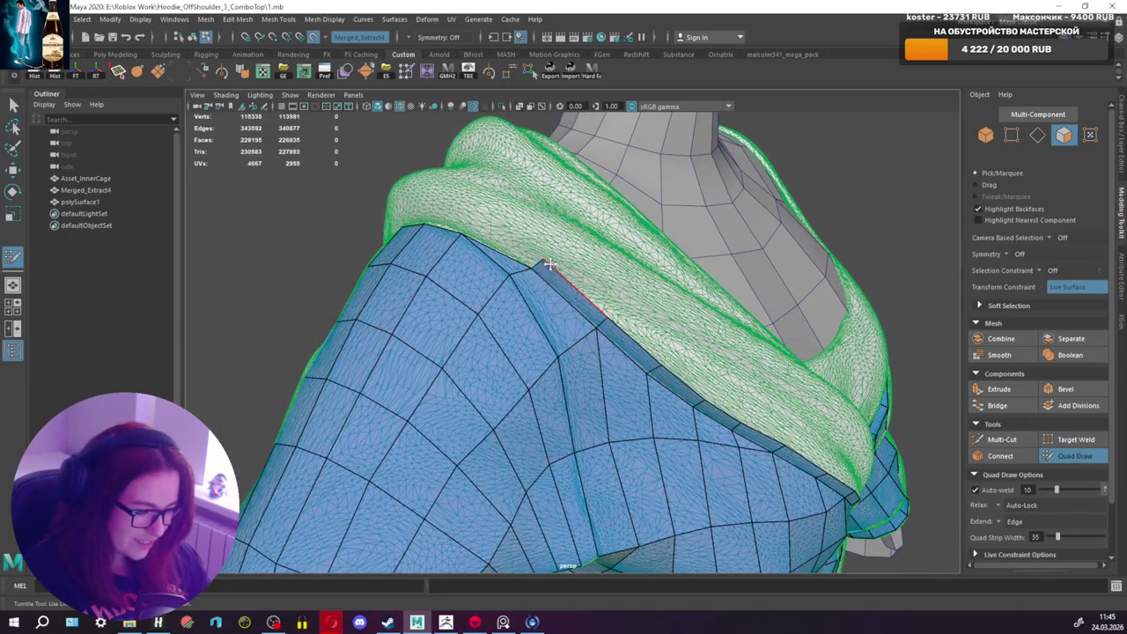
Step: Fill the remaining collar gap with quads, placing a new vertex to close it
mouse_move(513, 264)
left_mouse_down("alt")
mouse_move(474, 261)
mouse_move(542, 271)
left_mouse_up("alt")
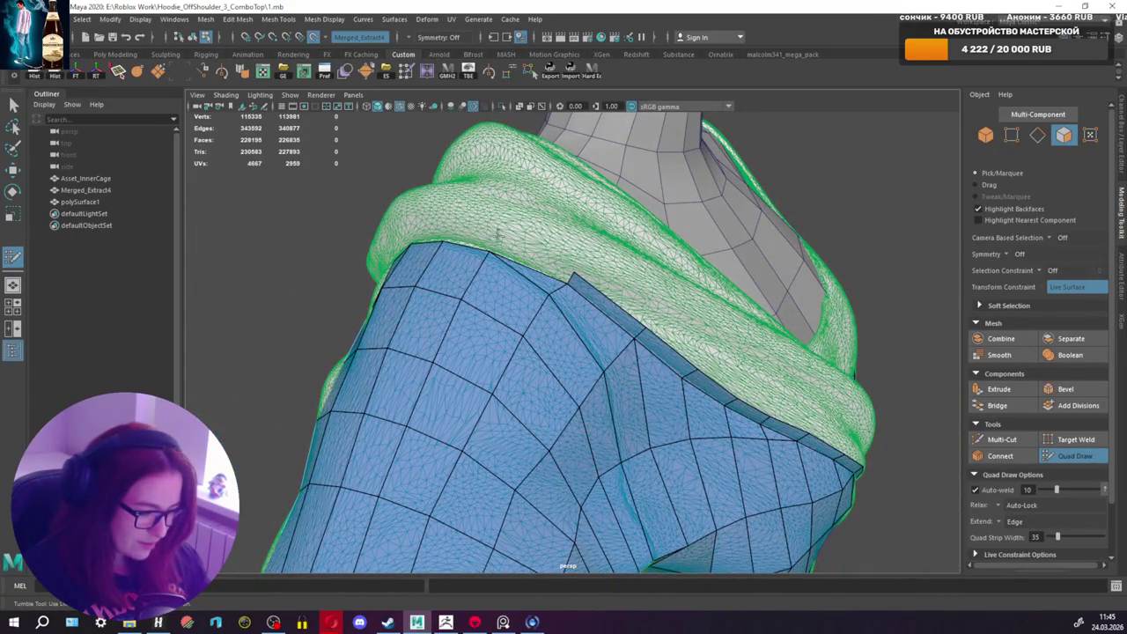
left_click(498, 236, "shift")
mouse_move(489, 236)
left_mouse_down("alt")
mouse_move(527, 266)
mouse_move(548, 259)
left_mouse_up("alt")
left_click(533, 284, "shift")
left_click(515, 236)
left_click(520, 240, "shift")
mouse_move(514, 235)
left_mouse_down("alt")
mouse_move(487, 255)
mouse_move(528, 264)
mouse_move(347, 244)
mouse_move(350, 215)
mouse_move(599, 290)
mouse_move(393, 280)
mouse_move(392, 259)
left_mouse_up("alt")
left_click(480, 287, "shift")
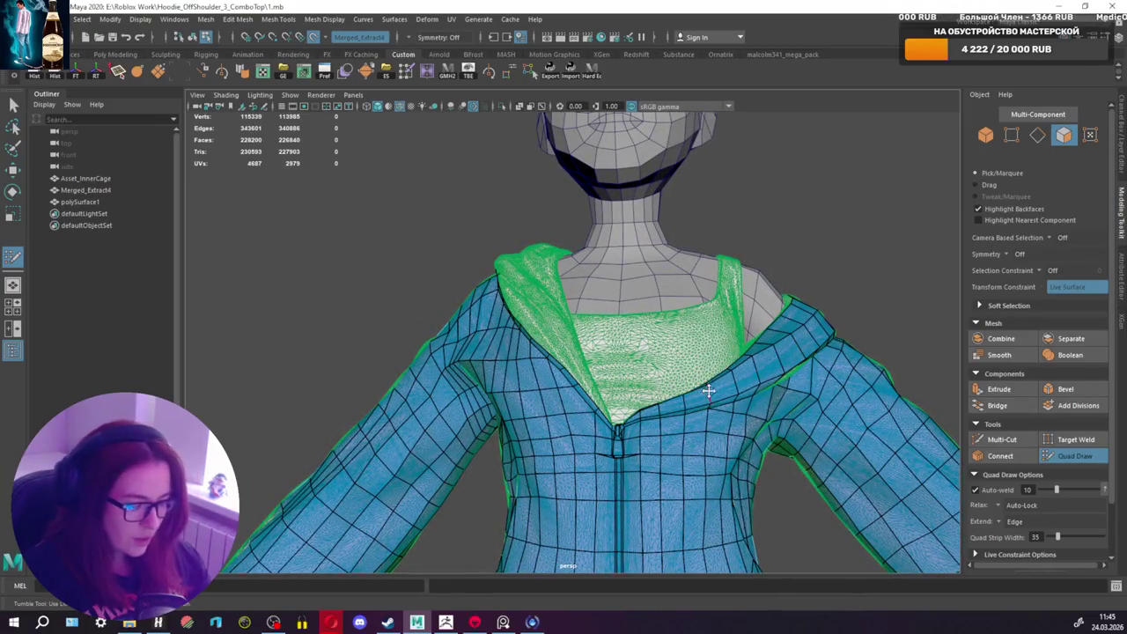
Step: Insert two new edge loops around the hoodie's torso
scroll(578, 412, "up", 3)
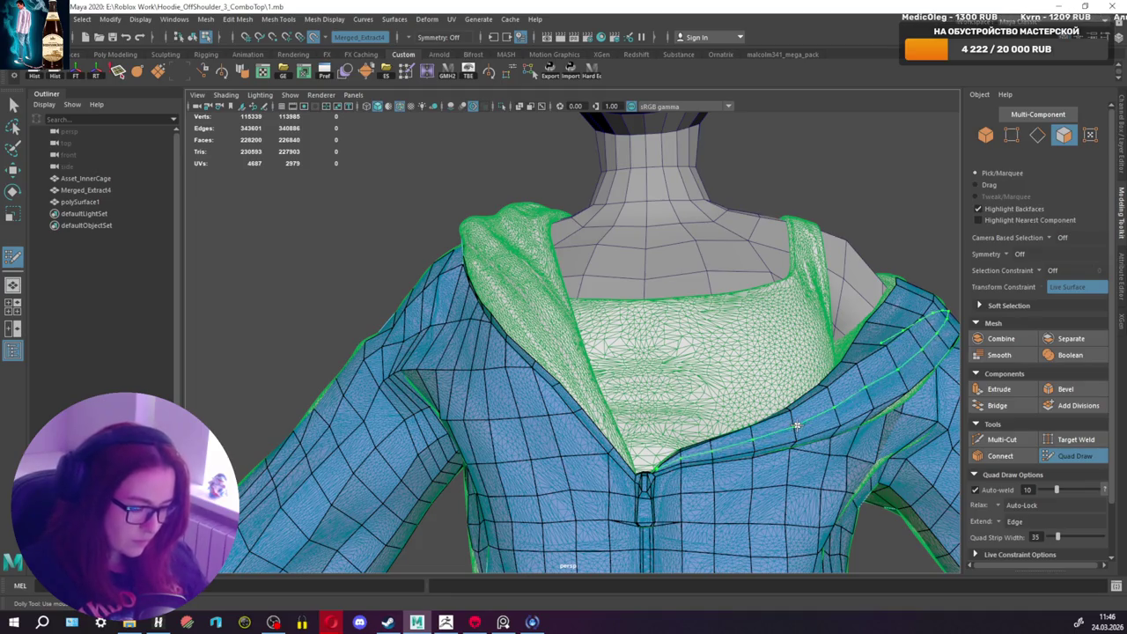
middle_click_drag(818, 397, 740, 377, "alt")
mouse_move(738, 376)
left_mouse_down("alt")
mouse_move(699, 334)
mouse_move(662, 323)
mouse_move(778, 376)
mouse_move(780, 428)
mouse_move(713, 315)
left_mouse_up("alt")
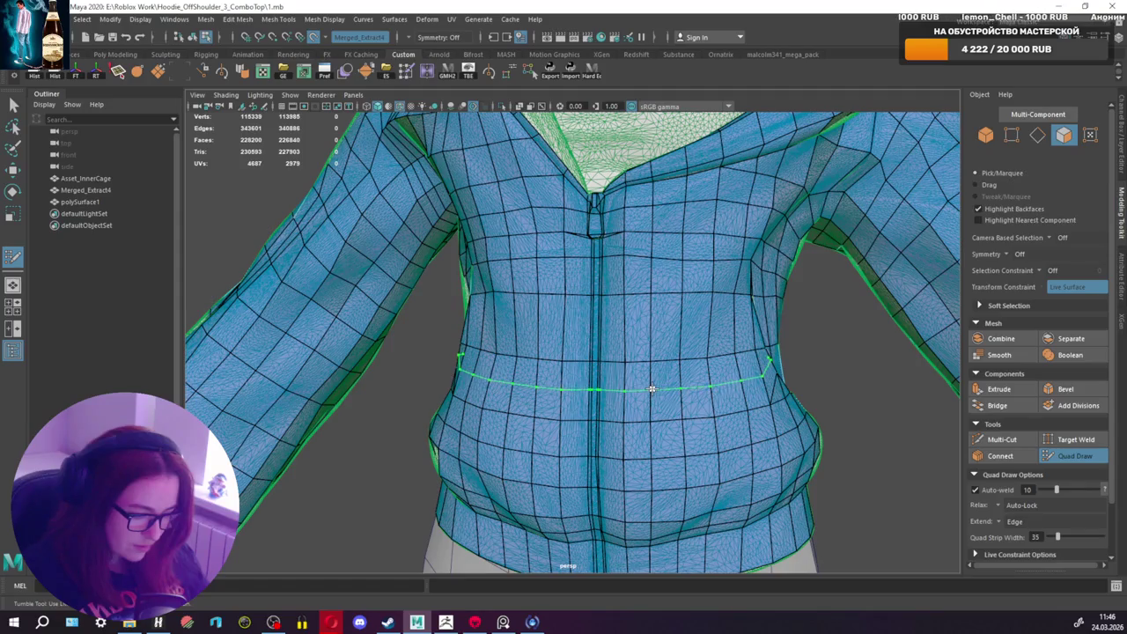
left_click(651, 389, "ctrl")
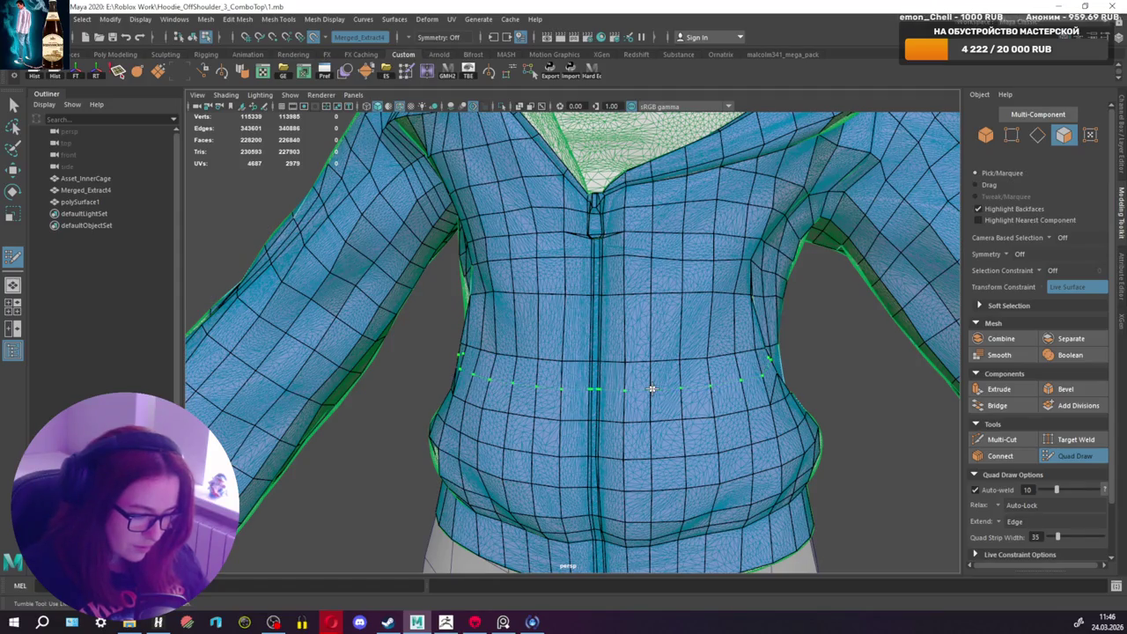
left_click(642, 325, "ctrl")
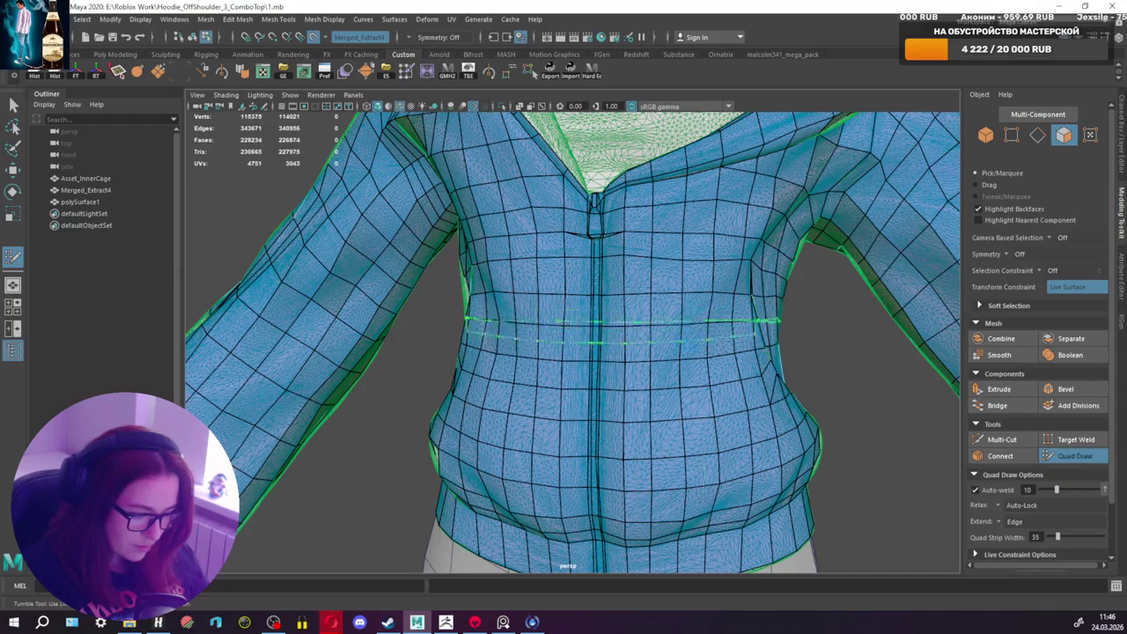
Step: Delete a stray vertex on the side of the torso
mouse_move(767, 354)
left_mouse_down("alt")
mouse_move(704, 344)
mouse_move(629, 355)
mouse_move(624, 369)
left_mouse_up("alt")
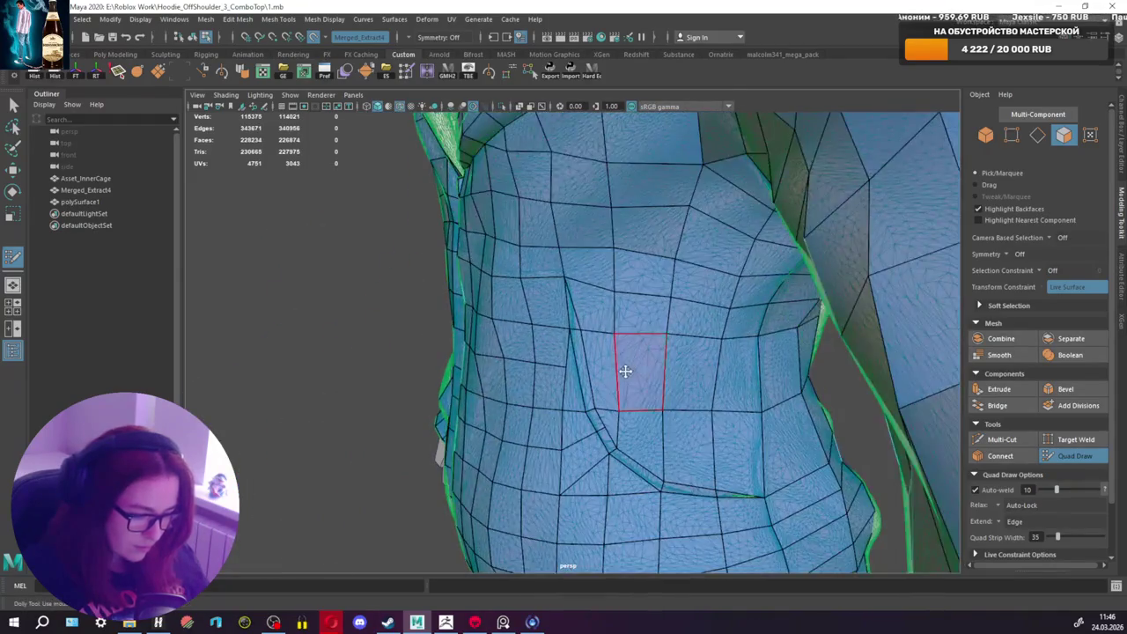
scroll(623, 352, "up", 3)
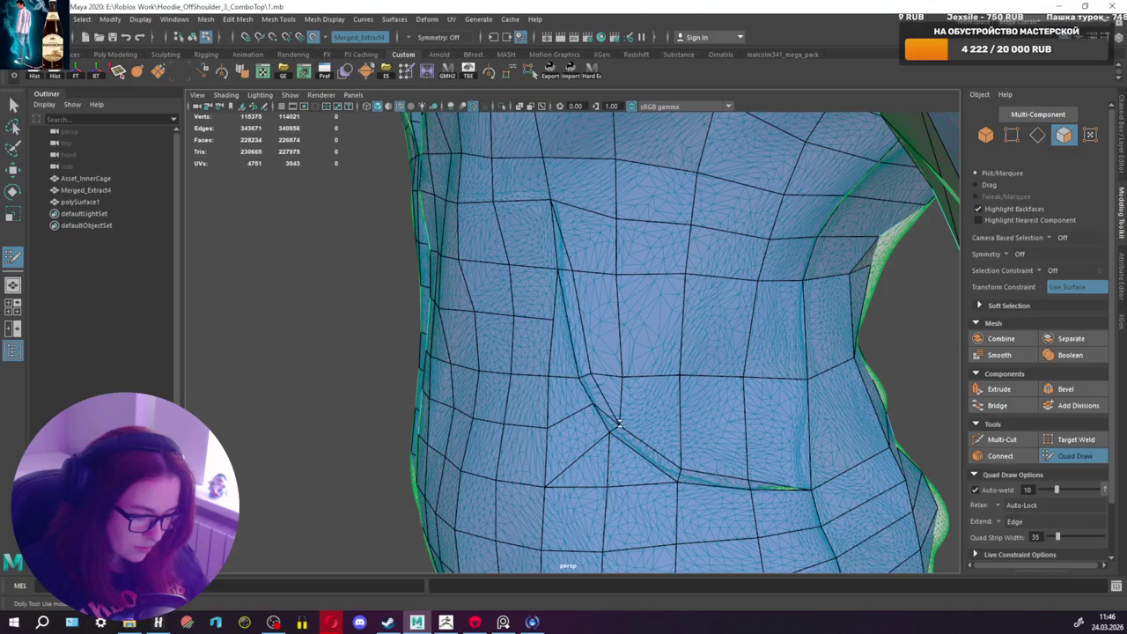
left_click(590, 404, "ctrl+shift")
mouse_move(590, 404)
left_mouse_down("alt")
mouse_move(584, 397)
mouse_move(616, 379)
left_mouse_up("alt")
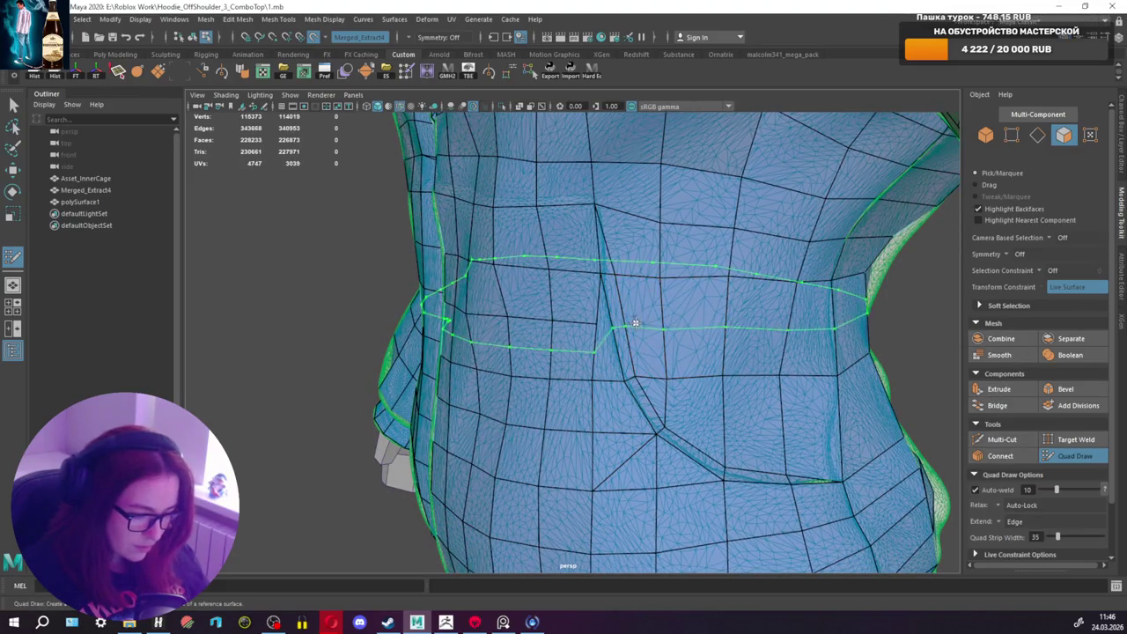
left_click(999, 438)
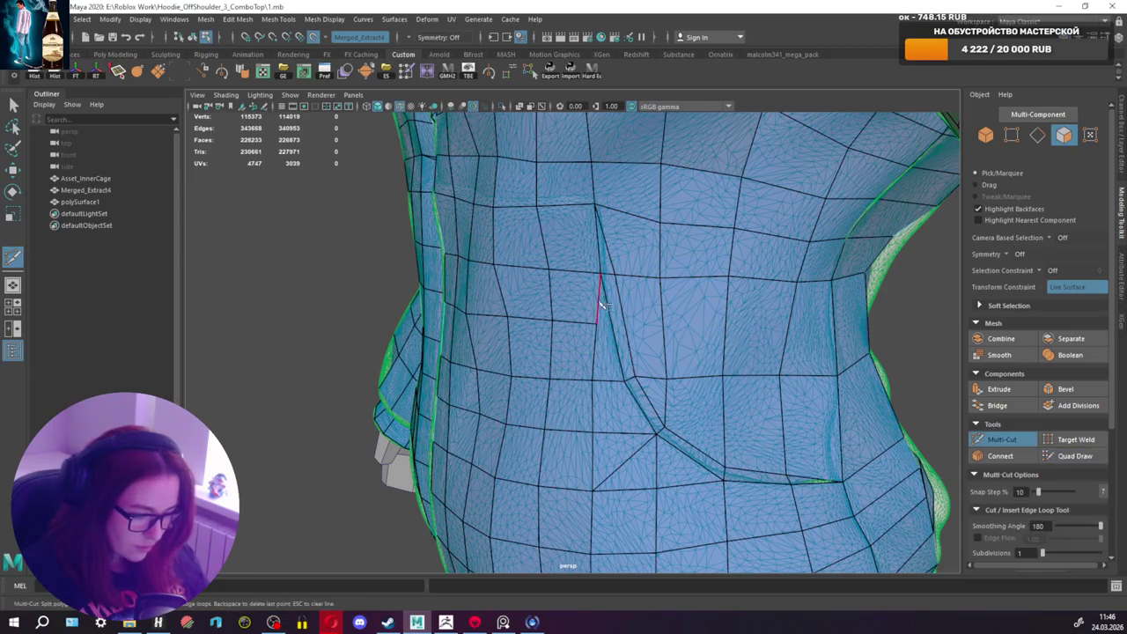
Step: Multi-Cut new edges through faces on the torso side beside the pocket seam
left_click(597, 325)
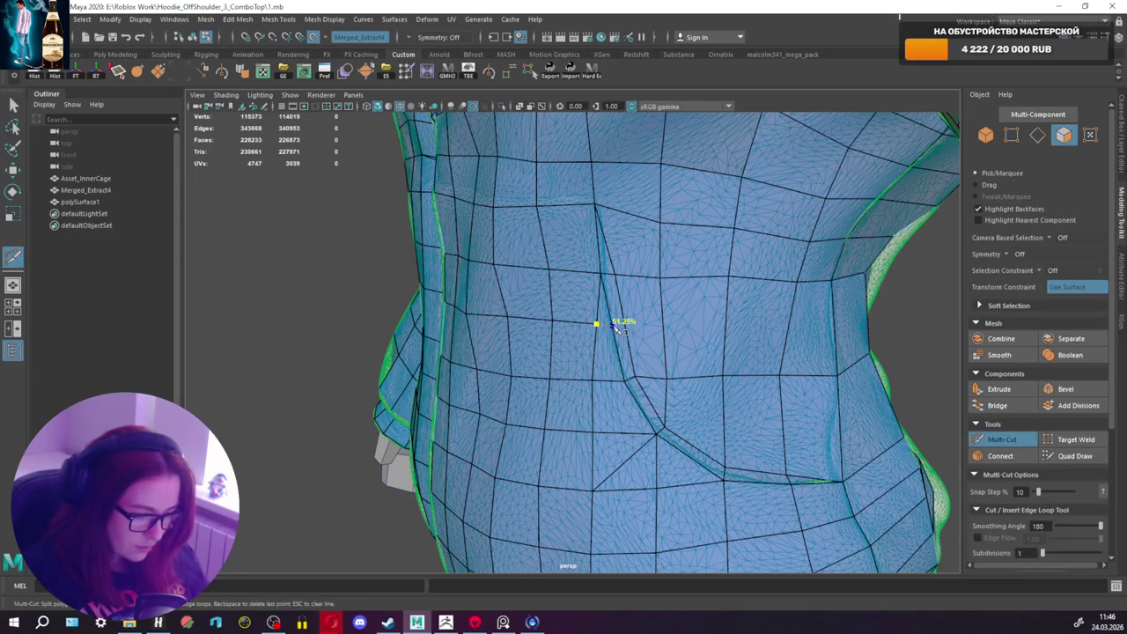
left_click(1001, 440)
left_click(1001, 440)
left_click_drag(617, 352, 595, 296, "alt")
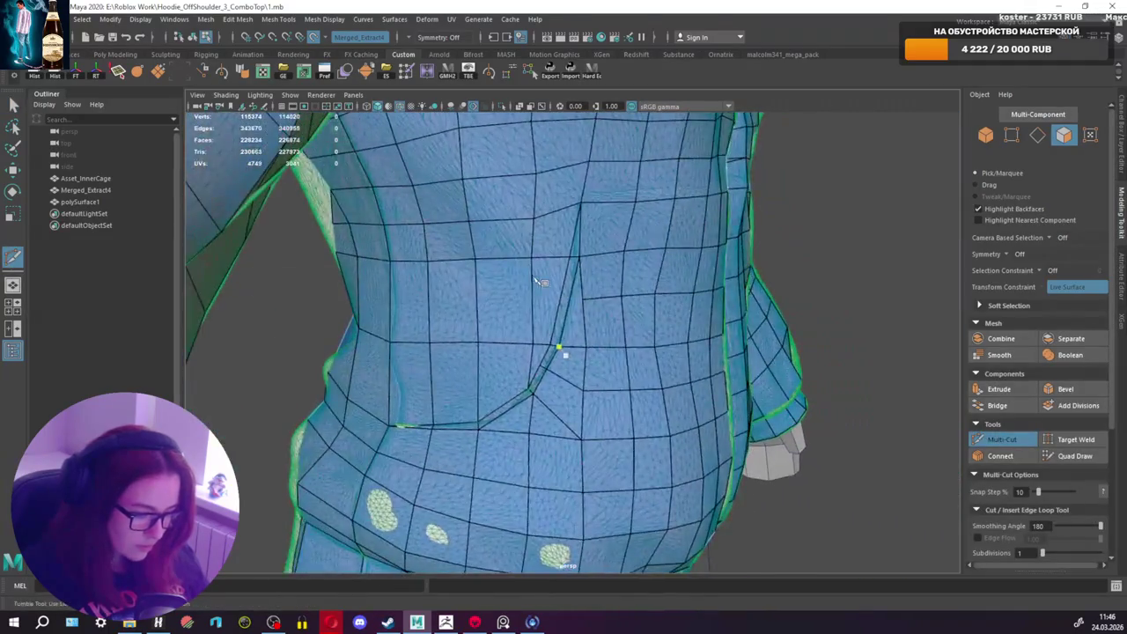
scroll(595, 295, "up", 2)
left_click(585, 289)
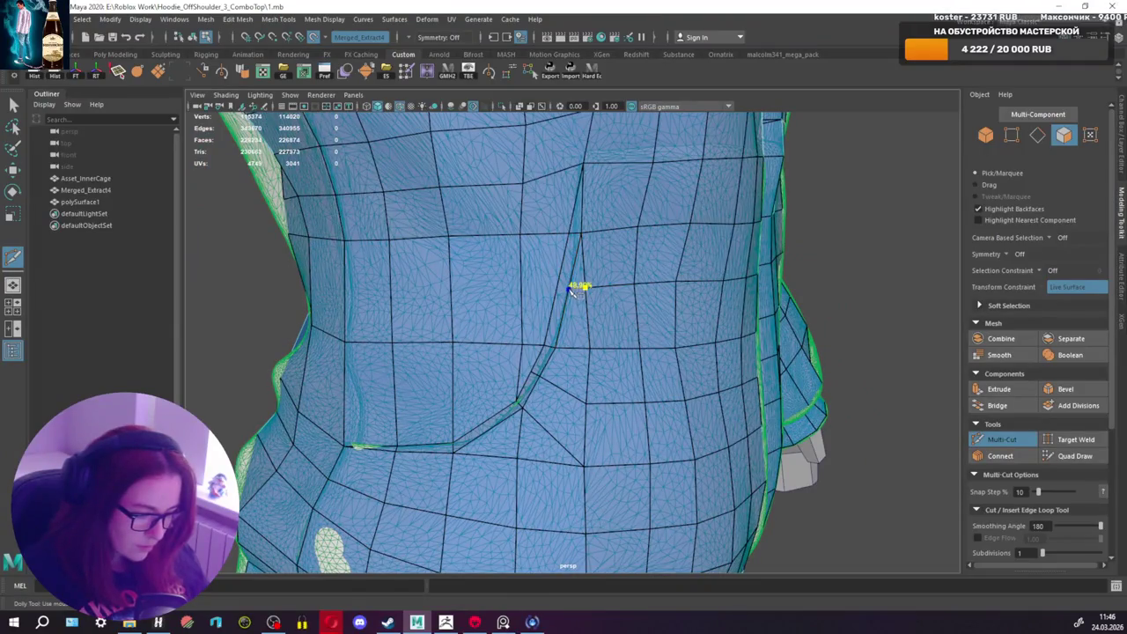
Step: Insert an edge loop across the side of the torso with Quad Draw
left_click(1061, 459)
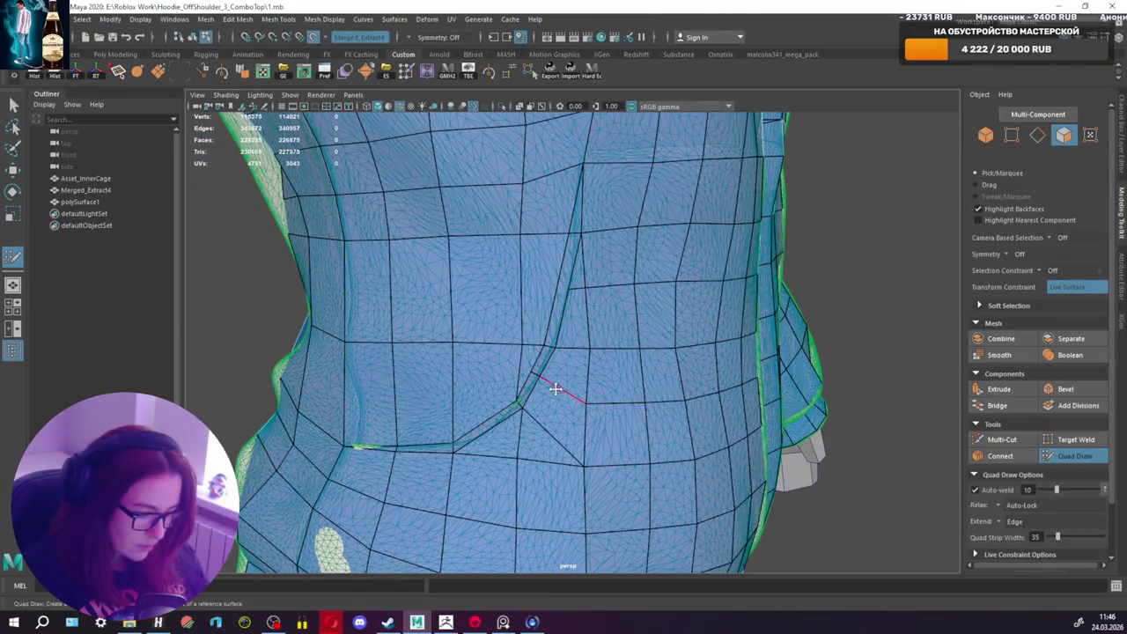
left_click_drag(664, 401, 568, 402, "alt")
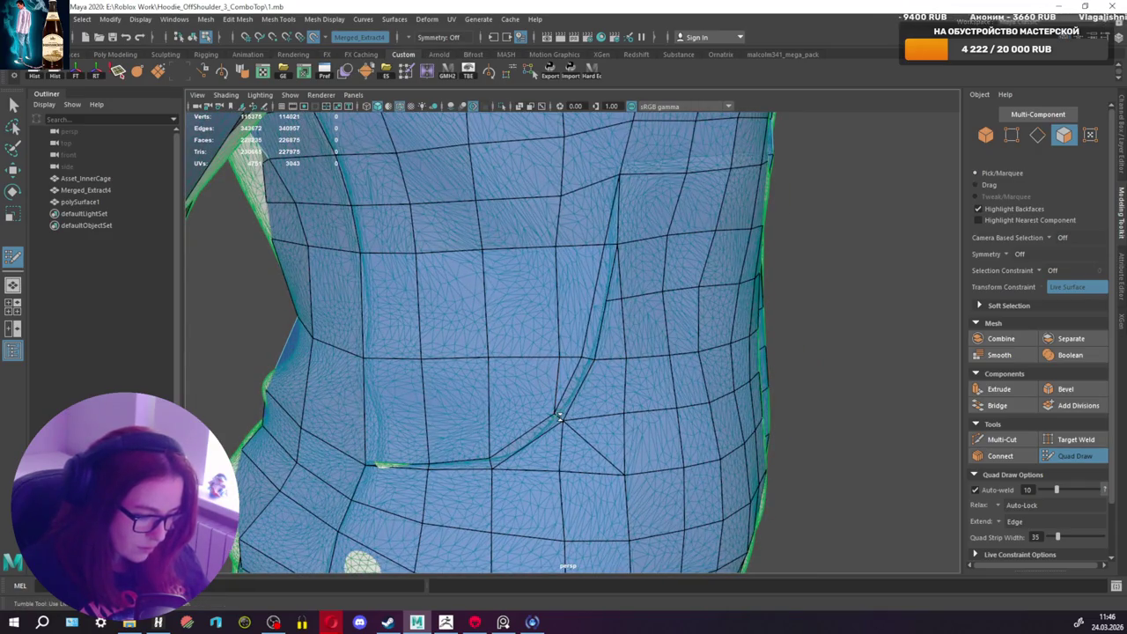
left_click_drag(589, 357, 569, 326, "alt")
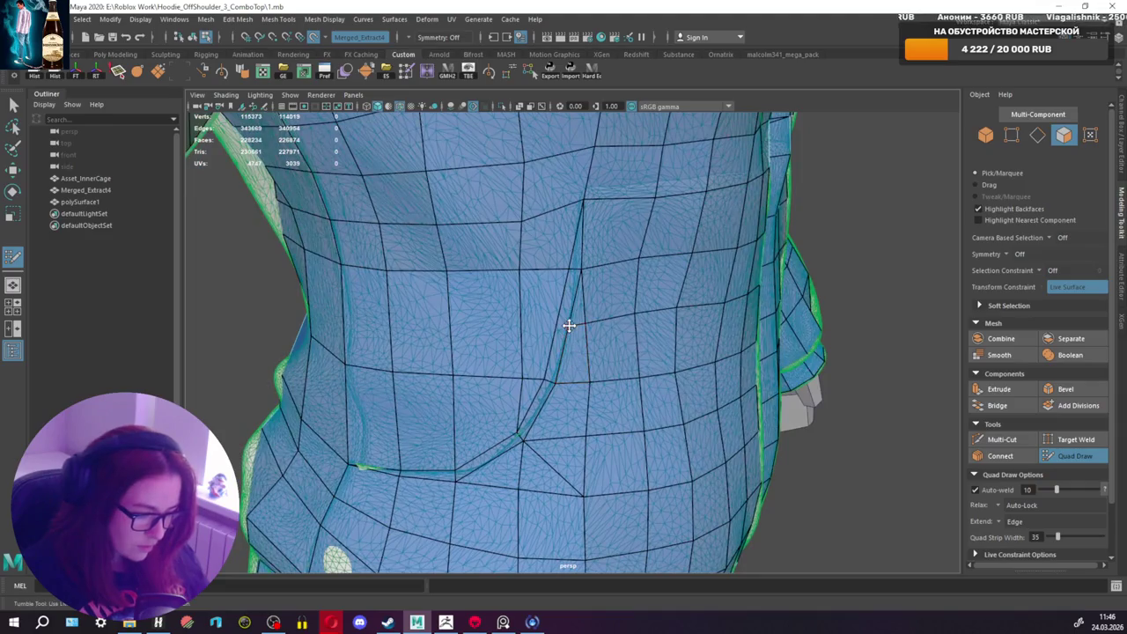
left_click(509, 325, "ctrl")
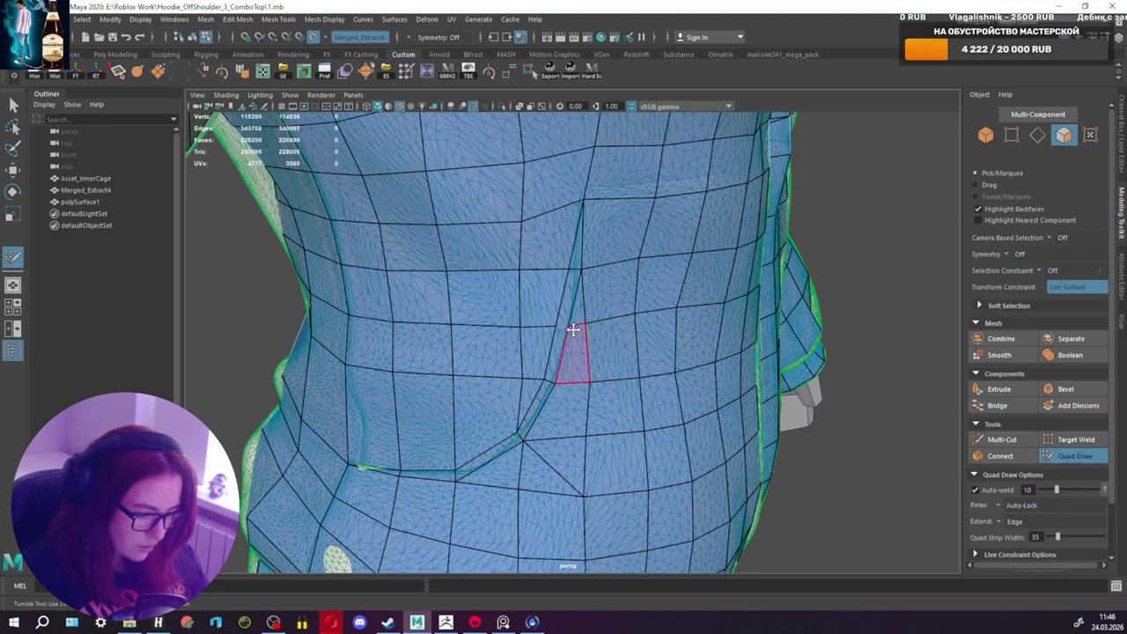
left_click(1001, 438)
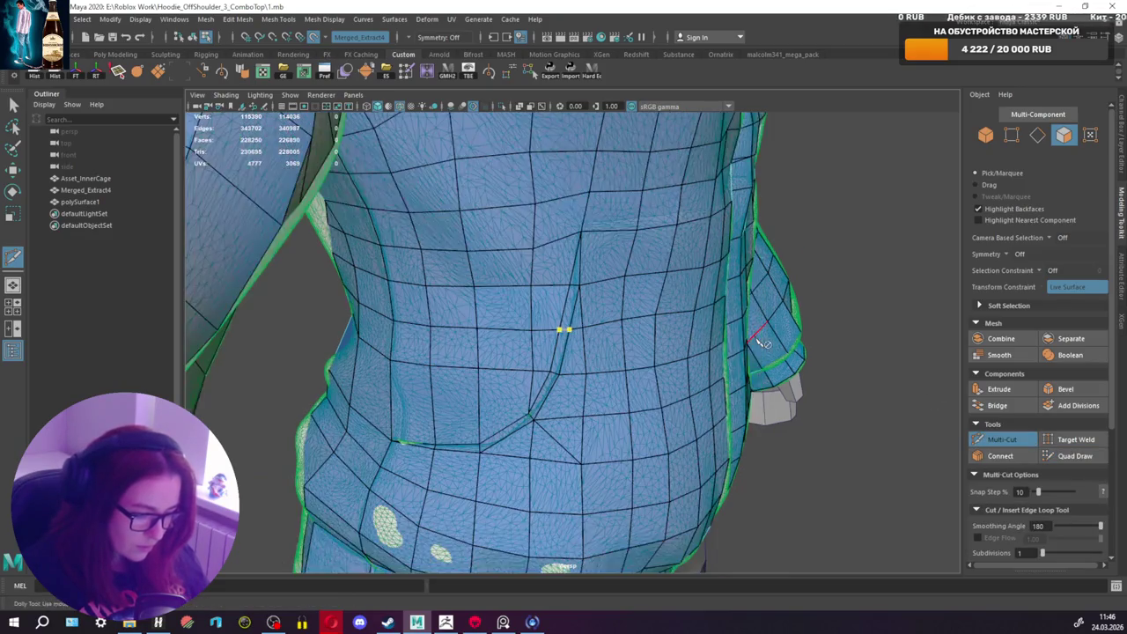
key("q")
Step: Cut another edge between two adjacent torso edges near the pocket seam
left_click_drag(564, 322, 881, 344, "alt")
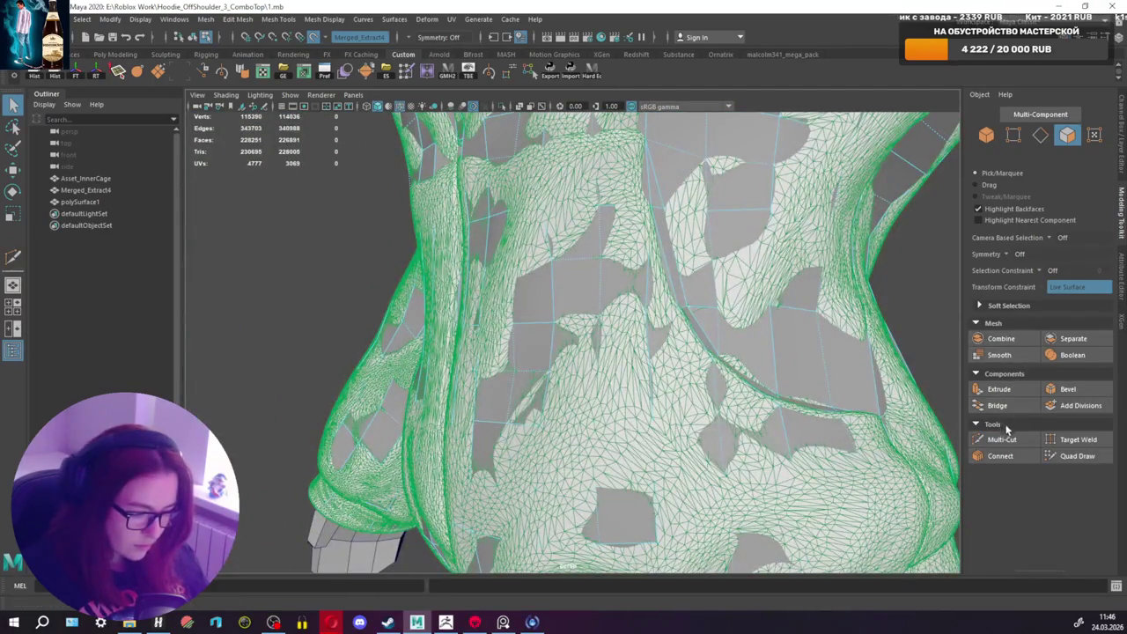
left_click(1001, 439)
left_click_drag(634, 352, 604, 314, "alt")
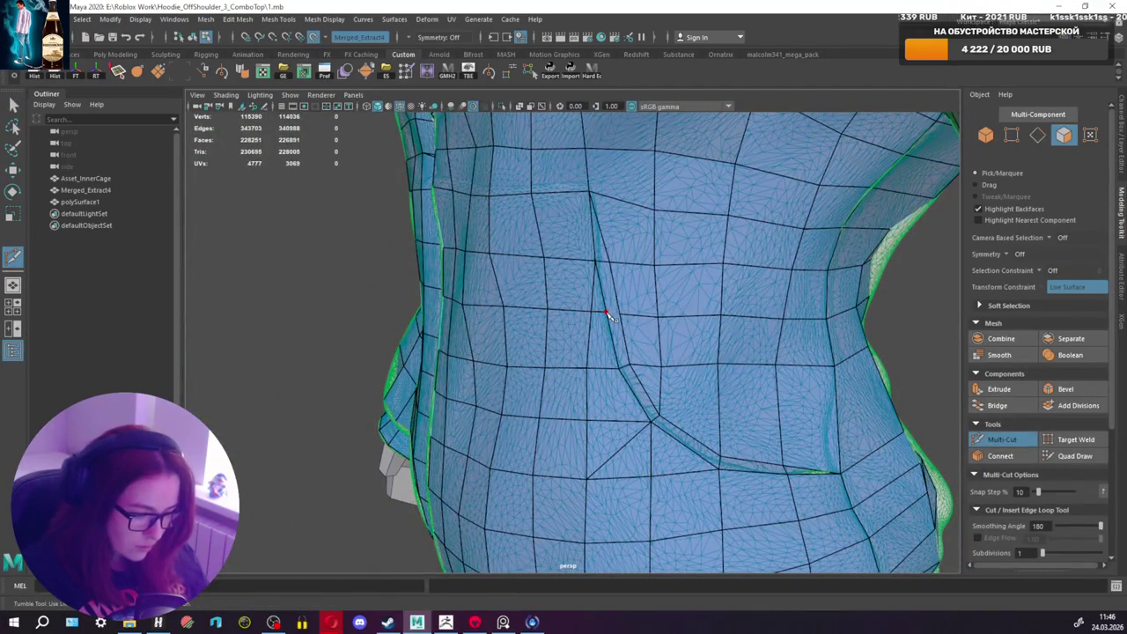
left_click(606, 312)
left_click(619, 313)
left_click(1076, 456)
Step: Remove an extra vertex beside the pocket seam and return to a frontal view
mouse_move(616, 352)
left_mouse_down("alt")
mouse_move(686, 370)
mouse_move(569, 383)
mouse_move(702, 389)
mouse_move(675, 382)
left_mouse_up("alt")
scroll(675, 382, "up", 5)
scroll(767, 402, "down", 3)
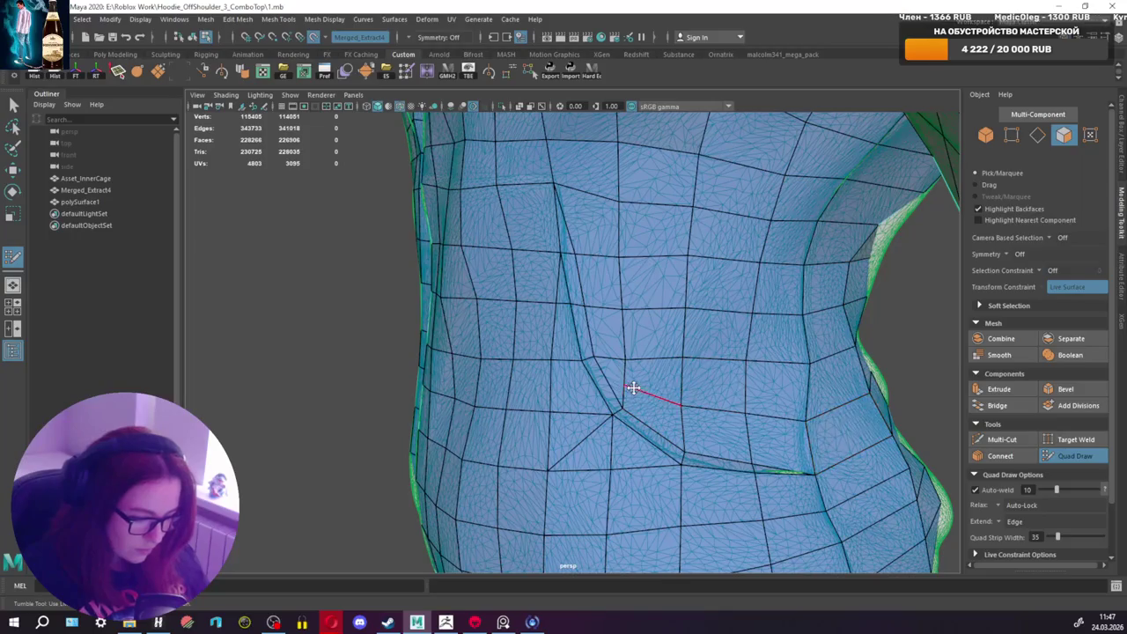
mouse_move(679, 408)
left_mouse_down("alt")
mouse_move(810, 397)
mouse_move(593, 352)
left_mouse_up("alt")
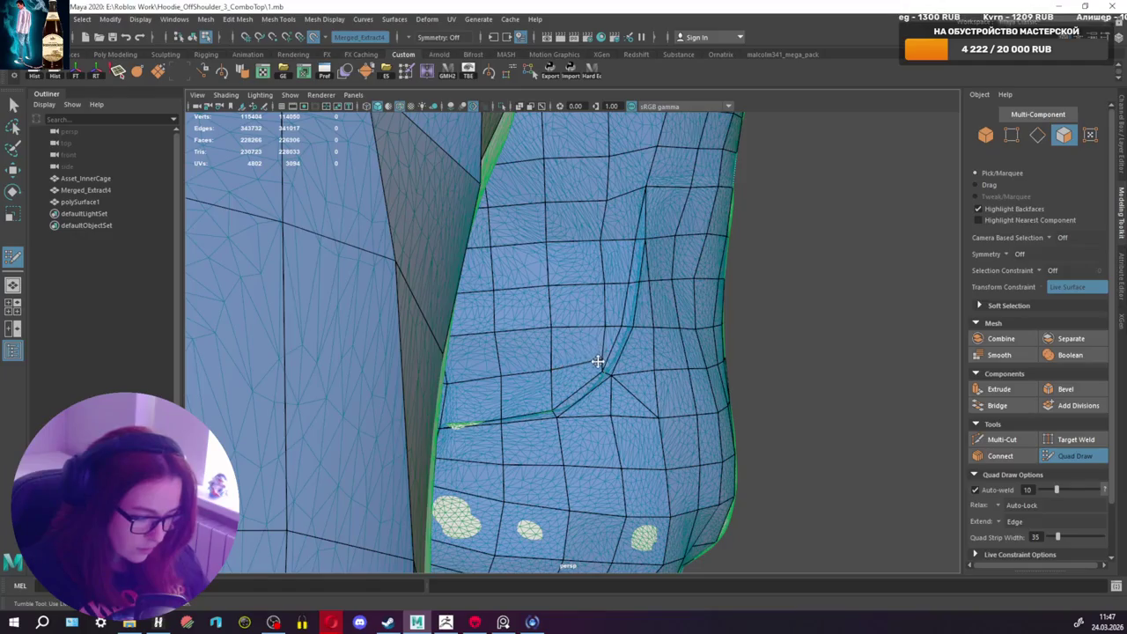
left_click(601, 373, "ctrl+shift")
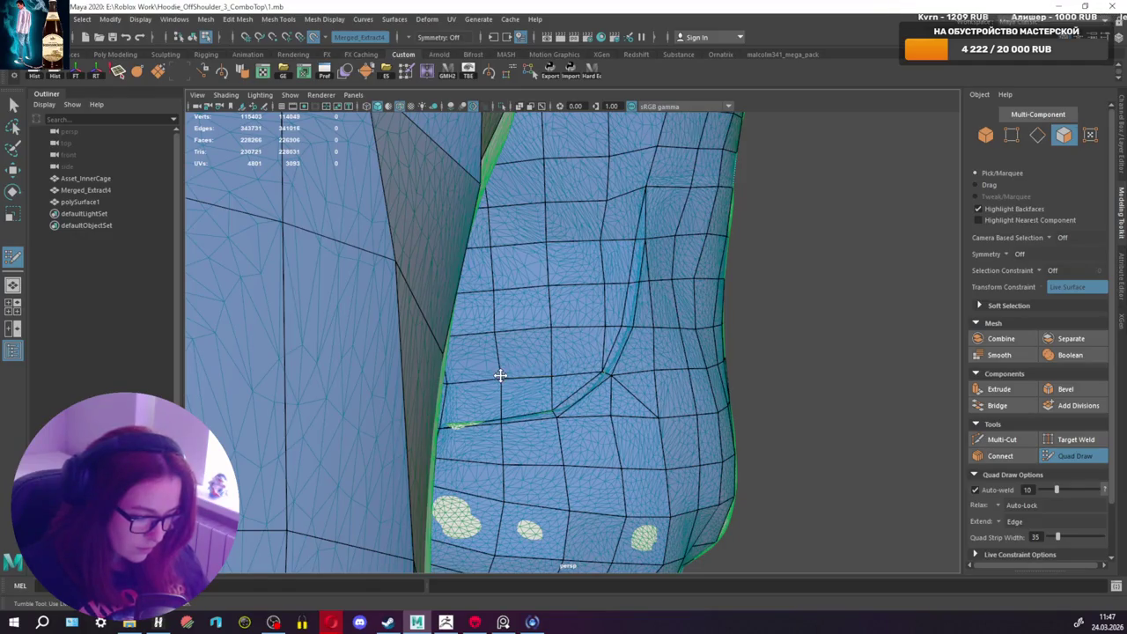
mouse_move(506, 375)
left_mouse_down("alt")
mouse_move(742, 382)
mouse_move(649, 362)
mouse_move(607, 366)
mouse_move(767, 365)
mouse_move(848, 350)
mouse_move(865, 367)
left_mouse_up("alt")
scroll(653, 373, "down", 3)
scroll(654, 373, "down", 3)
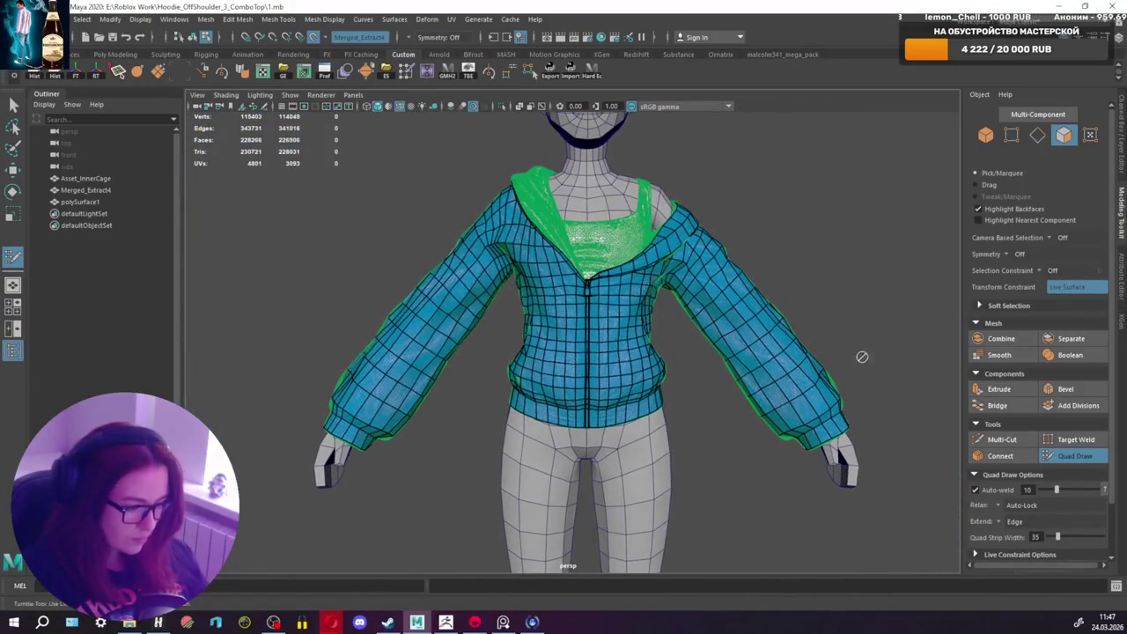
Step: Reselect the retopology mesh and add a quad on the shoulder seam at the hood rim
key("q")
right_click_drag(609, 326, 615, 327)
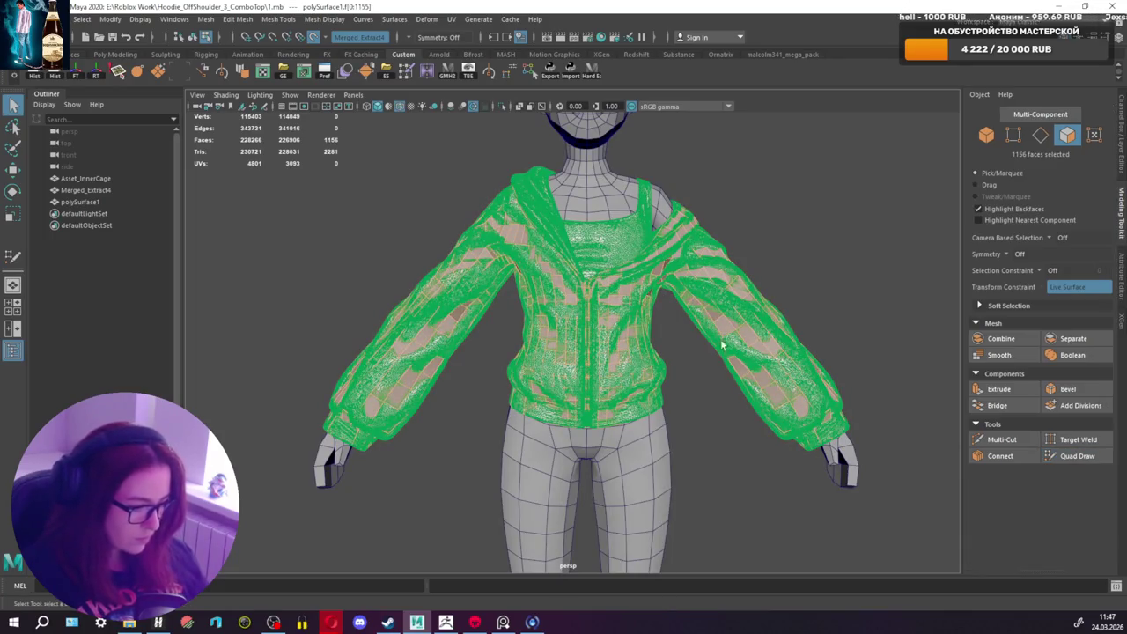
left_click(1076, 456)
mouse_move(635, 275)
left_mouse_down("alt")
mouse_move(697, 259)
mouse_move(649, 290)
left_mouse_up("alt")
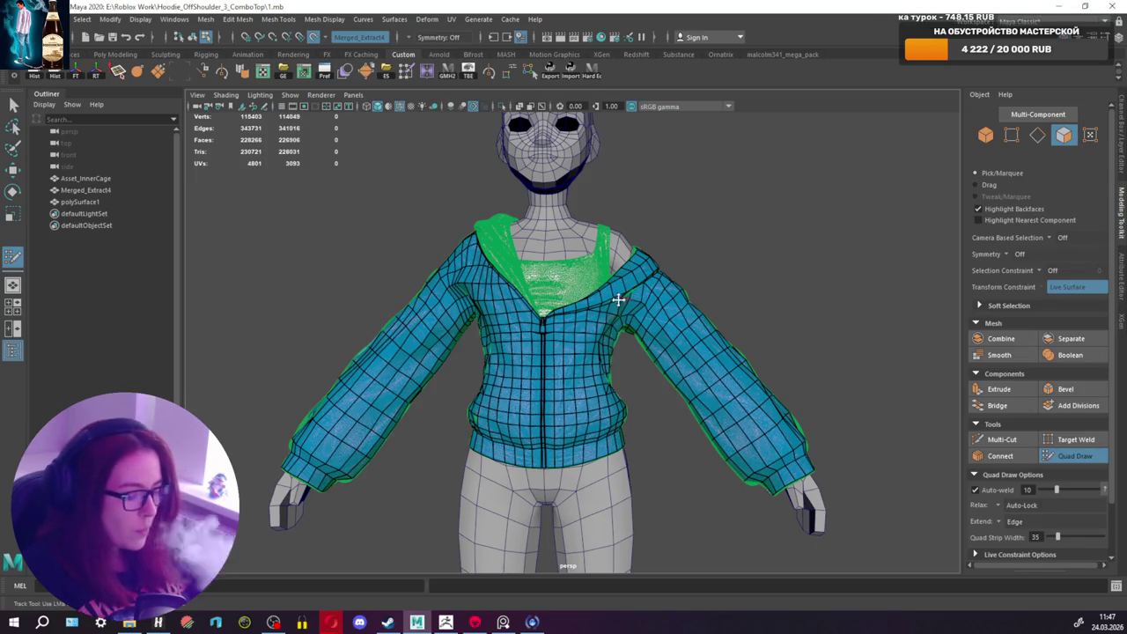
scroll(620, 300, "up", 5)
mouse_move(620, 299)
left_mouse_down("alt")
mouse_move(528, 329)
mouse_move(528, 297)
mouse_move(566, 277)
left_mouse_up("alt")
scroll(528, 328, "up", 3)
middle_click_drag(566, 277, 578, 303, "alt")
left_click_drag(587, 273, 517, 255, "alt")
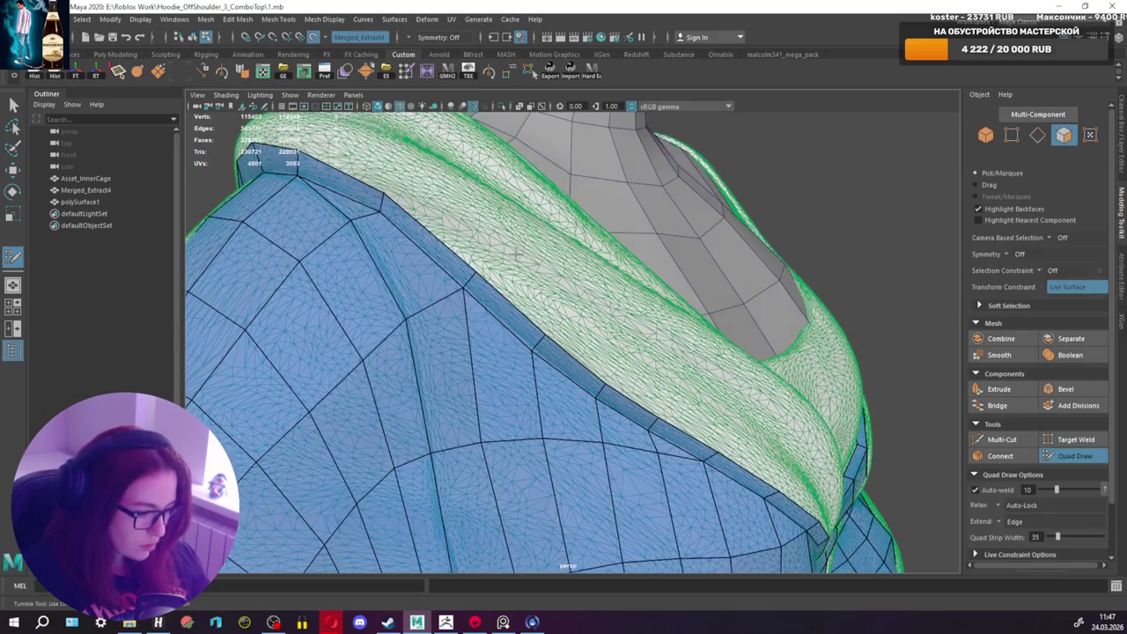
left_click(556, 300, "shift")
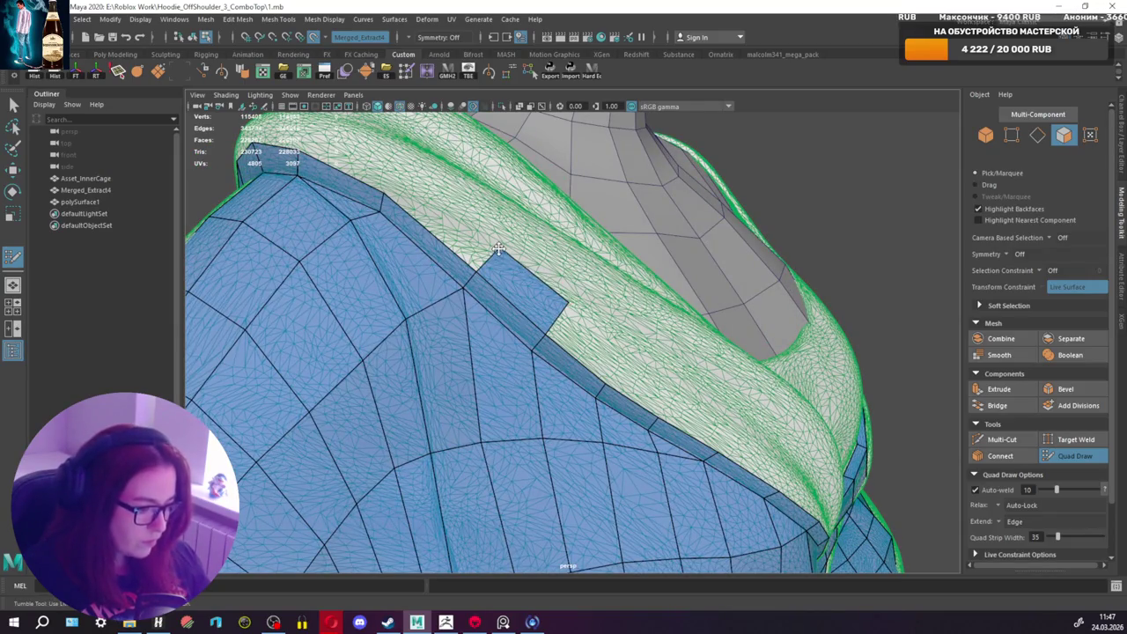
left_click_drag(498, 249, 473, 282, "alt")
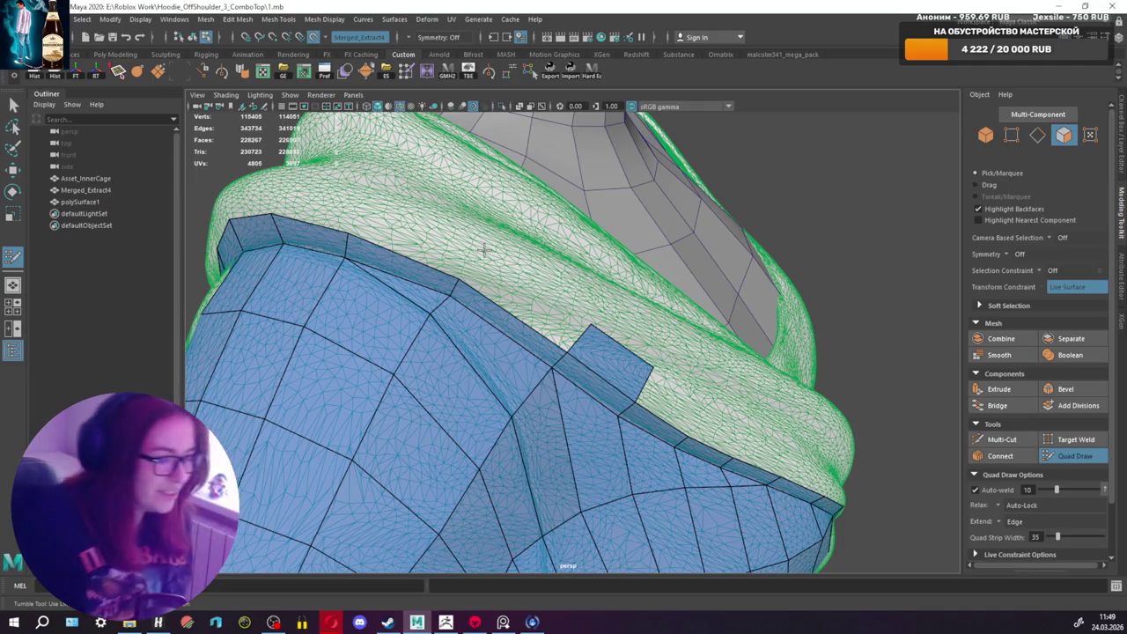
Step: Extend a new quad strip from the border edge along the hood's inner rim
scroll(483, 250, "up", 2)
scroll(624, 290, "down", 5)
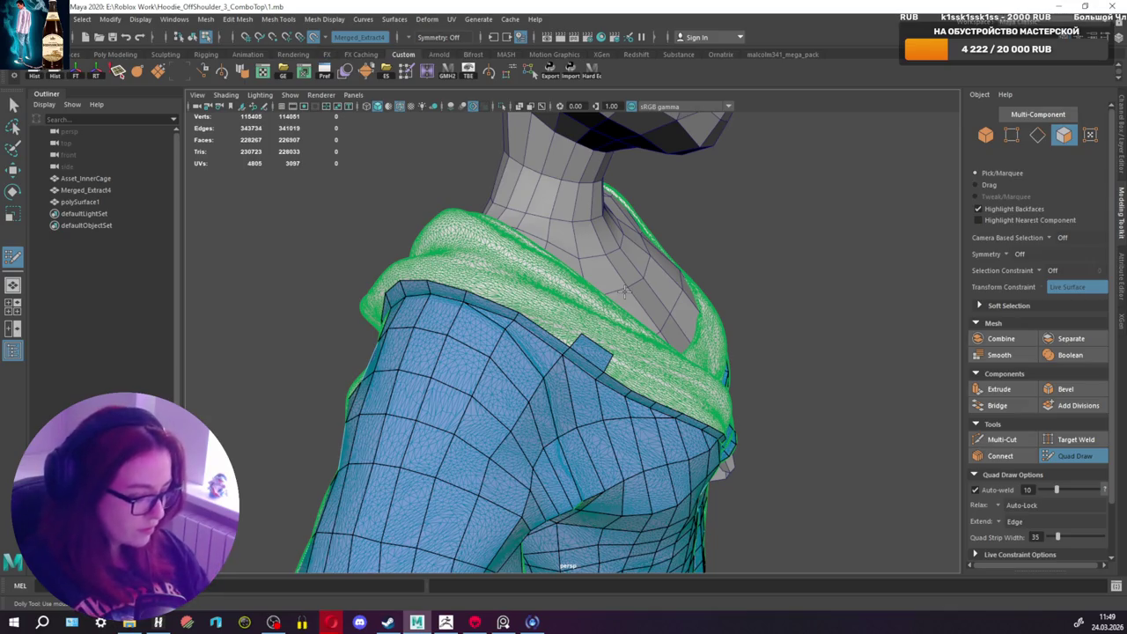
scroll(656, 270, "up", 3)
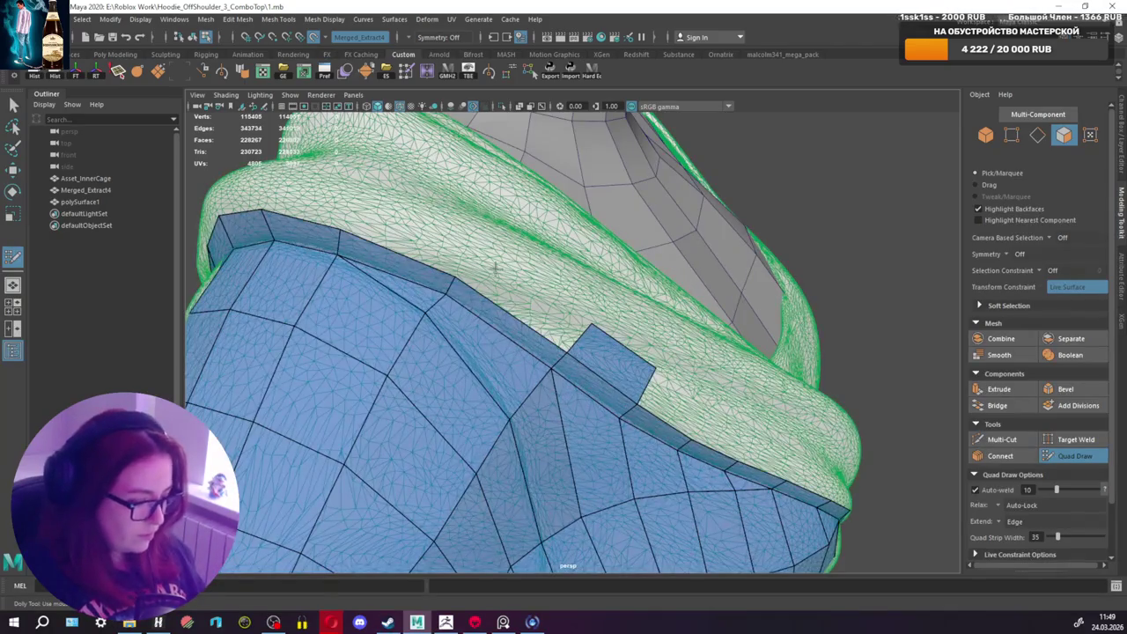
left_click_drag(494, 278, 478, 255)
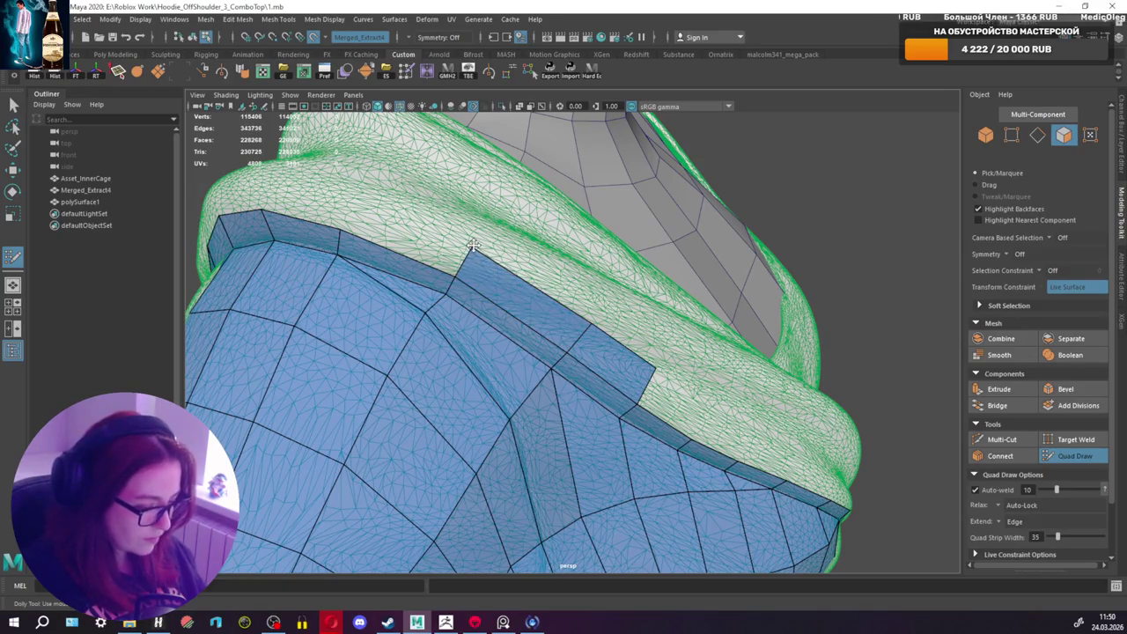
middle_click_drag(478, 257, 536, 267, "alt")
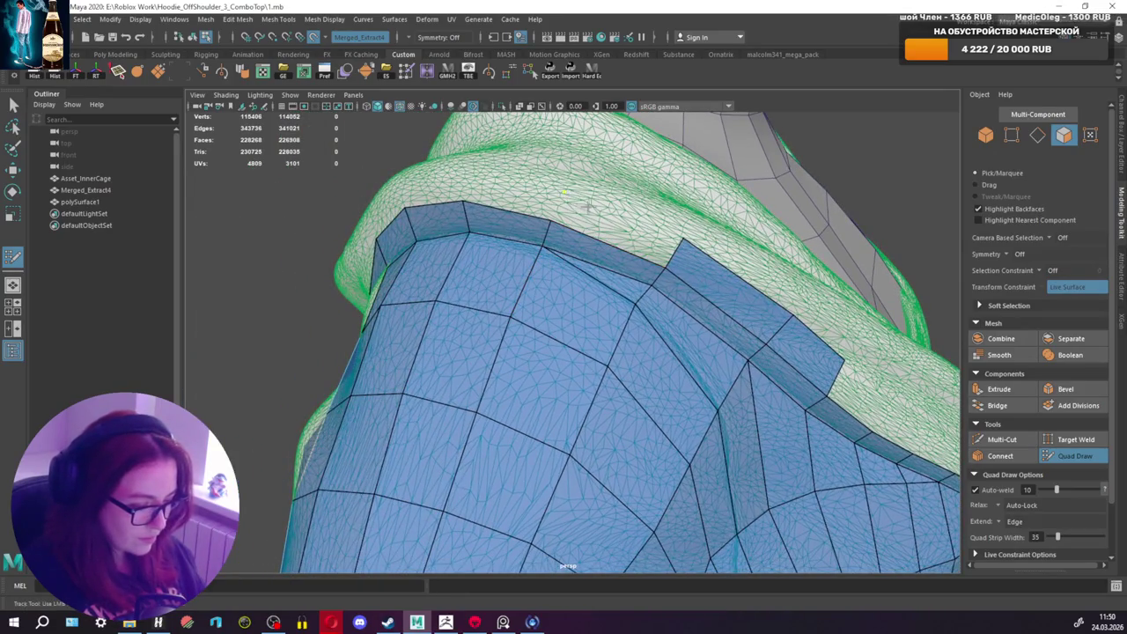
left_click_drag(588, 207, 560, 187)
scroll(671, 237, "down", 10)
mouse_move(670, 238)
left_mouse_down("alt")
mouse_move(541, 317)
mouse_move(615, 304)
mouse_move(568, 281)
mouse_move(591, 293)
left_mouse_up("alt")
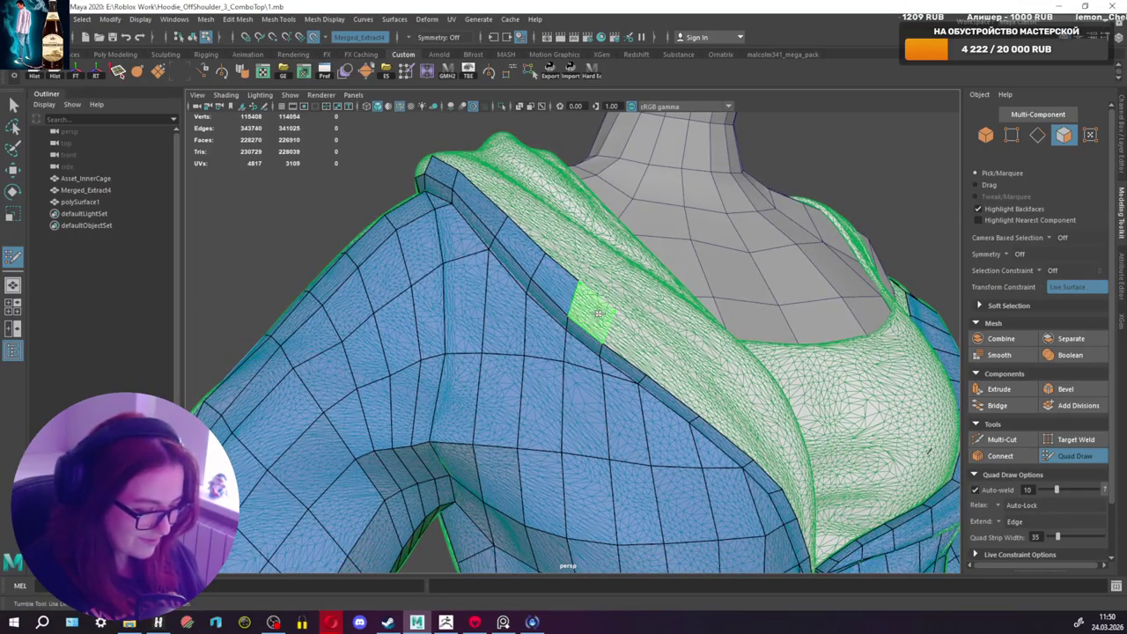
Step: Fill quads at the strip's top end and extend it down over the shoulder
left_click(607, 303, "shift")
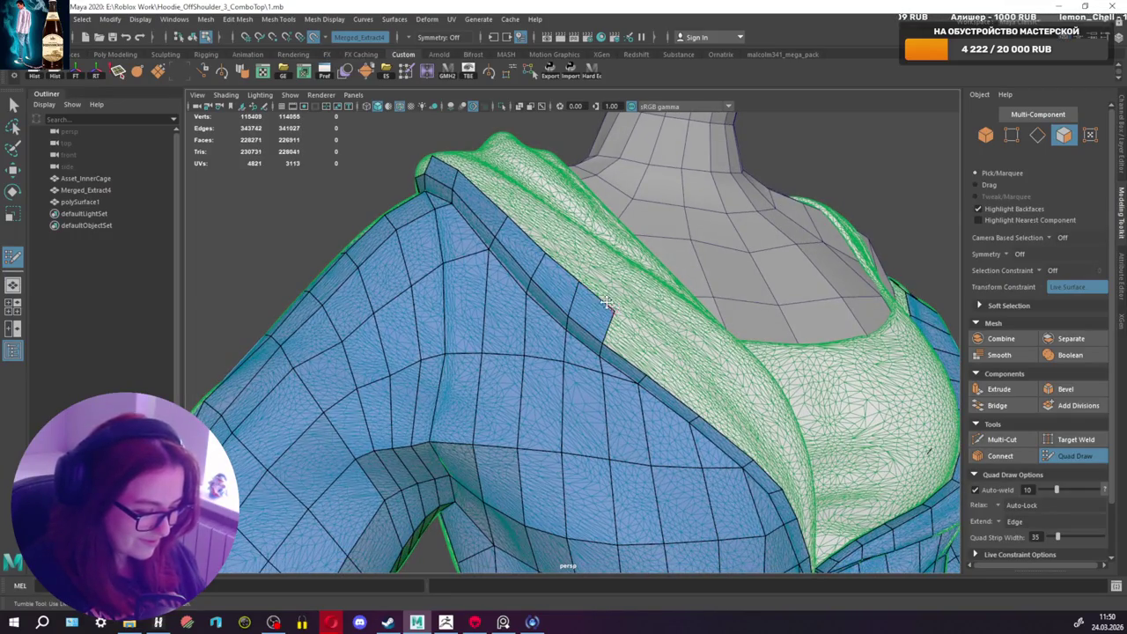
left_click(651, 340, "shift")
left_click_drag(680, 361, 647, 367, "alt")
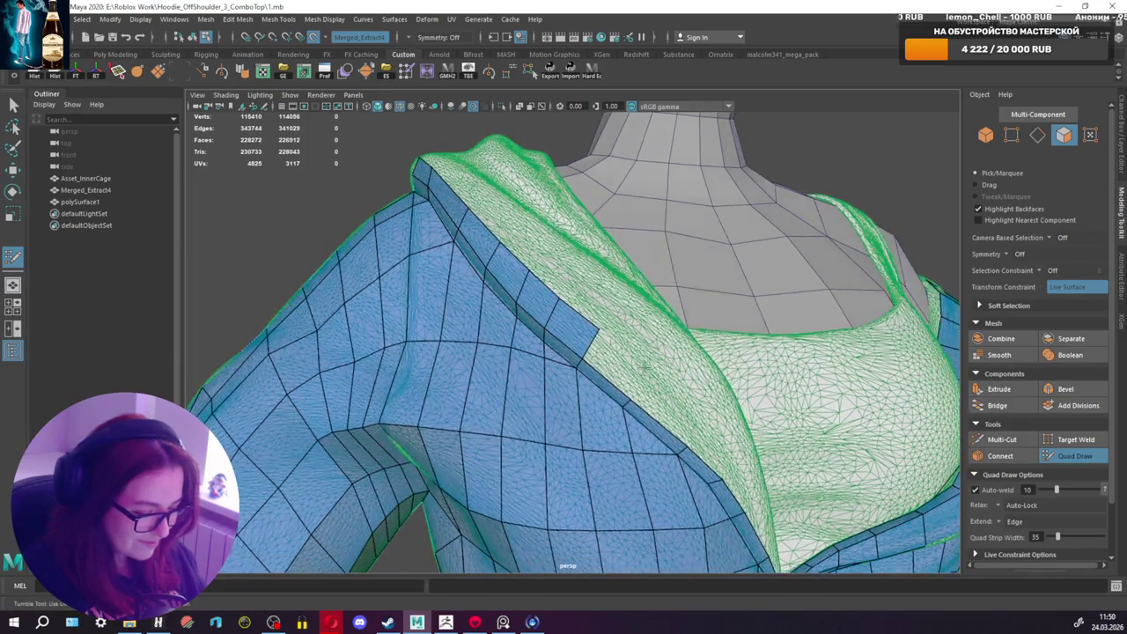
left_click(622, 372, "shift")
scroll(627, 333, "up", 3)
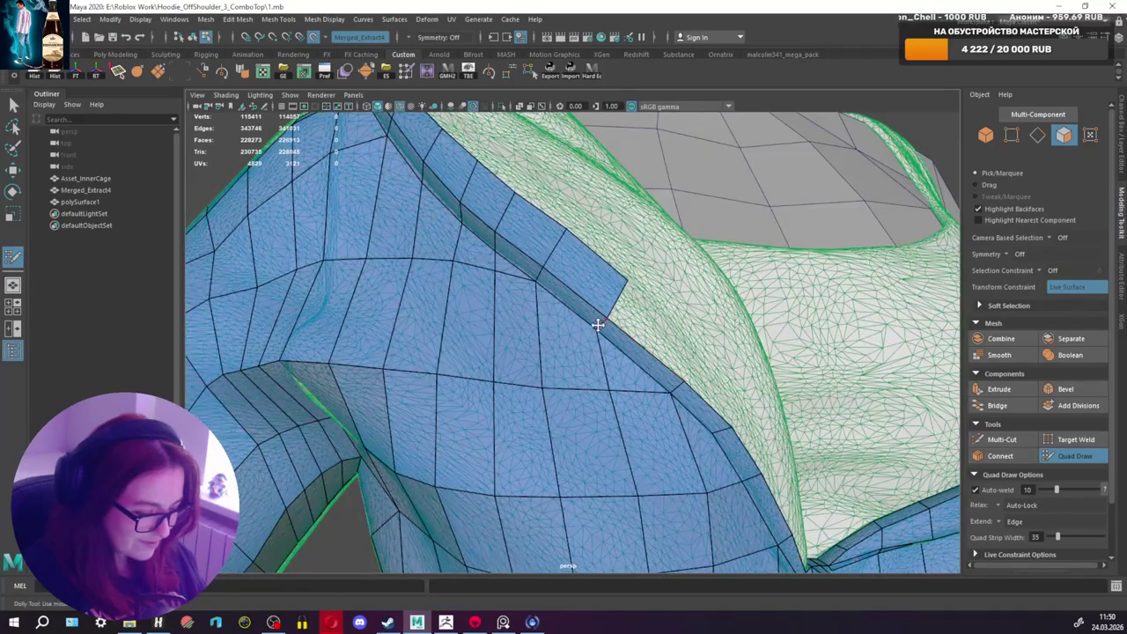
mouse_move(598, 329)
left_mouse_down("alt")
mouse_move(624, 314)
mouse_move(592, 351)
left_mouse_up("alt")
Step: Continue the quad strip down the lapel, filling the gap toward the zipper
left_click(599, 310, "shift")
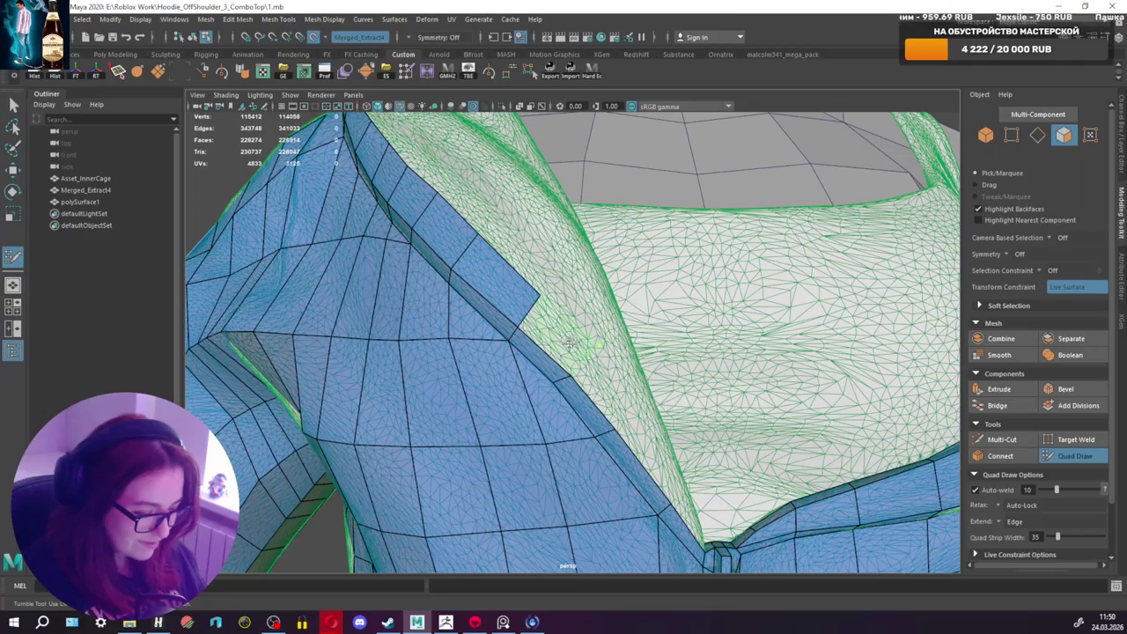
left_click(603, 346, "shift")
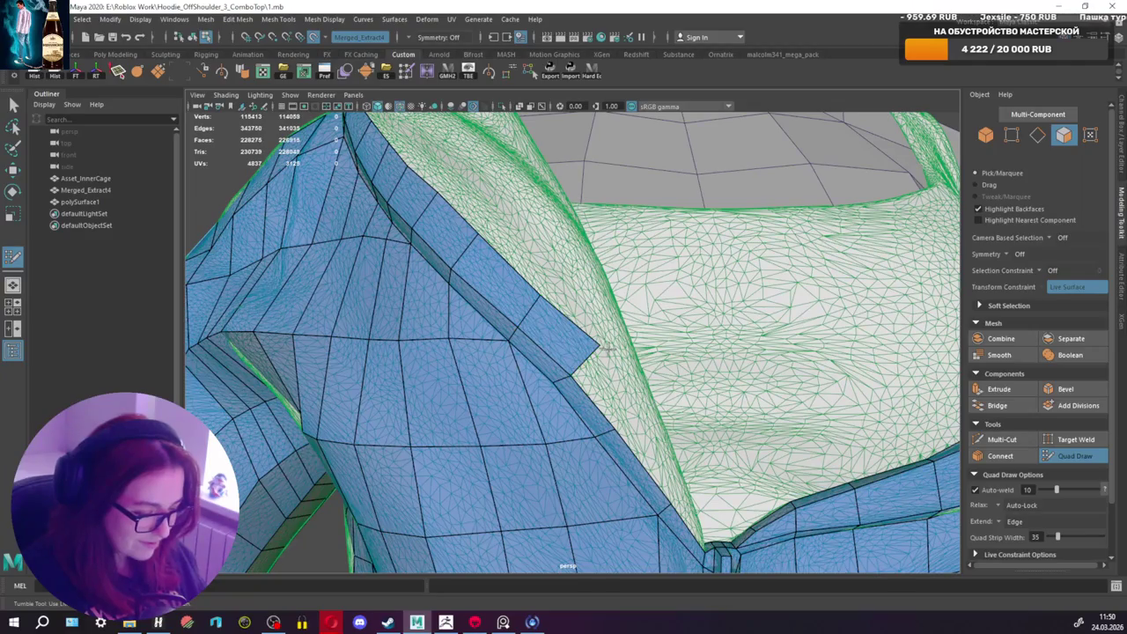
left_click(617, 397, "shift")
left_click_drag(618, 397, 594, 464, "alt")
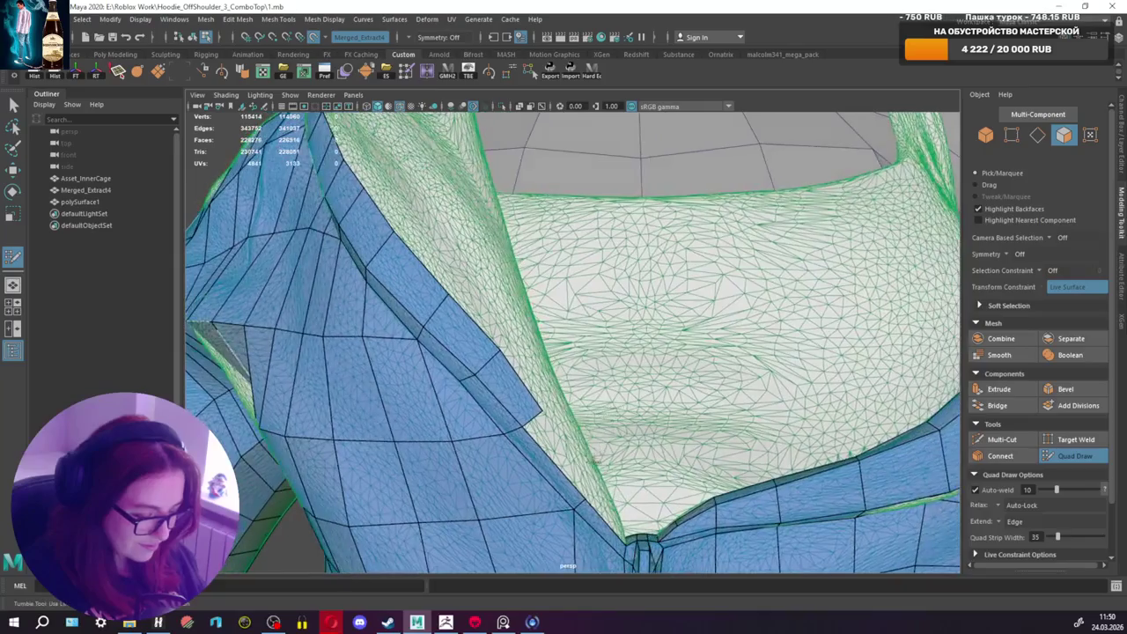
left_click(569, 460, "shift")
middle_click_drag(570, 461, 590, 411, "alt")
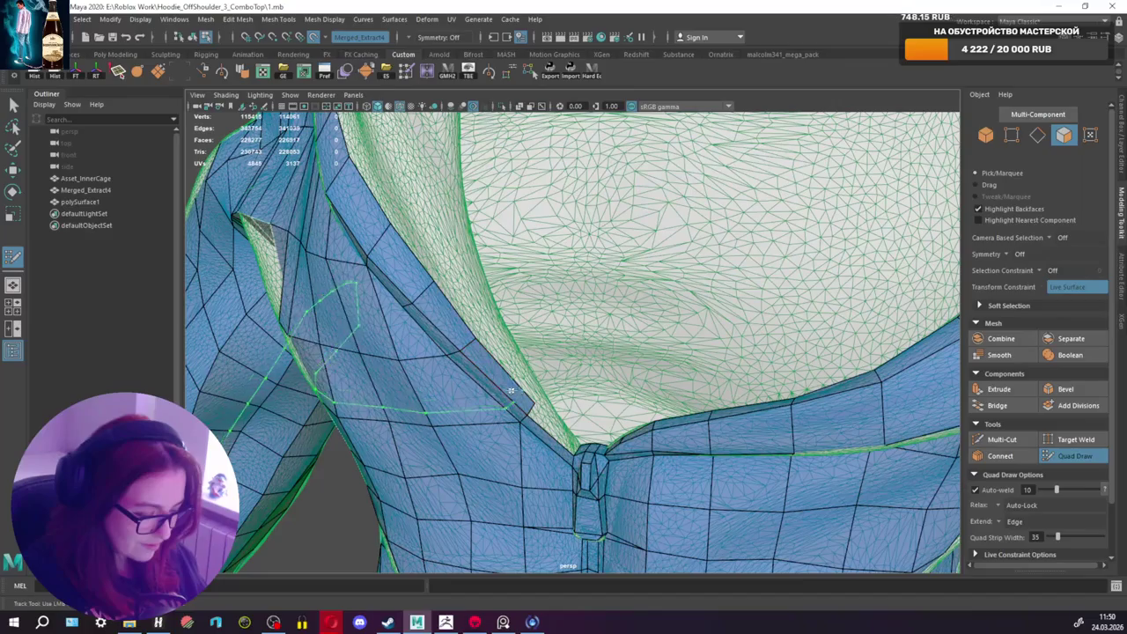
right_click_drag(468, 344, 556, 429, "alt")
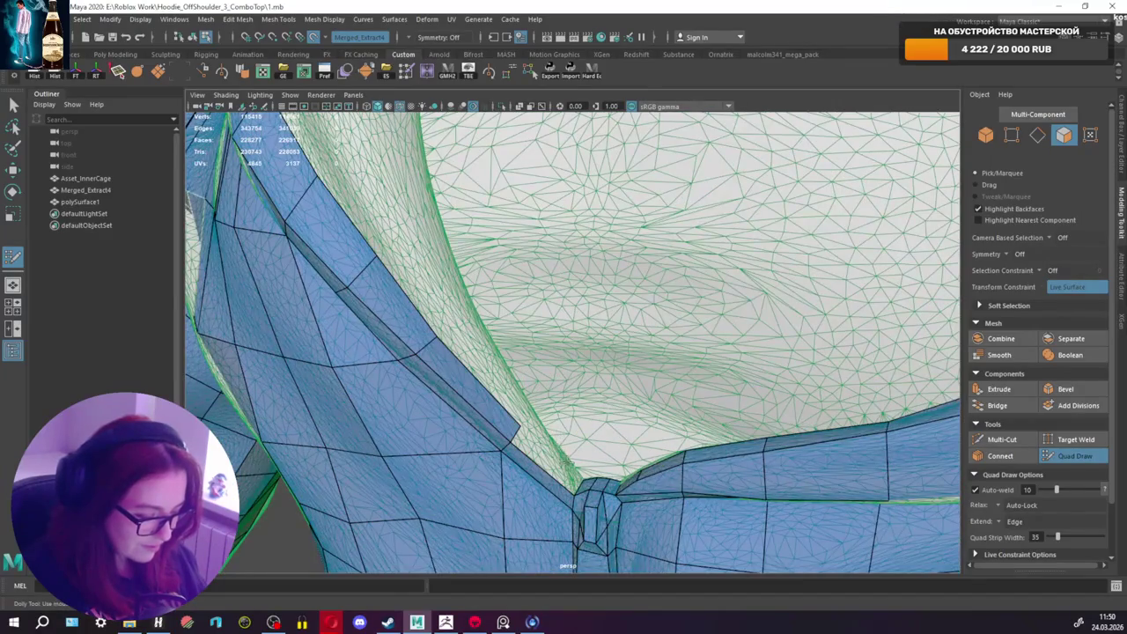
left_click(549, 457, "shift")
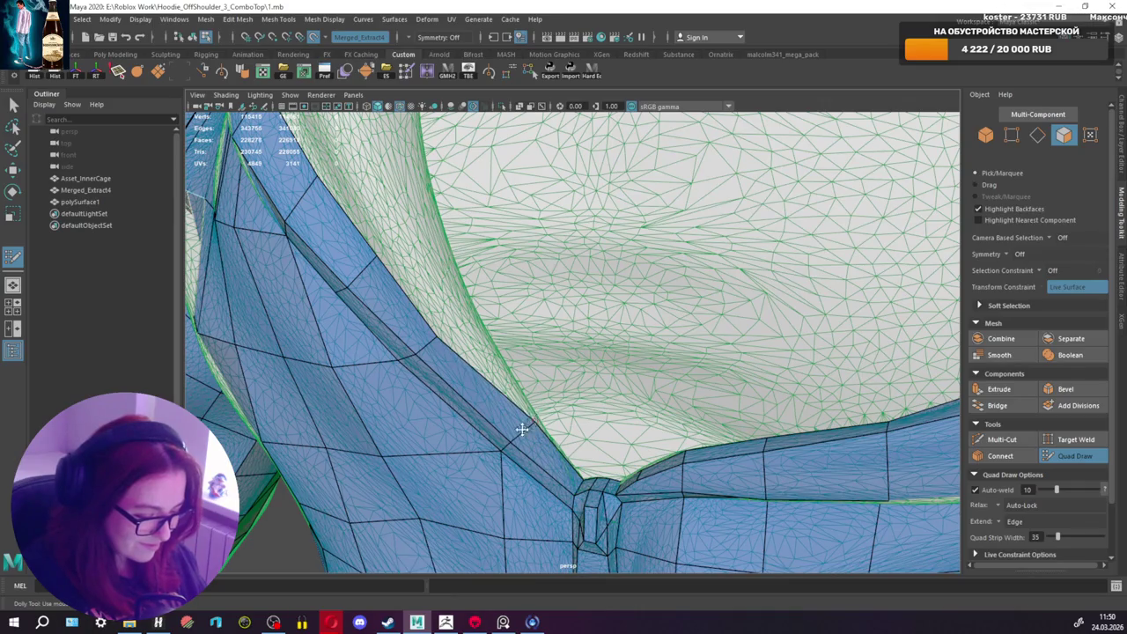
Step: Zoom and pan the view down to review the hoodie's front and neckline
scroll(523, 429, "down", 2)
scroll(519, 500, "down", 2)
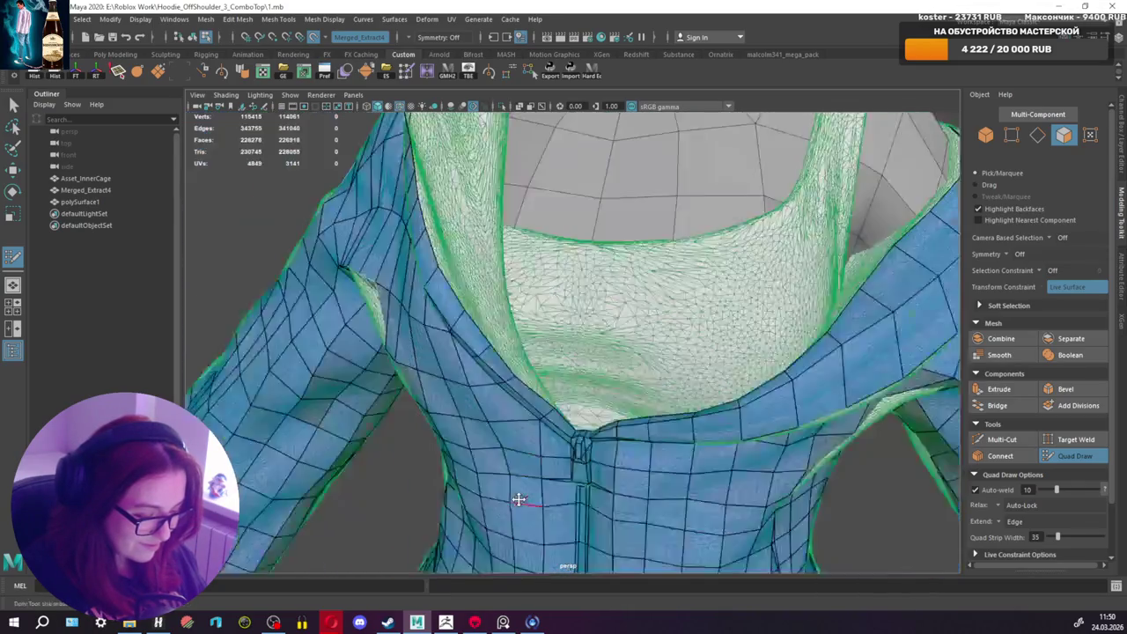
scroll(519, 499, "down", 2)
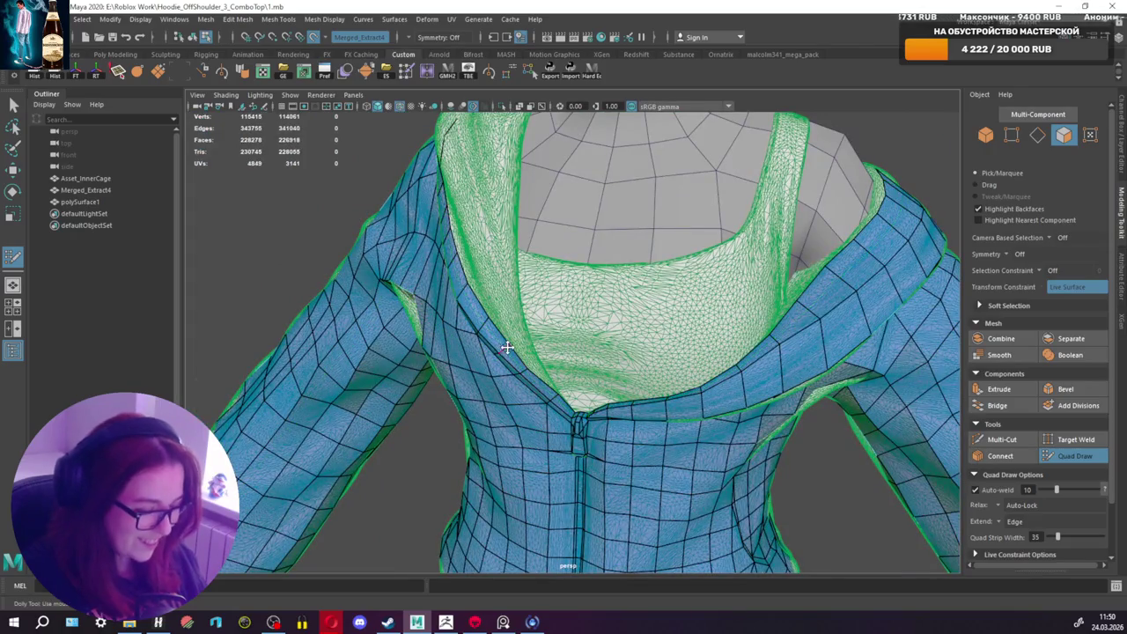
mouse_move(507, 348)
left_mouse_down("alt")
mouse_move(587, 304)
mouse_move(558, 372)
mouse_move(568, 308)
mouse_move(511, 370)
left_mouse_up("alt")
scroll(564, 370, "up", 2)
scroll(563, 335, "up", 3)
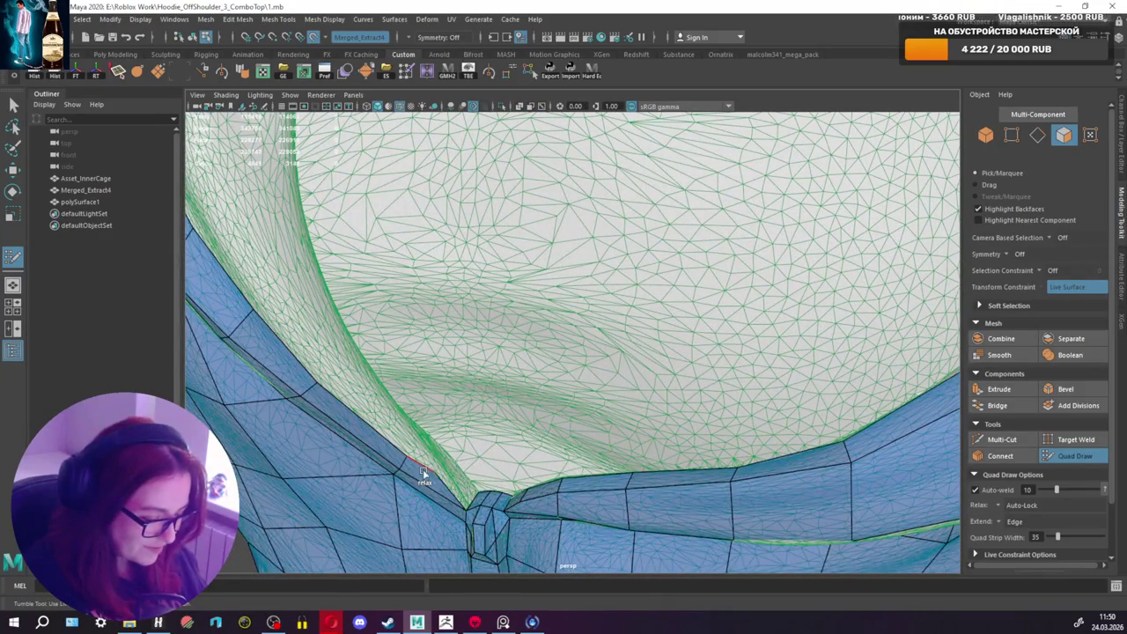
scroll(453, 378, "down", 4)
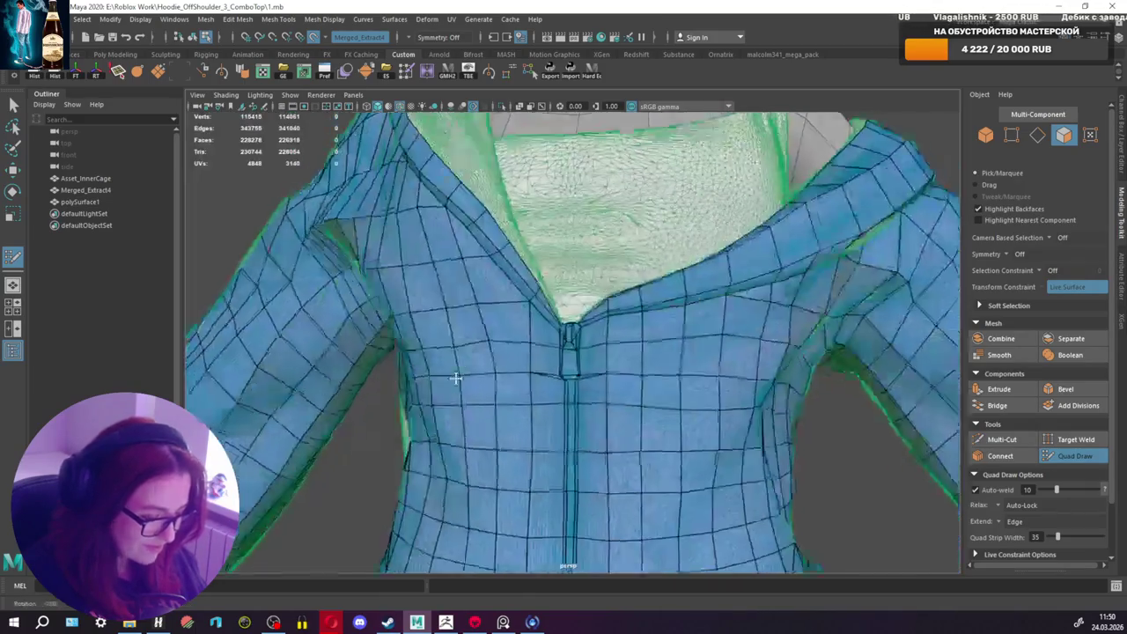
scroll(483, 377, "down", 2)
middle_click_drag(494, 352, 516, 378, "alt")
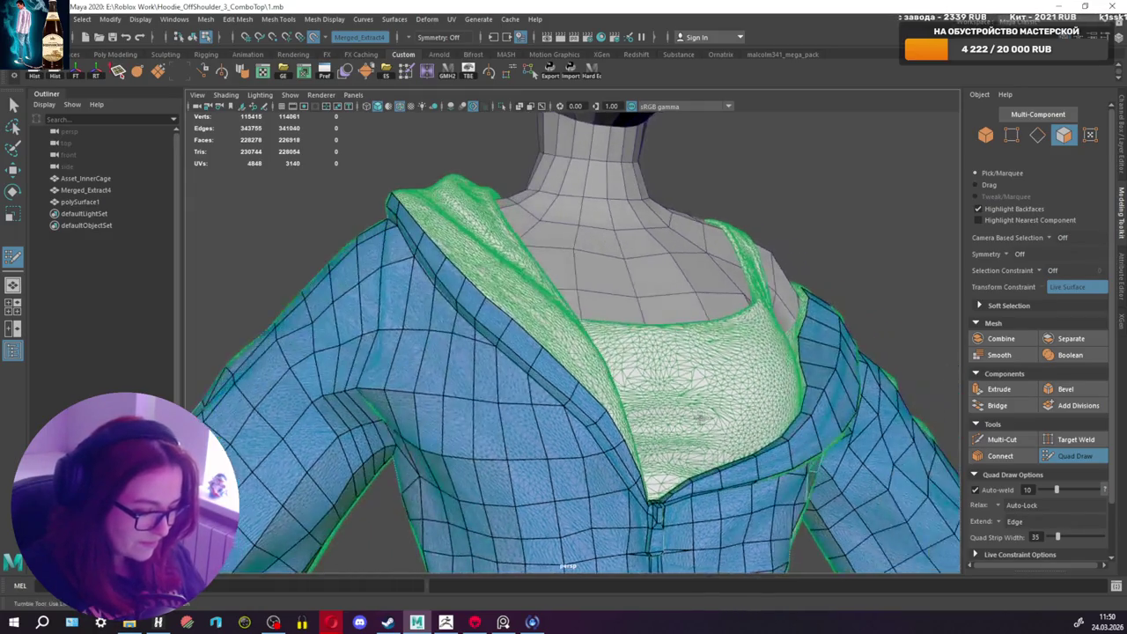
Step: Add two quads to the hood-rim strip at the left collar
left_click_drag(775, 399, 624, 326, "alt")
scroll(603, 380, "up", 3)
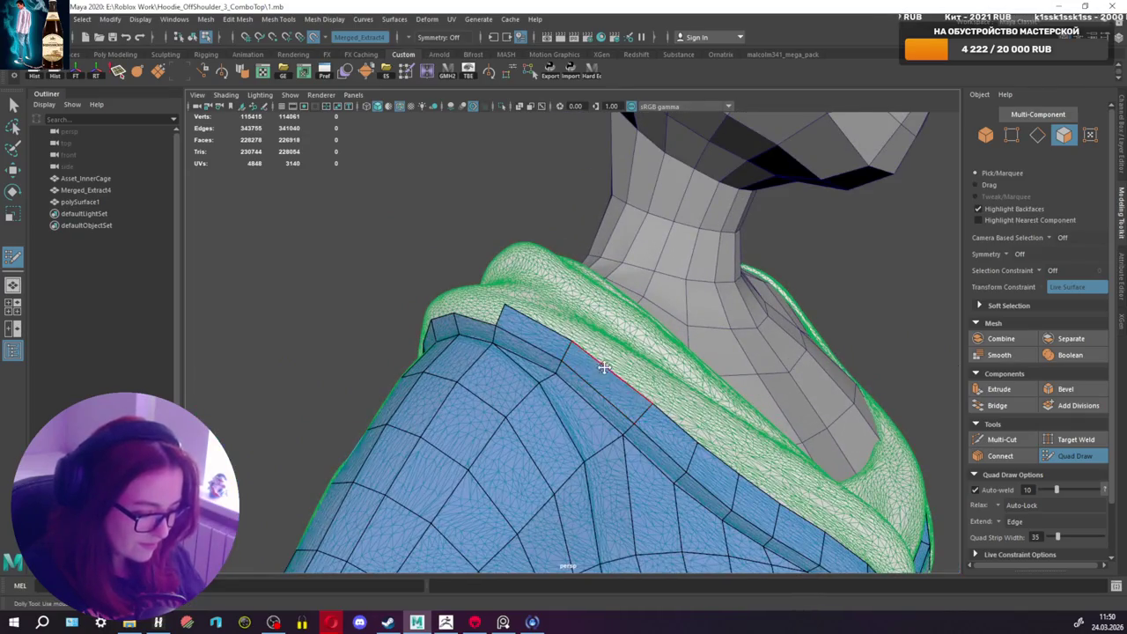
left_click_drag(604, 368, 594, 352, "alt")
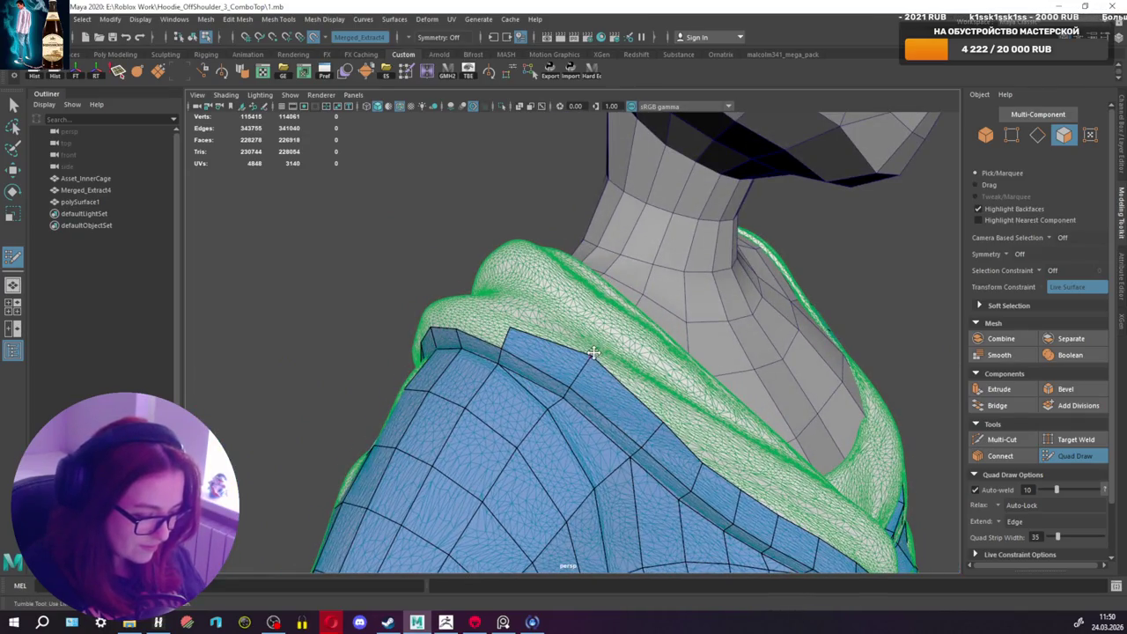
left_click_drag(661, 431, 638, 445, "alt")
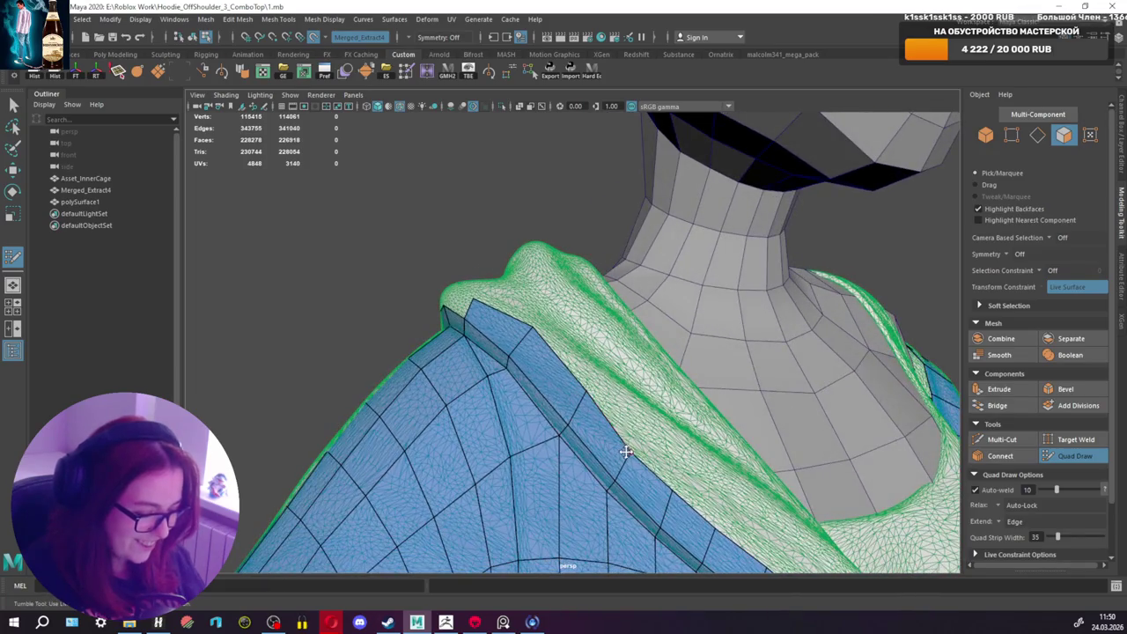
left_click_drag(676, 488, 650, 478, "alt")
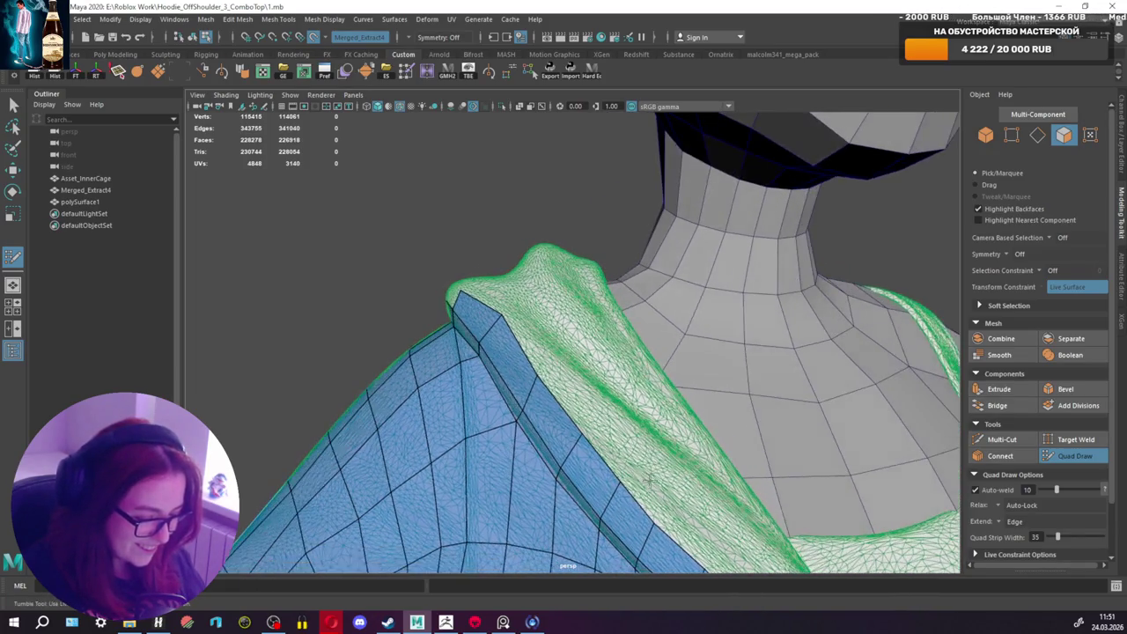
left_click_drag(659, 522, 606, 398, "alt")
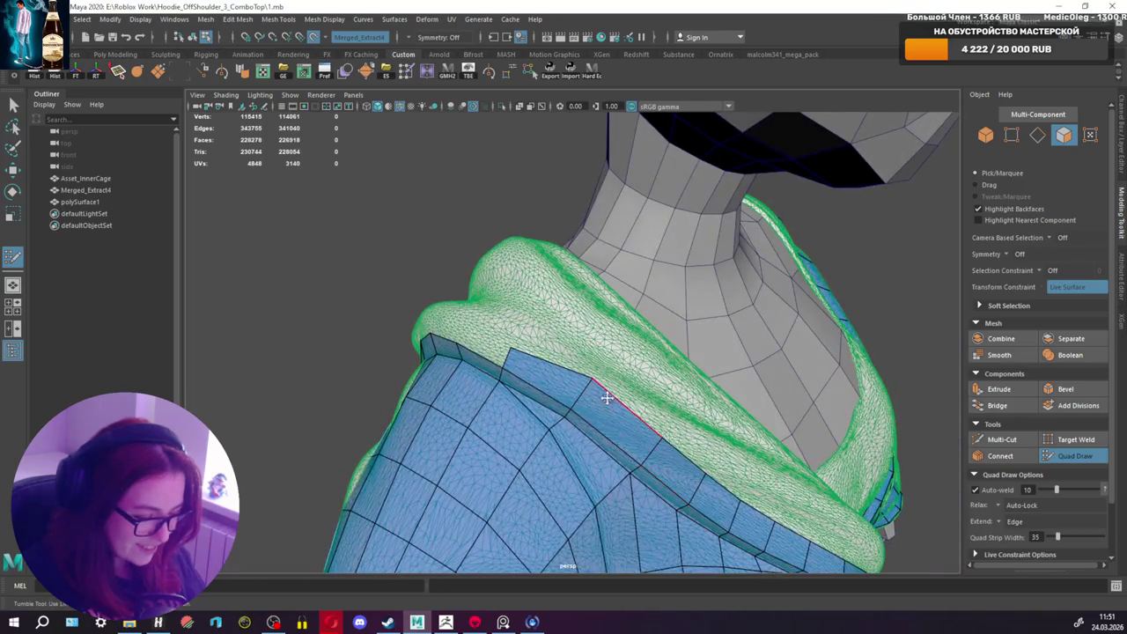
mouse_move(511, 347)
left_mouse_down("alt")
mouse_move(525, 364)
mouse_move(577, 353)
left_mouse_up("alt")
left_click(553, 376, "shift")
left_click(545, 378, "shift")
Step: Add a third quad on top of the shoulder and frame the front view
middle_click_drag(577, 352, 602, 342, "alt")
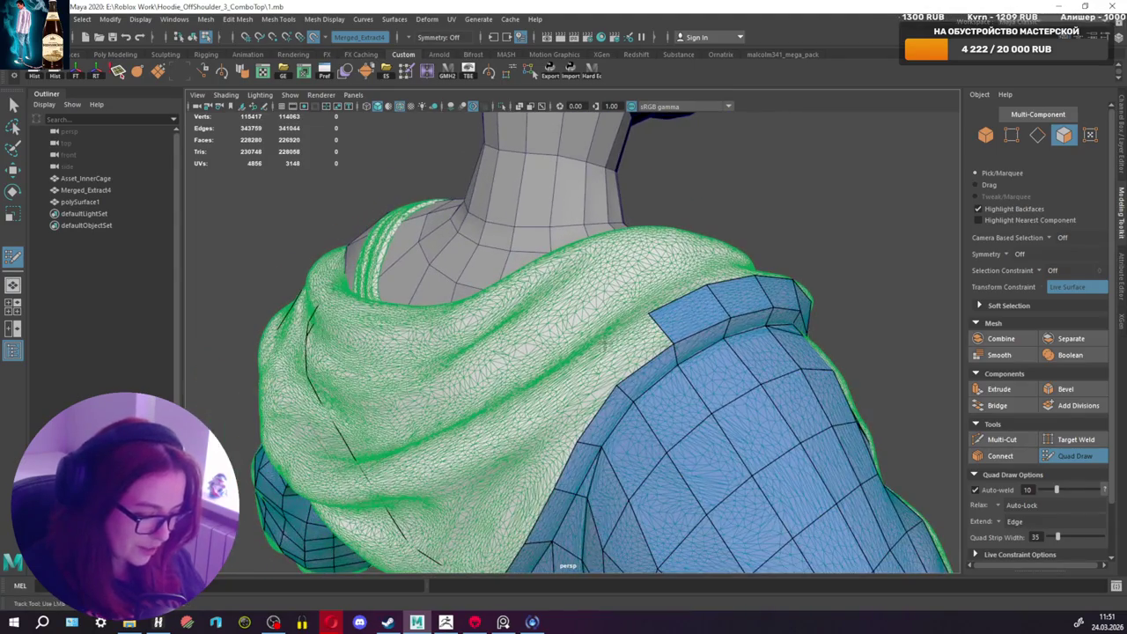
left_click(631, 344, "shift")
left_click_drag(631, 344, 540, 376, "alt")
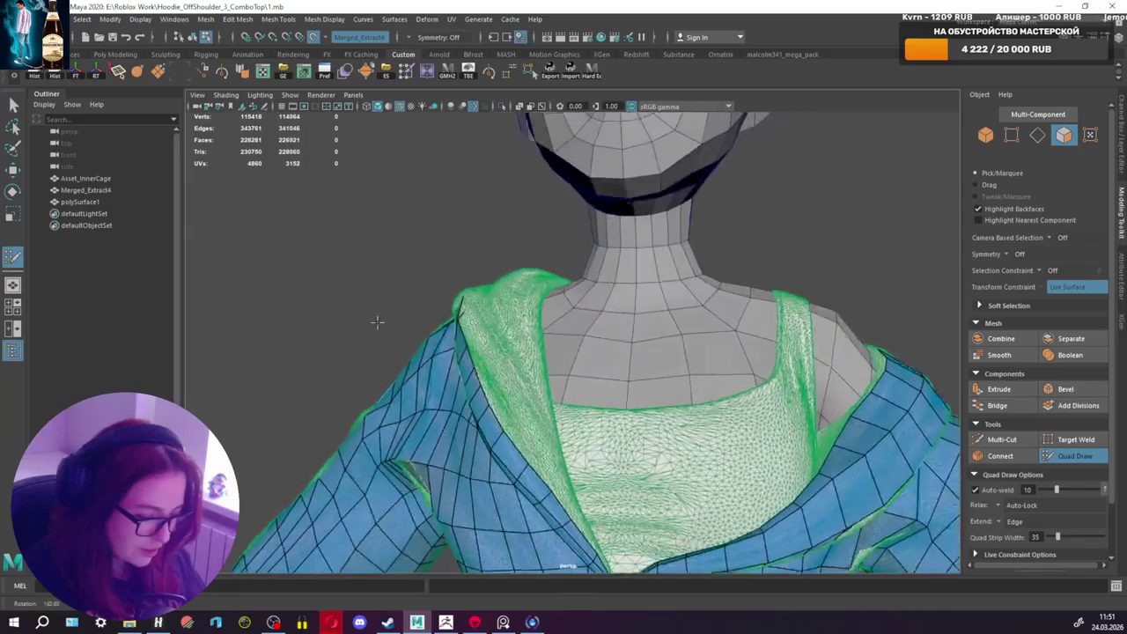
middle_click_drag(541, 377, 547, 280, "alt")
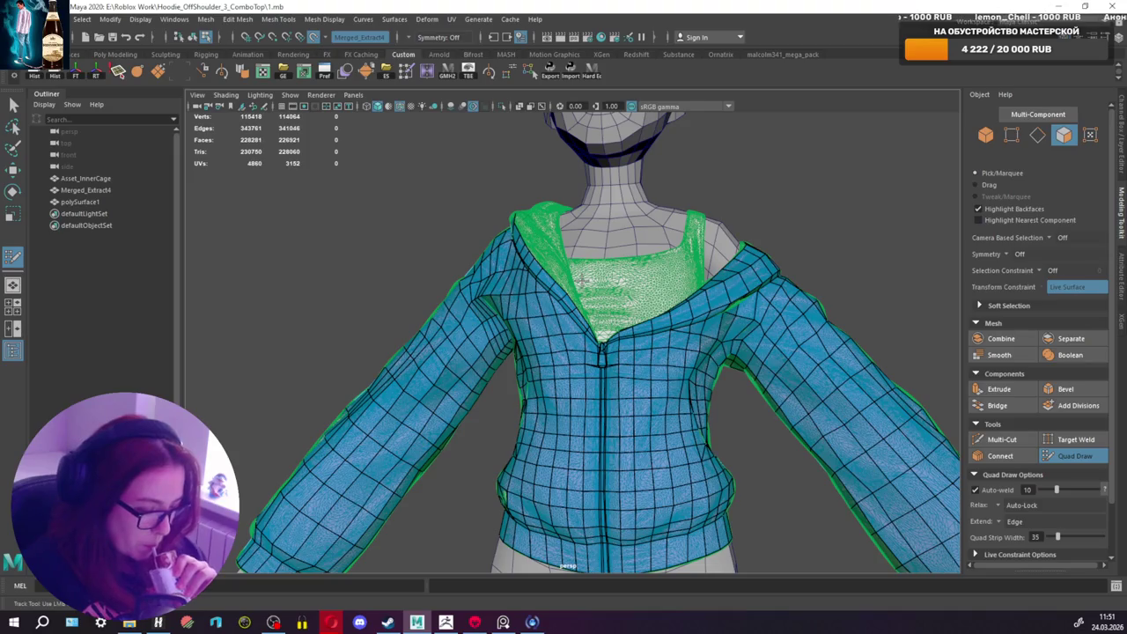
Step: Multi-Cut a new edge from the collar strip down to the zipper top on the first side
scroll(642, 400, "up", 4)
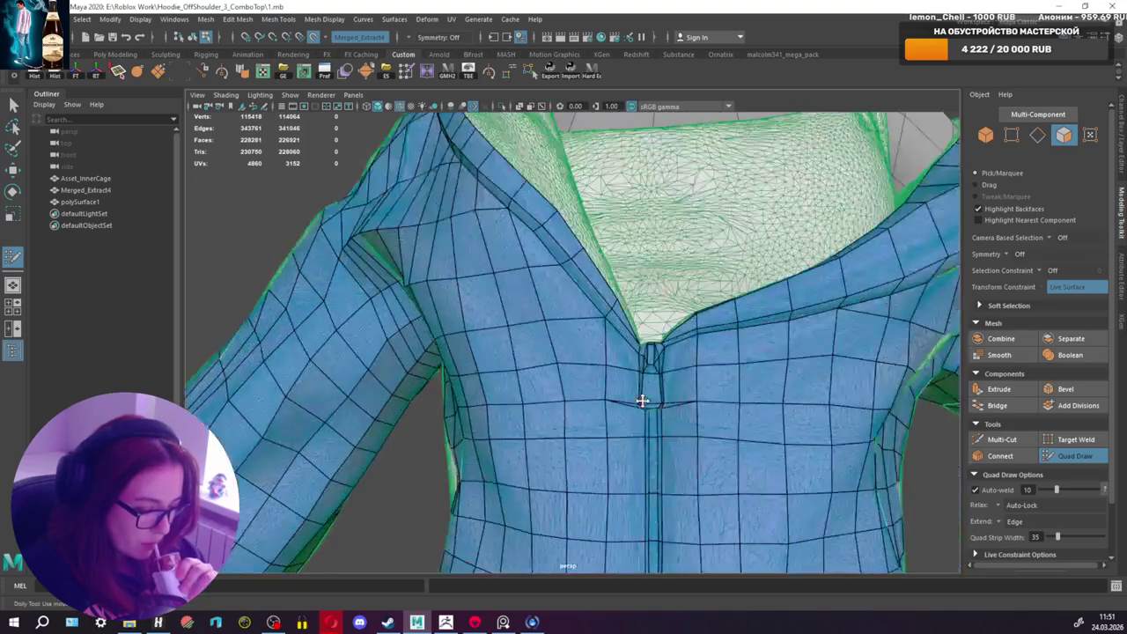
scroll(706, 388, "up", 2)
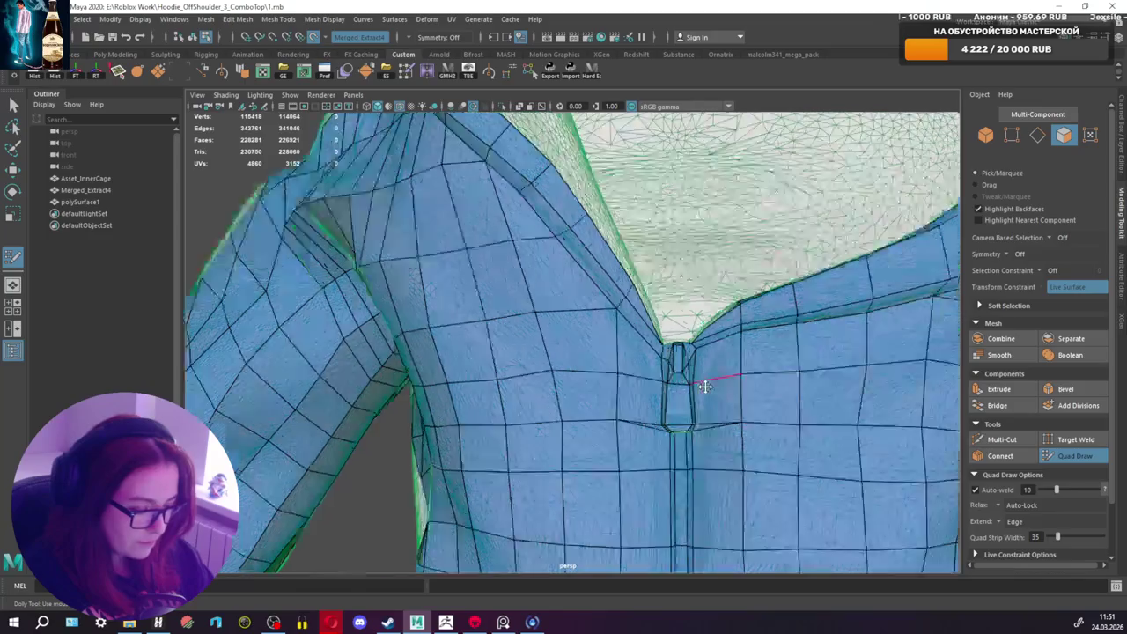
scroll(709, 388, "up", 2)
left_click_drag(768, 406, 742, 382, "alt")
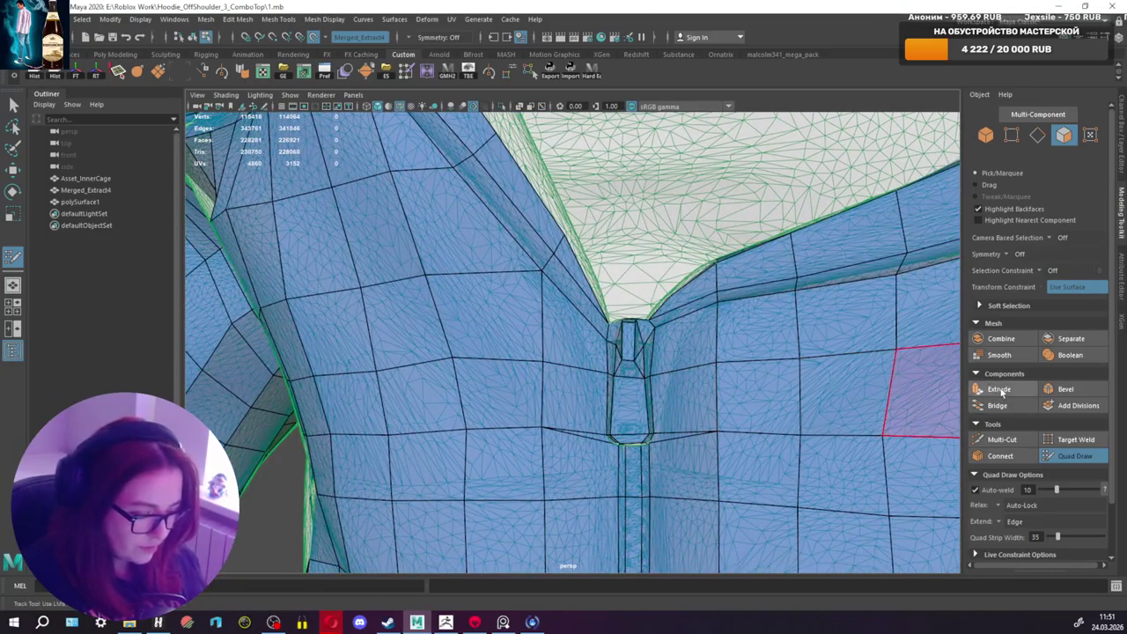
left_click(1001, 440)
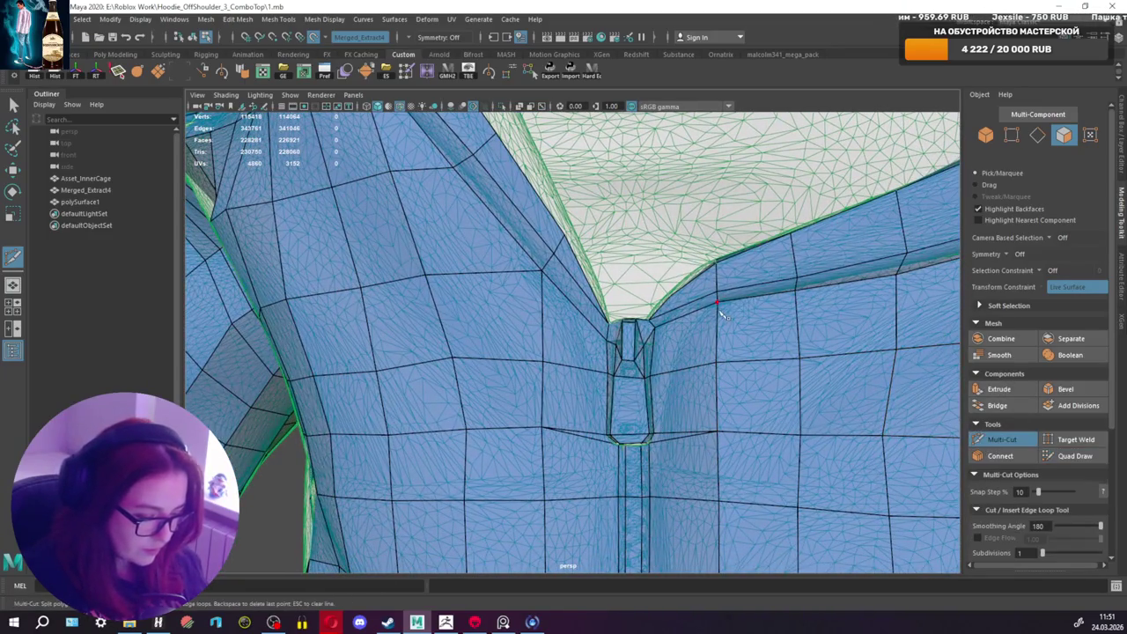
left_click(670, 372)
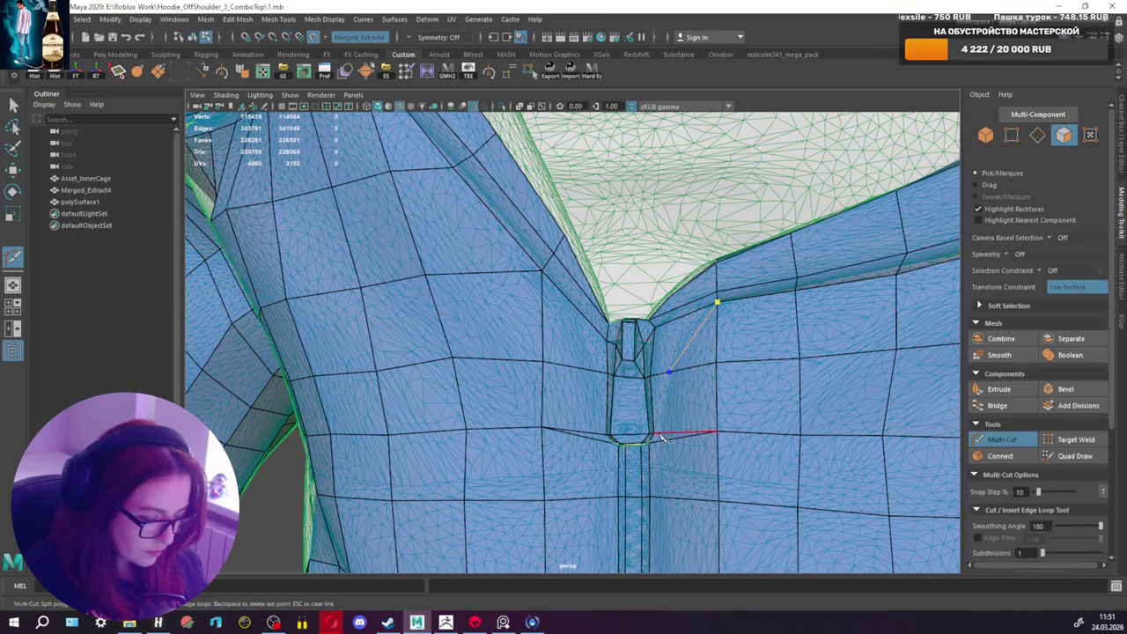
left_click(1068, 456)
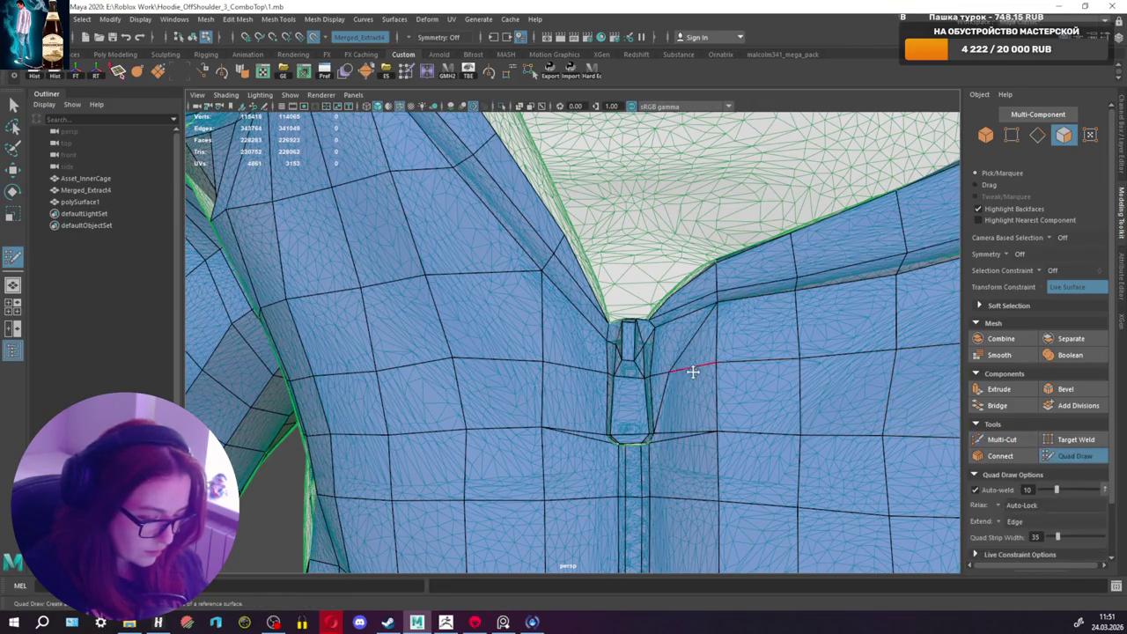
Step: Cut a matching edge from the collar strip to the zipper top on the other side
middle_click_drag(670, 368, 707, 392, "alt")
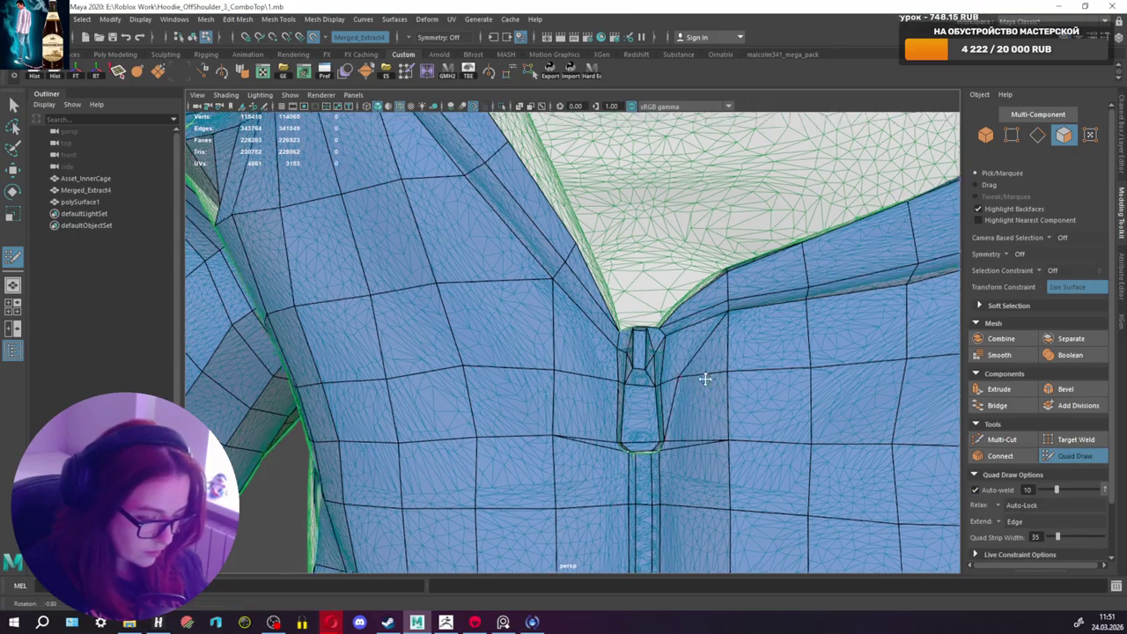
left_click(1002, 440)
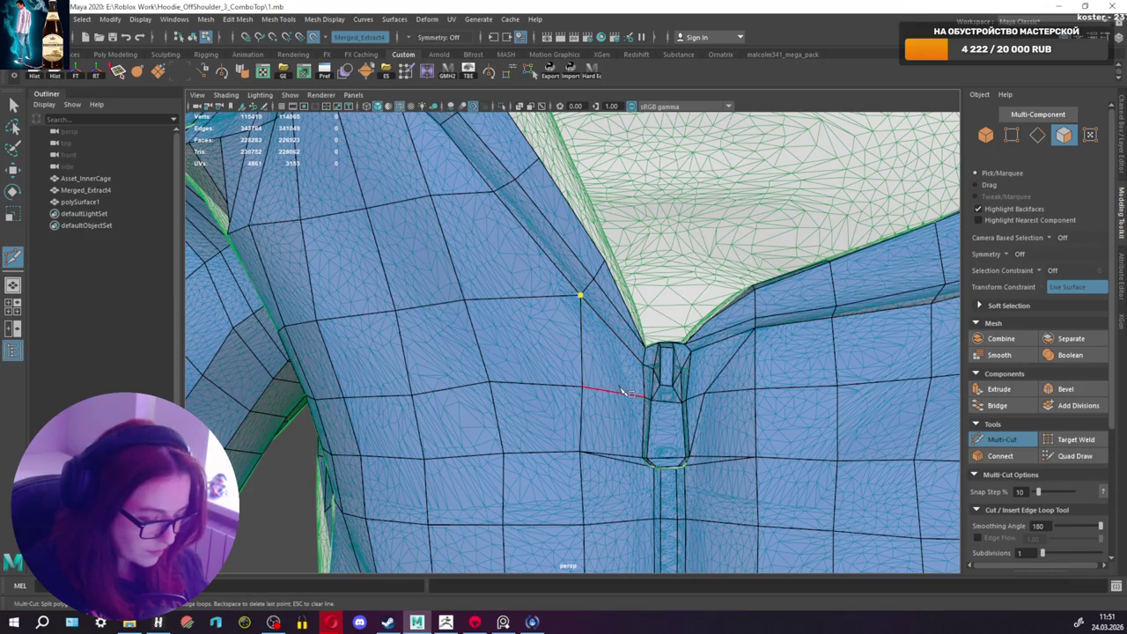
left_click(642, 458)
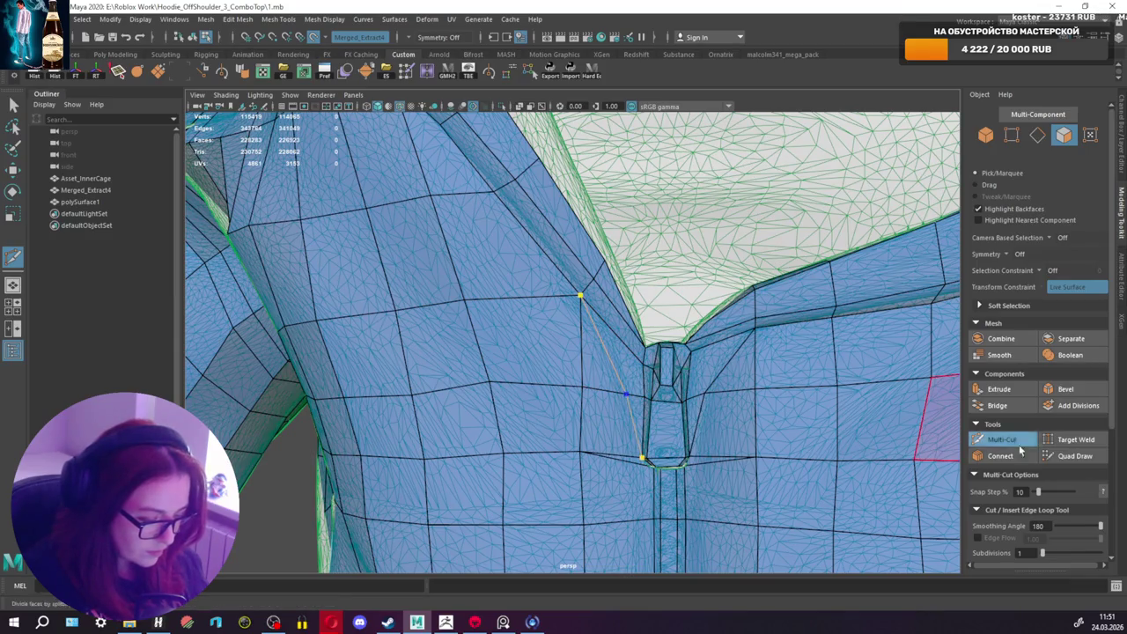
left_click(1075, 455)
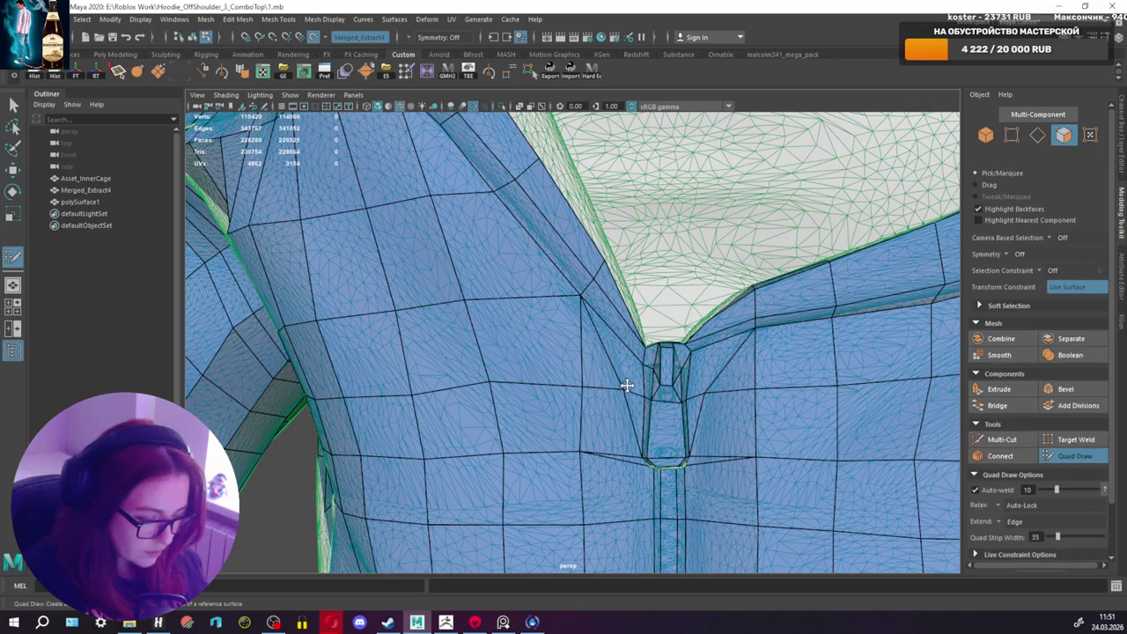
Step: Inspect the neck opening from the front and undo the last vertex tweak near the zipper top
scroll(621, 390, "down", 3)
mouse_move(642, 382)
left_mouse_down("alt")
mouse_move(745, 398)
mouse_move(661, 335)
mouse_move(649, 282)
mouse_move(658, 293)
left_mouse_up("alt")
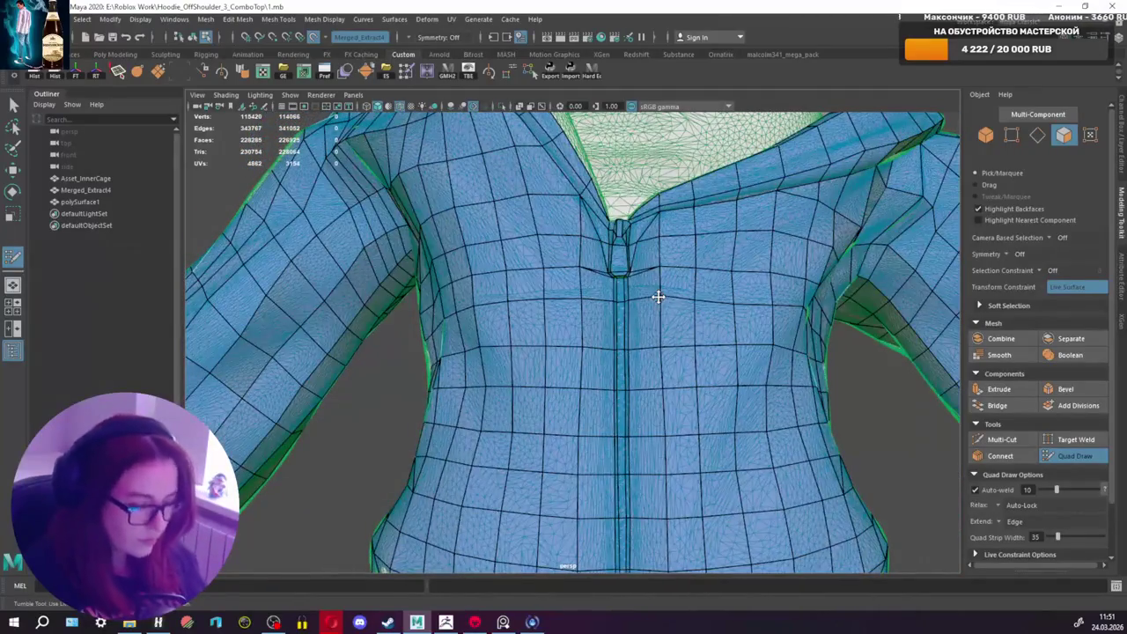
scroll(640, 310, "up", 3)
scroll(647, 310, "up", 3)
mouse_move(654, 308)
left_mouse_down("alt")
mouse_move(737, 325)
mouse_move(664, 319)
left_mouse_up("alt")
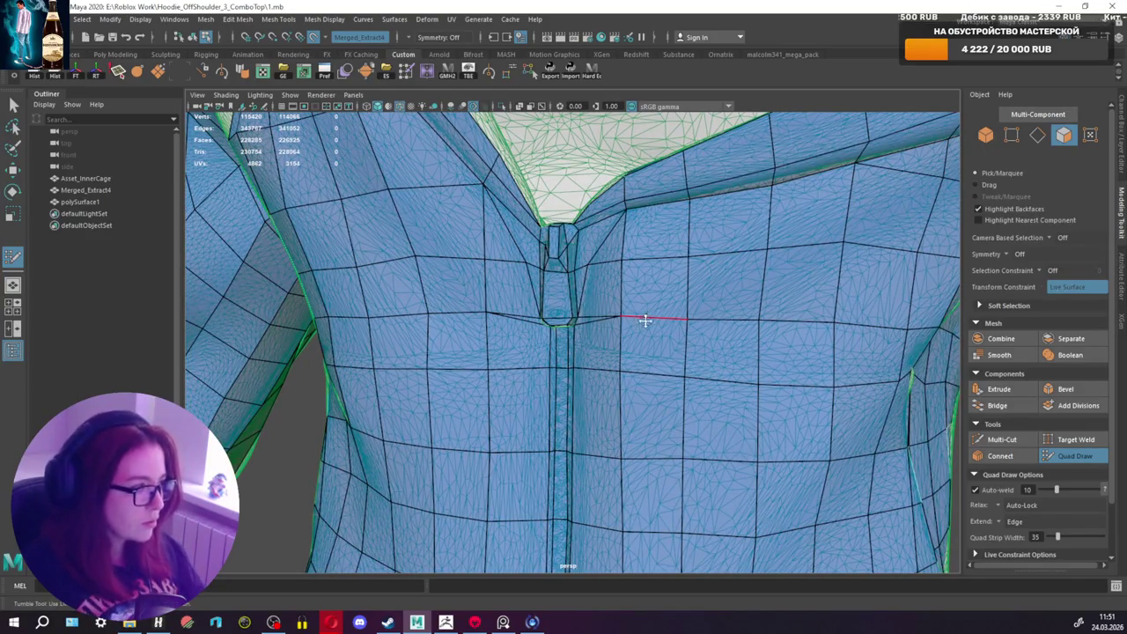
left_click_drag(592, 315, 674, 340, "alt")
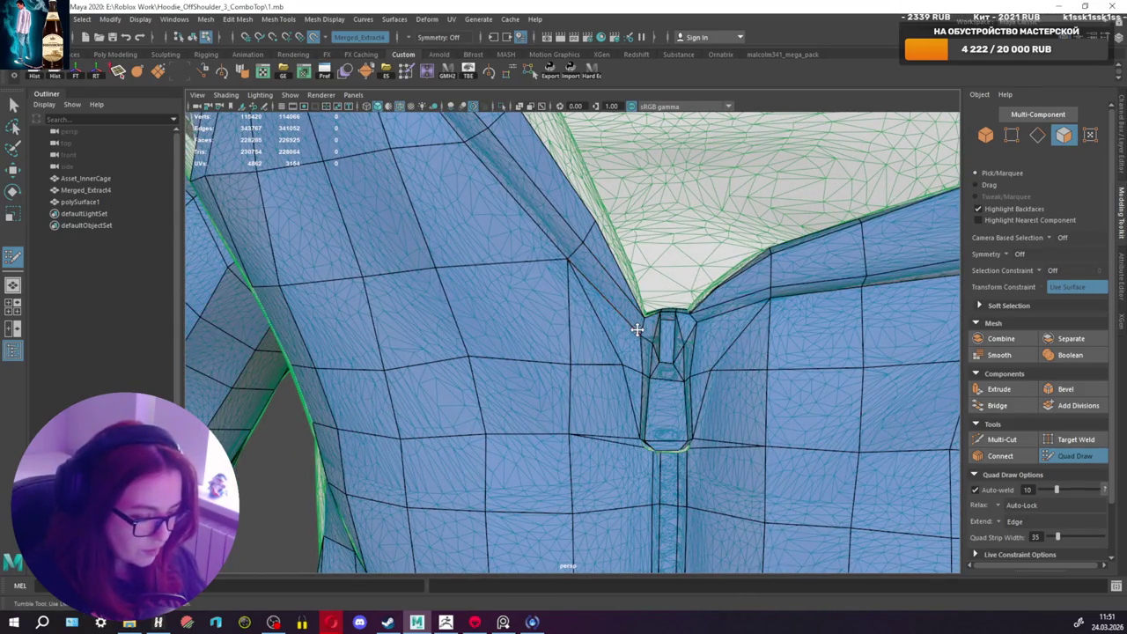
key("ctrl+z")
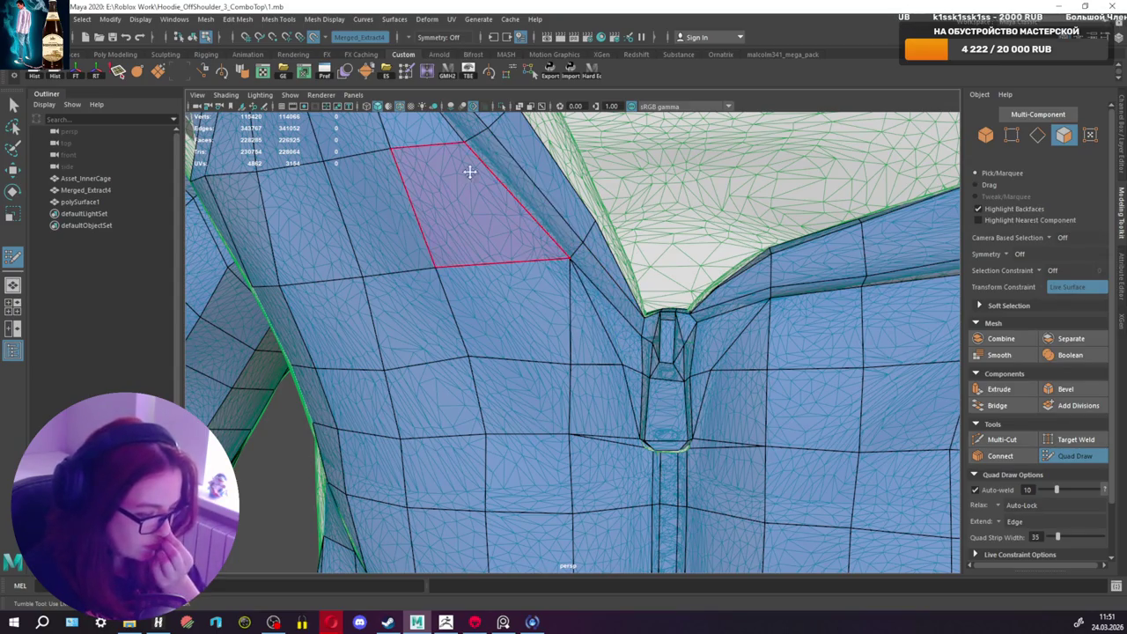
Step: Orbit and zoom to inspect the hoodie's left side
scroll(528, 198, "down", 3)
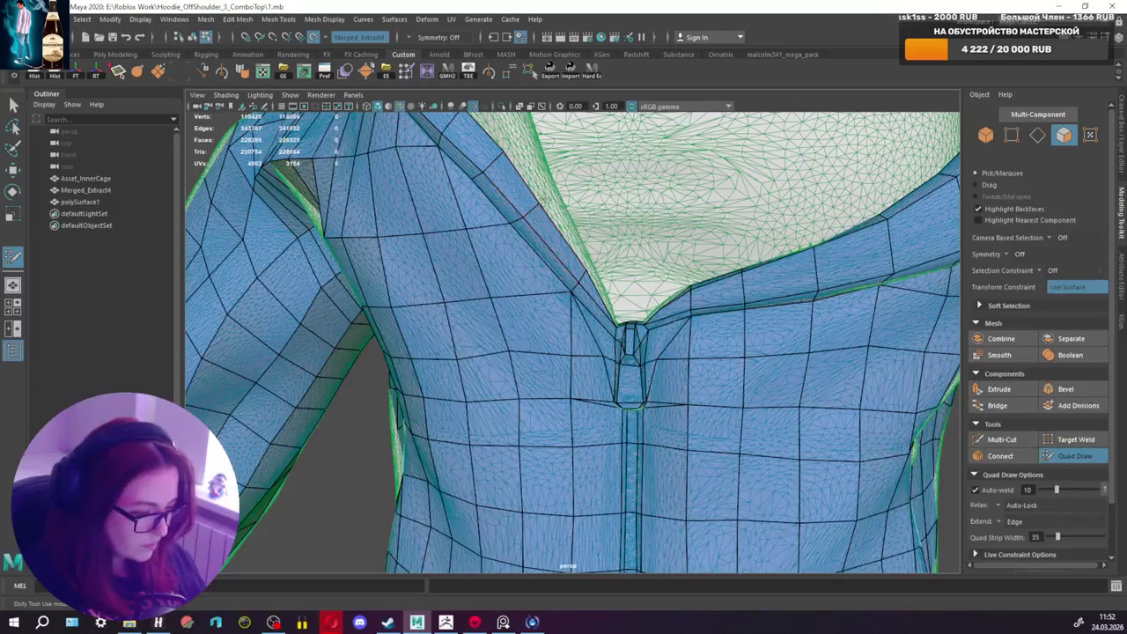
scroll(601, 226, "up", 3)
scroll(579, 244, "down", 4)
scroll(551, 246, "down", 3)
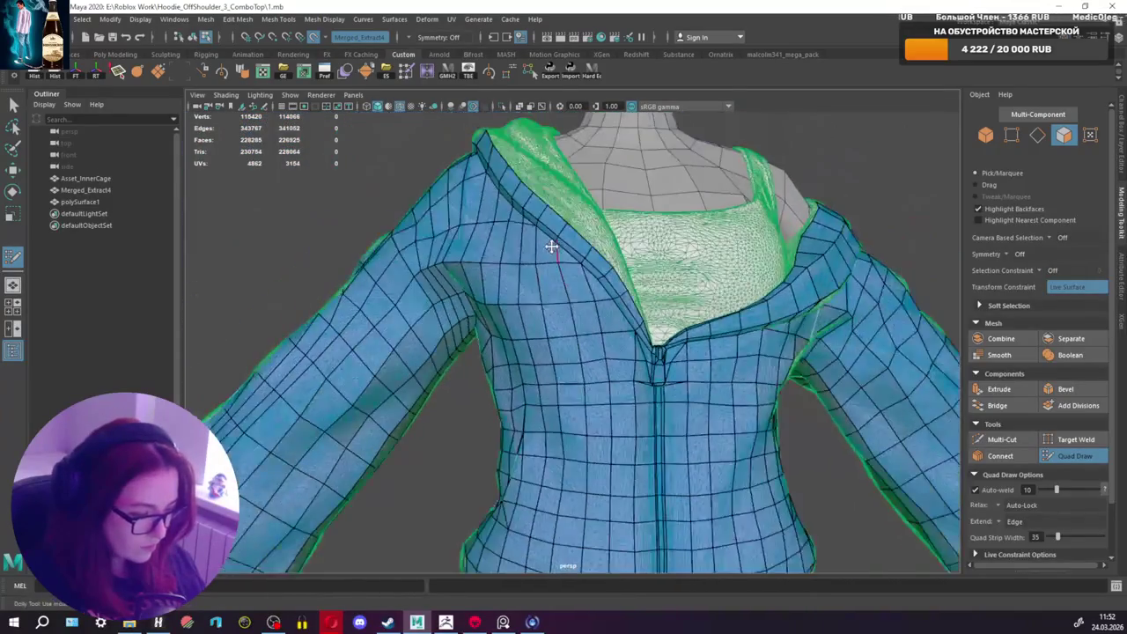
left_click_drag(551, 247, 577, 260, "alt")
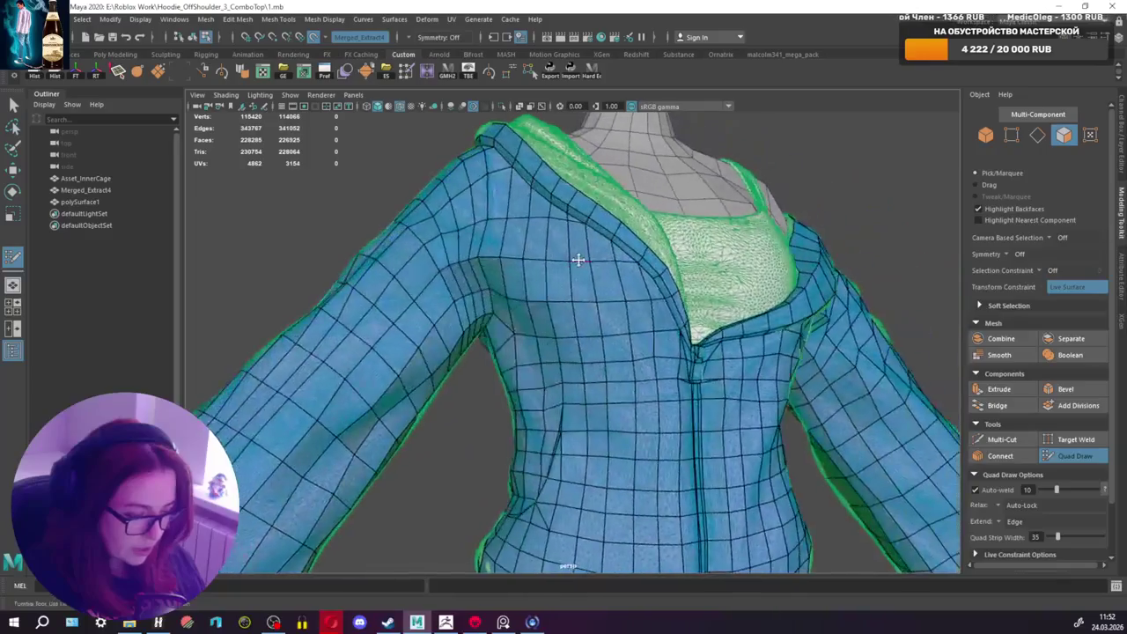
scroll(568, 264, "up", 1)
scroll(599, 267, "up", 3)
scroll(554, 286, "up", 1)
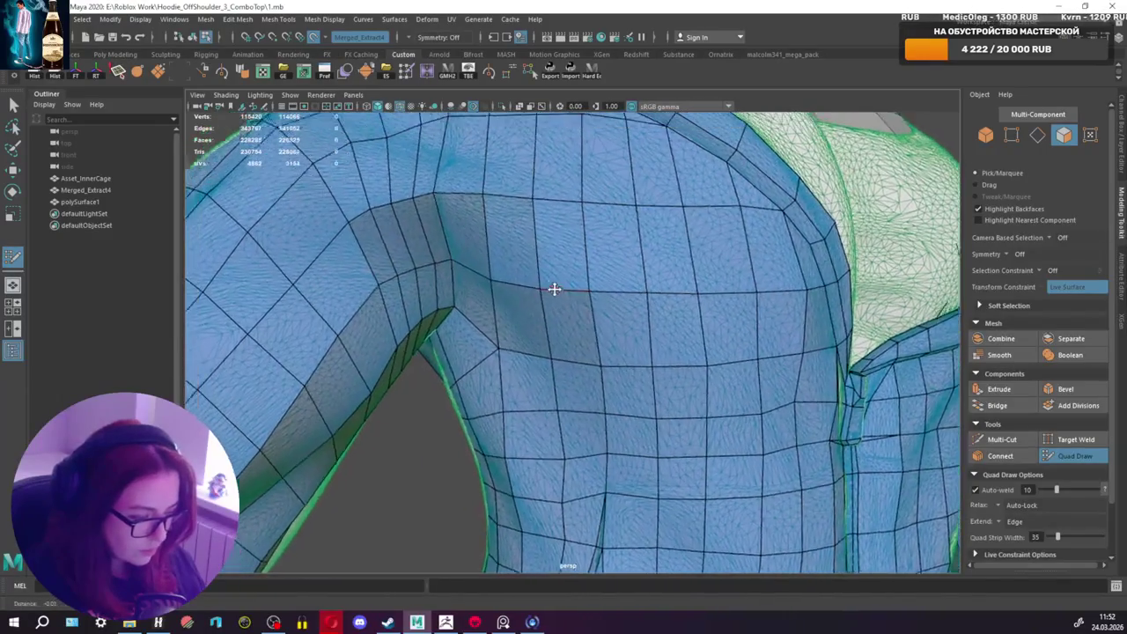
scroll(564, 295, "down", 1)
scroll(536, 327, "down", 2)
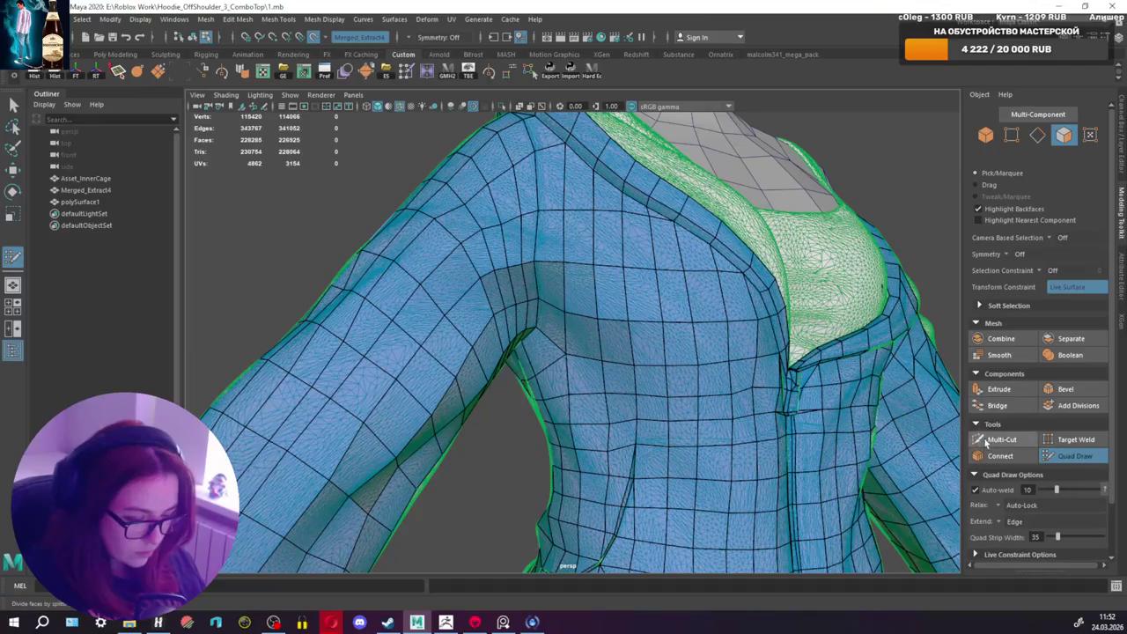
Step: Insert an edge loop across the hoodie's shoulder with Multi-Cut
left_click(987, 441)
scroll(431, 326, "up", 2)
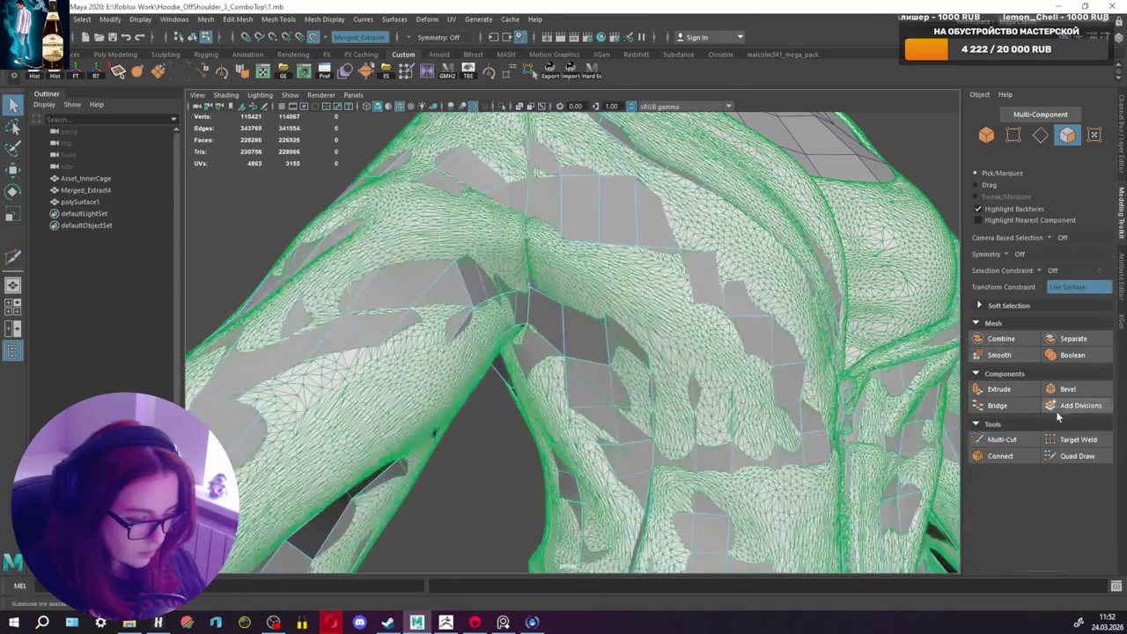
left_click(1001, 439)
left_click(1001, 440)
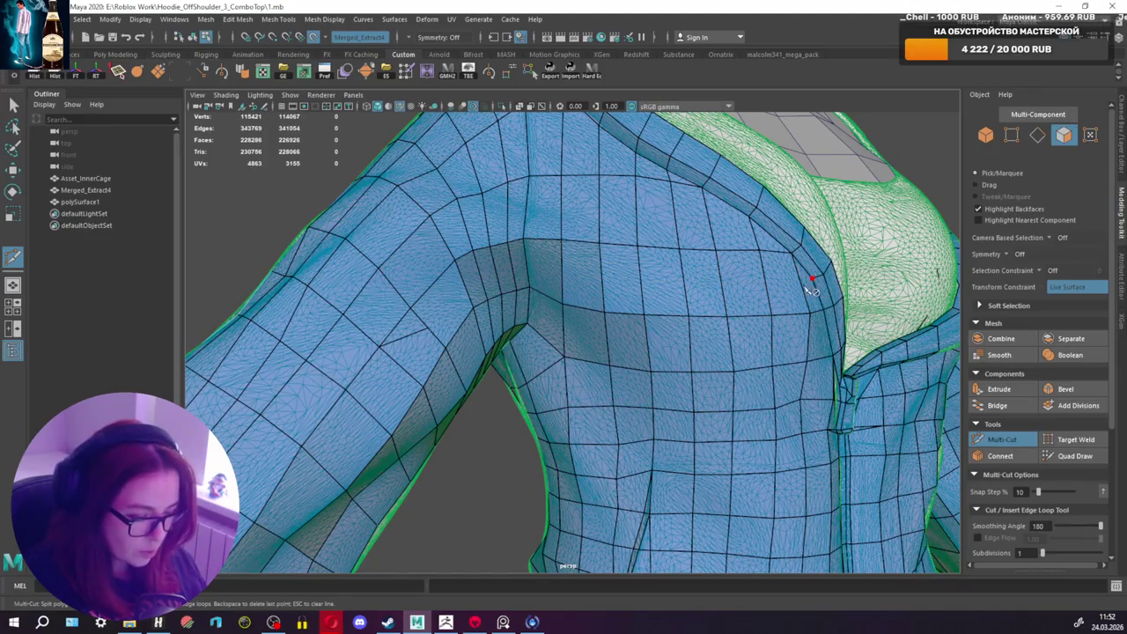
key("Return")
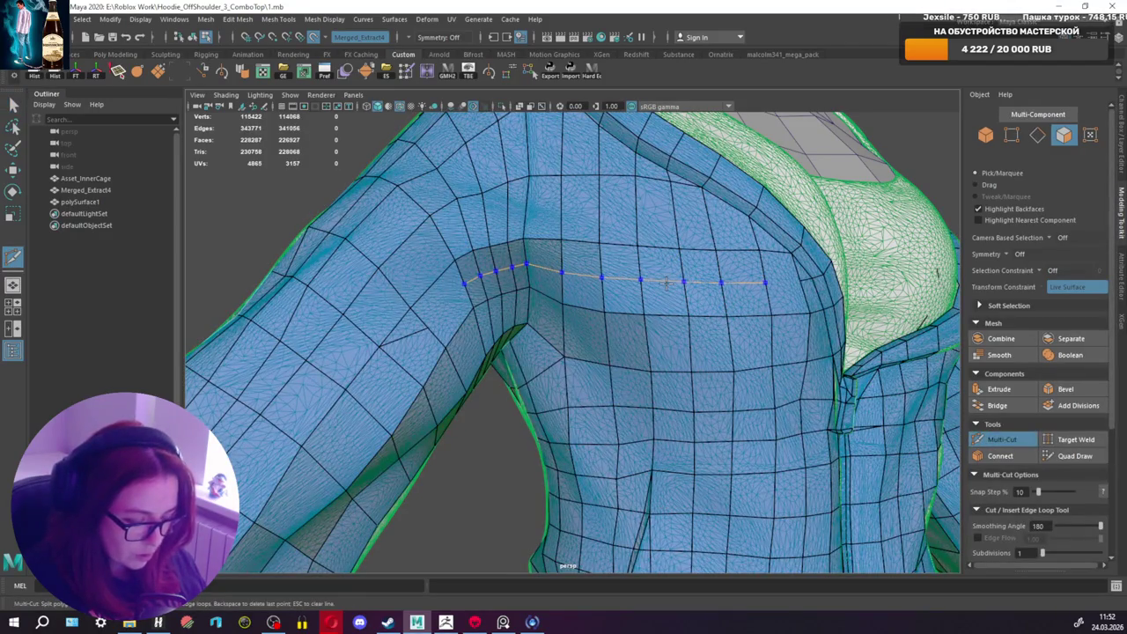
left_click(670, 280, "ctrl")
Step: Cut short extra edges near the shoulder seam and near the armpit
left_click(767, 284)
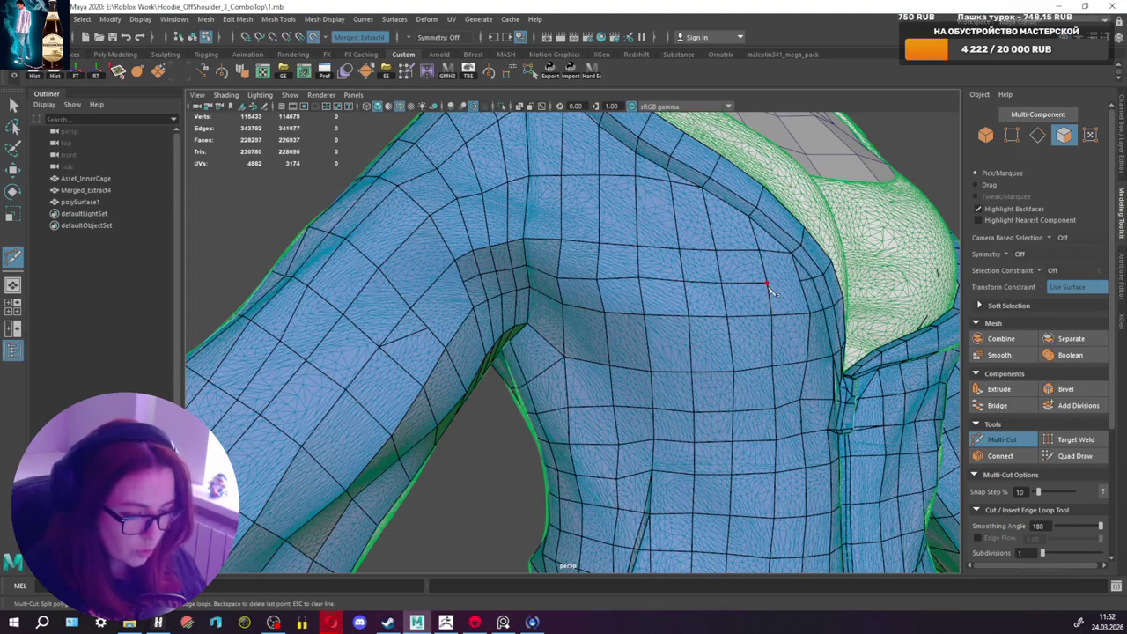
left_click(800, 282)
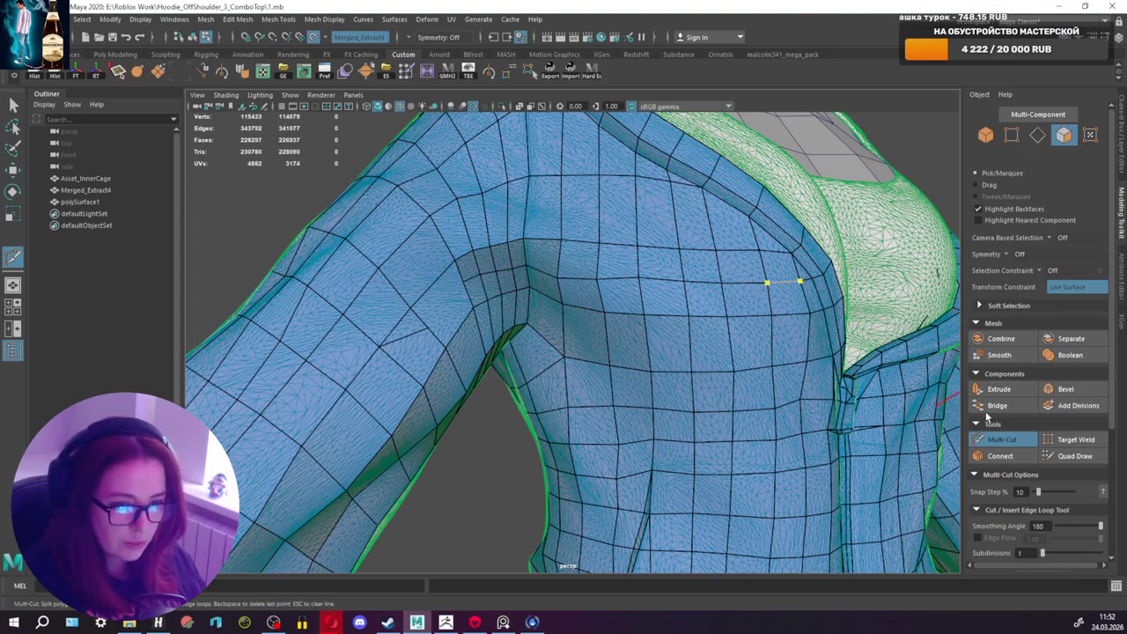
left_click(1004, 439)
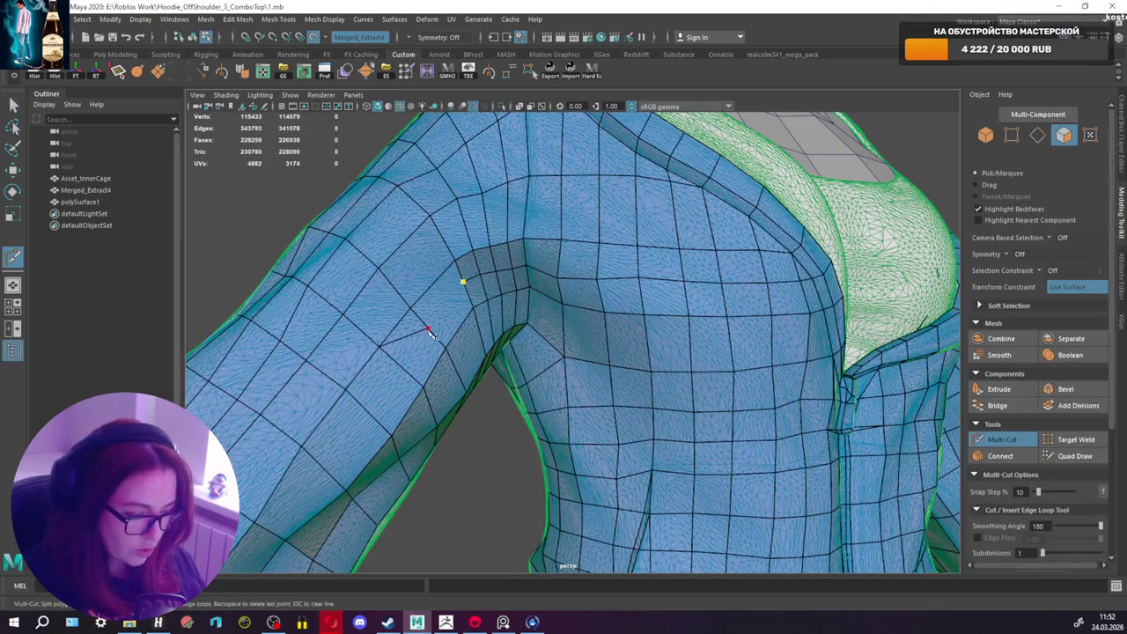
left_click(429, 330)
left_click(1004, 439)
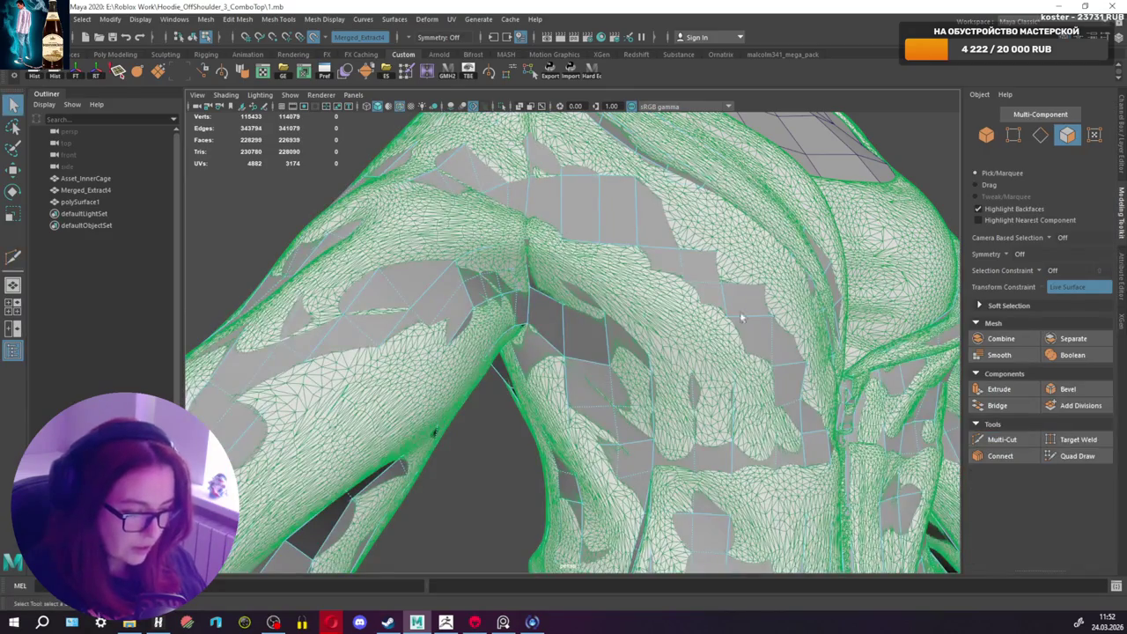
left_click(1076, 455)
Step: Orbit and zoom around the shoulder and armpit to view them from above
mouse_move(493, 299)
left_mouse_down("alt")
mouse_move(478, 290)
mouse_move(524, 258)
left_mouse_up("alt")
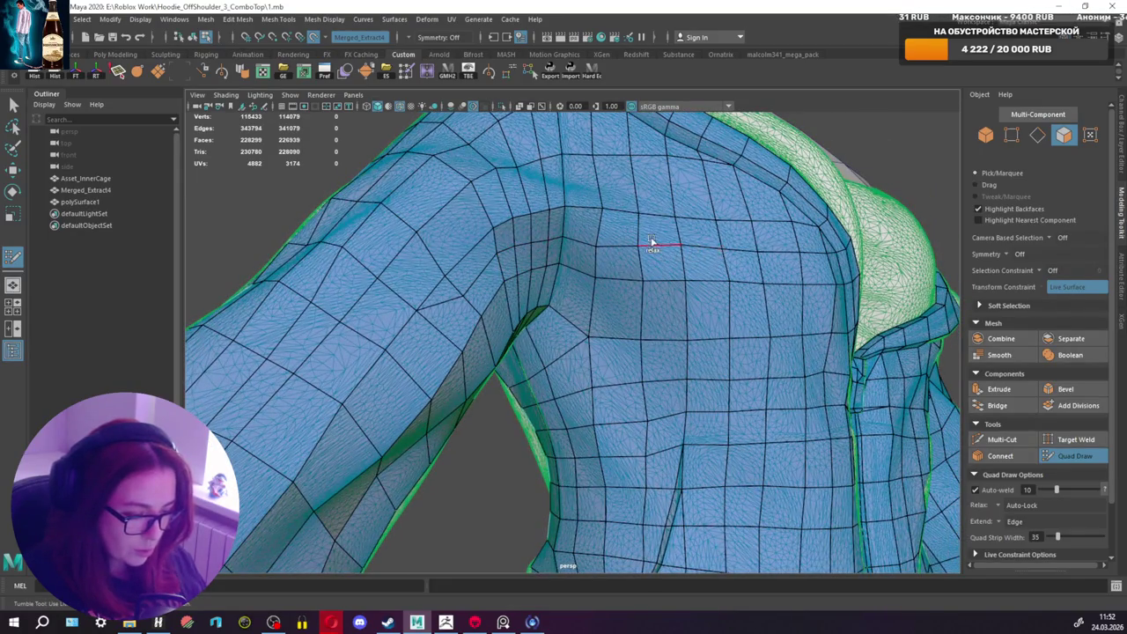
left_click_drag(667, 221, 645, 255, "alt")
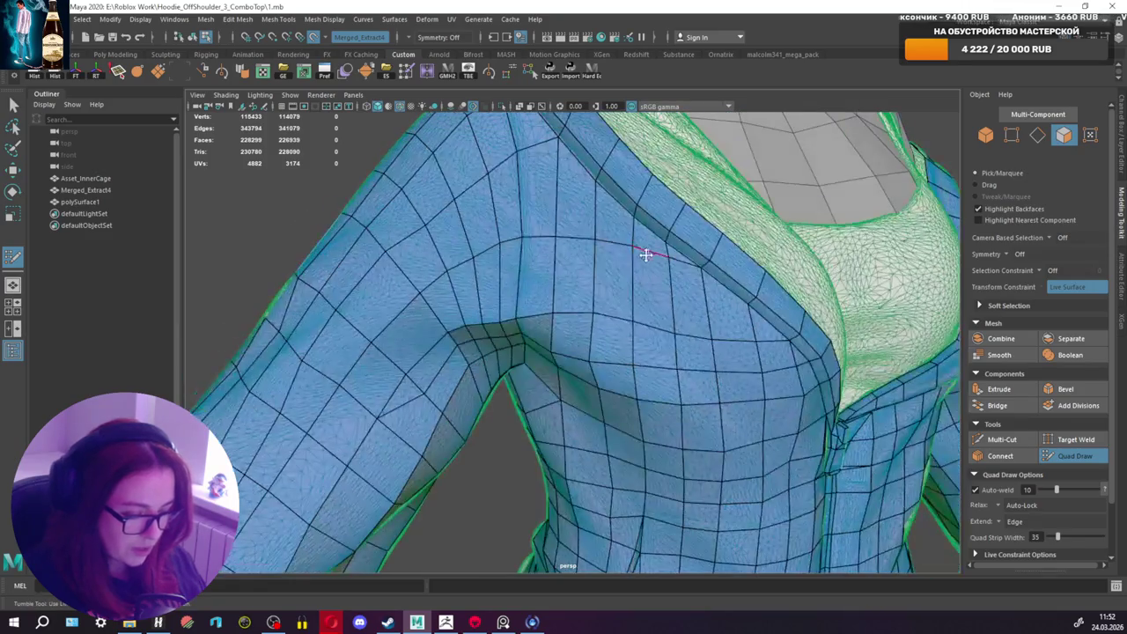
left_click_drag(575, 304, 573, 275, "alt")
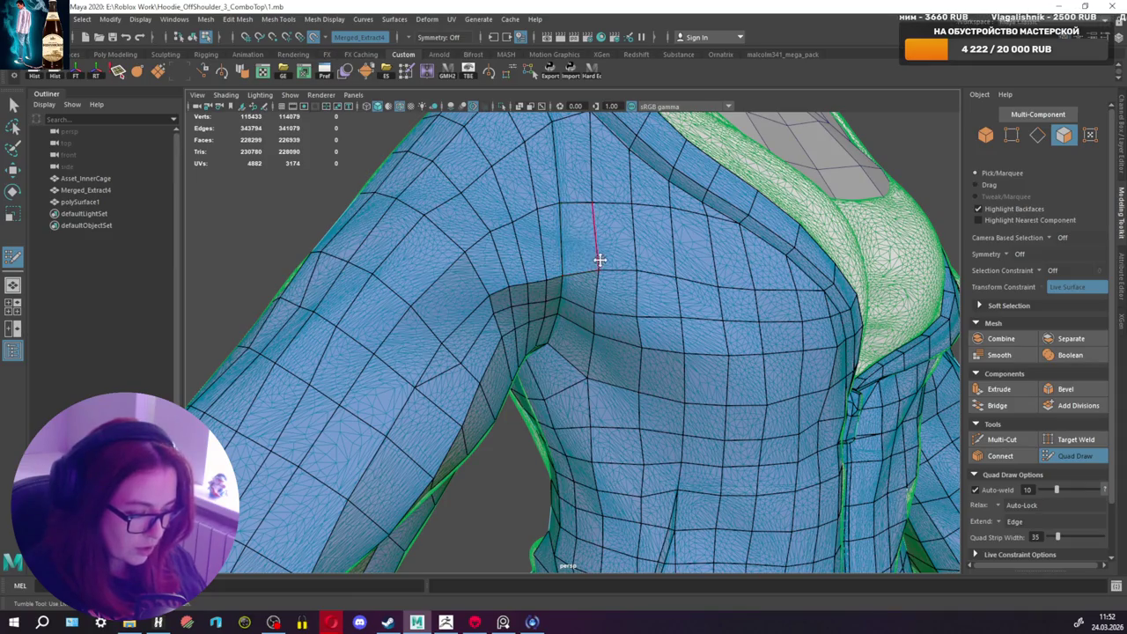
left_click_drag(599, 259, 558, 284, "alt")
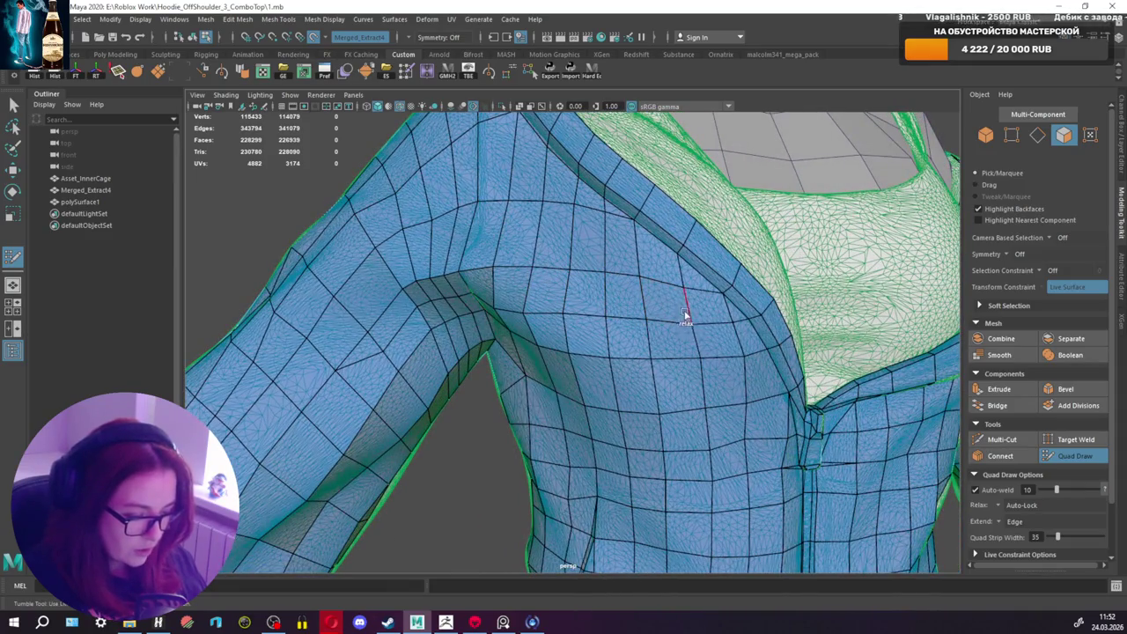
scroll(661, 328, "up", 3)
scroll(616, 304, "down", 3)
scroll(538, 264, "up", 1)
scroll(519, 268, "up", 3)
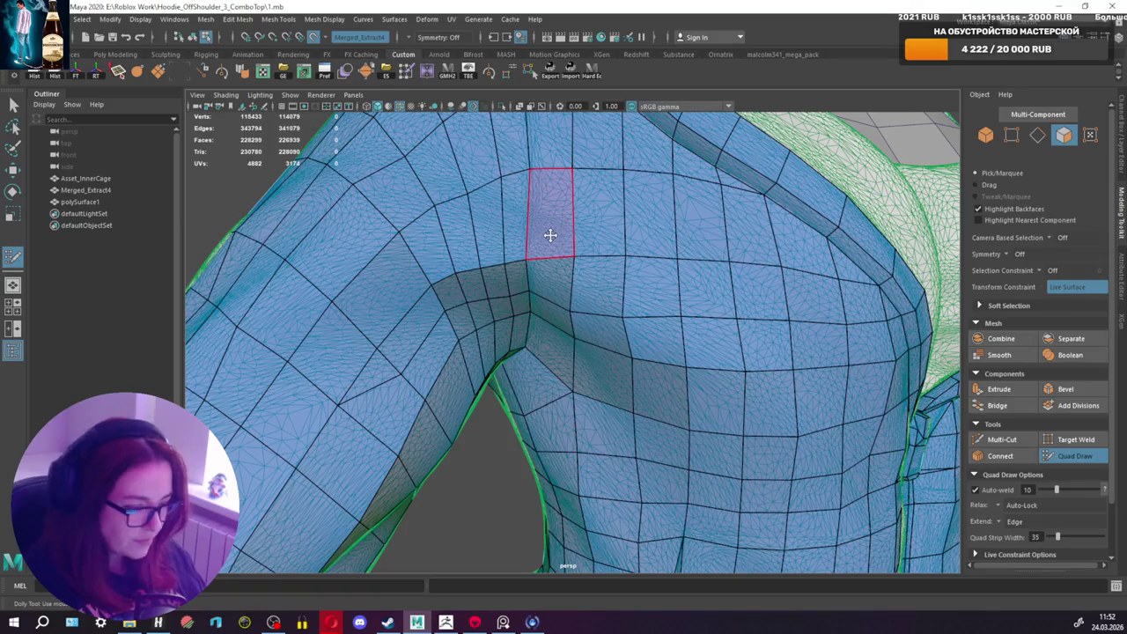
Step: Place a new Quad Draw vertex on the shoulder surface, then pull back to a side view
middle_click_drag(412, 374, 447, 340, "alt")
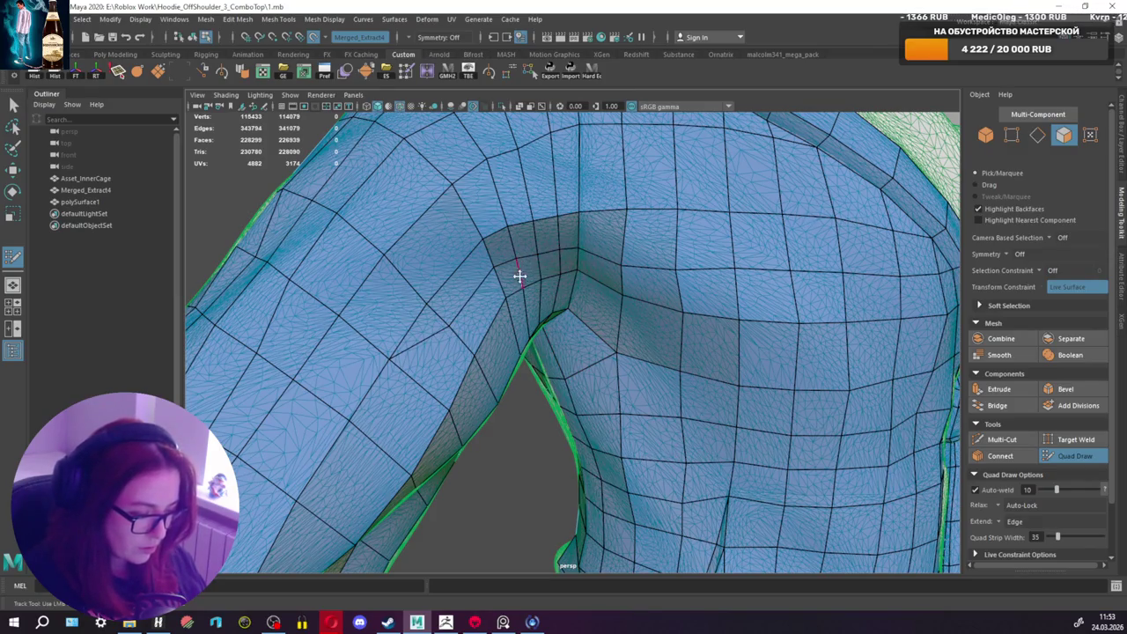
left_click_drag(520, 277, 523, 267, "alt")
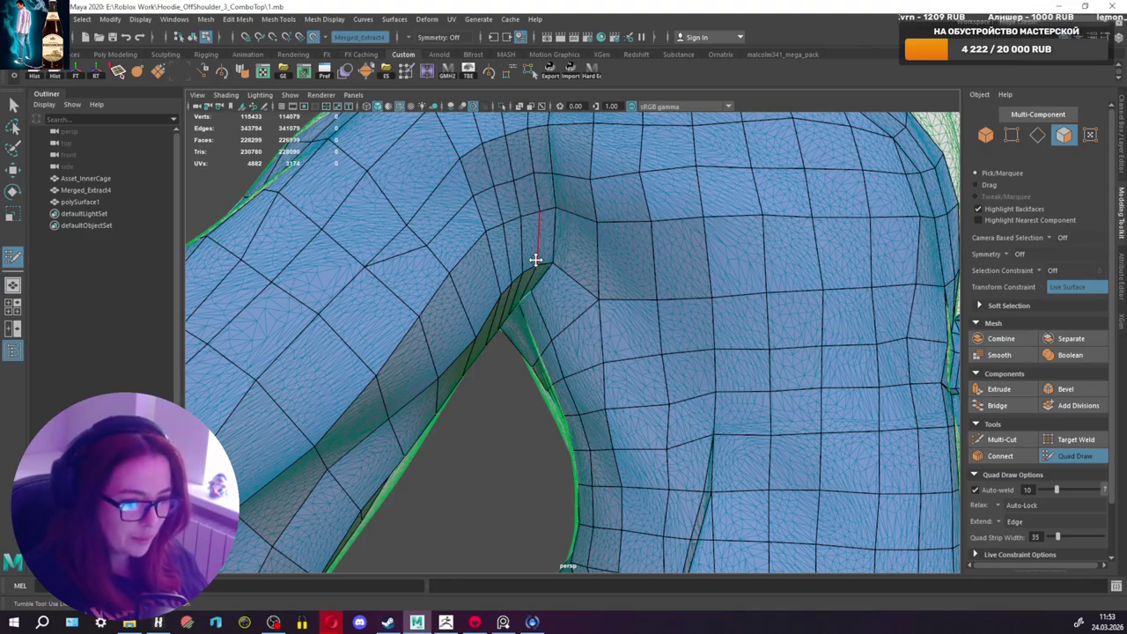
left_click_drag(623, 244, 730, 232, "alt")
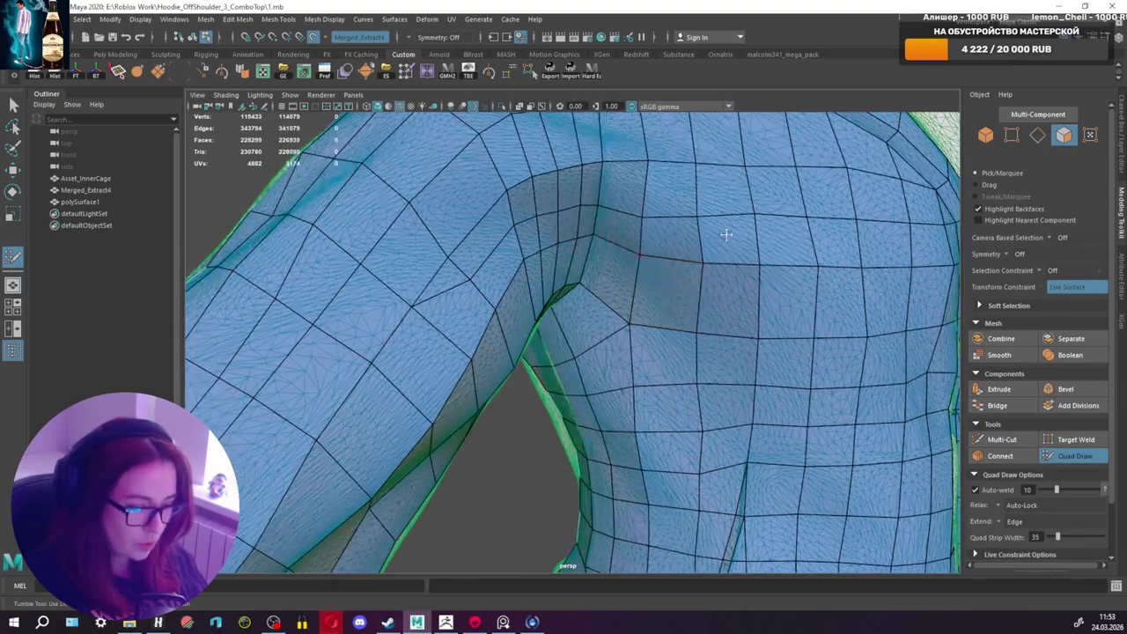
left_click(643, 211)
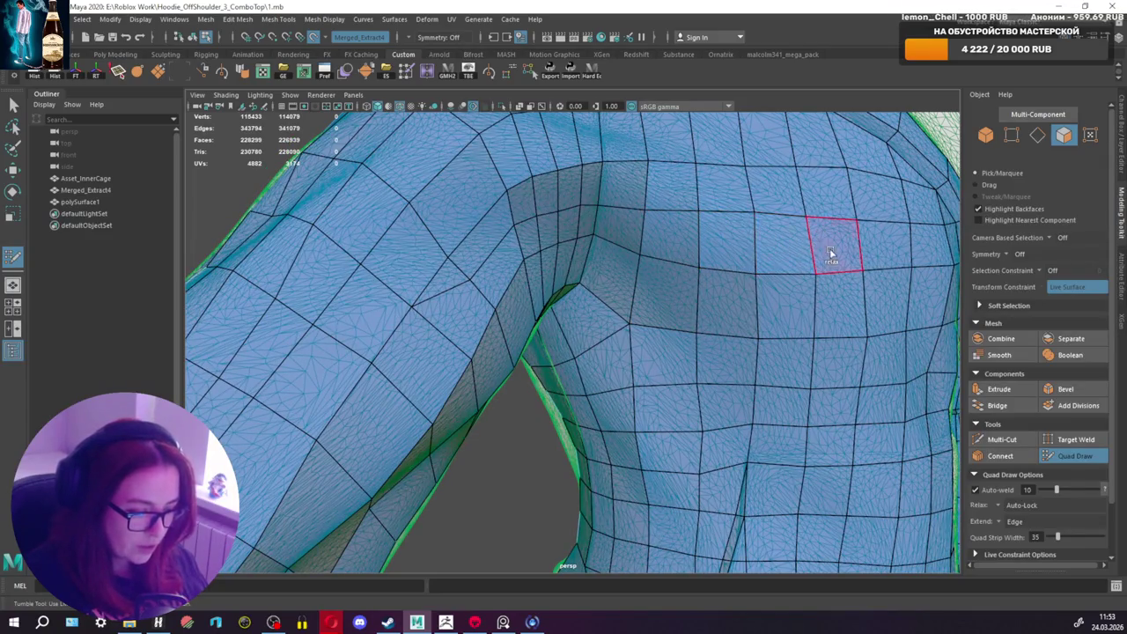
mouse_move(867, 261)
left_mouse_down("alt")
mouse_move(800, 244)
mouse_move(747, 265)
left_mouse_up("alt")
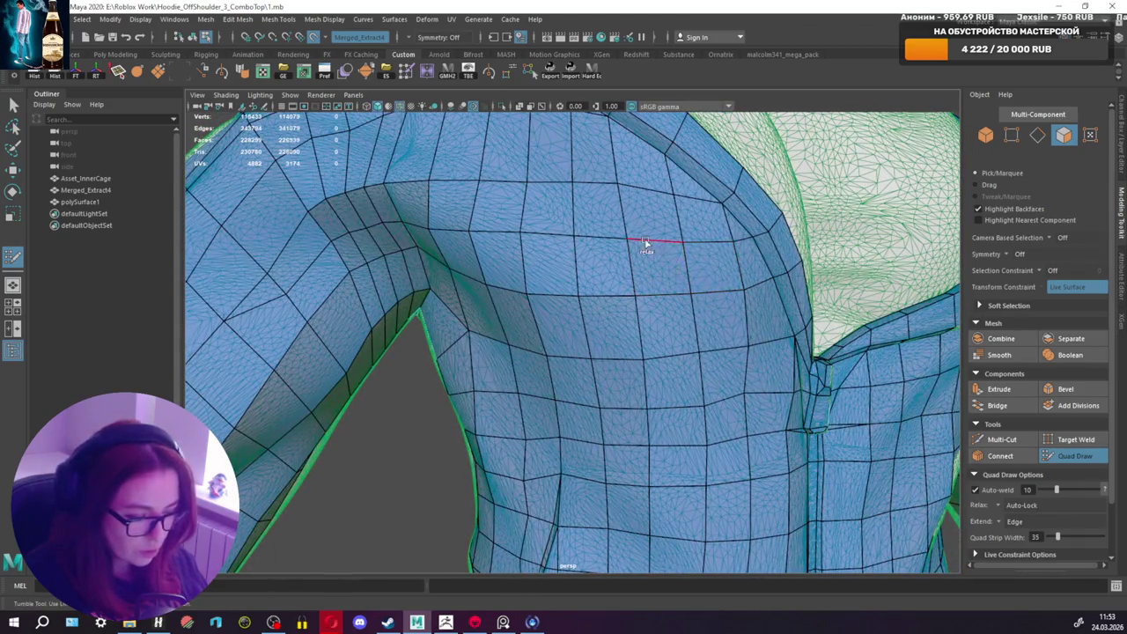
scroll(625, 231, "down", 5)
mouse_move(625, 231)
left_mouse_down("alt")
mouse_move(674, 267)
mouse_move(720, 279)
mouse_move(666, 290)
mouse_move(588, 280)
left_mouse_up("alt")
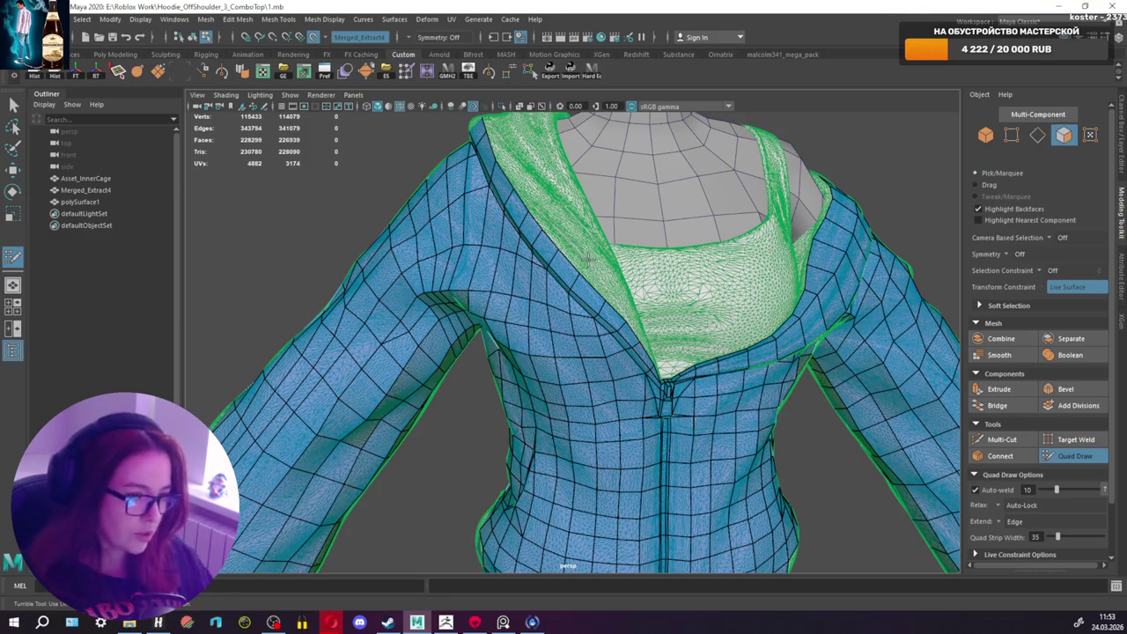
mouse_move(596, 304)
left_mouse_down("alt")
mouse_move(652, 272)
mouse_move(628, 264)
left_mouse_up("alt")
mouse_move(629, 264)
right_mouse_down("alt")
mouse_move(641, 259)
mouse_move(535, 256)
mouse_move(550, 279)
right_mouse_up("alt")
mouse_move(550, 279)
left_mouse_down("alt")
mouse_move(493, 294)
mouse_move(417, 355)
left_mouse_up("alt")
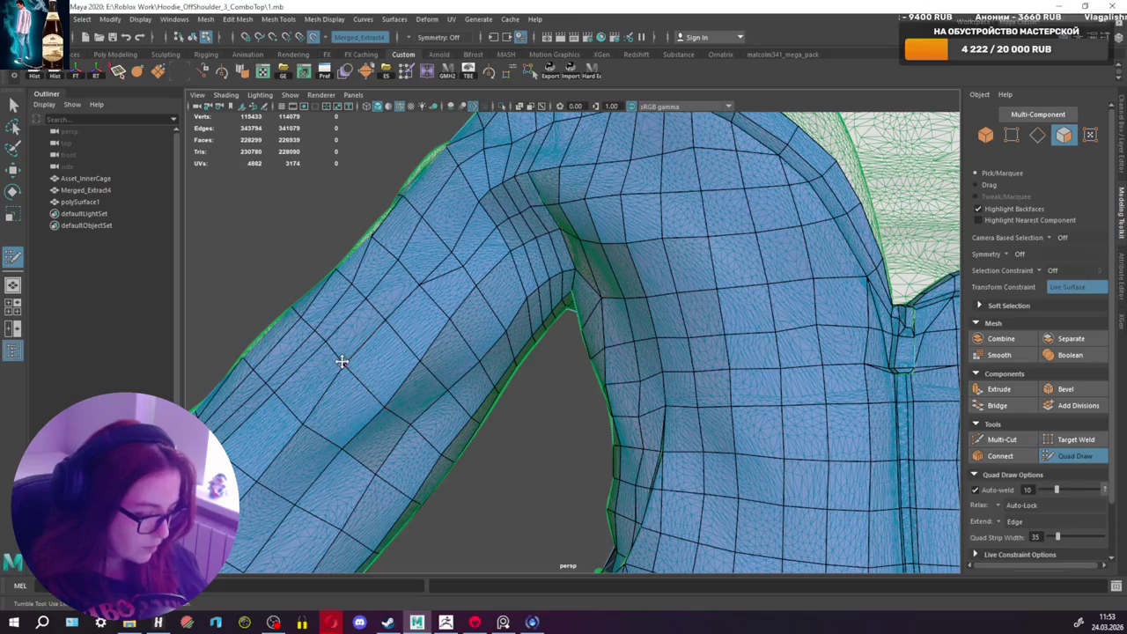
left_click_drag(367, 344, 452, 376, "alt")
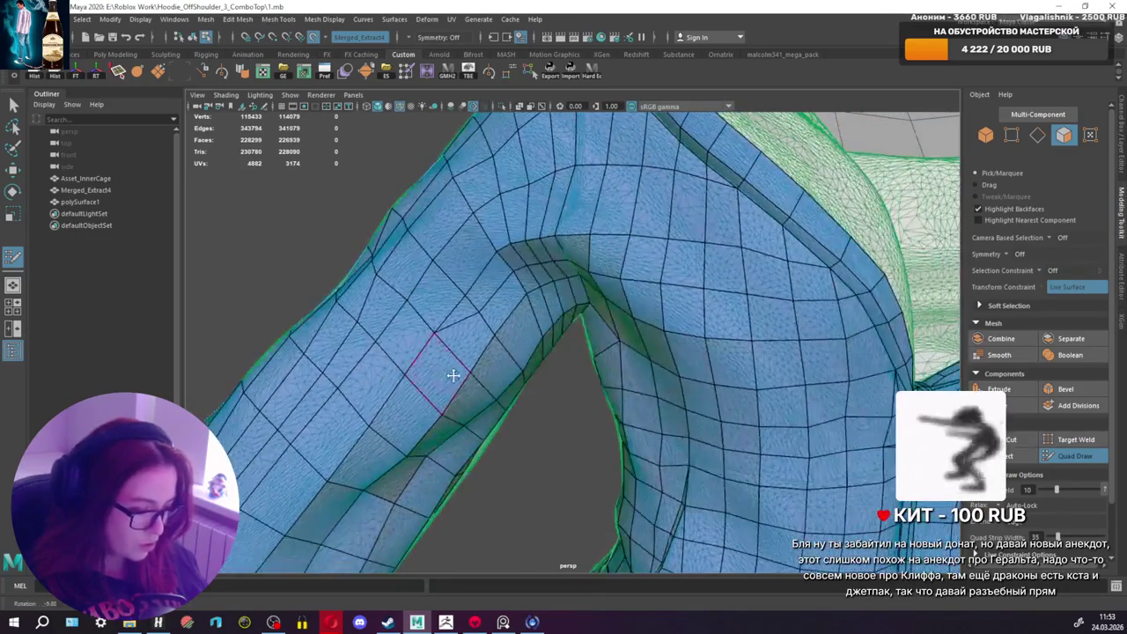
mouse_move(415, 339)
left_mouse_down("alt")
mouse_move(454, 363)
mouse_move(377, 364)
left_mouse_up("alt")
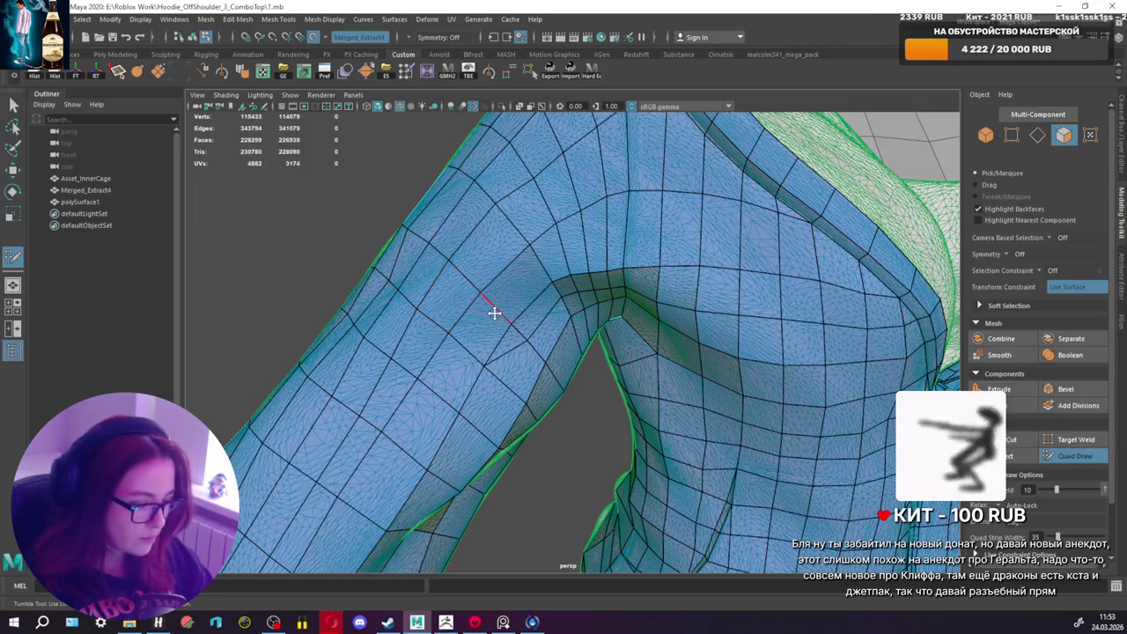
scroll(494, 312, "down", 3)
left_click_drag(499, 307, 687, 297, "alt")
scroll(687, 297, "up", 2)
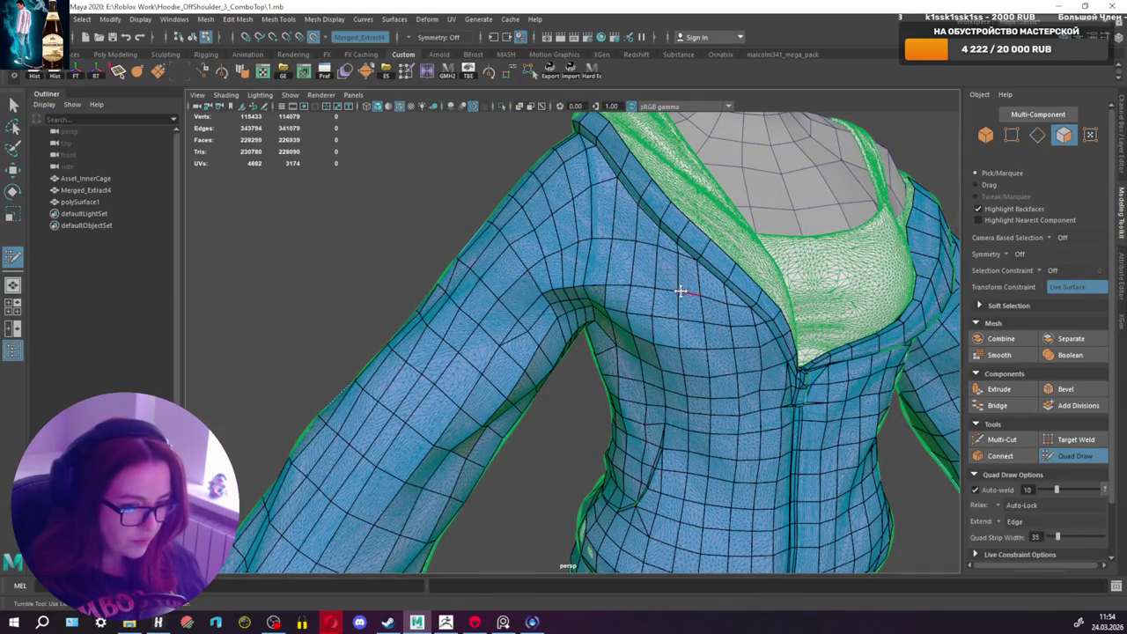
scroll(681, 290, "up", 3)
left_click_drag(634, 323, 579, 322, "alt")
scroll(566, 320, "up", 2)
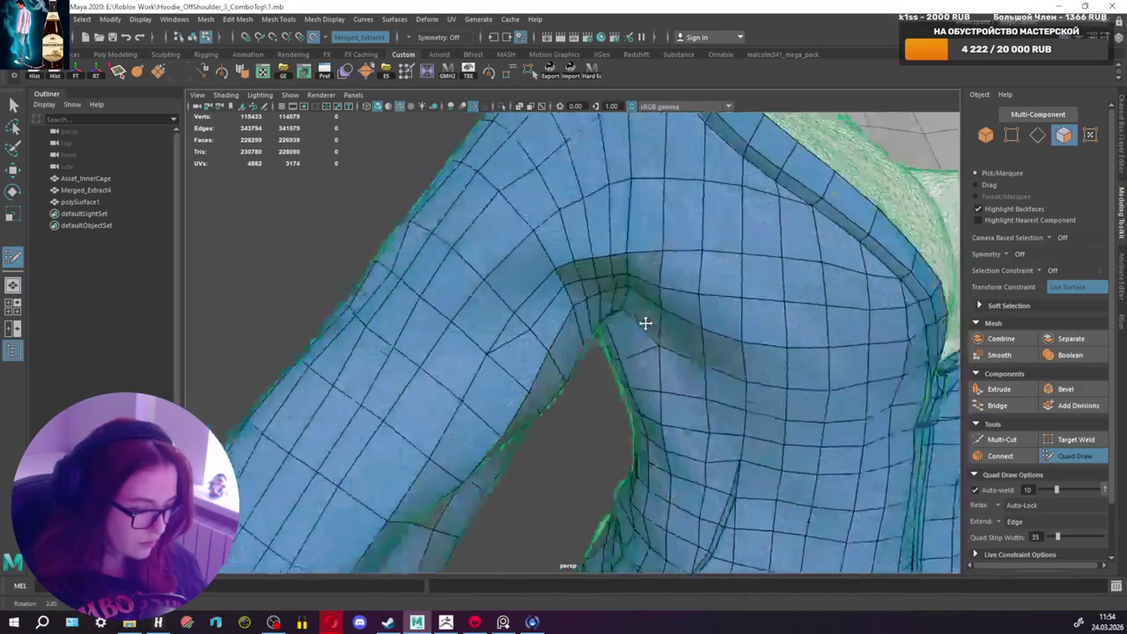
scroll(645, 324, "down", 3)
scroll(644, 317, "up", 1)
mouse_move(607, 335)
left_mouse_down("alt")
mouse_move(604, 302)
mouse_move(538, 307)
mouse_move(538, 317)
mouse_move(663, 313)
mouse_move(534, 330)
mouse_move(548, 349)
left_mouse_up("alt")
scroll(574, 307, "down", 4)
scroll(538, 307, "up", 3)
scroll(540, 325, "down", 1)
scroll(540, 325, "up", 2)
scroll(540, 325, "up", 2)
scroll(539, 325, "up", 2)
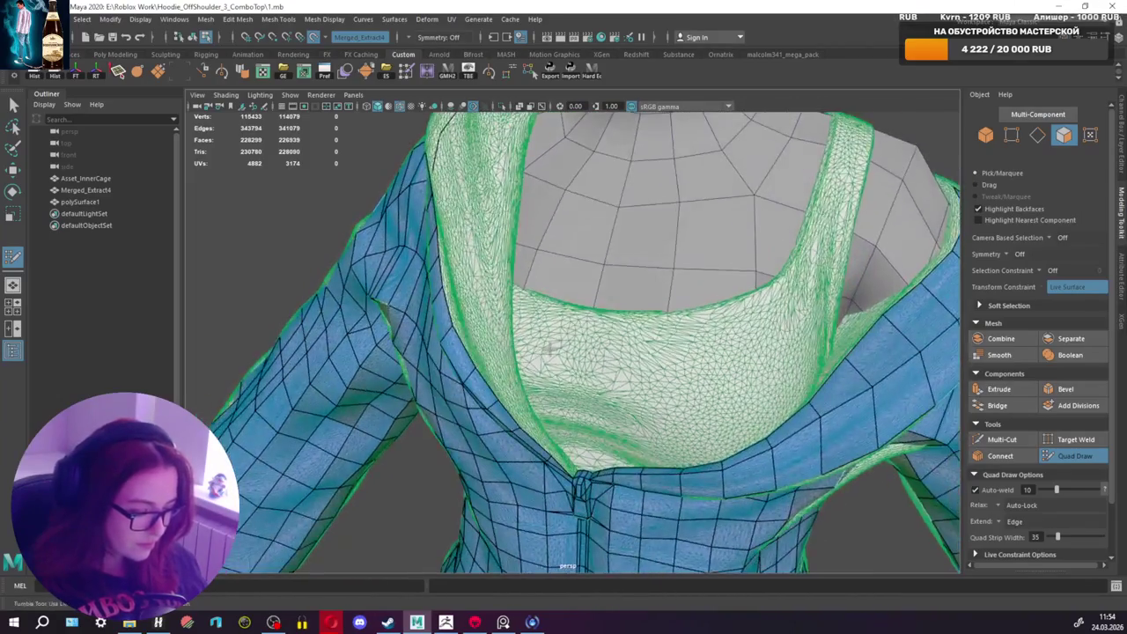
scroll(550, 348, "up", 3)
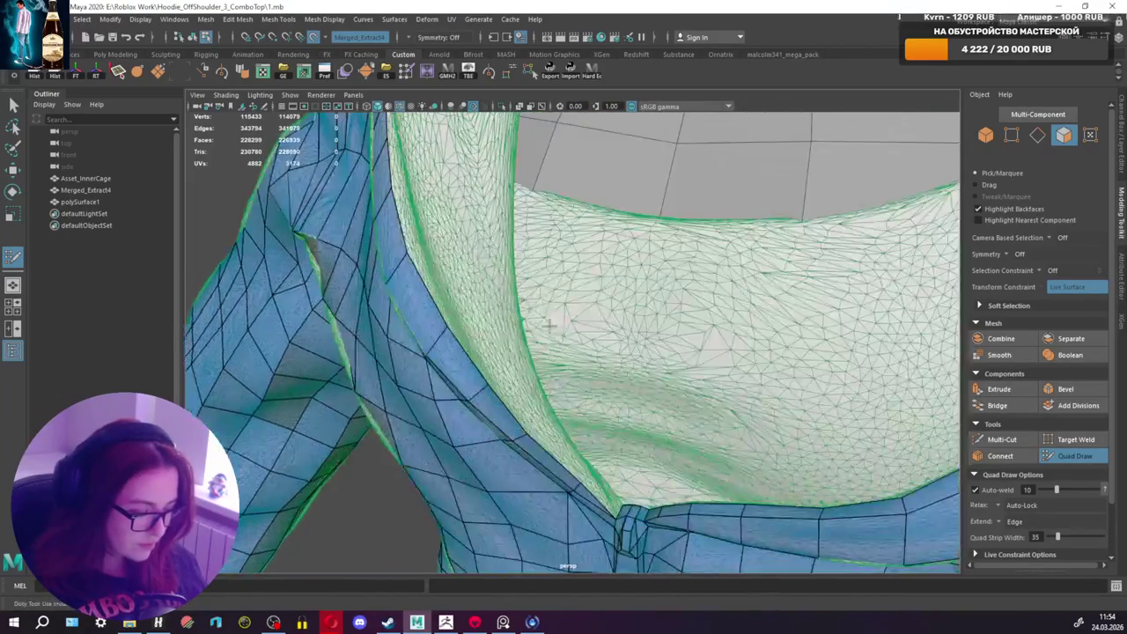
middle_click_drag(549, 348, 583, 274, "alt")
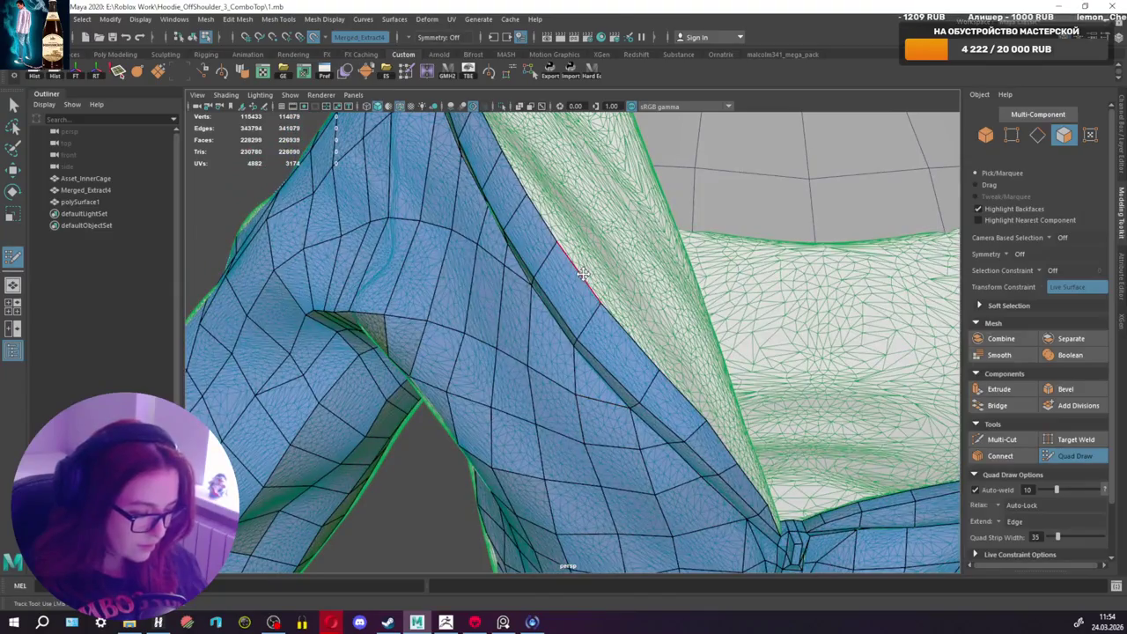
scroll(583, 274, "down", 5)
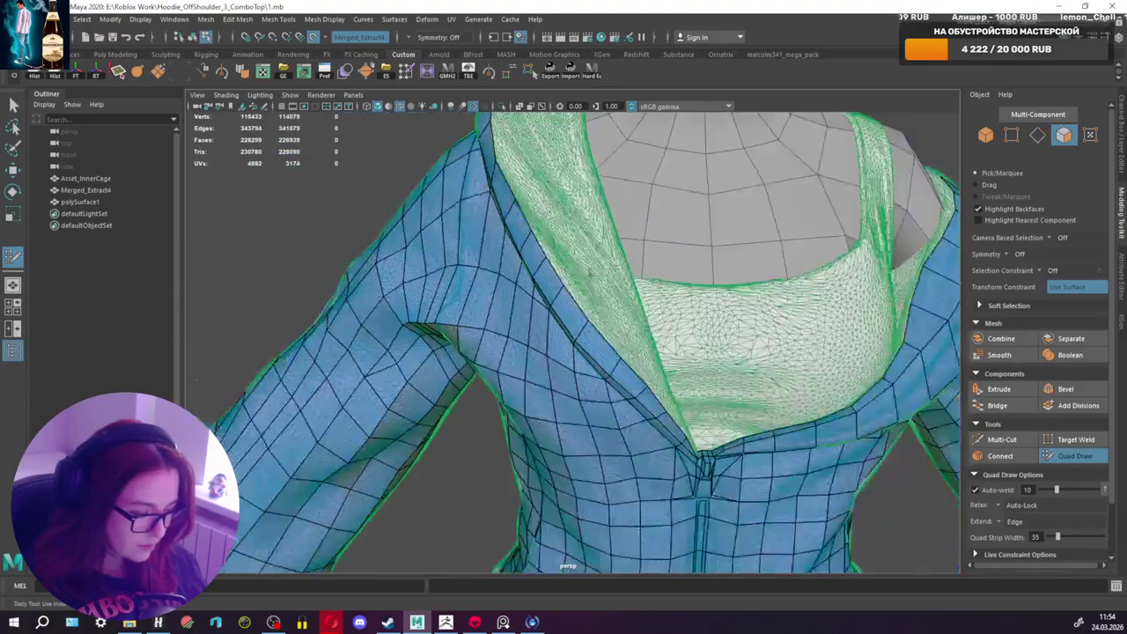
scroll(604, 269, "down", 1)
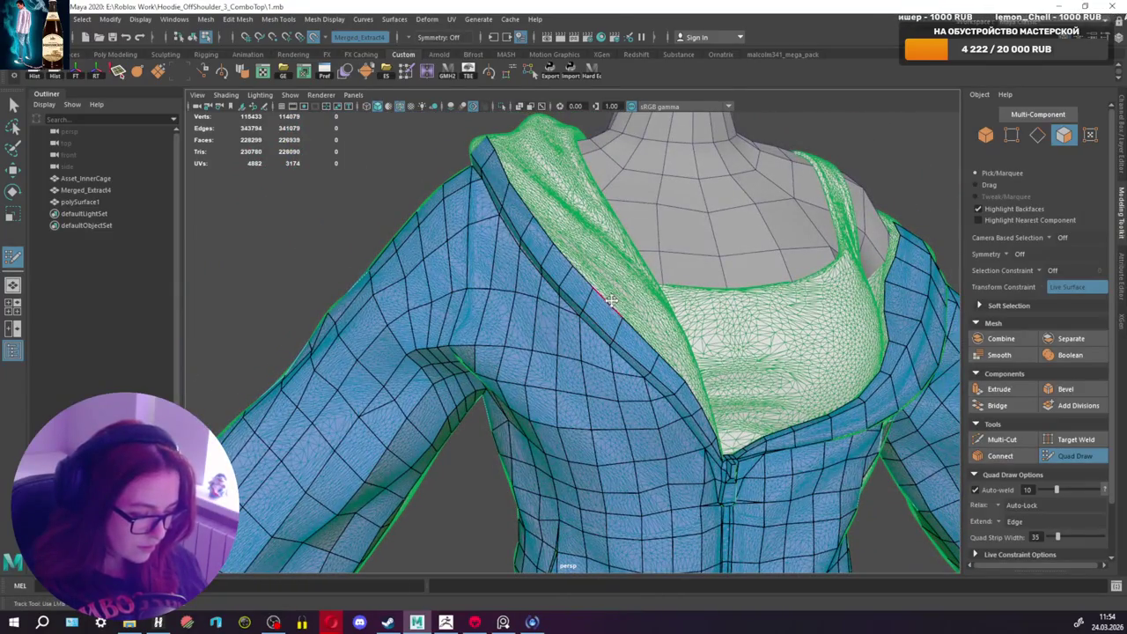
left_click_drag(610, 300, 575, 299, "alt")
left_click_drag(587, 345, 627, 338, "alt")
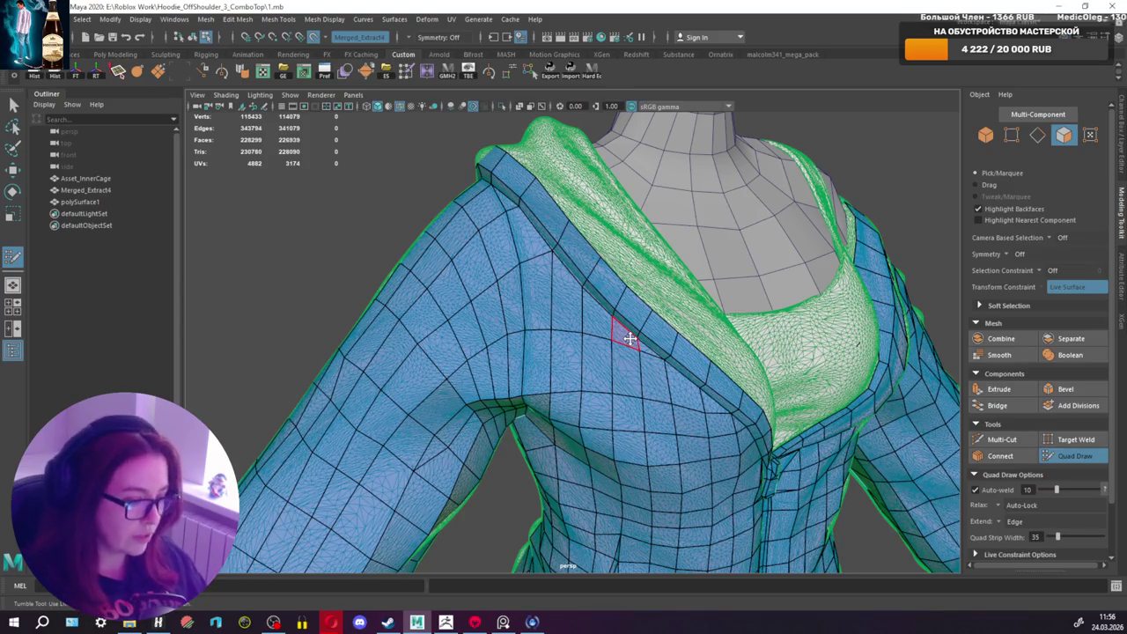
scroll(675, 285, "up", 3)
Step: Create a first new quad on the left shoulder beside the hood
scroll(671, 282, "up", 2)
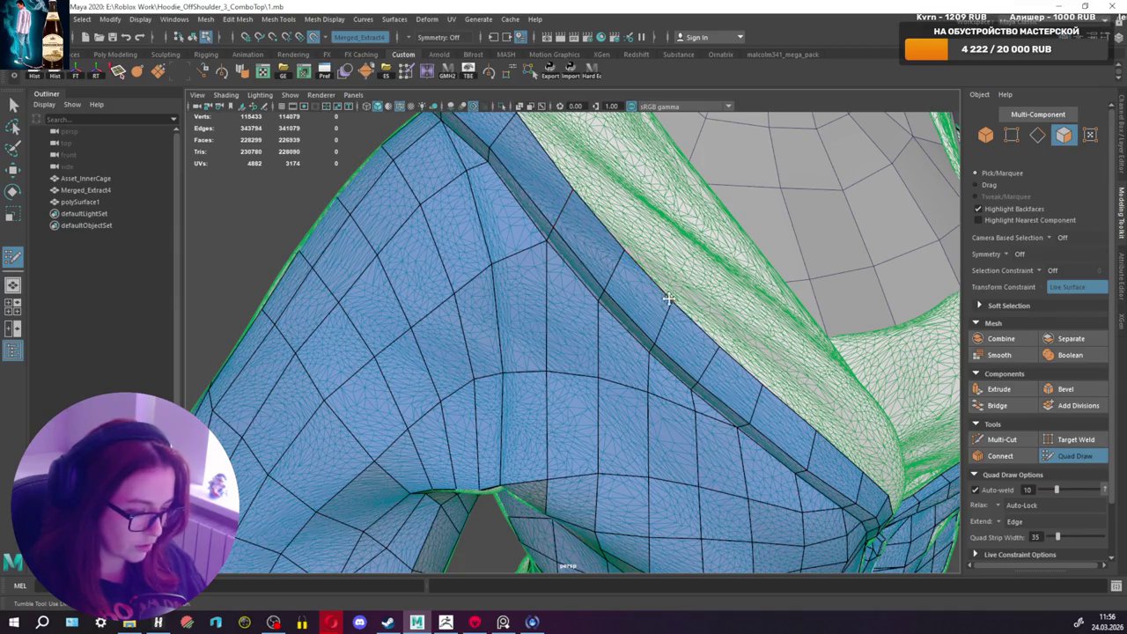
scroll(669, 300, "down", 2)
scroll(651, 295, "down", 1)
scroll(647, 295, "down", 3)
scroll(645, 296, "down", 2)
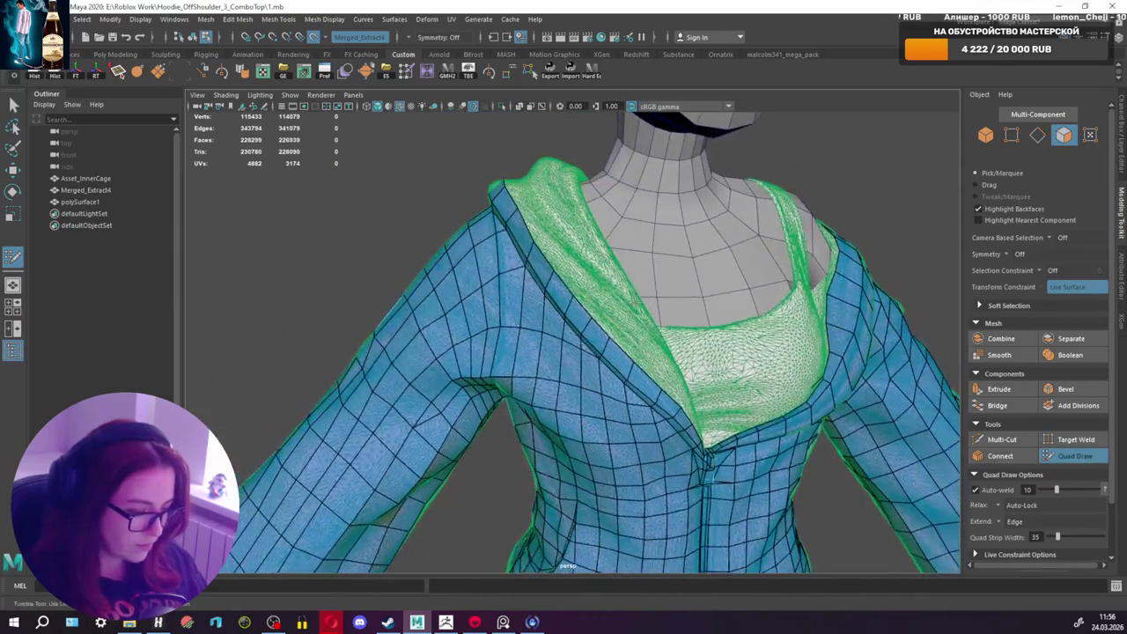
mouse_move(646, 296)
left_mouse_down("alt")
mouse_move(607, 271)
mouse_move(805, 289)
mouse_move(735, 258)
left_mouse_up("alt")
scroll(608, 272, "up", 3)
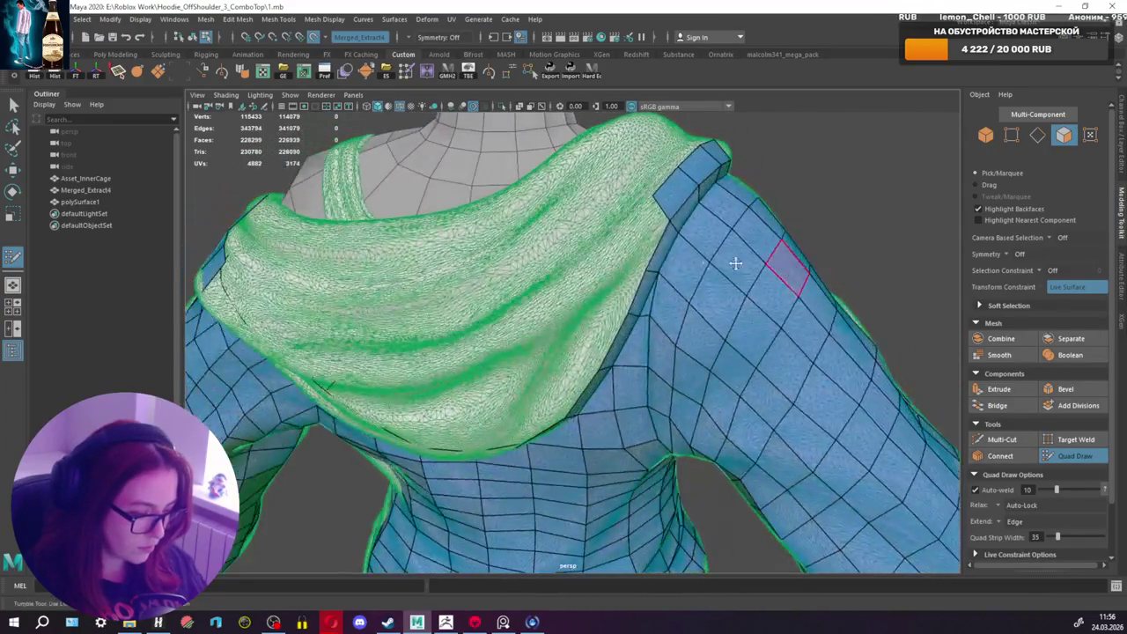
left_click(636, 241, "shift")
Step: Add two more adjacent quads where the hood meets the shoulder
left_click_drag(636, 241, 615, 238, "alt")
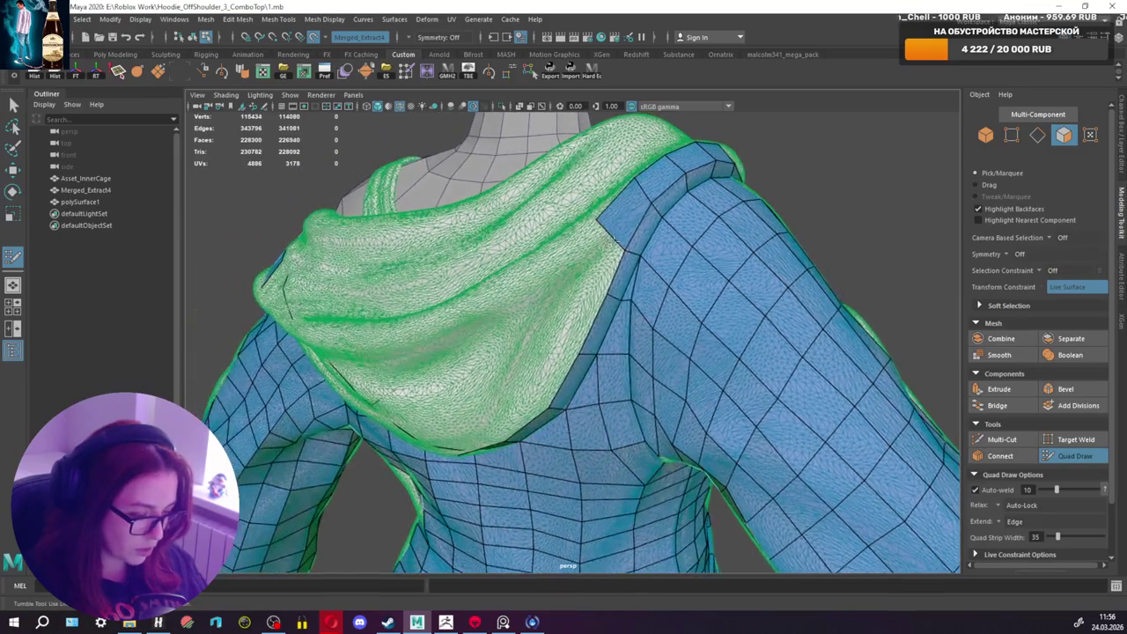
mouse_move(600, 218)
left_mouse_down("alt")
mouse_move(614, 266)
mouse_move(599, 272)
left_mouse_up("alt")
left_click(614, 253, "shift")
left_click(613, 266, "shift")
mouse_move(576, 309)
left_mouse_down("alt")
mouse_move(628, 319)
mouse_move(608, 312)
mouse_move(609, 341)
left_mouse_up("alt")
scroll(608, 313, "up", 5)
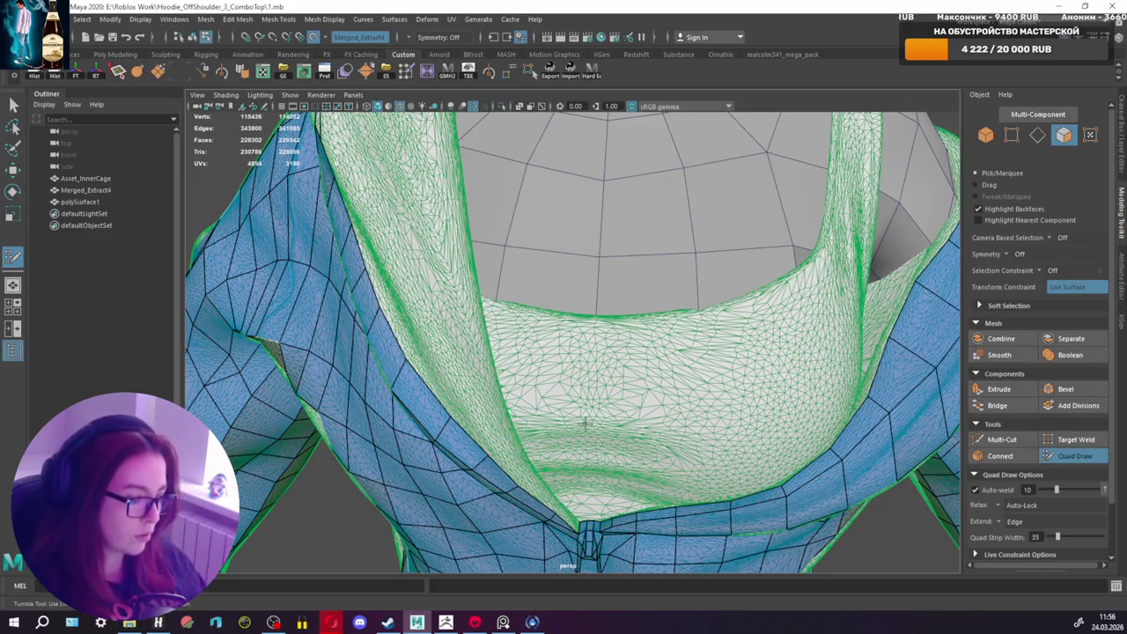
Step: Zoom, pan and orbit to frame the collar and neckline strip along the inner hood rim
mouse_move(568, 422)
left_mouse_down("alt")
mouse_move(519, 425)
mouse_move(520, 403)
mouse_move(518, 458)
mouse_move(528, 414)
left_mouse_up("alt")
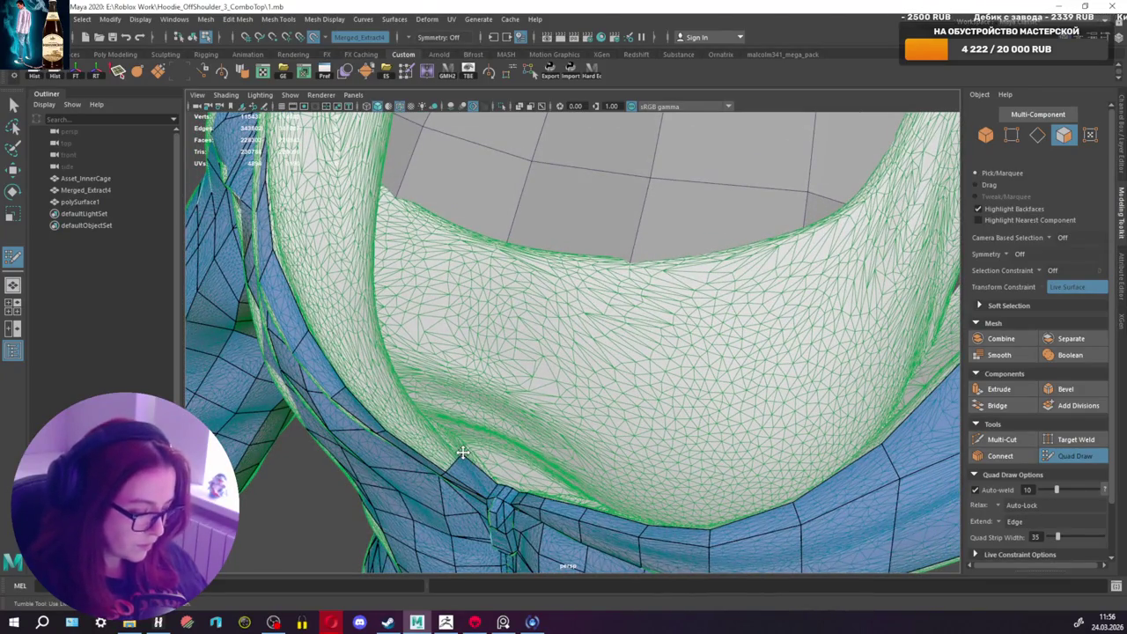
scroll(507, 438, "up", 1)
scroll(529, 436, "up", 2)
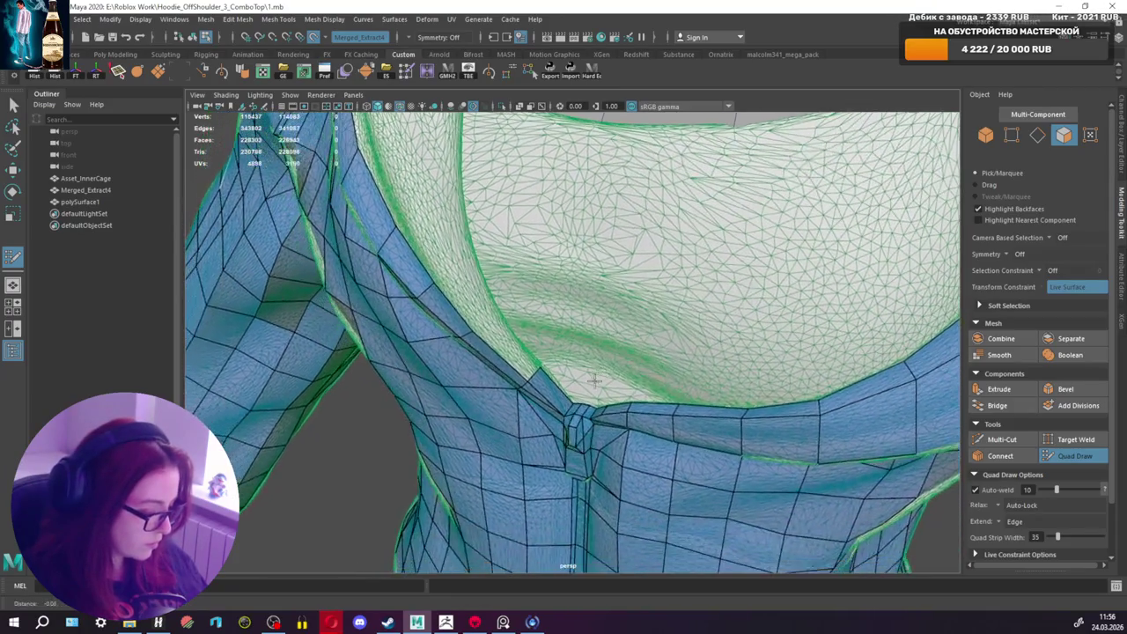
scroll(554, 435, "up", 2)
scroll(584, 432, "up", 2)
middle_click_drag(584, 433, 581, 392, "alt")
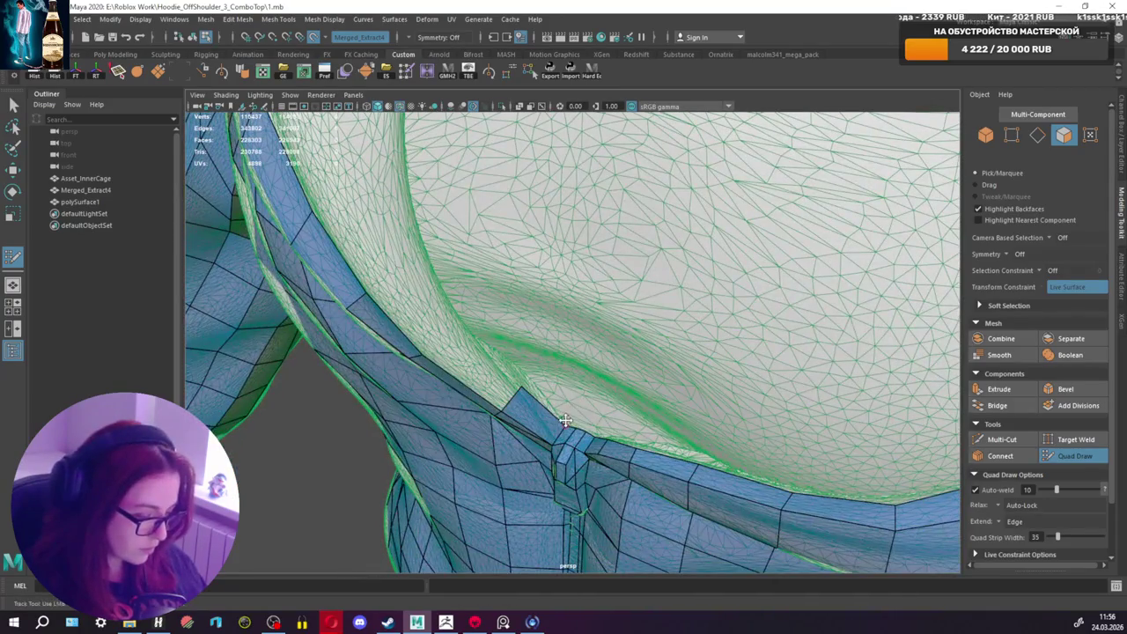
left_click_drag(564, 420, 582, 411, "alt")
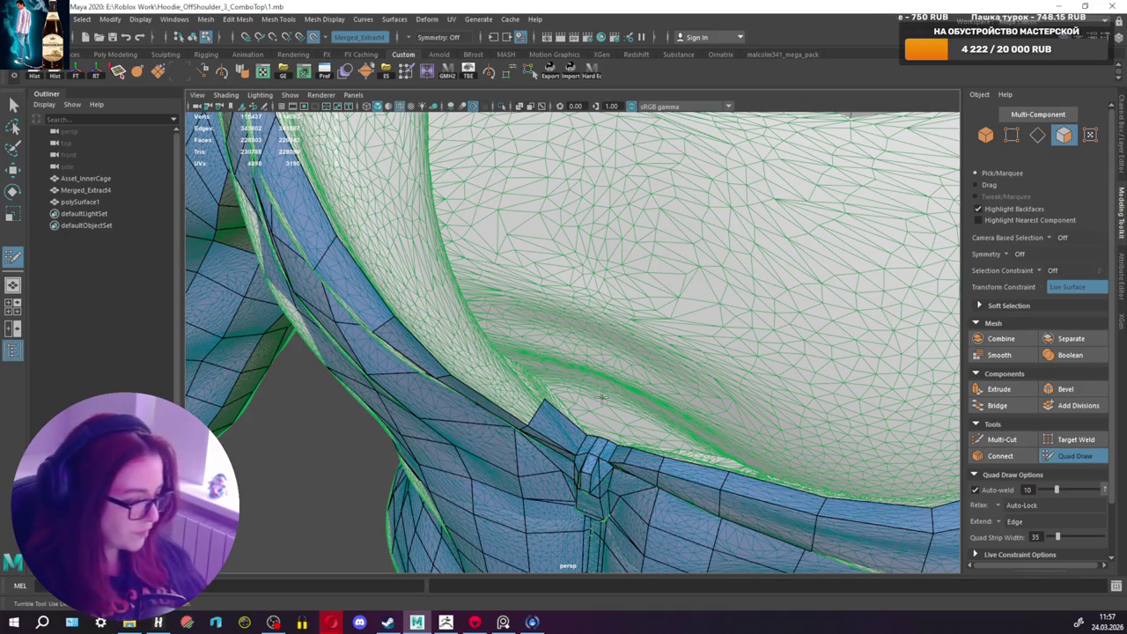
mouse_move(604, 380)
left_mouse_down("alt")
mouse_move(561, 381)
mouse_move(303, 238)
left_mouse_up("alt")
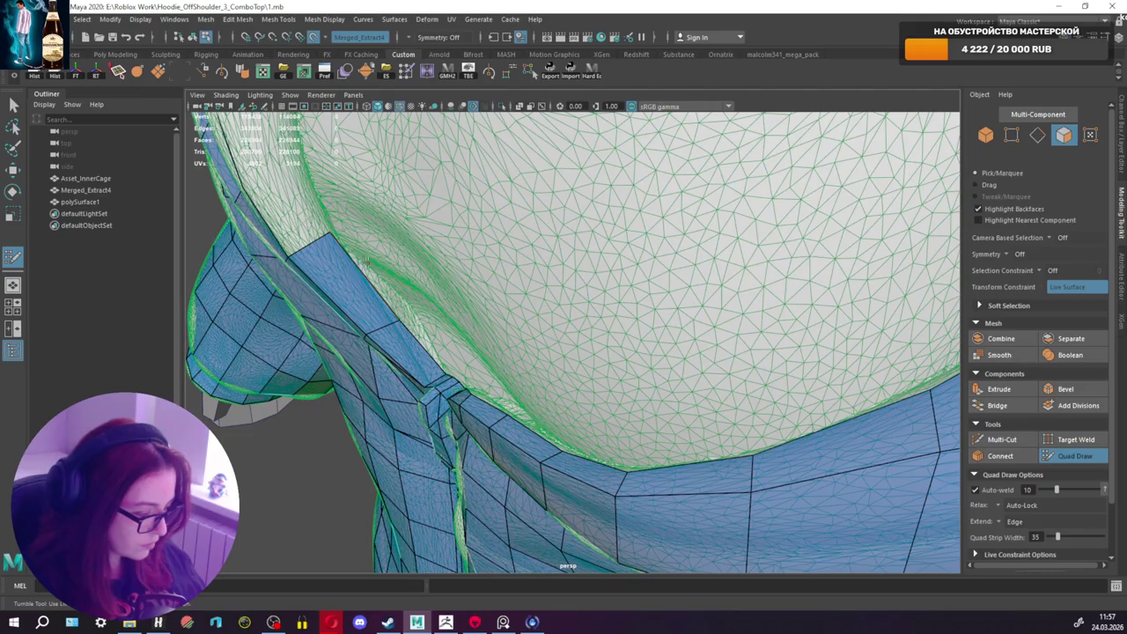
middle_click_drag(339, 247, 427, 281, "alt")
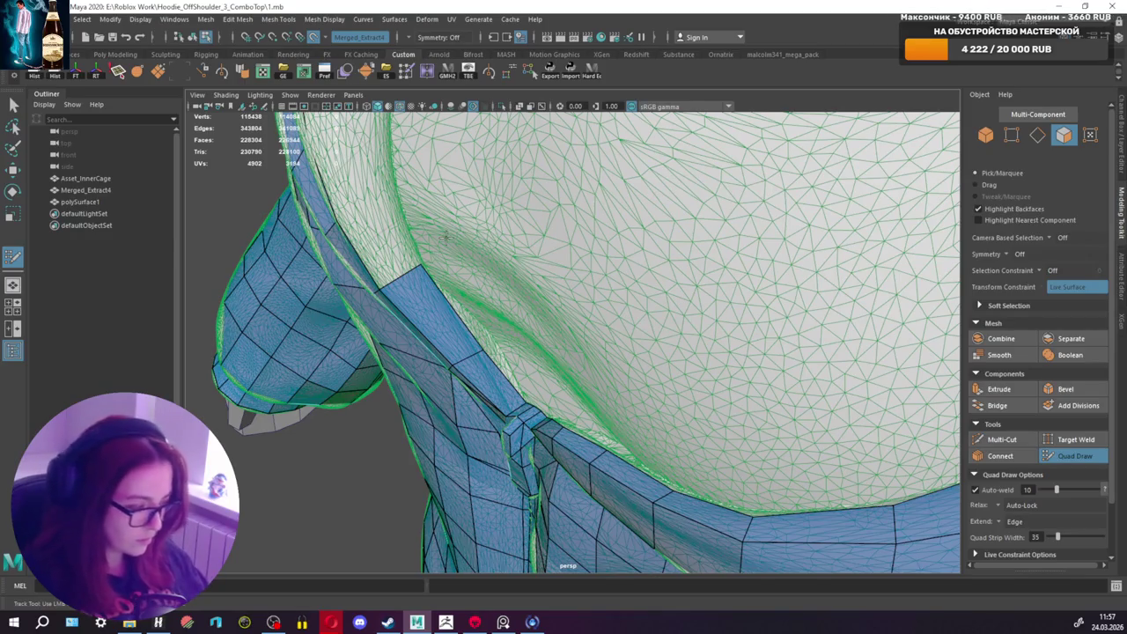
scroll(476, 231, "up", 2)
mouse_move(478, 230)
left_mouse_down("alt")
mouse_move(496, 274)
mouse_move(475, 237)
left_mouse_up("alt")
Step: Add the first two quads to the inner hood-rim strip beside the collar
left_click(487, 289, "shift")
middle_click_drag(475, 238, 526, 263, "alt")
left_click_drag(526, 263, 530, 261, "alt")
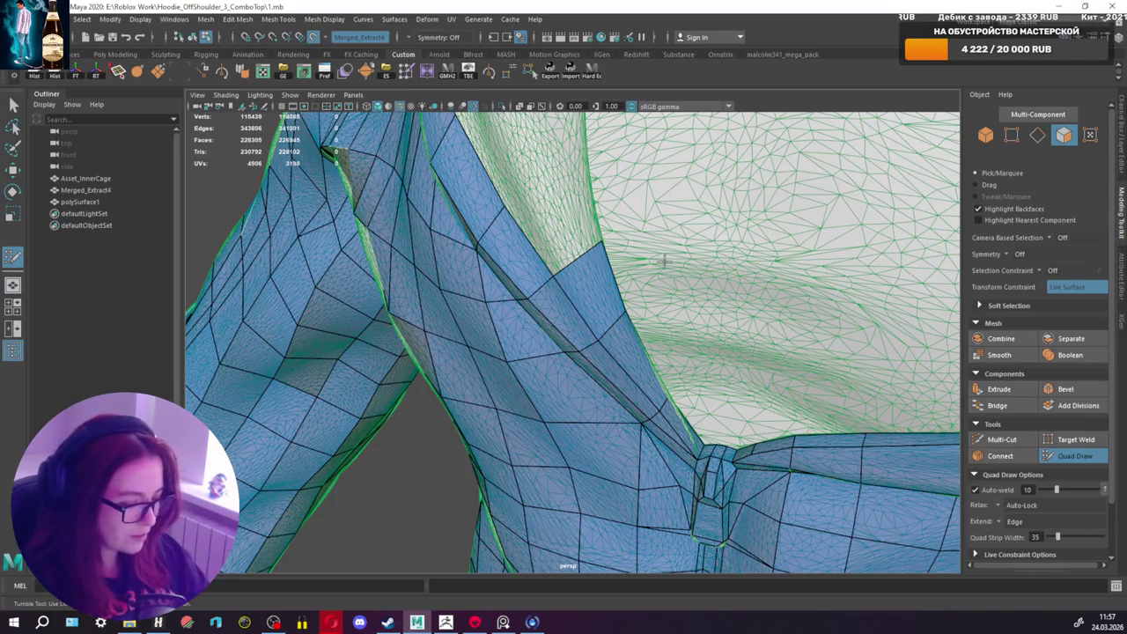
mouse_move(660, 269)
left_mouse_down("alt")
mouse_move(641, 252)
mouse_move(629, 310)
mouse_move(593, 335)
left_mouse_up("alt")
mouse_move(566, 385)
left_mouse_down("alt")
mouse_move(541, 388)
mouse_move(572, 356)
left_mouse_up("alt")
right_click_drag(573, 356, 596, 333, "alt")
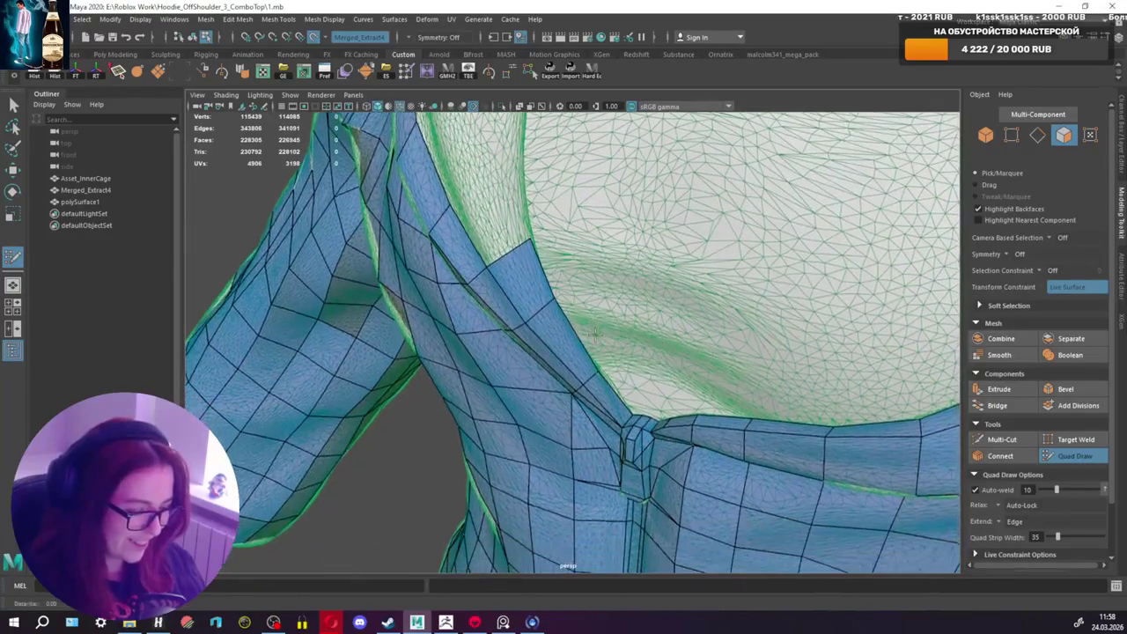
left_click_drag(587, 352, 571, 462, "alt")
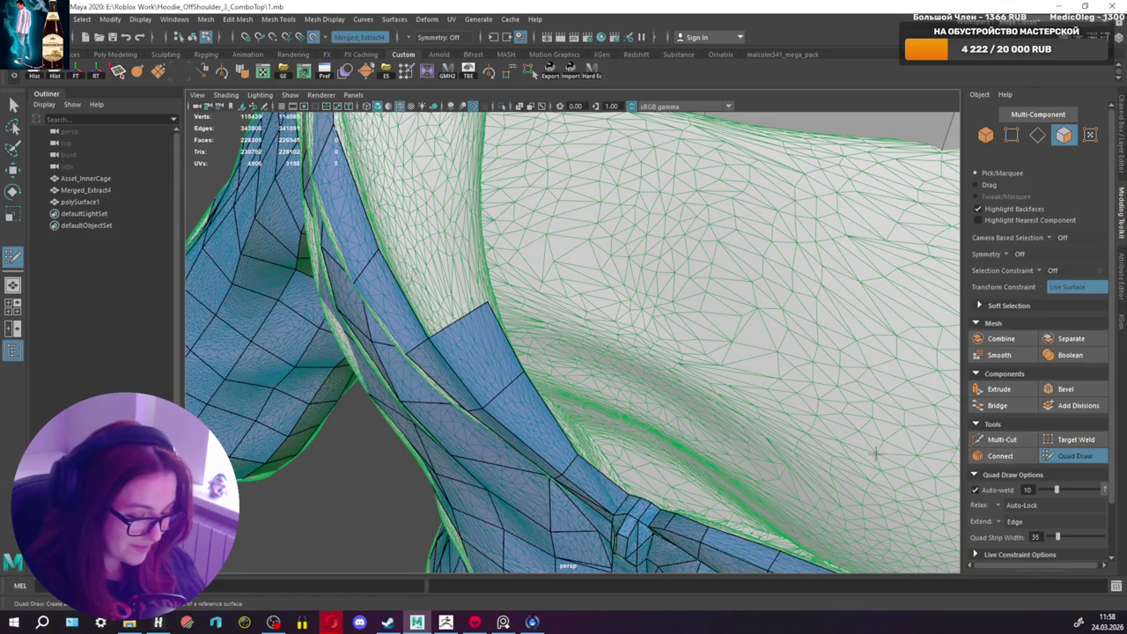
left_click(603, 487)
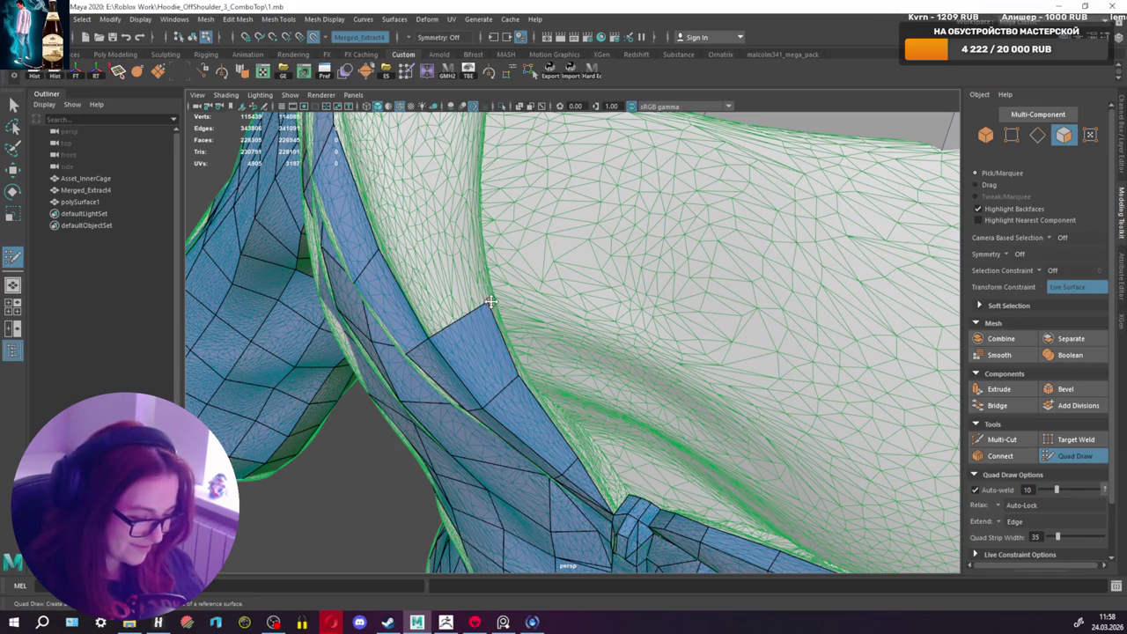
Step: Extend the blue strip with three more quads along the hood rim
left_click_drag(490, 301, 611, 287, "alt")
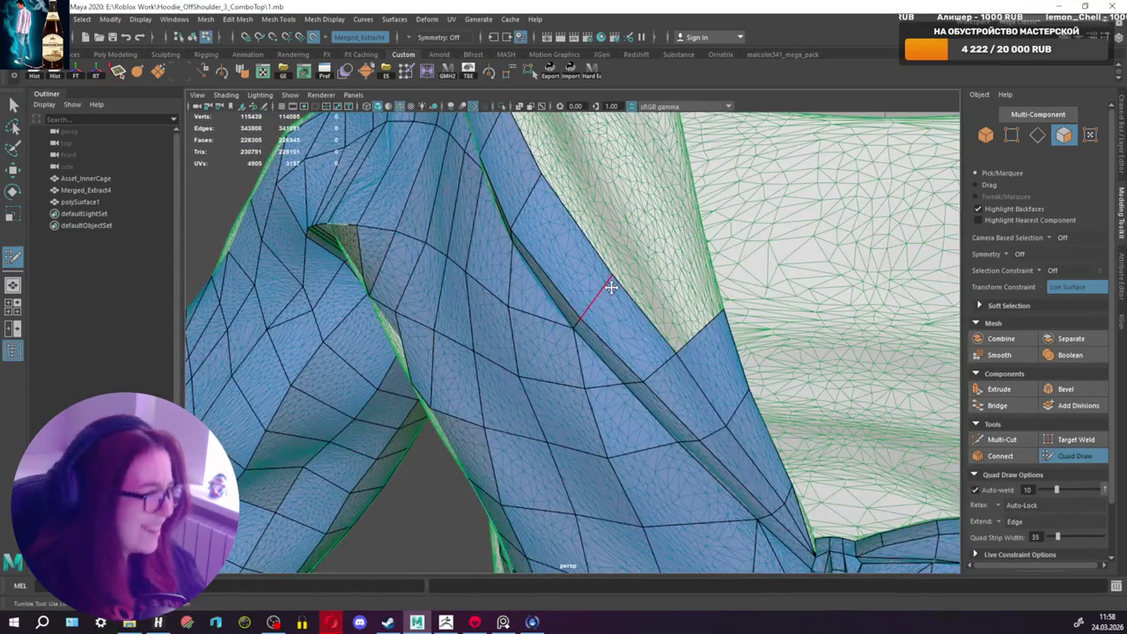
left_click(687, 266, "shift")
mouse_move(692, 269)
left_mouse_down("alt")
mouse_move(630, 319)
mouse_move(624, 354)
left_mouse_up("alt")
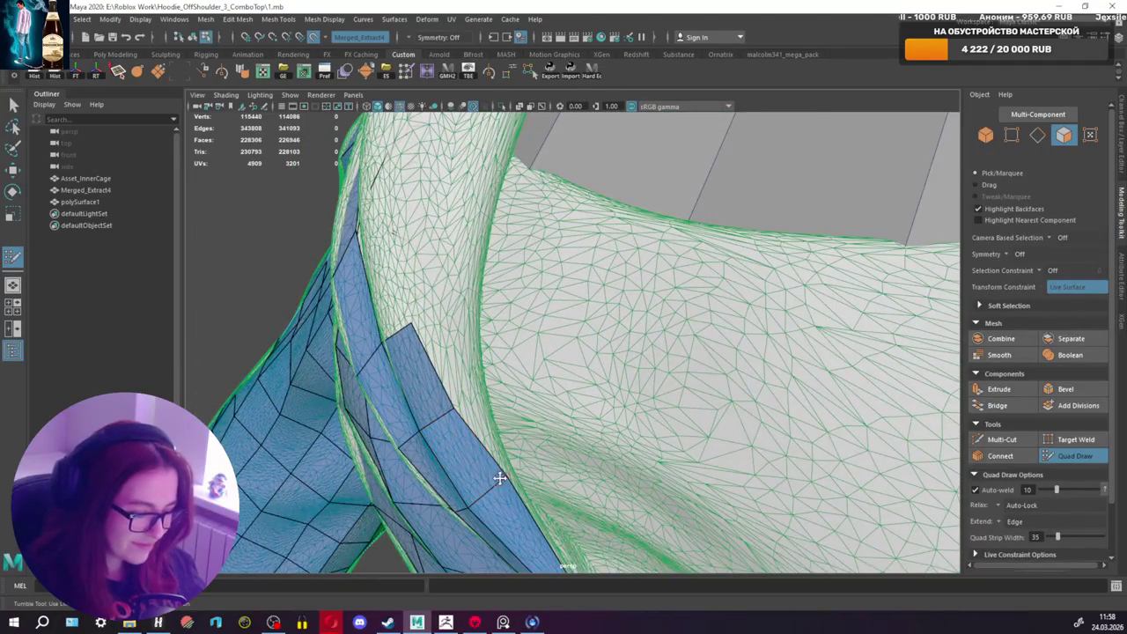
mouse_move(498, 476)
left_mouse_down("alt")
mouse_move(498, 442)
mouse_move(539, 392)
mouse_move(647, 320)
mouse_move(694, 387)
left_mouse_up("alt")
left_click(723, 317, "shift")
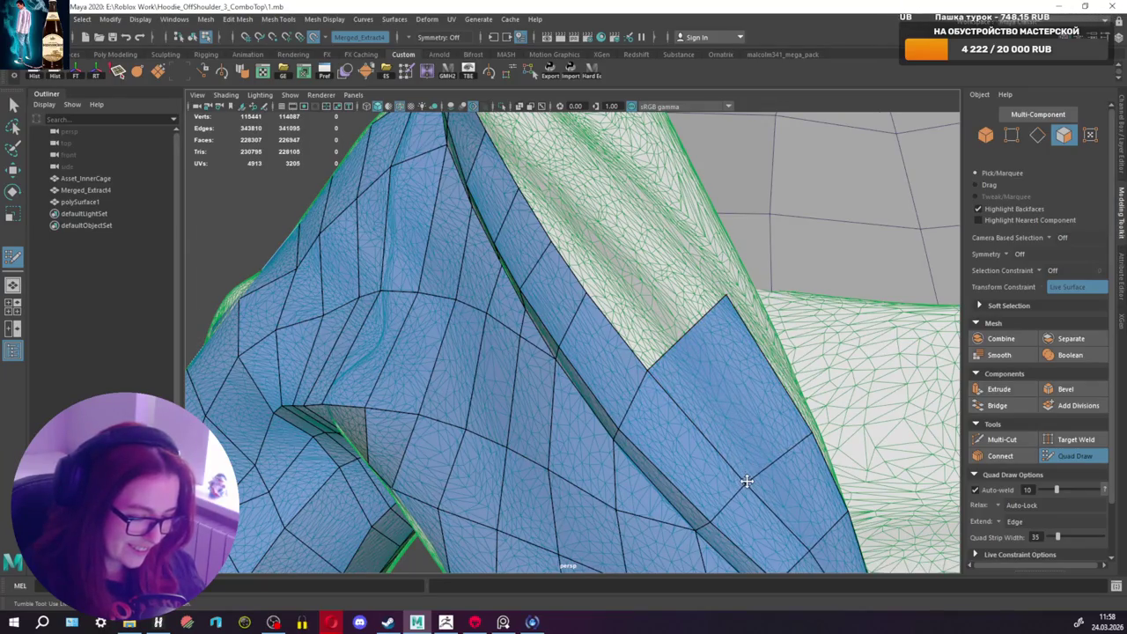
right_click_drag(748, 478, 718, 405, "alt")
middle_click_drag(717, 405, 621, 299, "alt")
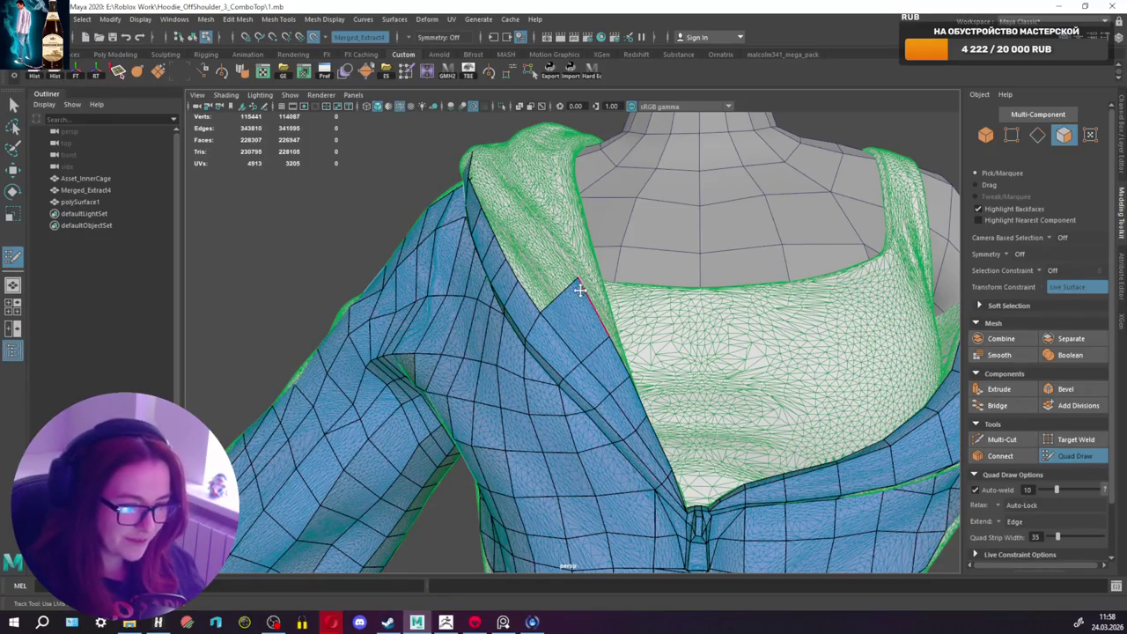
left_click_drag(578, 292, 640, 322, "alt")
left_click(635, 340, "shift")
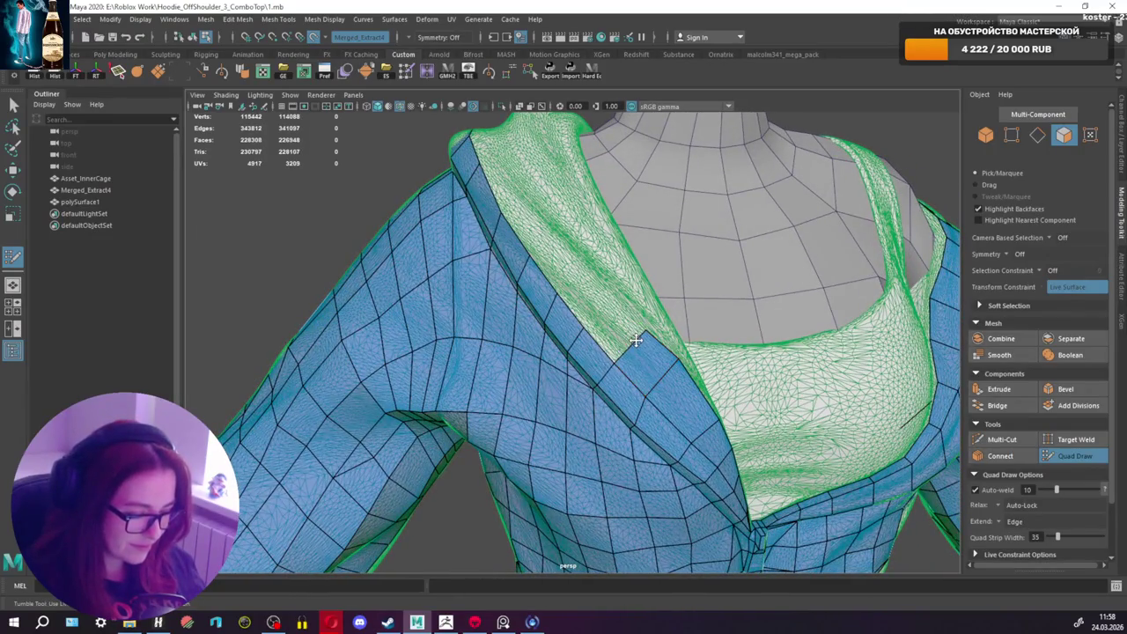
Step: Add a run of further quads continuing the collar strip up the inner hood rim
mouse_move(673, 385)
left_mouse_down("alt")
mouse_move(665, 369)
mouse_move(641, 402)
mouse_move(616, 392)
left_mouse_up("alt")
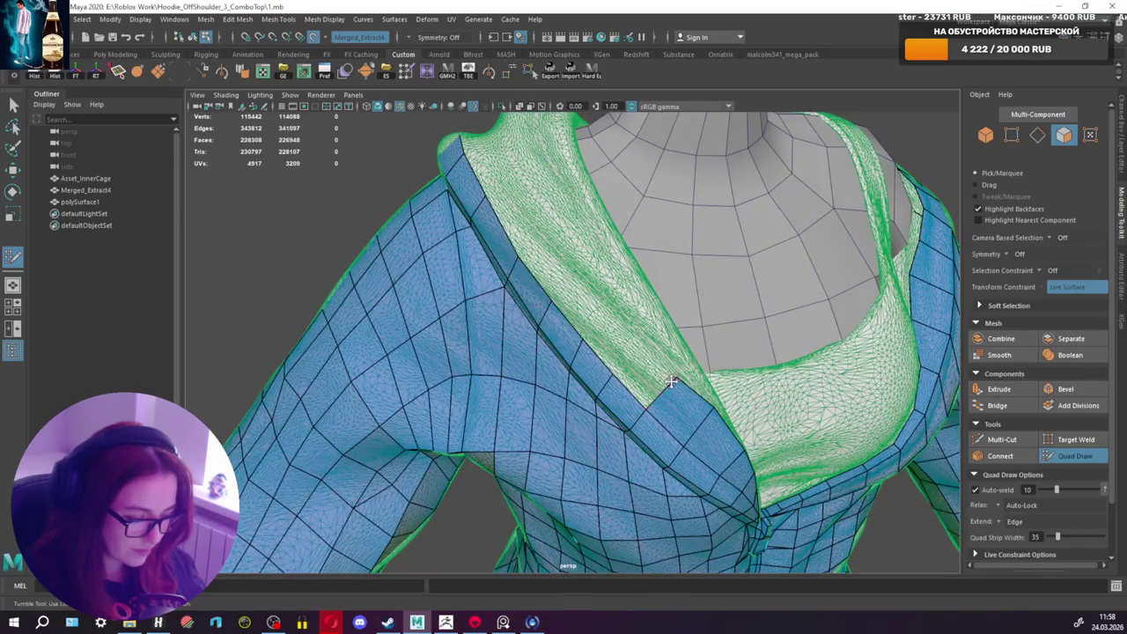
left_click(648, 337, "shift")
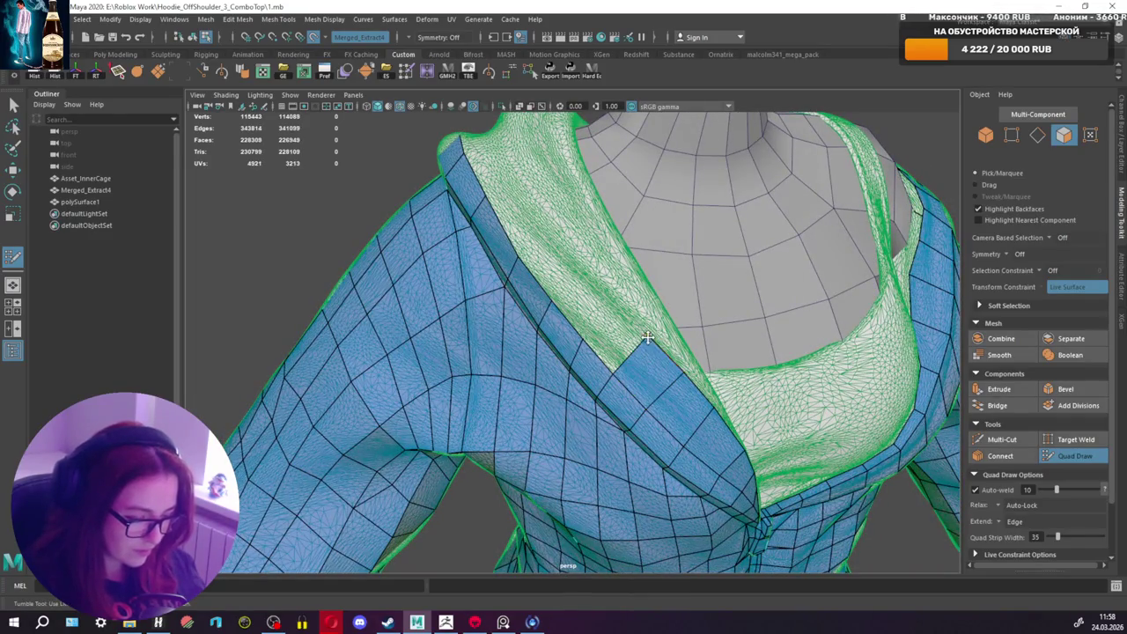
left_click(634, 302, "shift")
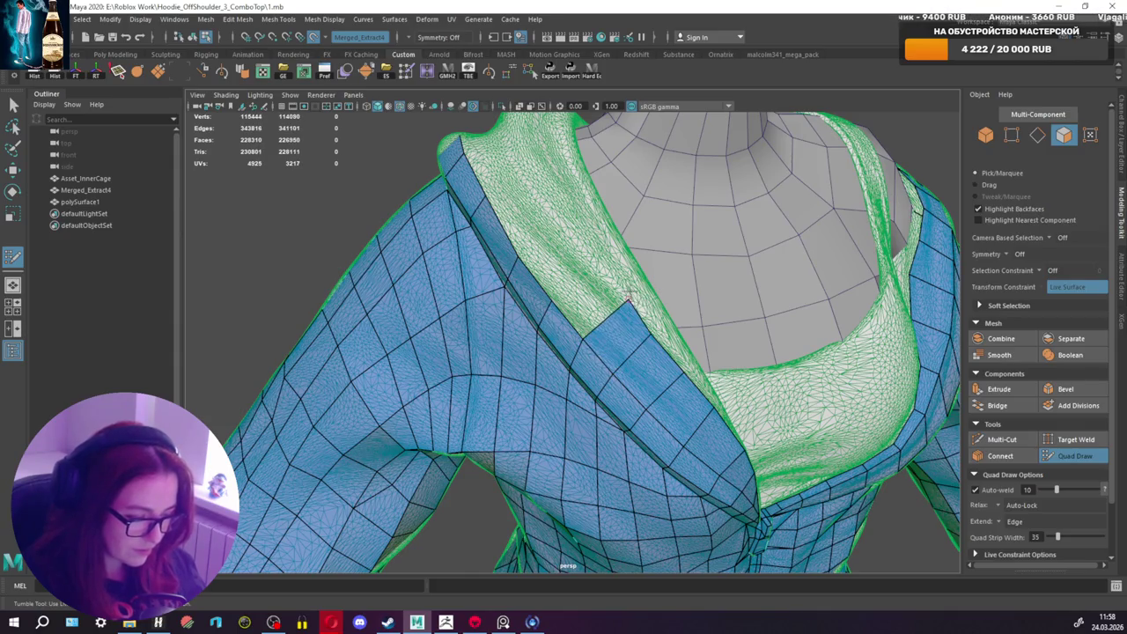
left_click(605, 264, "shift")
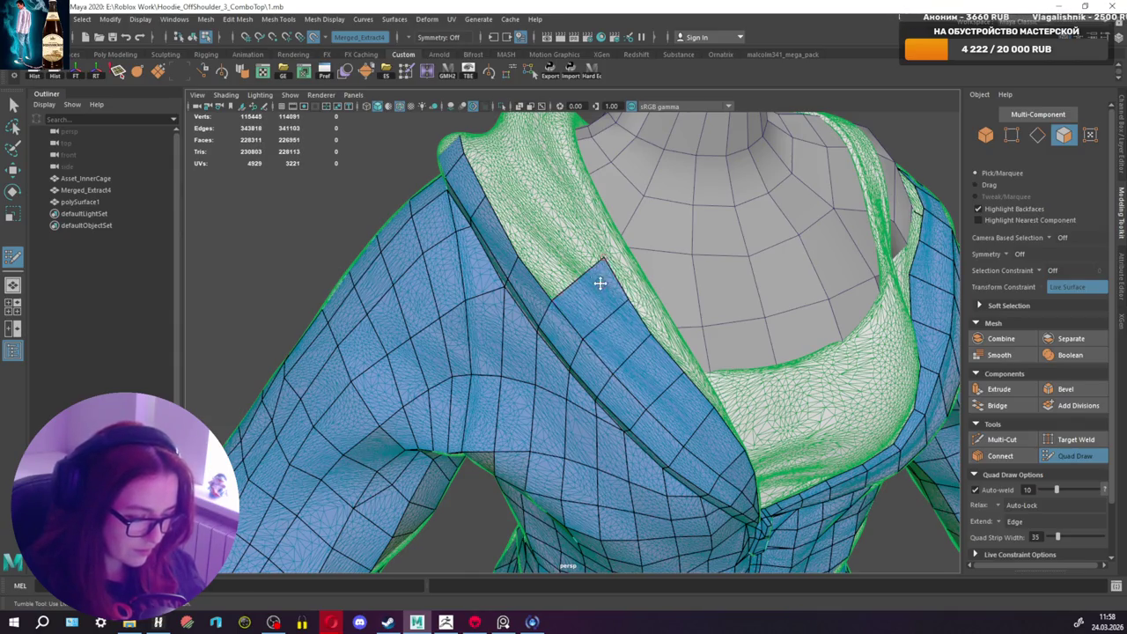
left_click_drag(600, 283, 606, 280, "alt")
left_click(607, 279, "shift")
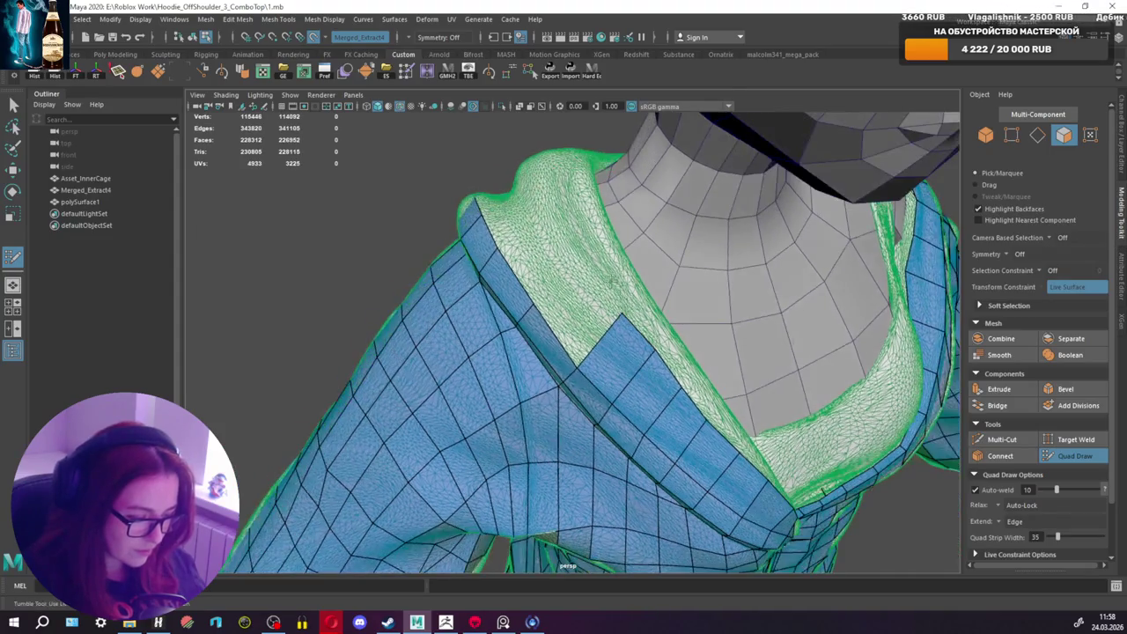
left_click(590, 271, "shift")
Step: Extrude two new quad strips over the hood fold and fill the gaps between them
mouse_move(623, 317)
left_mouse_down("alt")
mouse_move(624, 398)
mouse_move(614, 322)
left_mouse_up("alt")
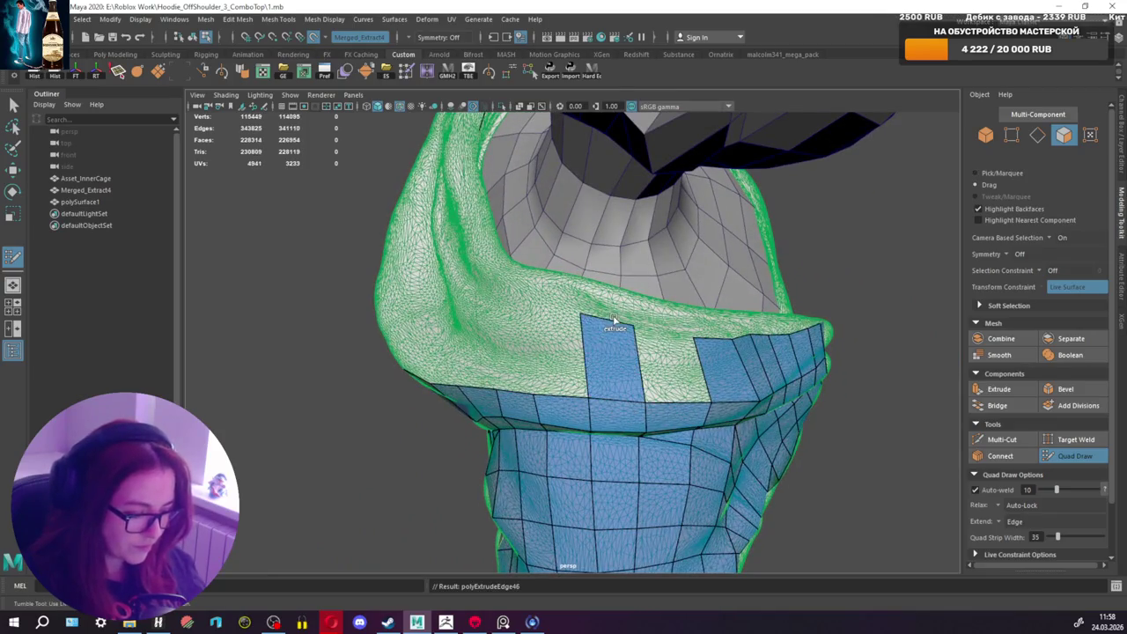
left_click(669, 361, "shift")
mouse_move(669, 361)
left_mouse_down("alt")
mouse_move(593, 380)
mouse_move(534, 304)
mouse_move(621, 291)
left_mouse_up("alt")
left_click(596, 290, "shift")
left_click_drag(622, 393, 502, 336)
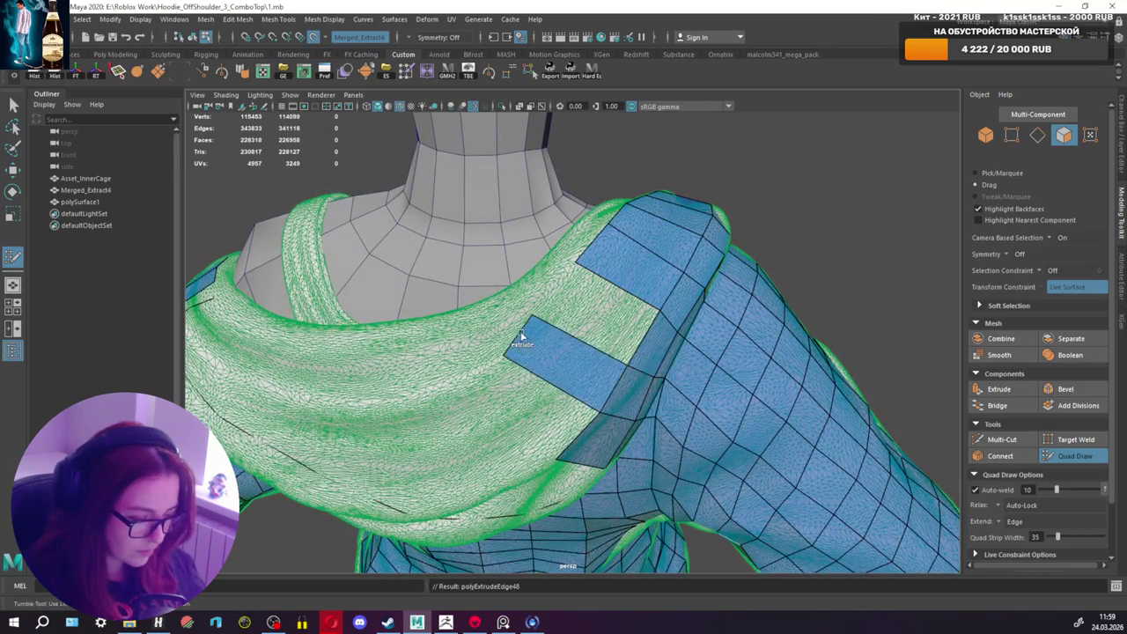
left_click(612, 310, "shift")
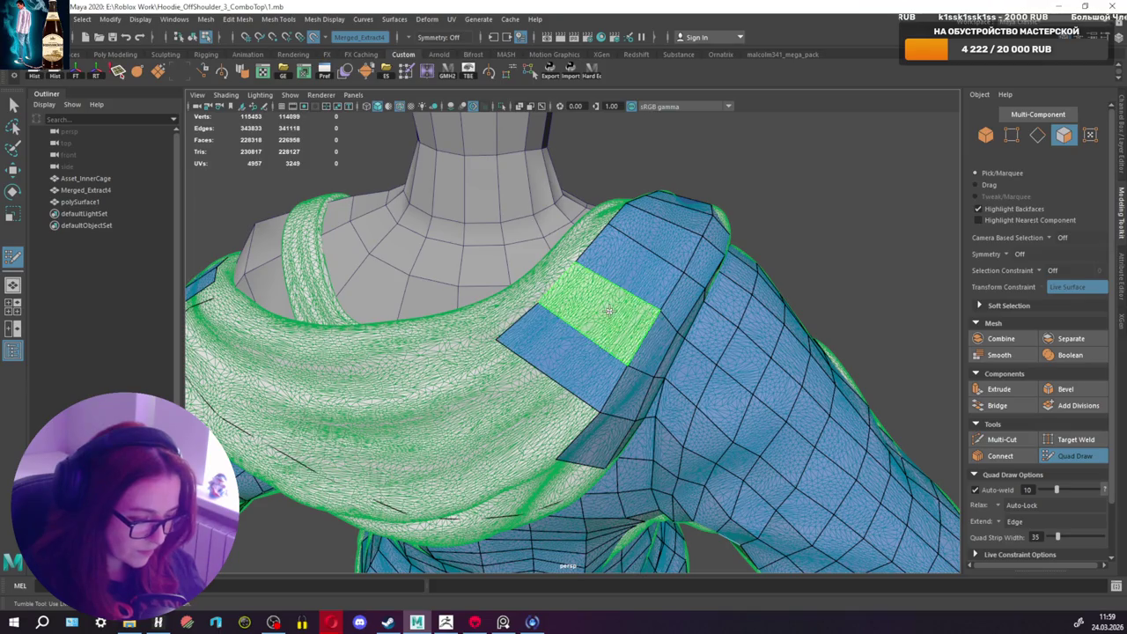
Step: Add one more quad to the strip and undo a stray vertex tweak
left_click_drag(612, 310, 622, 314, "alt")
left_click(527, 320, "shift")
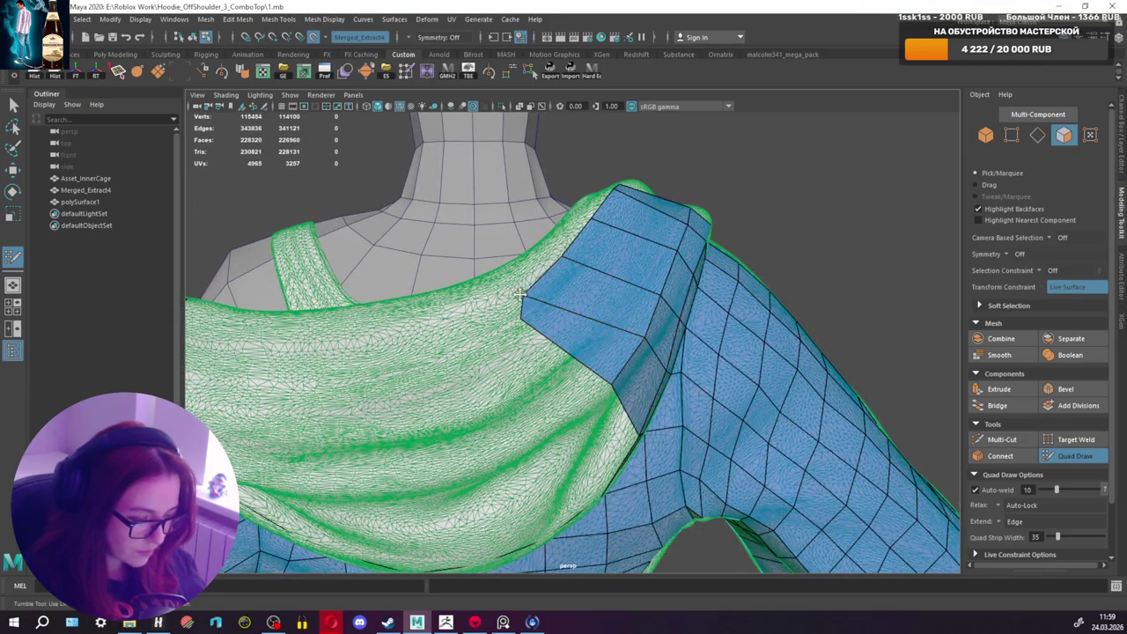
mouse_move(574, 276)
left_mouse_down("alt")
mouse_move(559, 329)
mouse_move(563, 379)
left_mouse_up("alt")
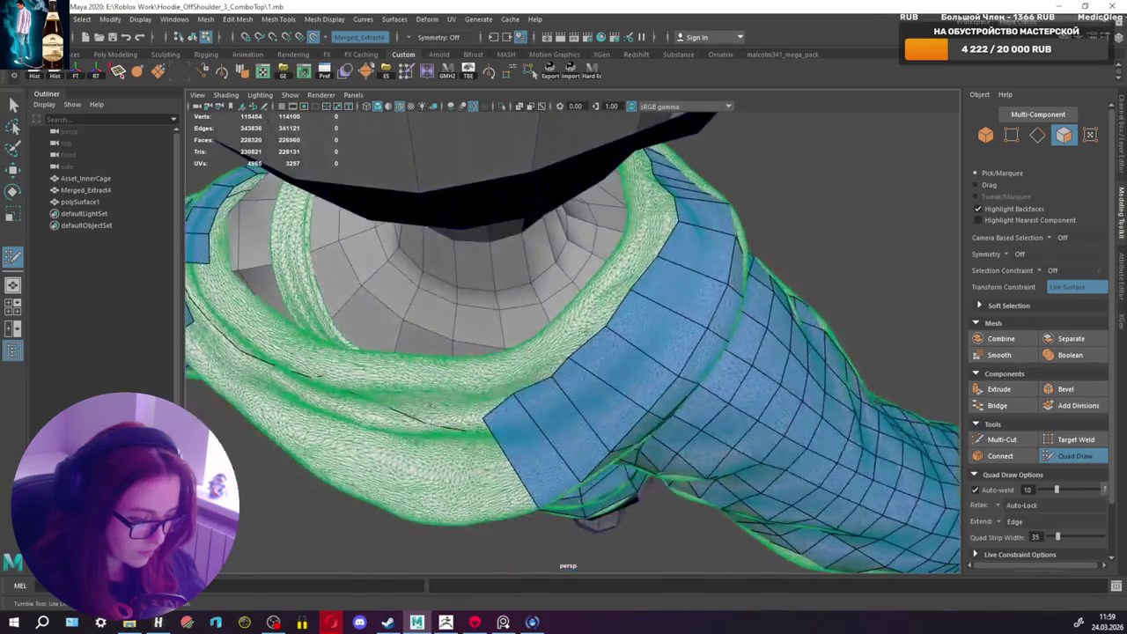
key("ctrl+z")
left_click_drag(612, 315, 598, 398, "alt")
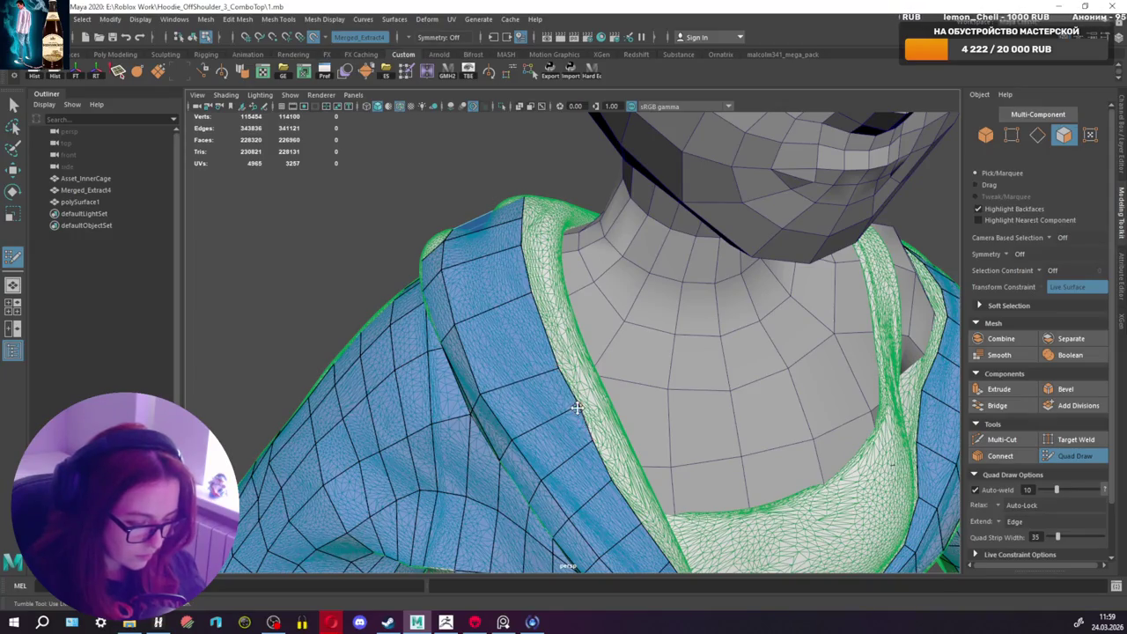
Step: Frame the inner collar from the front and fill one quad at its edge
middle_click_drag(595, 451, 591, 427, "alt")
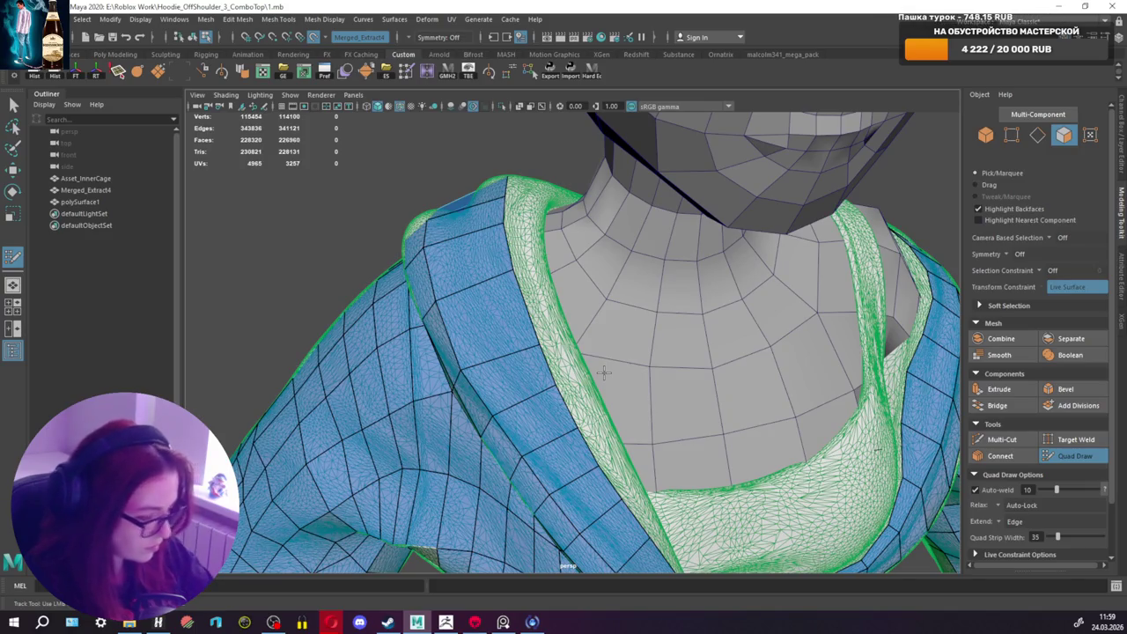
mouse_move(604, 373)
left_mouse_down("alt")
mouse_move(573, 405)
mouse_move(551, 350)
left_mouse_up("alt")
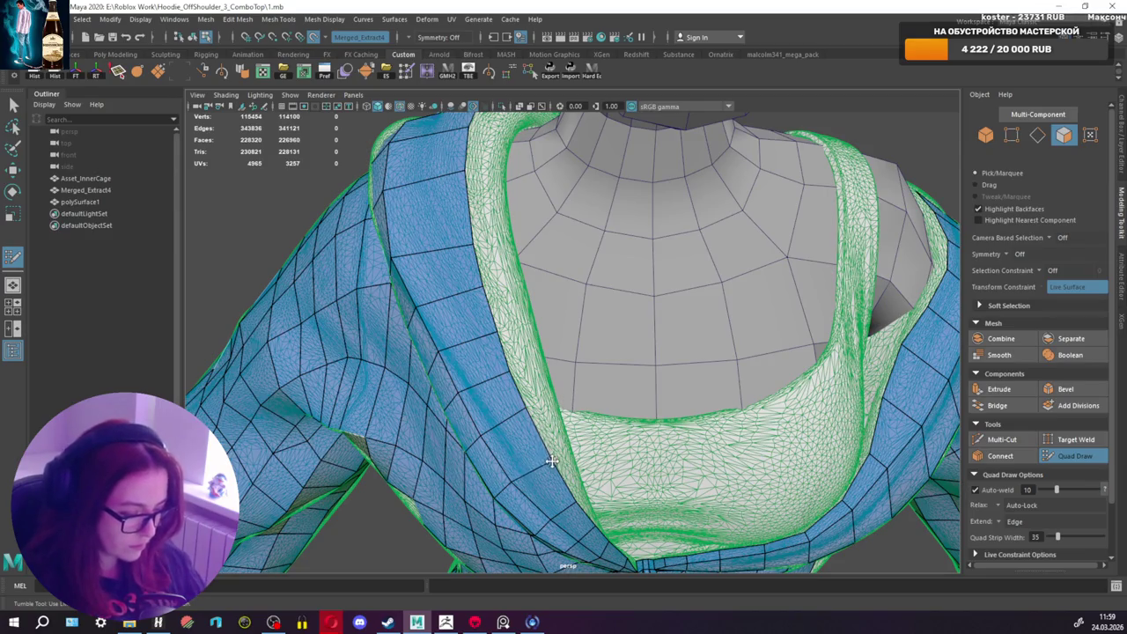
left_click_drag(527, 412, 522, 398, "alt")
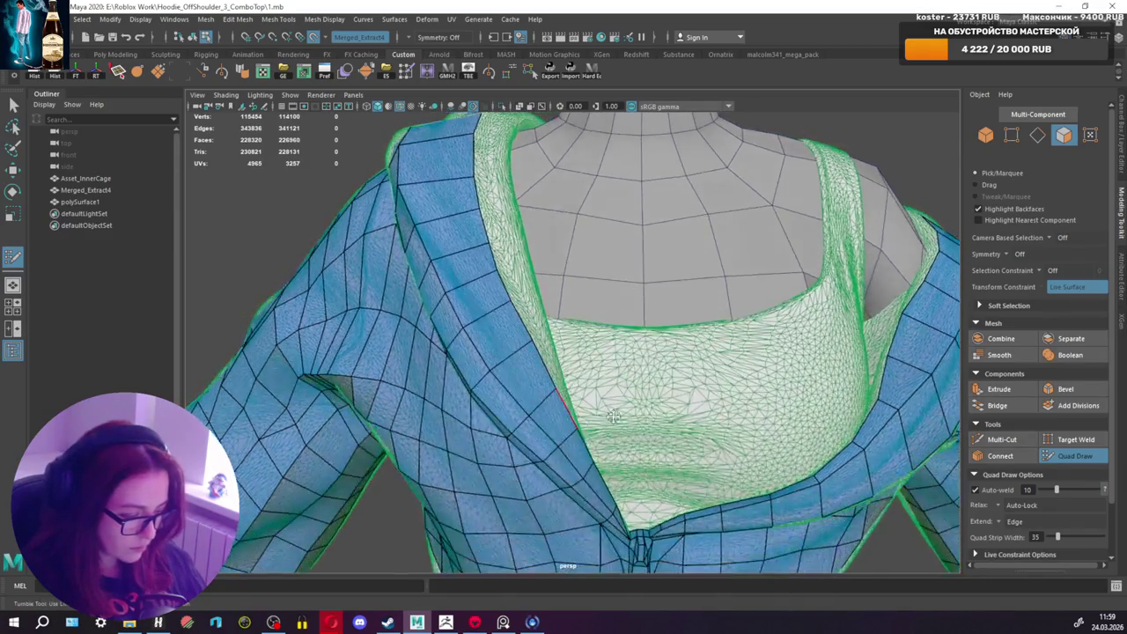
scroll(522, 398, "up", 3)
scroll(521, 398, "up", 3)
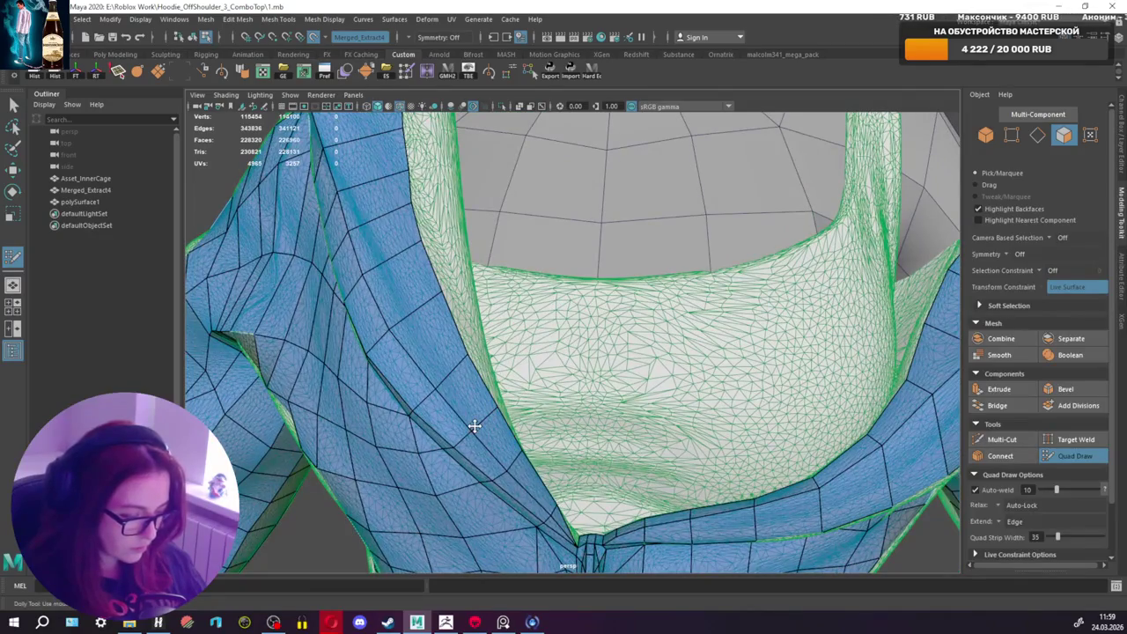
mouse_move(474, 425)
left_mouse_down("alt")
mouse_move(497, 377)
mouse_move(573, 421)
left_mouse_up("alt")
scroll(581, 421, "up", 3)
left_click(571, 410, "shift")
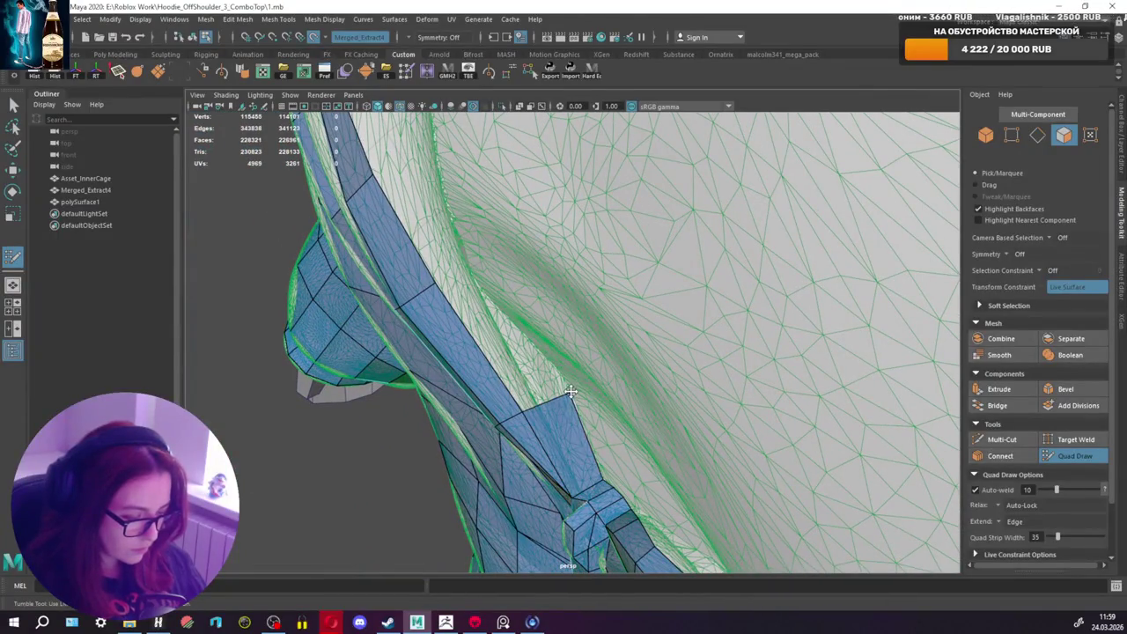
Step: Add another quad to the collar strip and reframe the view along the collar
left_click_drag(532, 343, 516, 373, "alt")
left_click(518, 363, "shift")
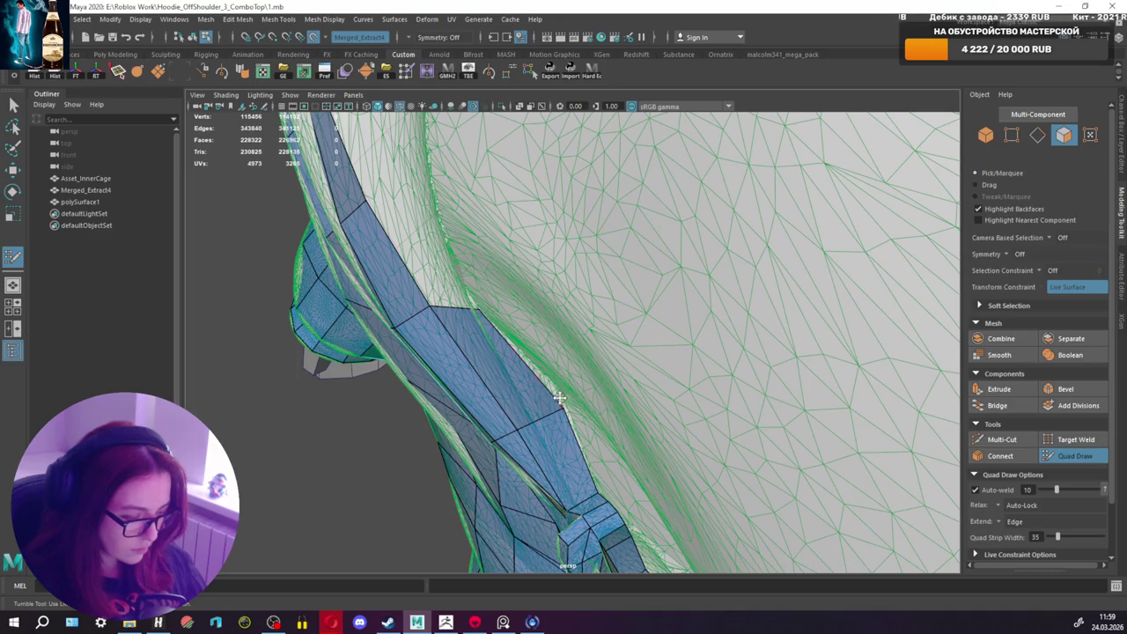
left_click_drag(558, 401, 467, 334, "alt")
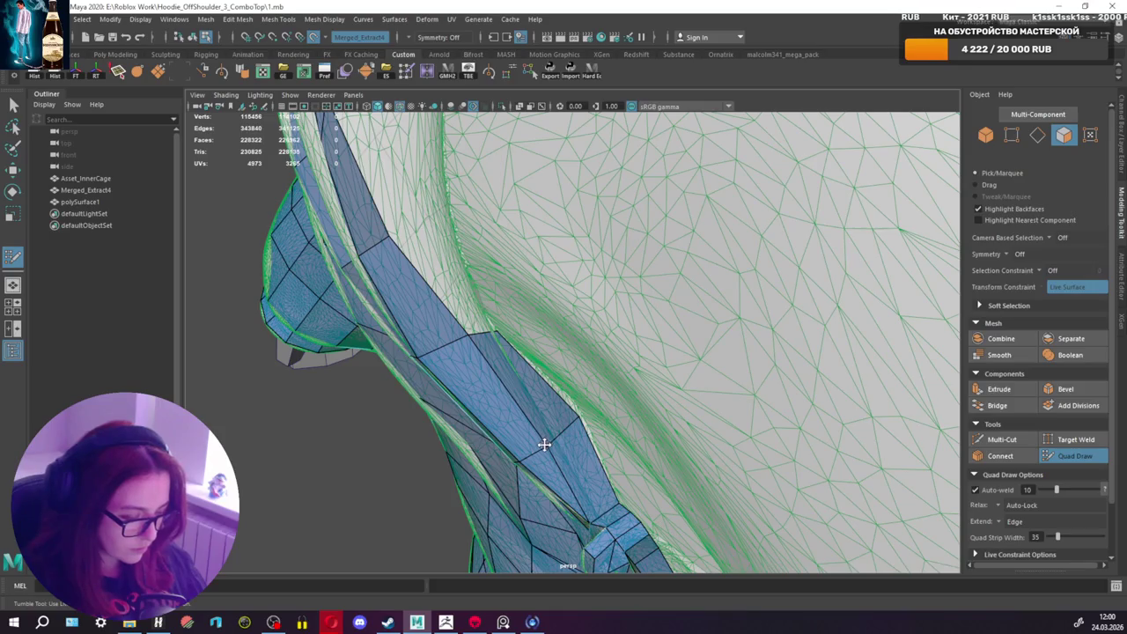
left_click_drag(544, 445, 508, 428, "alt")
middle_click_drag(508, 428, 490, 322, "alt")
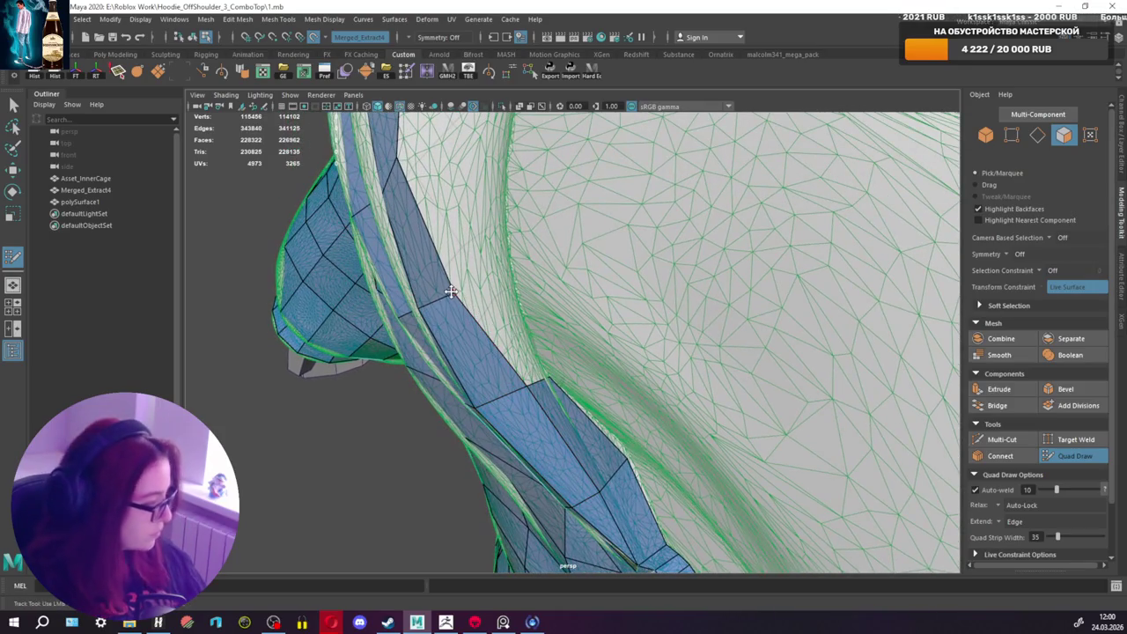
left_click_drag(488, 305, 498, 298, "alt")
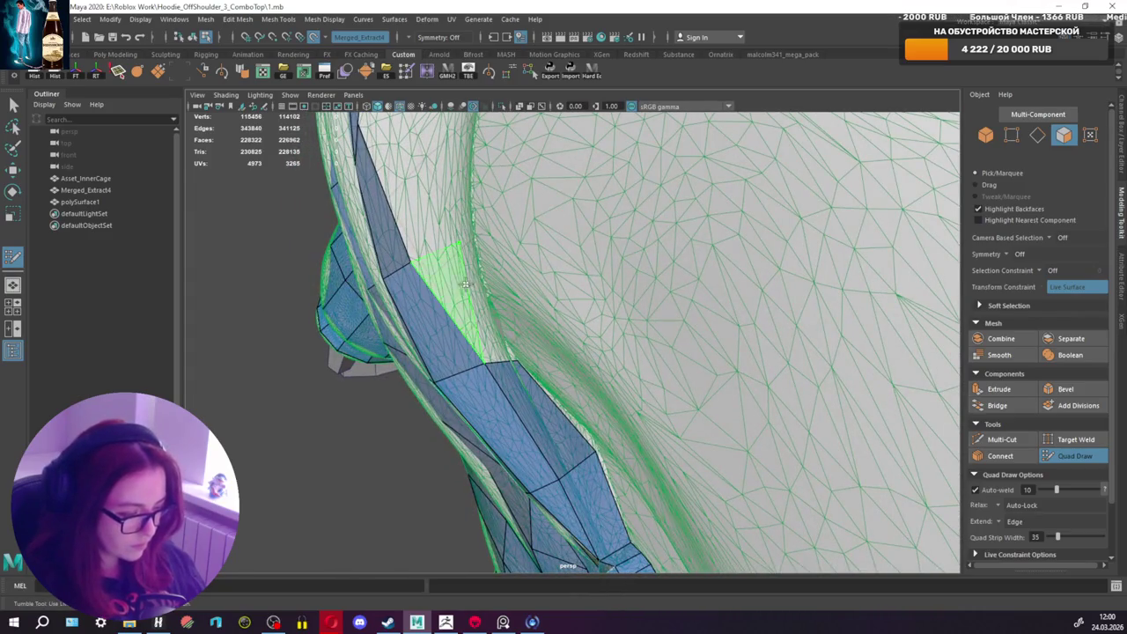
Step: Add a quad, undo a misplaced point, reposition the top vertex and add another quad
left_click(464, 284, "shift")
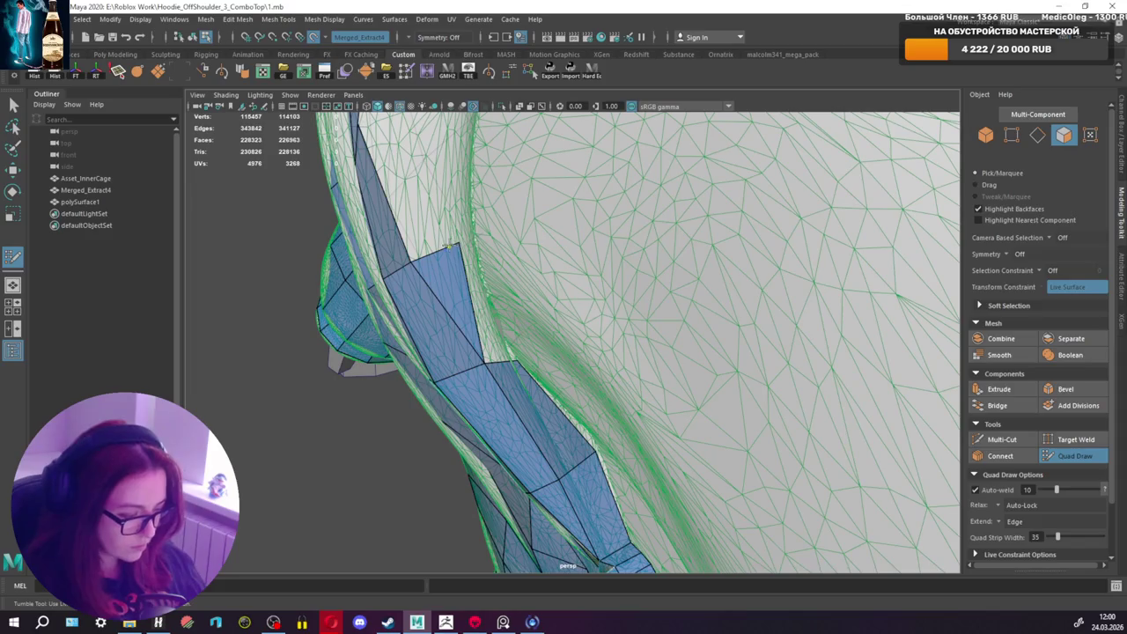
key("ctrl+z")
left_click_drag(451, 249, 443, 251)
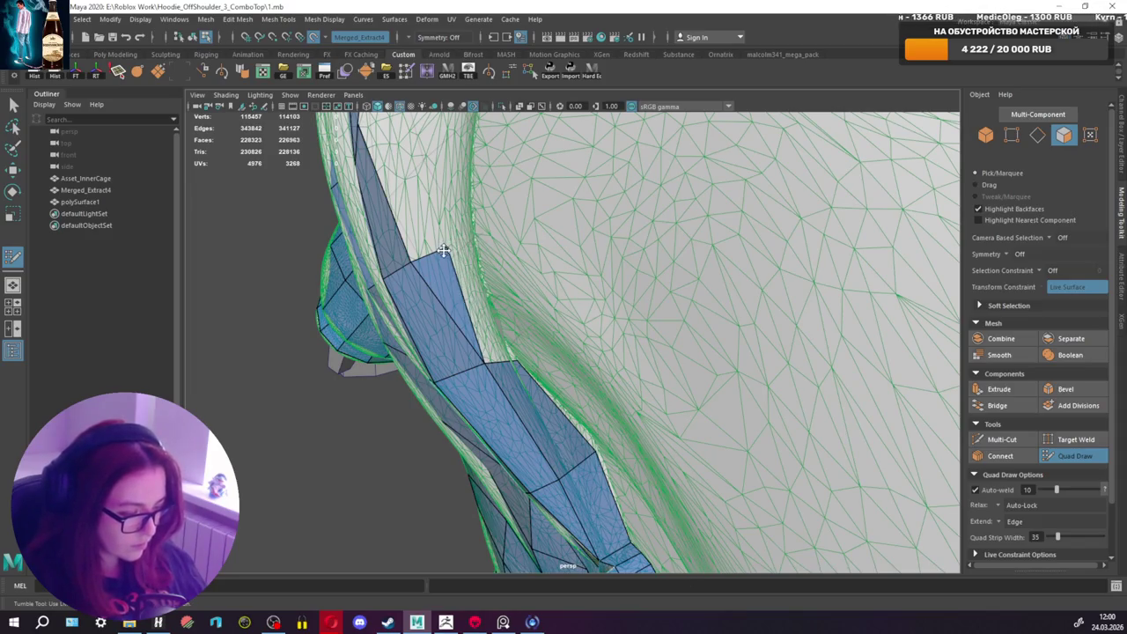
left_click(477, 261, "shift")
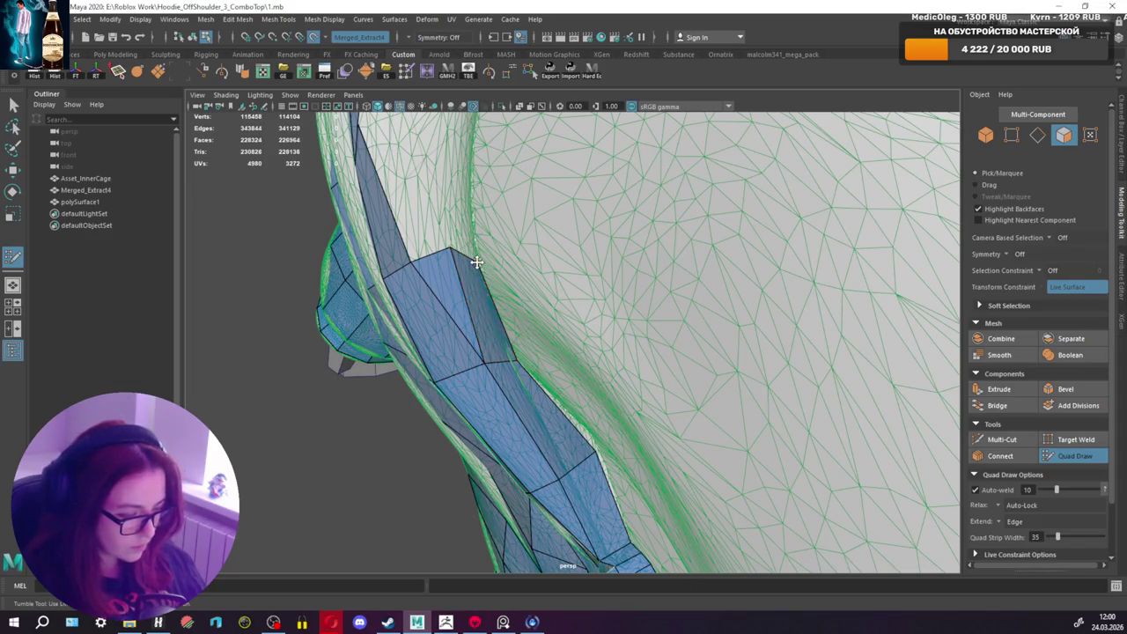
mouse_move(476, 273)
left_mouse_down("alt")
mouse_move(602, 291)
mouse_move(529, 396)
mouse_move(652, 388)
left_mouse_up("alt")
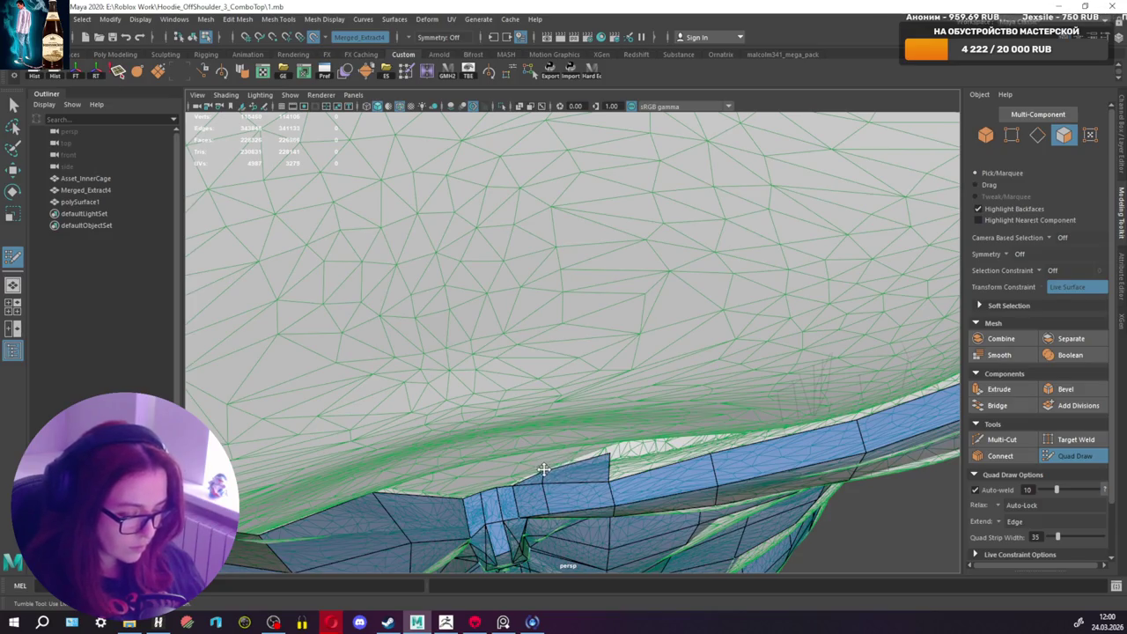
Step: Reshape a neckline-strip quad by dragging its corner vertex into place
left_click_drag(634, 448, 649, 451, "alt")
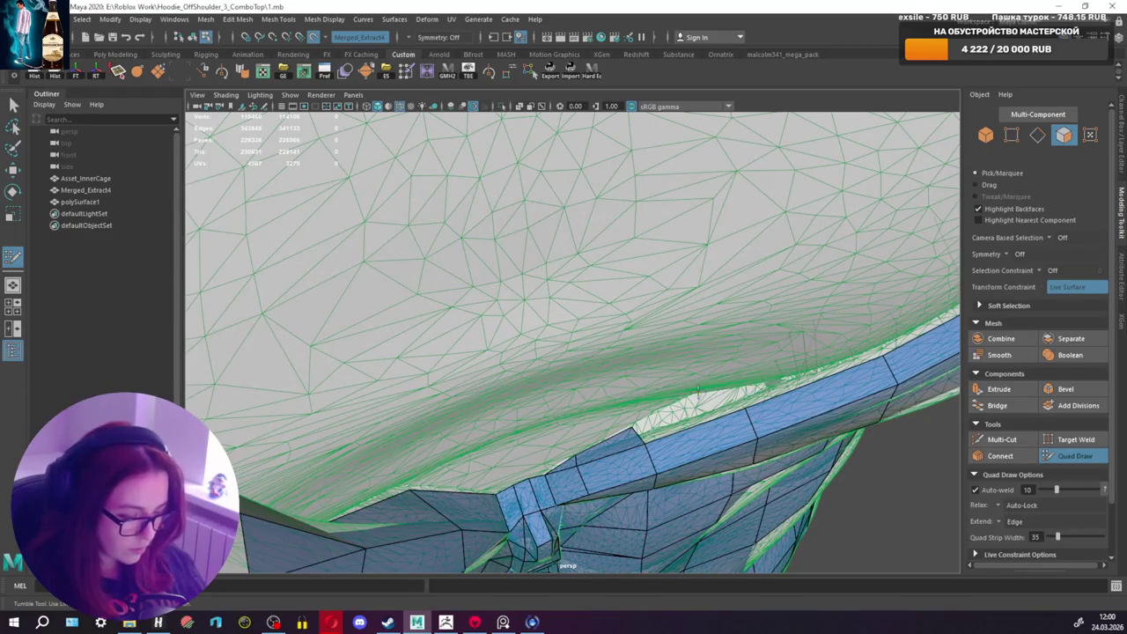
mouse_move(699, 392)
left_mouse_down("alt")
mouse_move(728, 364)
mouse_move(528, 429)
left_mouse_up("alt")
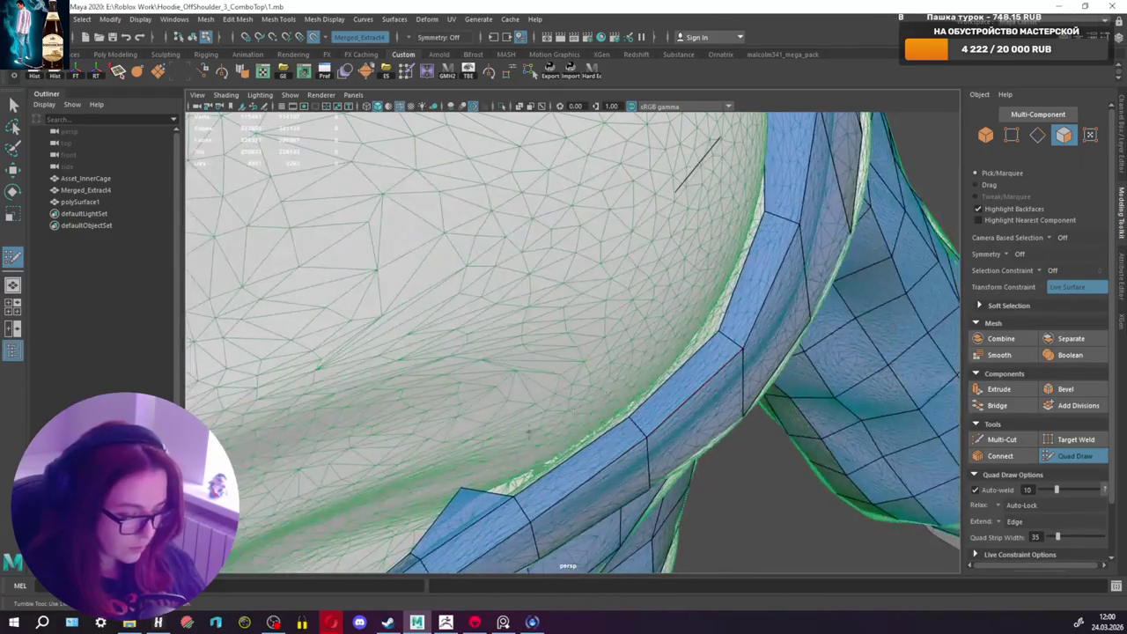
mouse_move(460, 490)
left_mouse_down()
mouse_move(482, 501)
mouse_move(548, 479)
mouse_move(511, 493)
mouse_move(522, 501)
mouse_move(506, 495)
mouse_move(521, 510)
mouse_move(496, 458)
mouse_move(629, 397)
mouse_move(709, 426)
mouse_move(649, 384)
left_mouse_up()
scroll(520, 509, "down", 5)
scroll(709, 426, "down", 3)
scroll(678, 410, "up", 5)
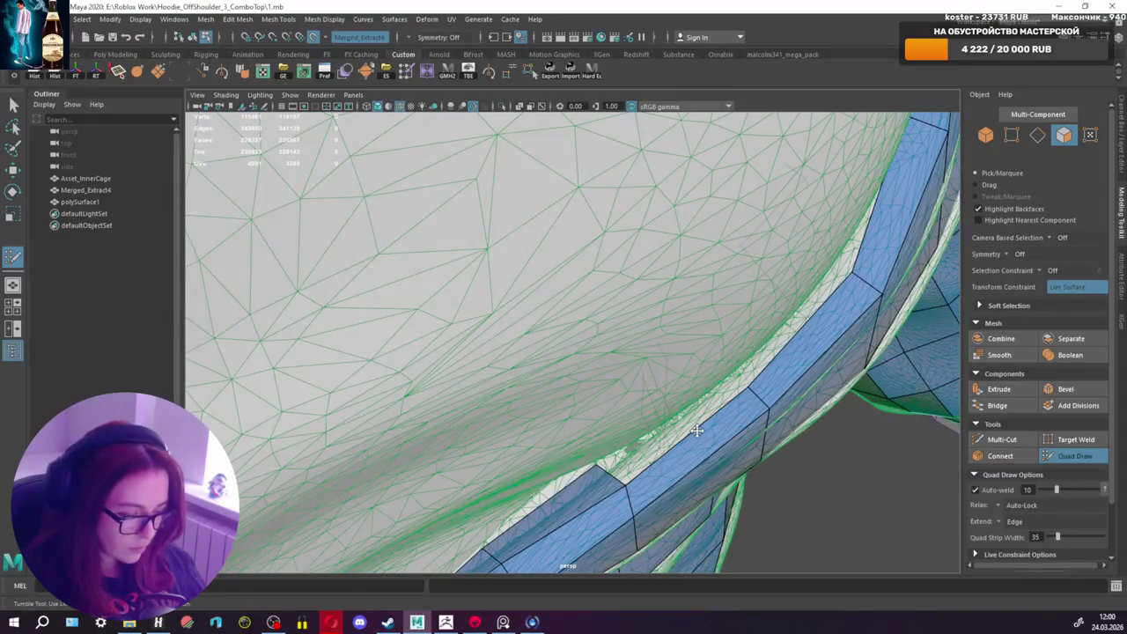
Step: Add a row of quads along the neckline strip's upper edge, filling the band above it
left_click_drag(857, 272, 765, 302, "alt")
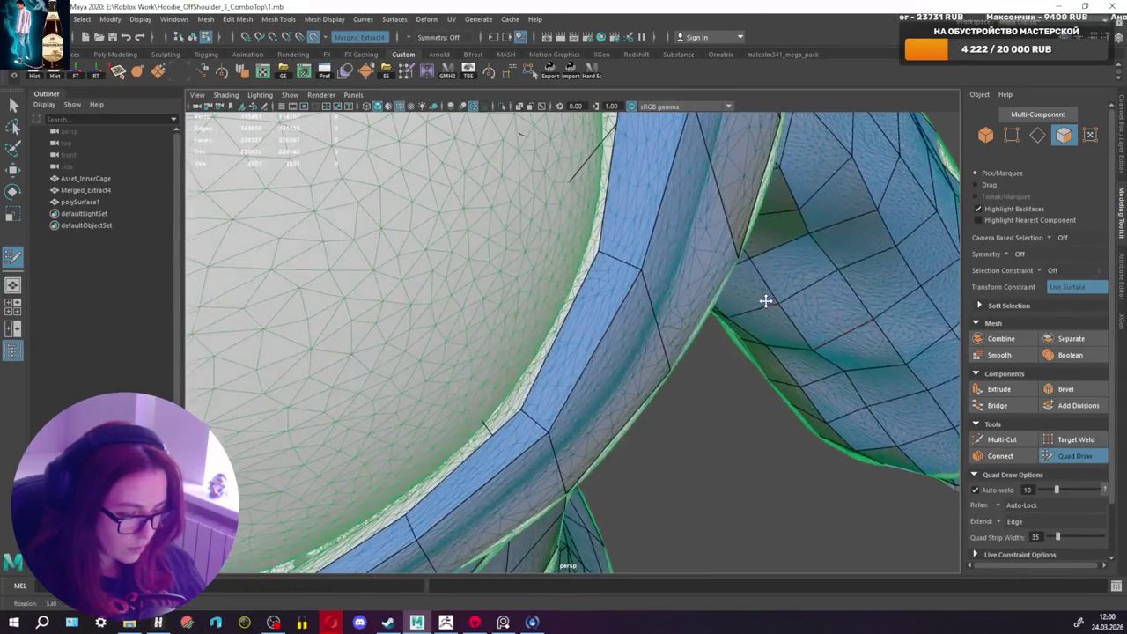
left_click_drag(603, 255, 620, 291, "alt")
middle_click_drag(621, 290, 634, 318, "alt")
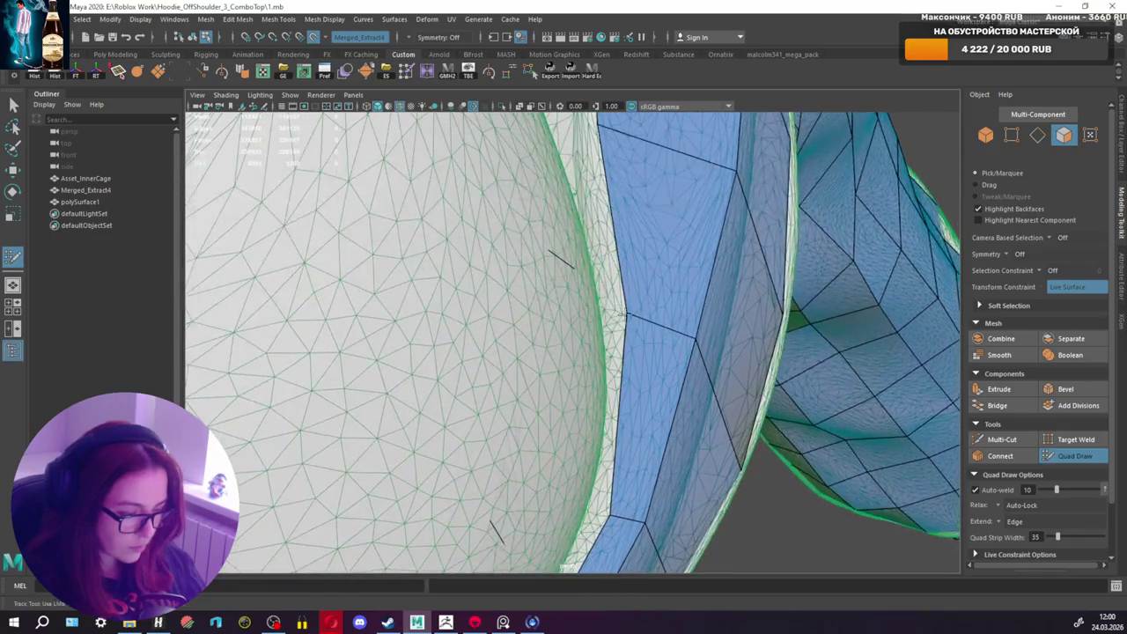
left_click_drag(634, 317, 622, 306, "alt")
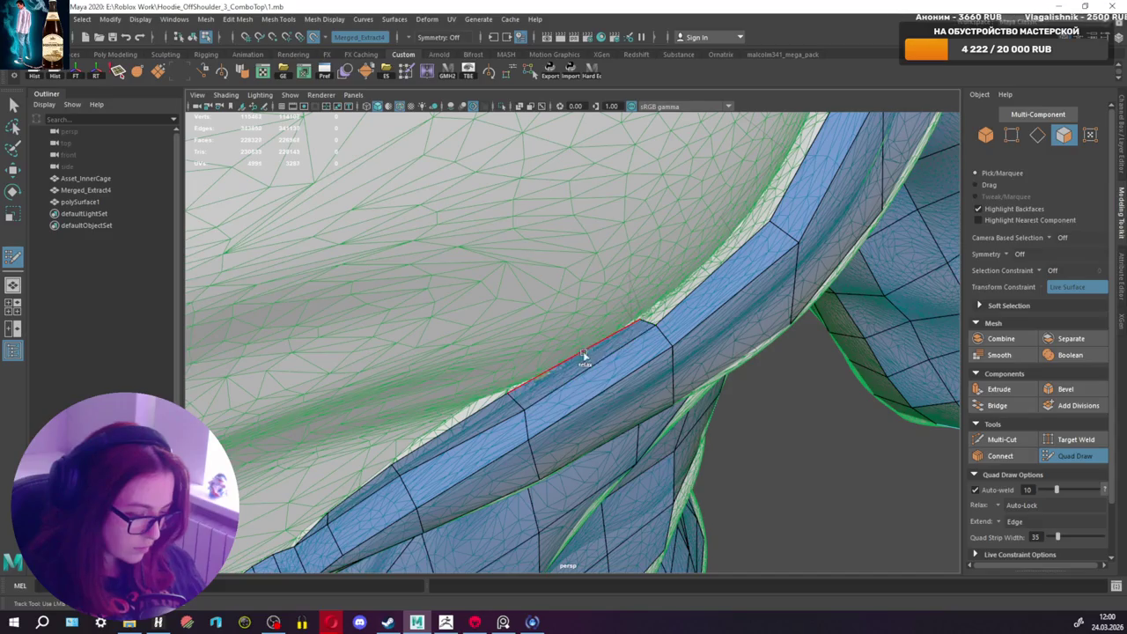
mouse_move(749, 213)
left_mouse_down()
mouse_move(763, 223)
mouse_move(700, 280)
mouse_move(708, 295)
left_mouse_up()
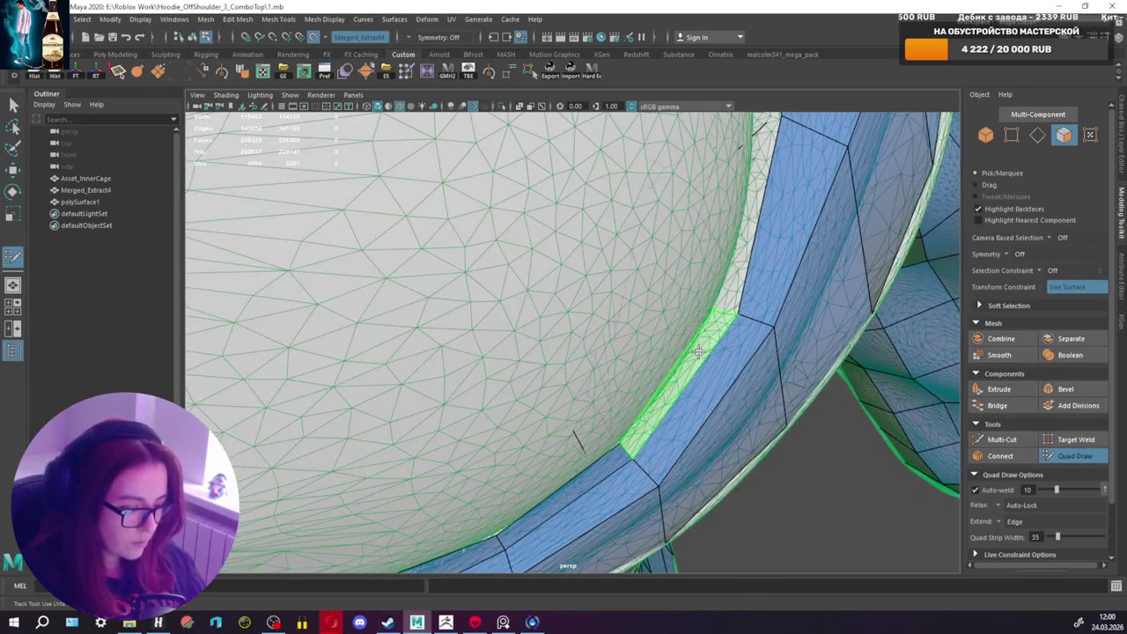
mouse_move(812, 284)
left_mouse_down("alt")
mouse_move(748, 285)
mouse_move(617, 335)
mouse_move(657, 348)
left_mouse_up("alt")
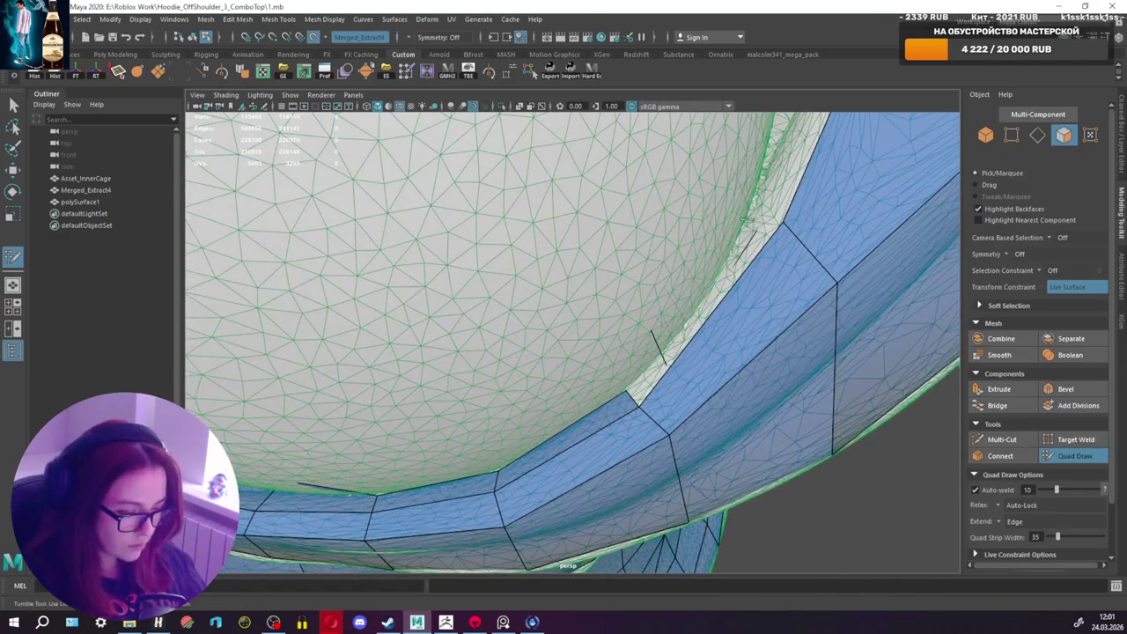
left_click(745, 220, "shift")
Step: Slide the strip's upper corner vertex right and view the whole hoodie front
left_click_drag(753, 218, 704, 253, "alt")
left_click_drag(489, 419, 499, 423)
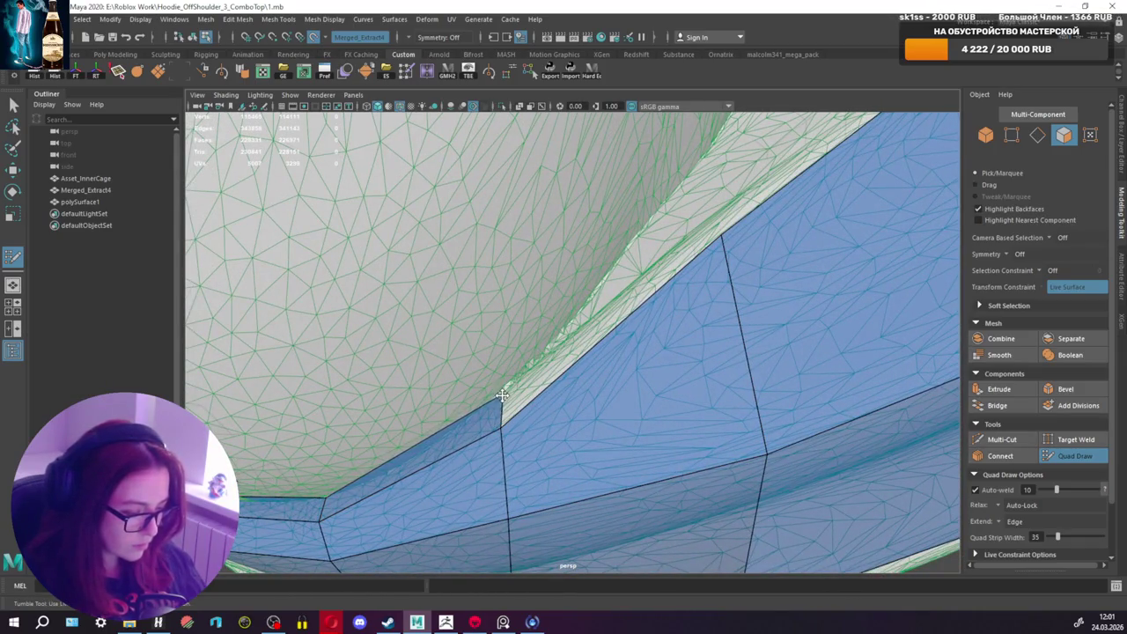
scroll(519, 378, "down", 10)
mouse_move(520, 379)
left_mouse_down("alt")
mouse_move(595, 301)
mouse_move(565, 319)
left_mouse_up("alt")
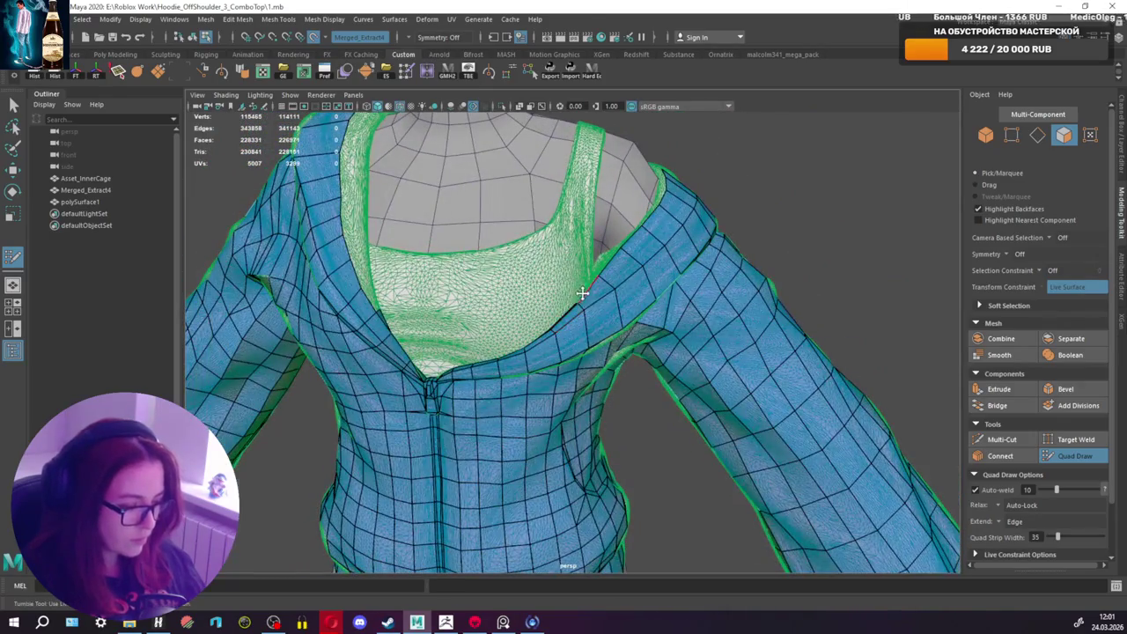
Step: Add quads along the shoulder strap edge and a strip left of it
scroll(582, 294, "down", 3)
scroll(604, 284, "up", 5)
scroll(614, 312, "up", 3)
scroll(636, 319, "up", 3)
left_click_drag(636, 319, 703, 351, "alt")
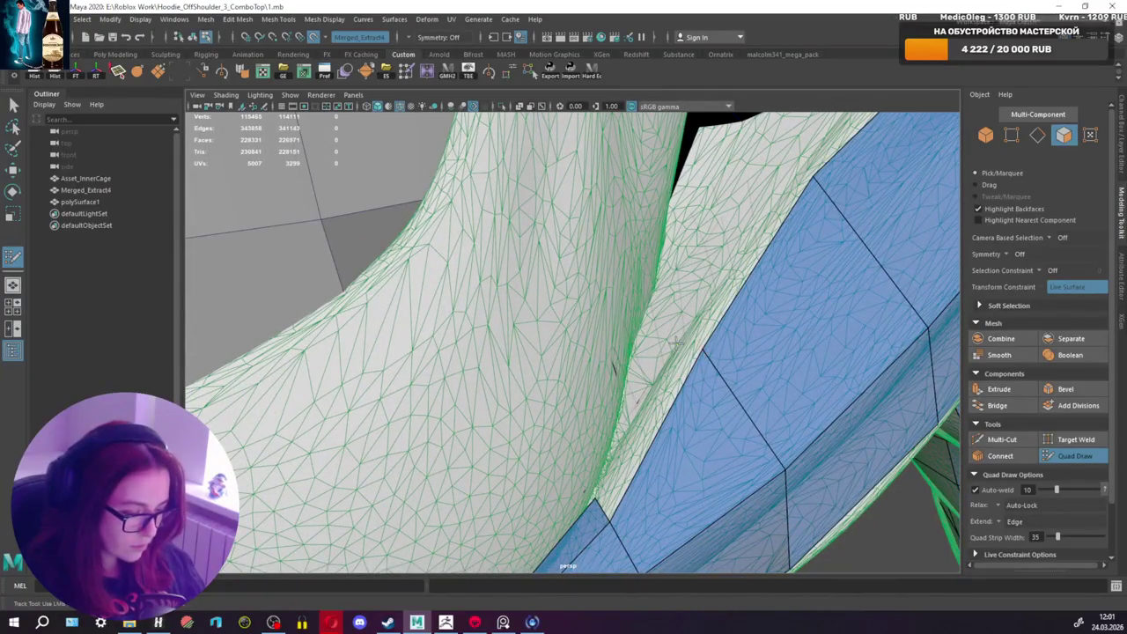
left_click(678, 346, "shift")
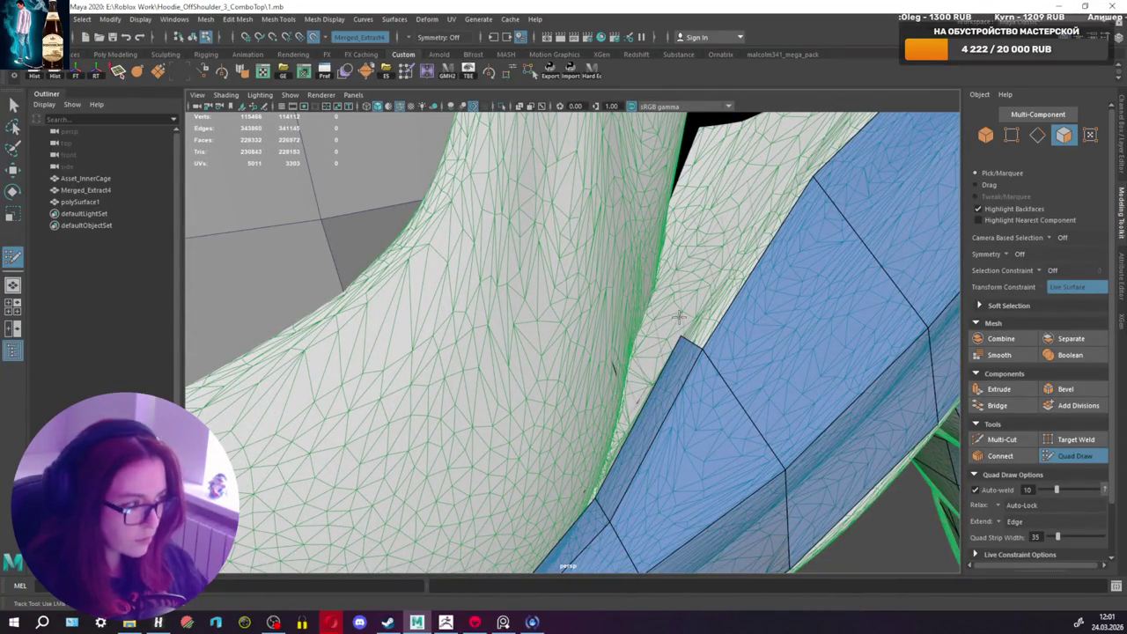
mouse_move(775, 317)
left_mouse_down("alt")
mouse_move(767, 290)
mouse_move(795, 241)
left_mouse_up("alt")
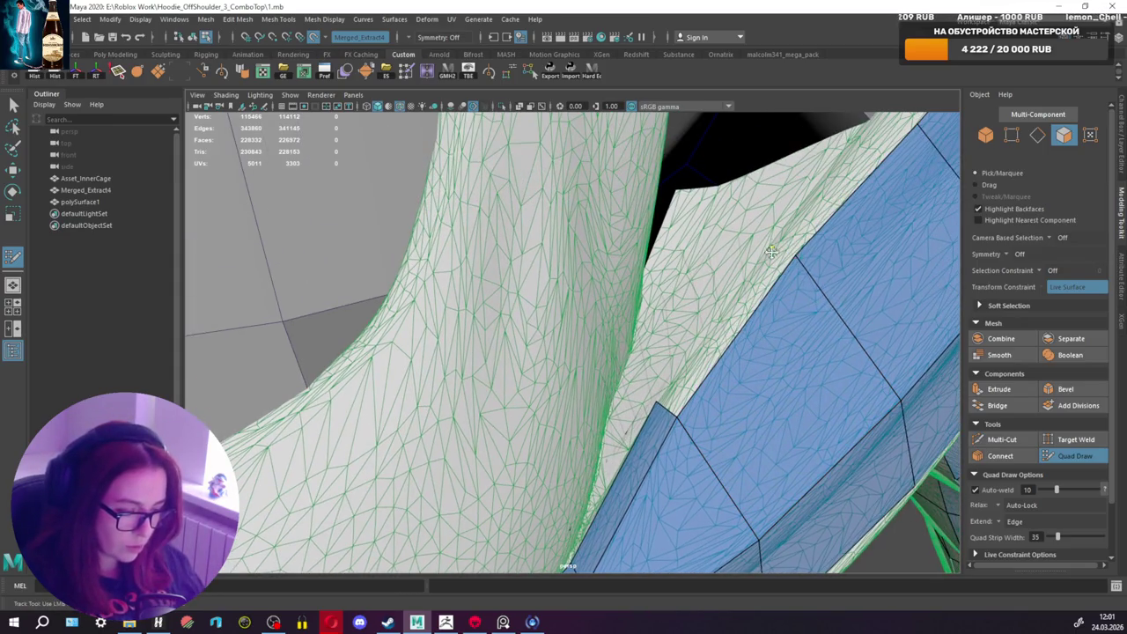
left_click(771, 243, "shift")
Step: Add a quad down to the existing border and commit the fill quad below the strap
mouse_move(787, 285)
left_mouse_down("alt")
mouse_move(738, 308)
mouse_move(767, 309)
left_mouse_up("alt")
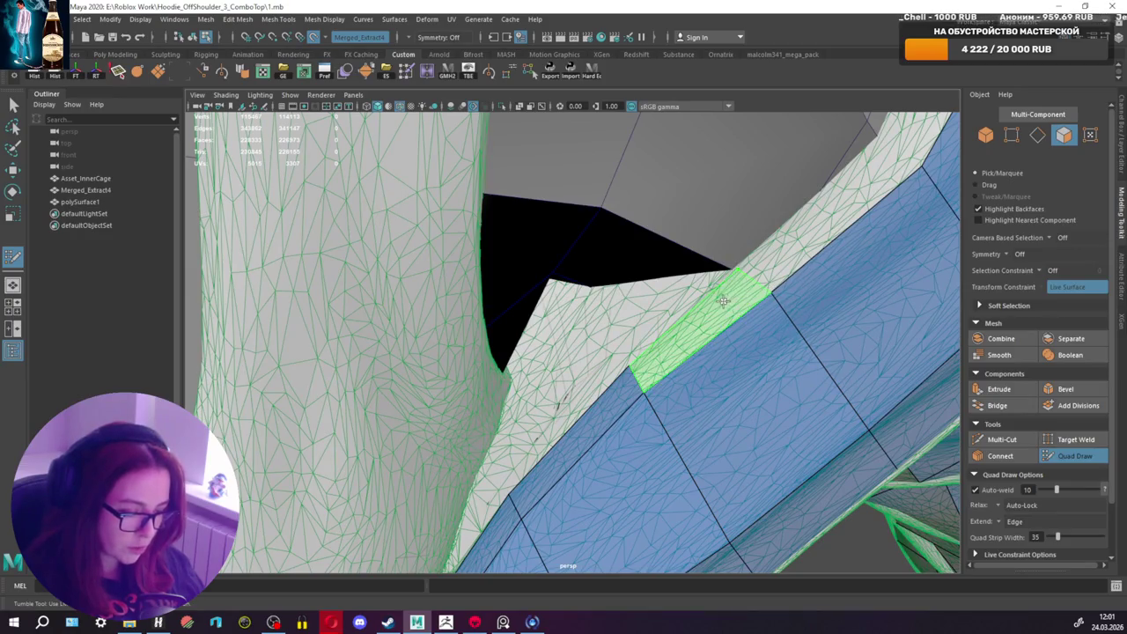
left_click_drag(768, 268, 895, 238, "alt")
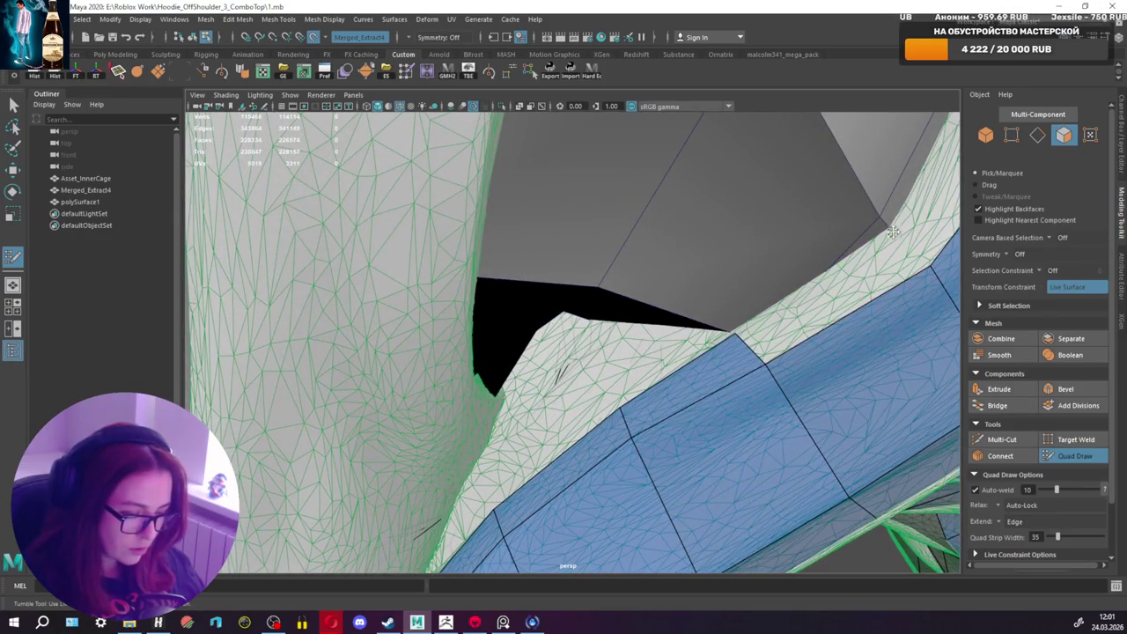
middle_click_drag(886, 252, 777, 224, "alt")
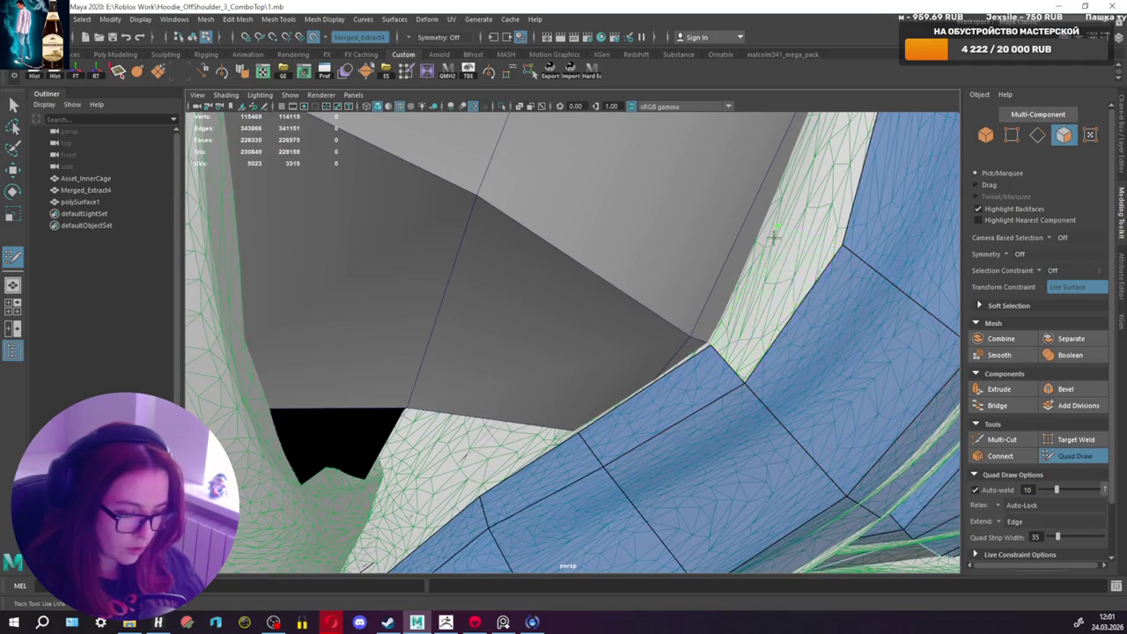
left_click(769, 264, "shift")
scroll(712, 340, "down", 1)
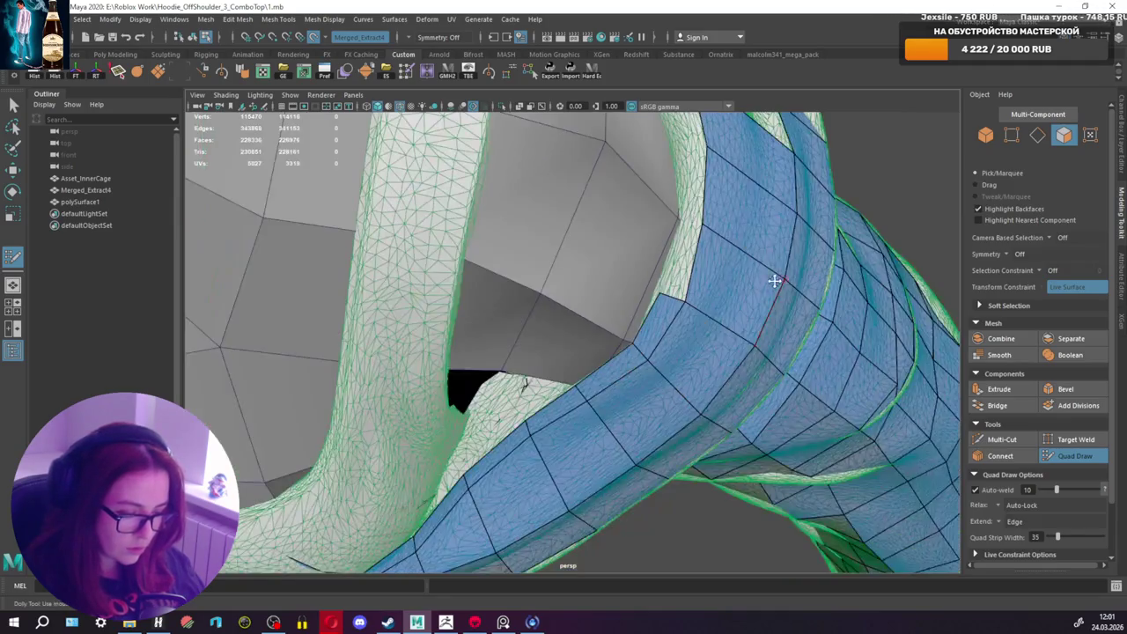
scroll(695, 306, "down", 1)
left_click(671, 340, "shift")
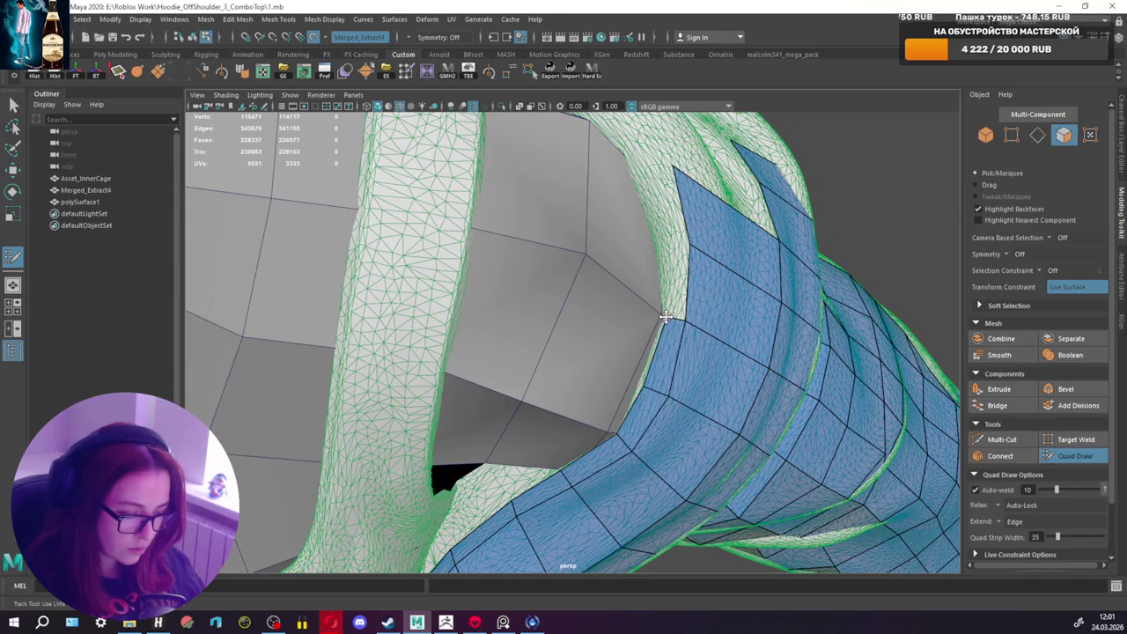
Step: Fill the gap at the strap's left edge and add another quad along it
left_click_drag(671, 298, 695, 329, "alt")
left_click(672, 328, "shift")
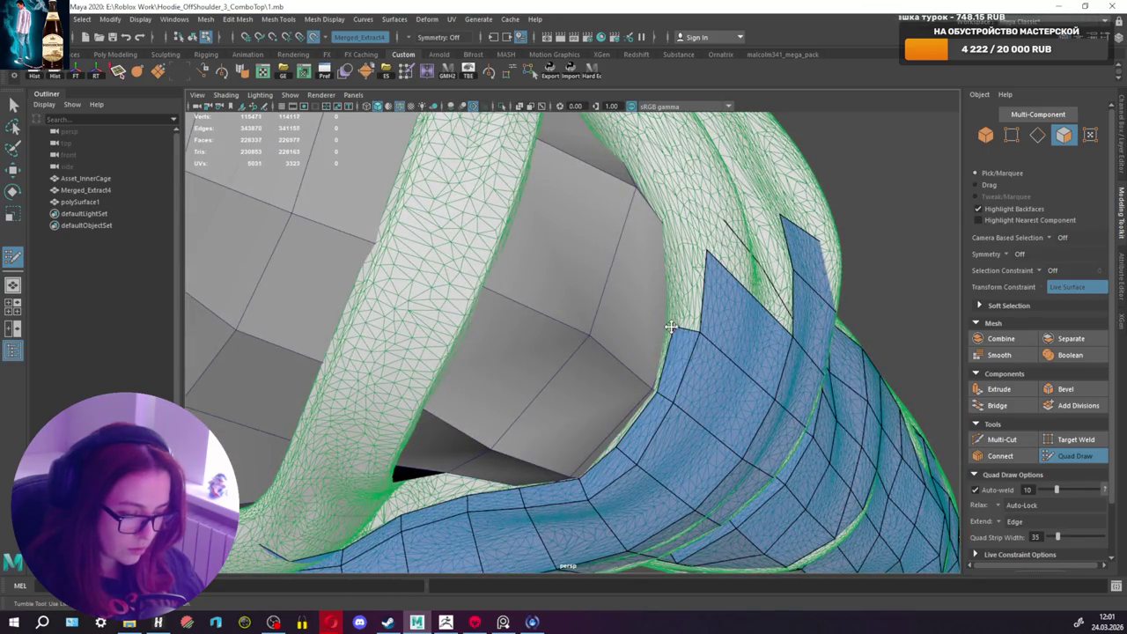
left_click(681, 275, "shift")
left_click_drag(681, 276, 703, 300, "alt")
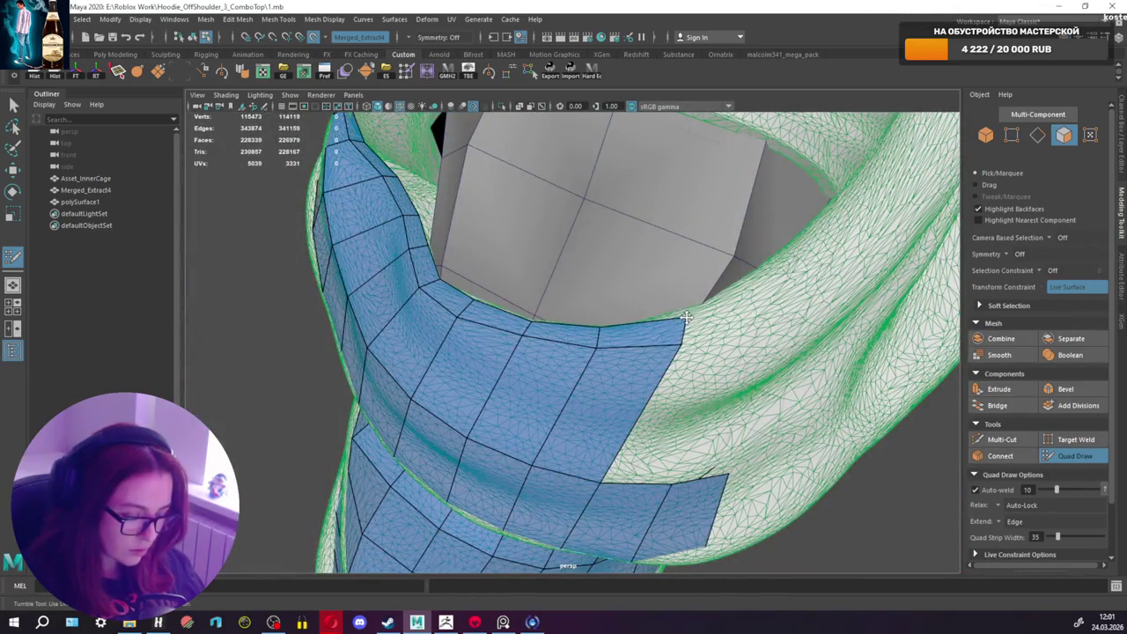
mouse_move(686, 317)
left_mouse_down("alt")
mouse_move(696, 330)
mouse_move(660, 310)
left_mouse_up("alt")
Step: Add quads beside the existing patch and push its right corner outward
left_click(697, 331, "shift")
left_click(663, 273, "shift")
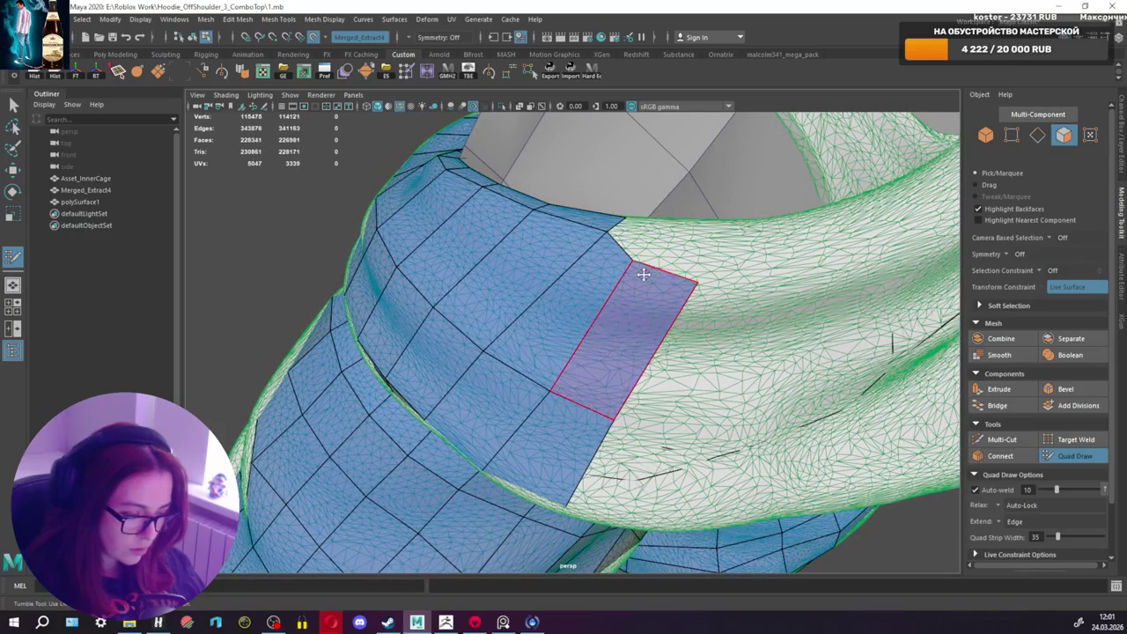
mouse_move(673, 281)
left_mouse_down("shift")
mouse_move(652, 262)
mouse_move(720, 263)
mouse_move(621, 249)
left_mouse_up("shift")
scroll(647, 251, "down", 5)
scroll(670, 255, "up", 3)
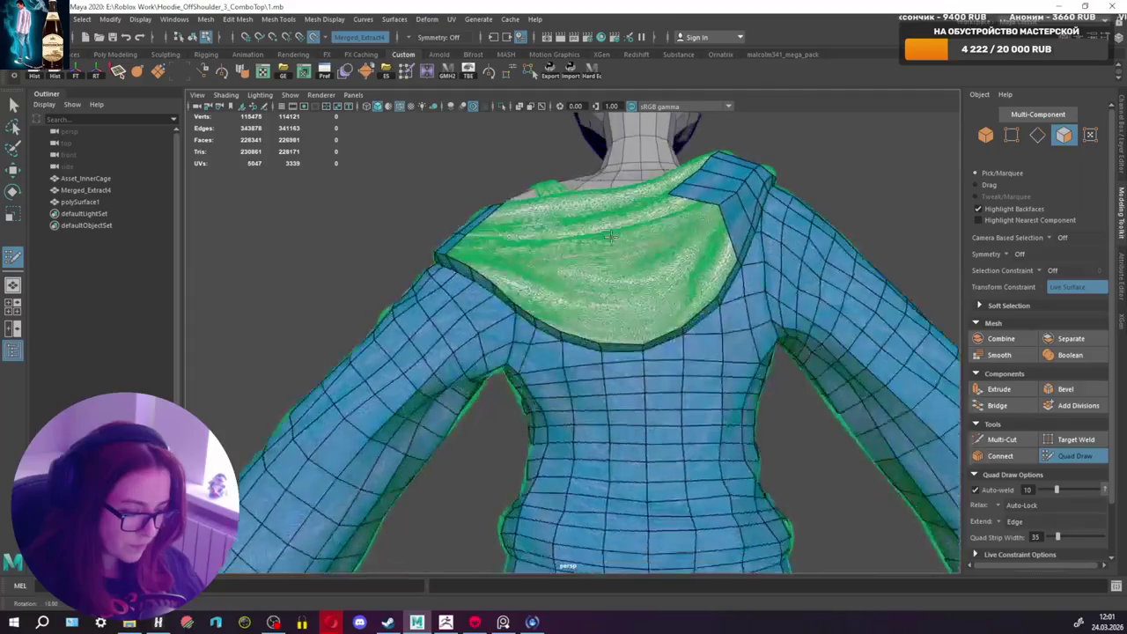
Step: Extrude quads up from the collar edge and square the block's notch edge
scroll(621, 249, "up", 3)
scroll(620, 250, "up", 2)
mouse_move(627, 336)
left_mouse_down()
mouse_move(619, 249)
mouse_move(696, 264)
left_mouse_up()
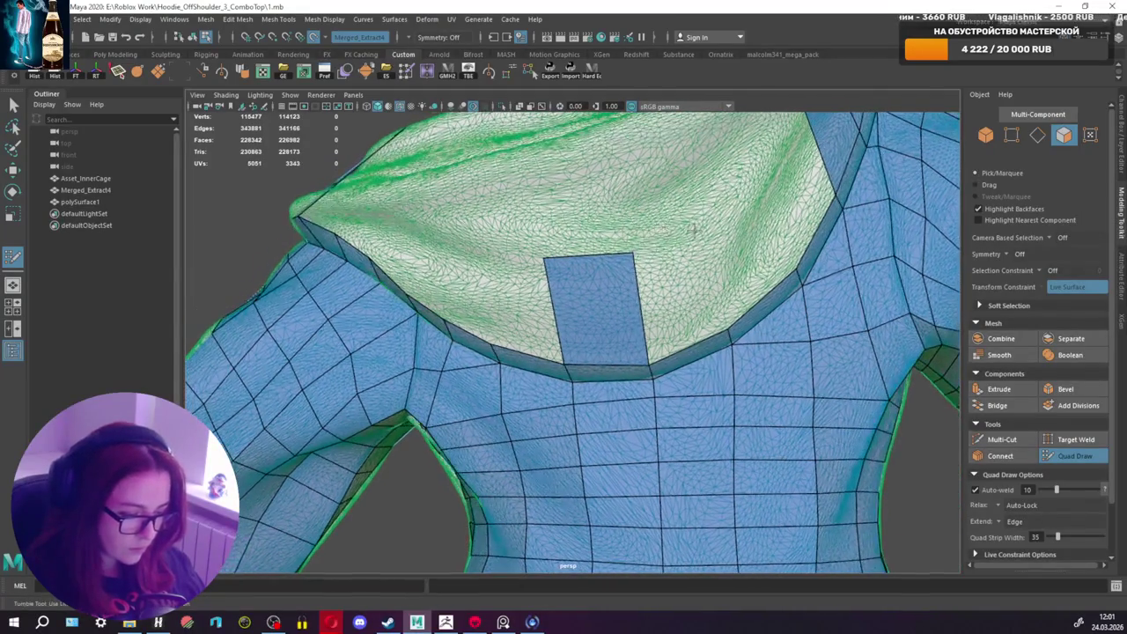
mouse_move(687, 352)
left_mouse_down()
mouse_move(748, 207)
mouse_move(696, 322)
mouse_move(685, 222)
left_mouse_up()
left_click(747, 244, "shift")
left_click_drag(620, 341, 619, 247)
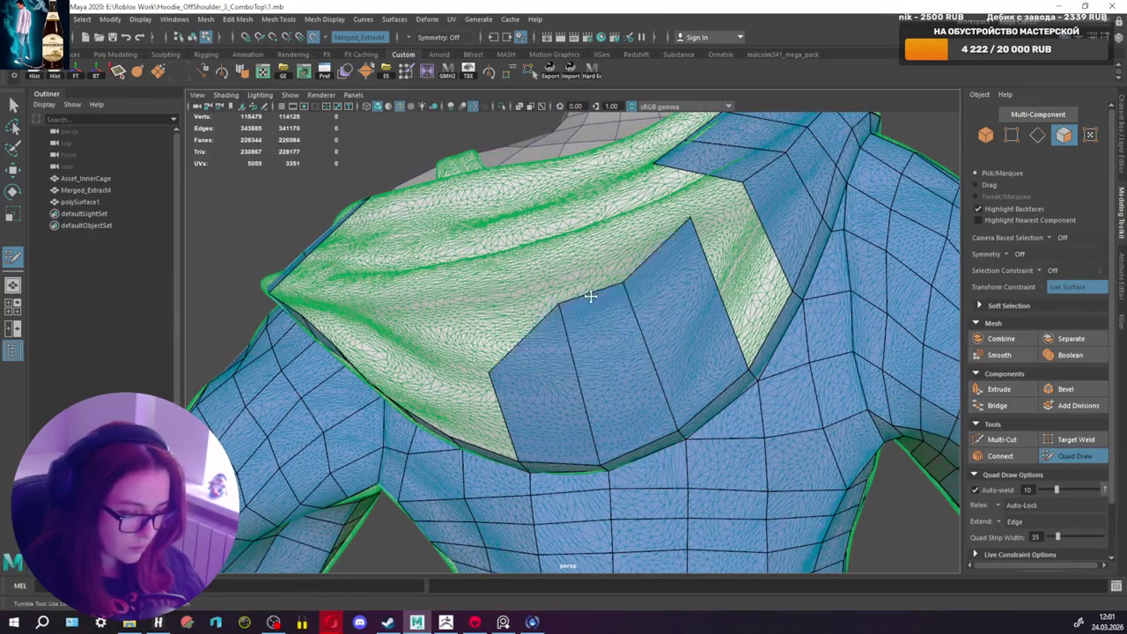
Step: Fill the gap right of the patch, raise its pointed left vertex, and add quads leftward
left_click(696, 206, "shift")
mouse_move(695, 211)
left_mouse_down("alt")
mouse_move(679, 252)
mouse_move(650, 253)
mouse_move(606, 299)
left_mouse_up("alt")
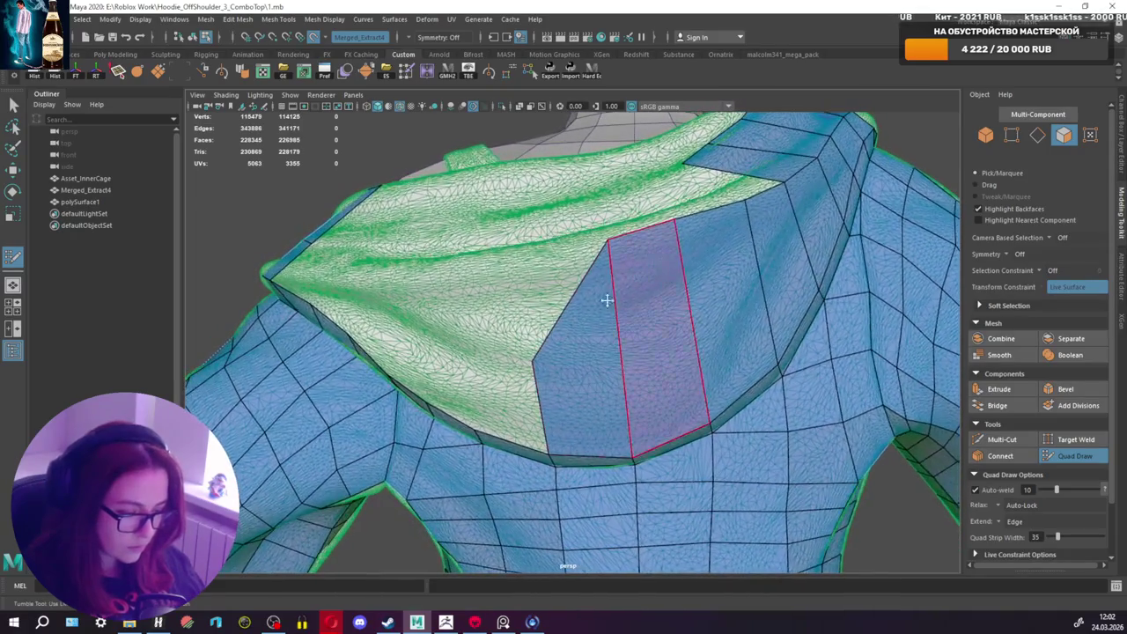
left_click_drag(537, 360, 526, 258)
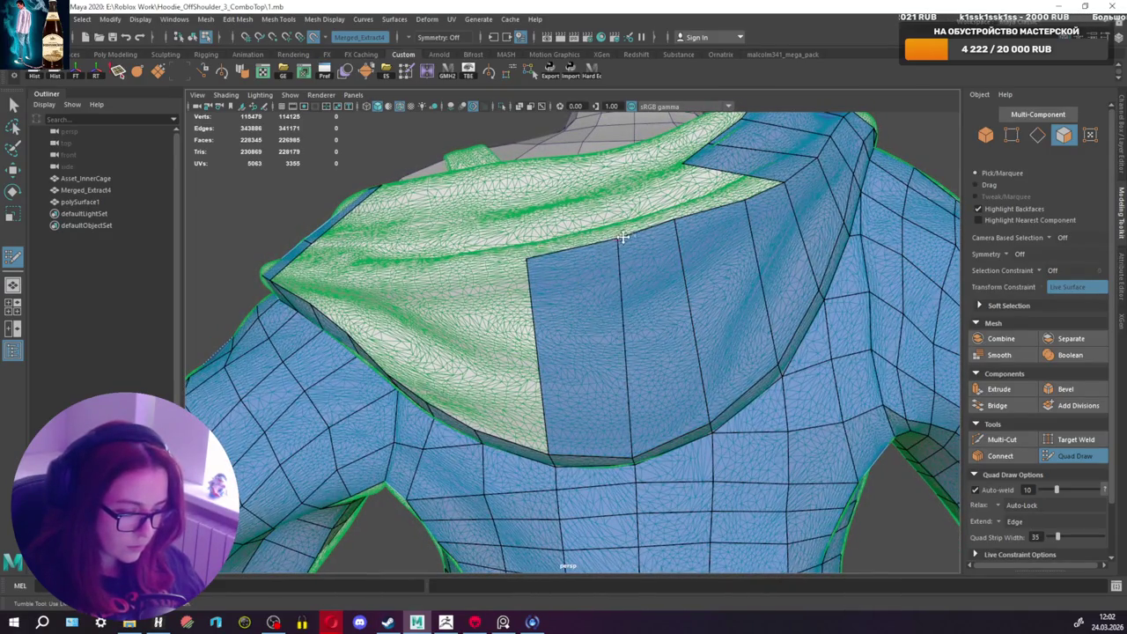
mouse_move(691, 227)
left_mouse_down("alt")
mouse_move(596, 256)
mouse_move(608, 255)
left_mouse_up("alt")
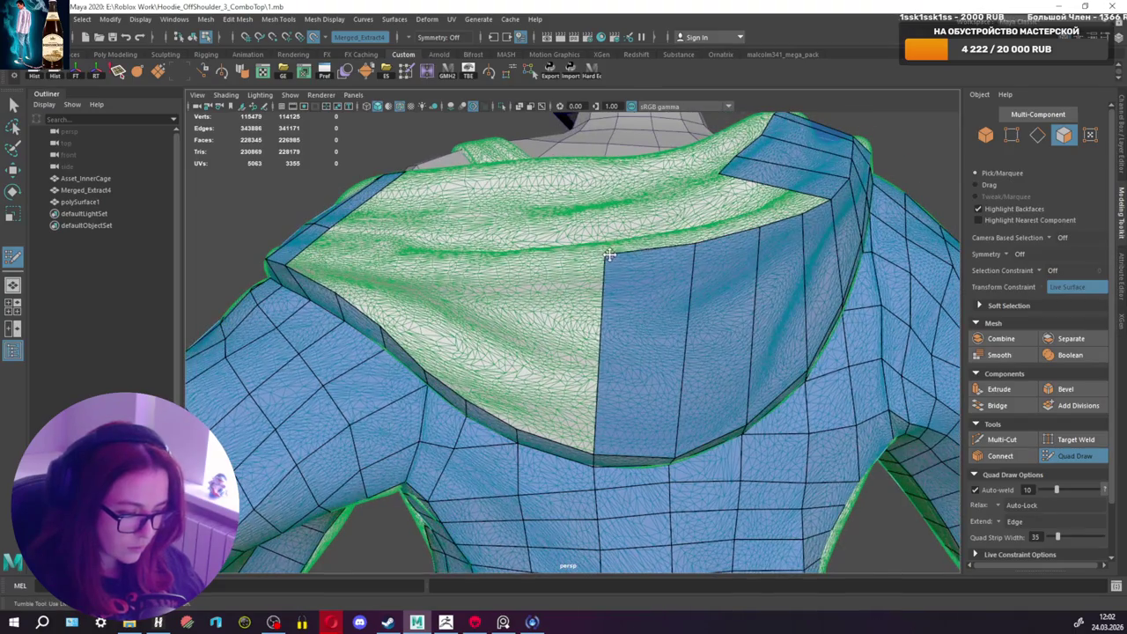
left_click(573, 328, "shift")
left_click_drag(573, 328, 580, 300, "alt")
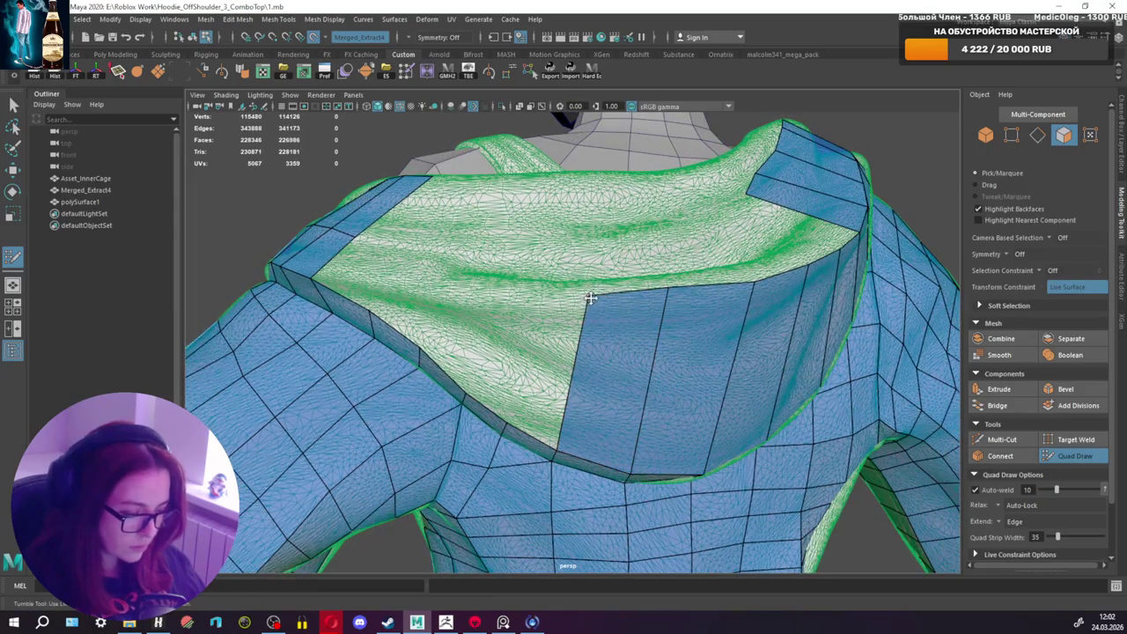
left_click(554, 339, "shift")
Step: Extend the hood-back patch left with new quad columns, nudging a vertex into place
mouse_move(554, 339)
left_mouse_down("alt")
mouse_move(561, 314)
mouse_move(583, 320)
mouse_move(491, 312)
left_mouse_up("alt")
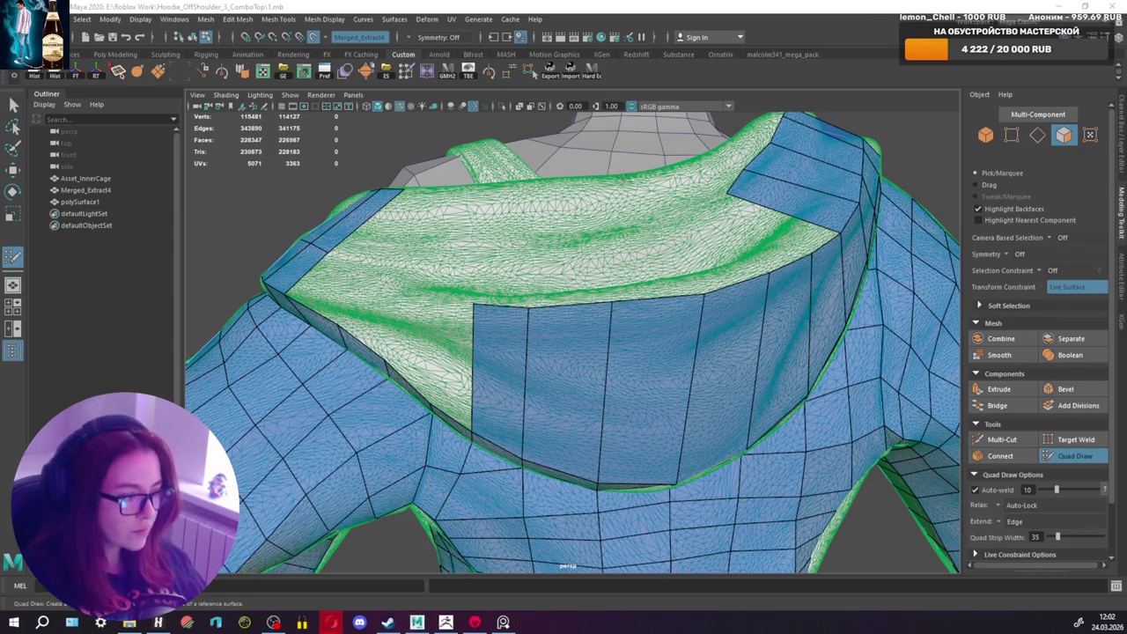
left_click_drag(624, 176, 553, 304, "alt")
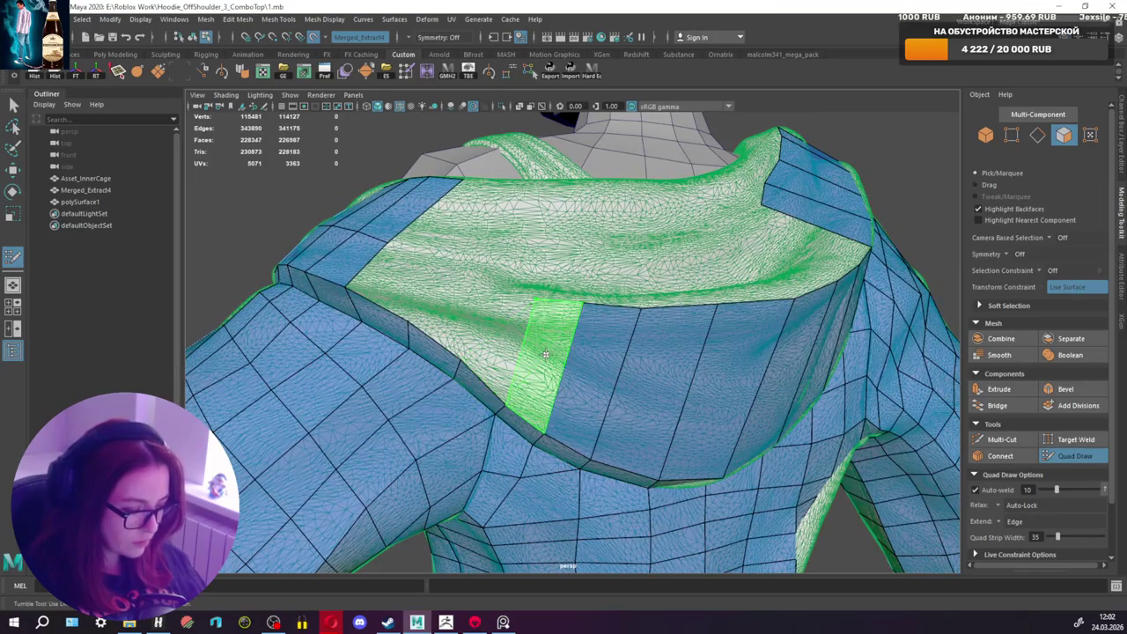
left_click_drag(580, 344, 531, 348)
left_click_drag(501, 404, 498, 399)
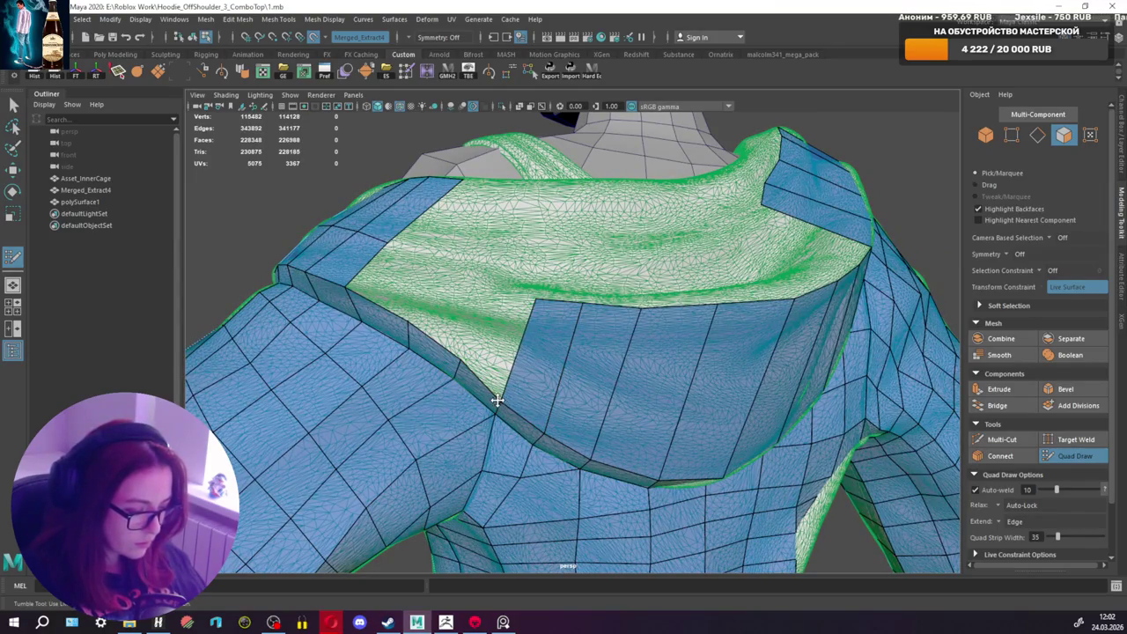
mouse_move(490, 337)
left_mouse_down()
mouse_move(464, 287)
mouse_move(401, 275)
mouse_move(453, 322)
mouse_move(531, 347)
left_mouse_up()
right_click_drag(514, 334, 520, 323, "alt")
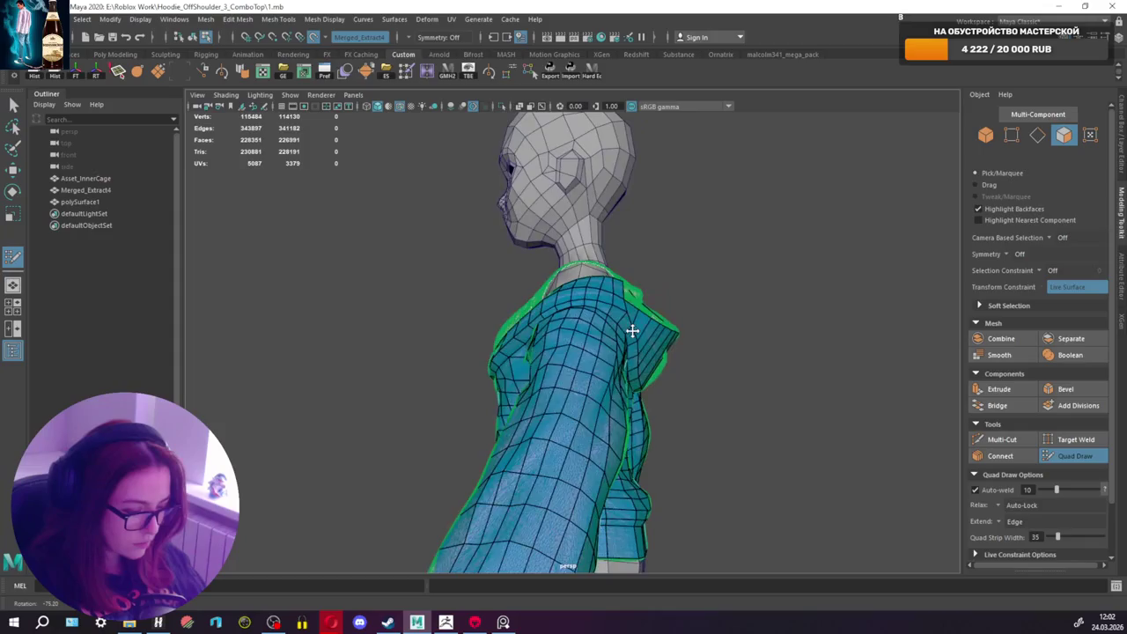
Step: Commit a quad on the shoulder and move the strip's corner vertices up and right
left_click_drag(627, 360, 549, 345, "alt")
scroll(549, 344, "up", 5)
left_click_drag(488, 440, 681, 380, "alt")
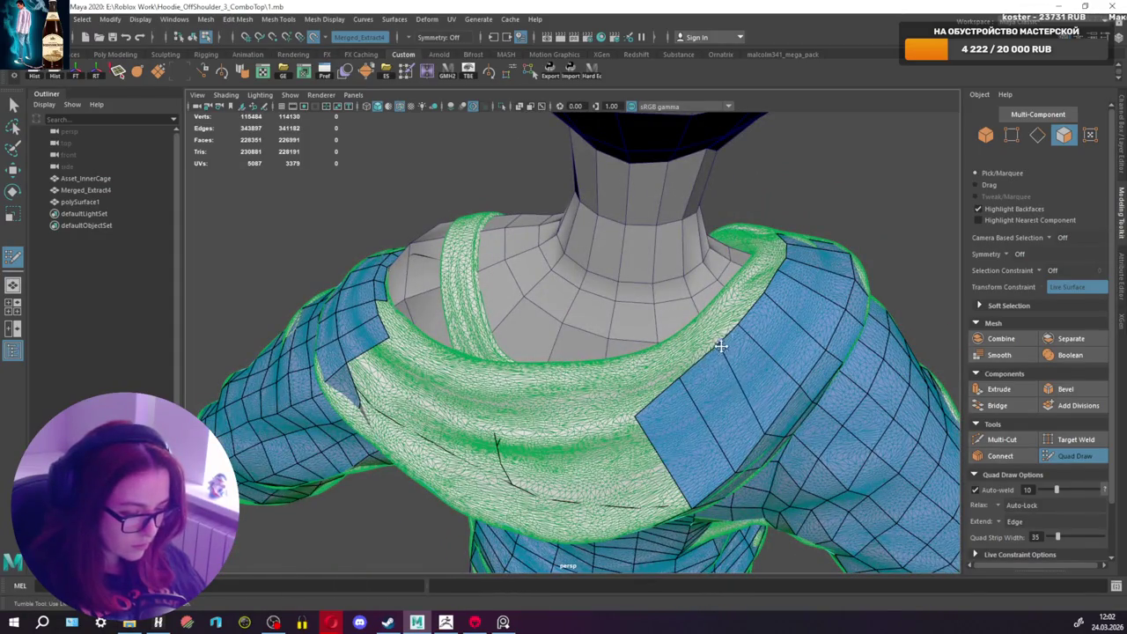
left_click_drag(740, 342, 730, 359, "alt")
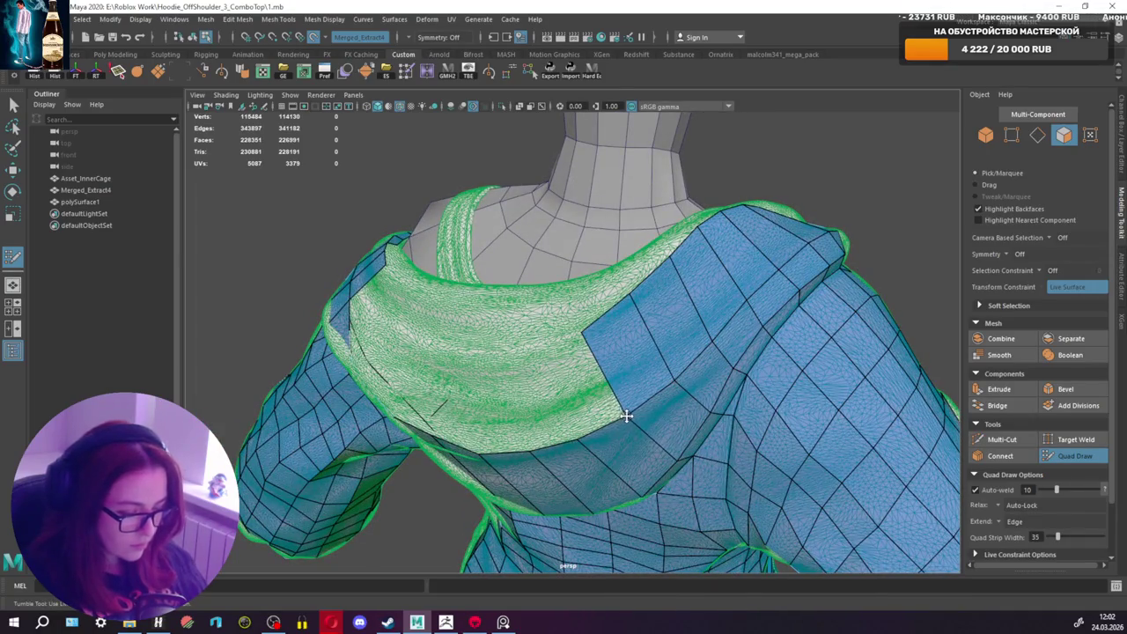
left_click_drag(642, 390, 666, 397, "alt")
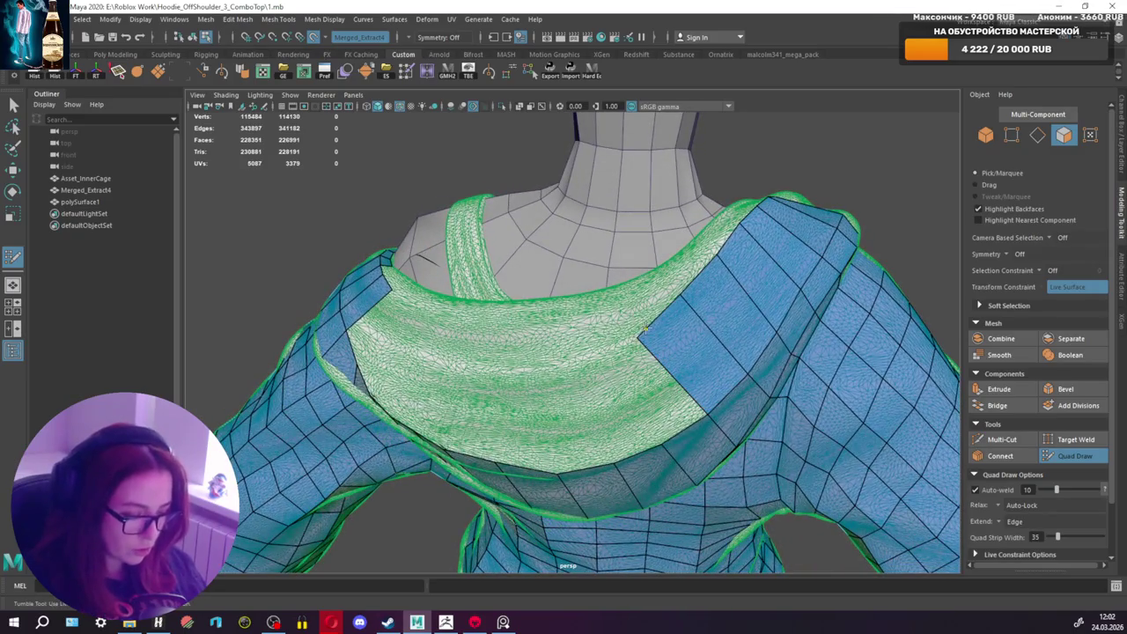
left_click_drag(645, 328, 648, 326)
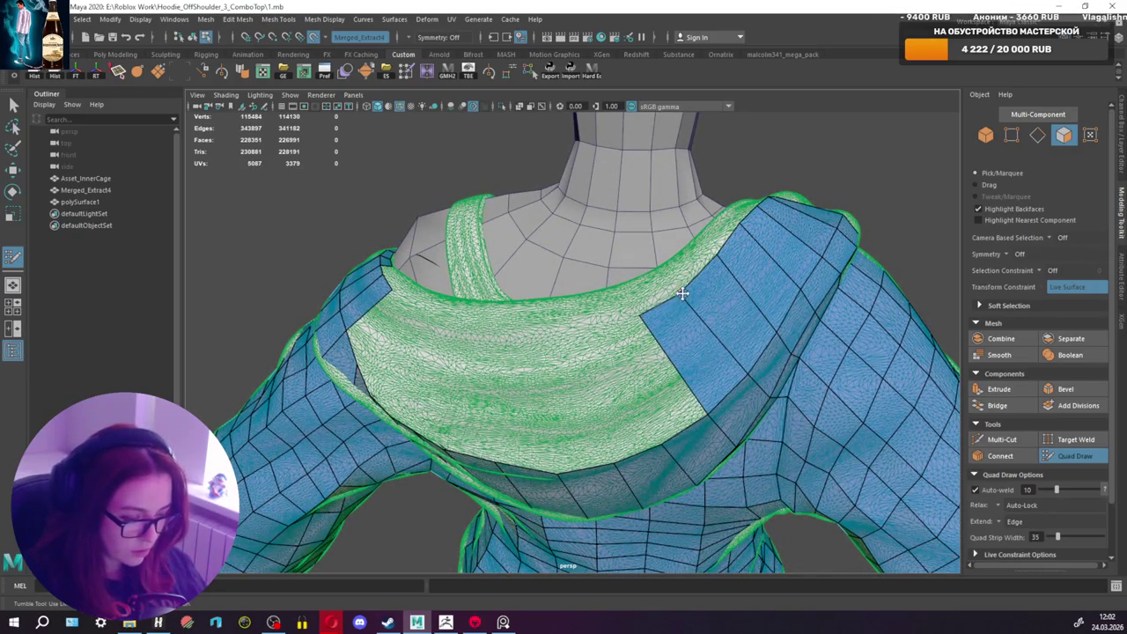
left_click_drag(684, 292, 684, 344, "alt")
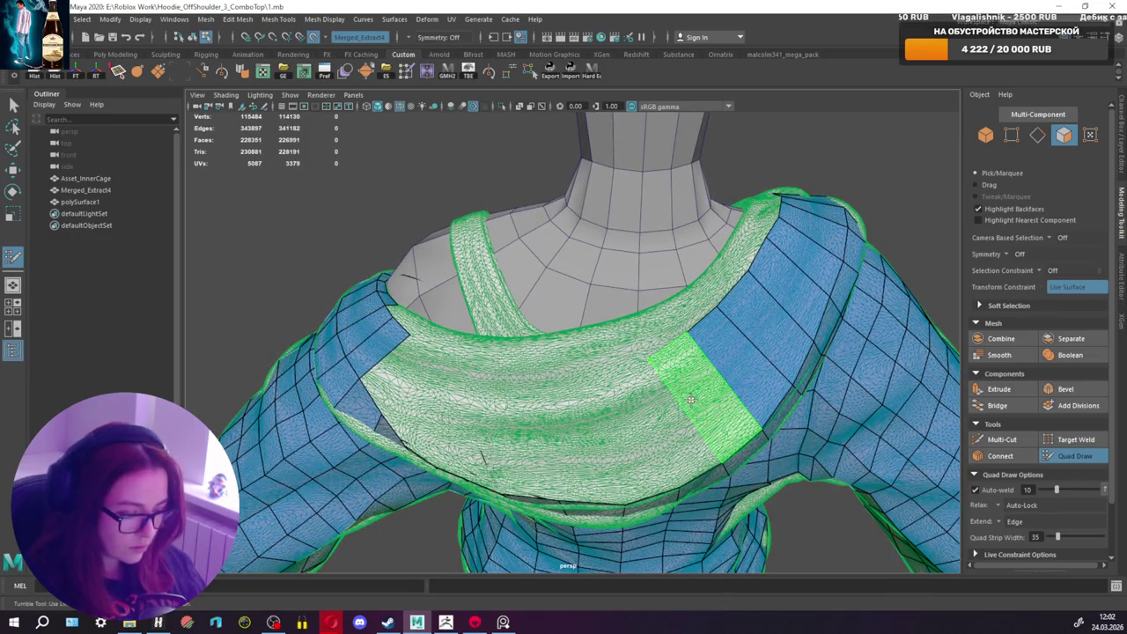
left_click(674, 377, "shift")
mouse_move(653, 355)
left_mouse_down()
mouse_move(663, 348)
mouse_move(648, 334)
mouse_move(652, 348)
mouse_move(665, 345)
mouse_move(646, 324)
left_mouse_up()
Step: Extend the strip left to the sculpt's edge, pulling its corner vertex up to the rim
left_click(657, 342, "shift")
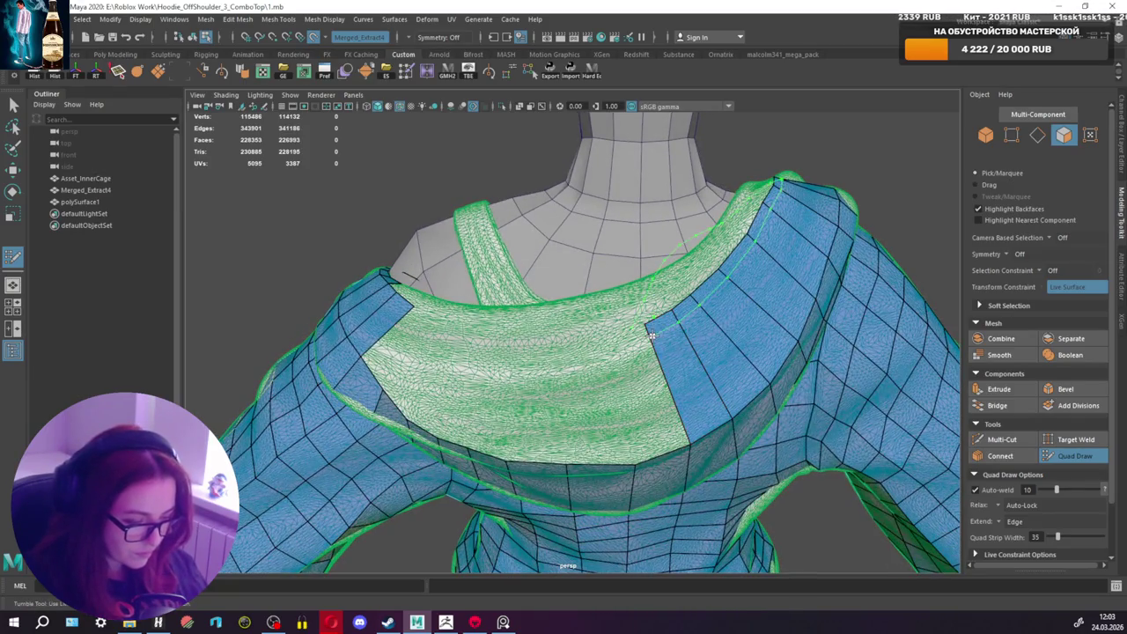
key("ctrl+z")
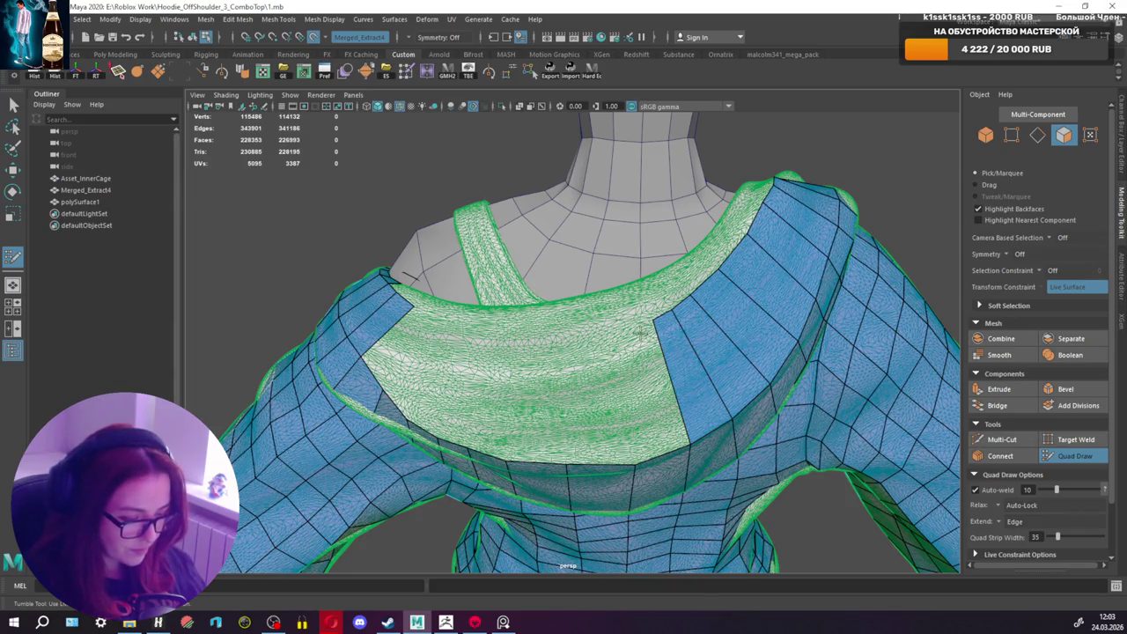
left_click(648, 324, "shift")
left_click_drag(636, 327, 679, 329, "alt")
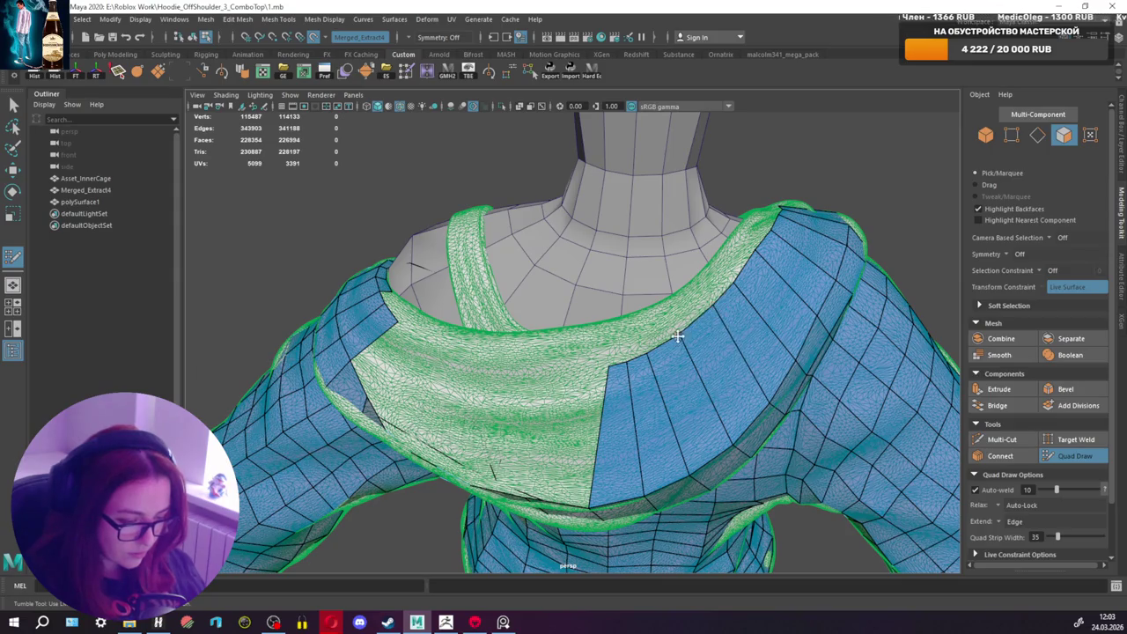
mouse_move(626, 363)
left_mouse_down()
mouse_move(639, 308)
mouse_move(639, 335)
left_mouse_up()
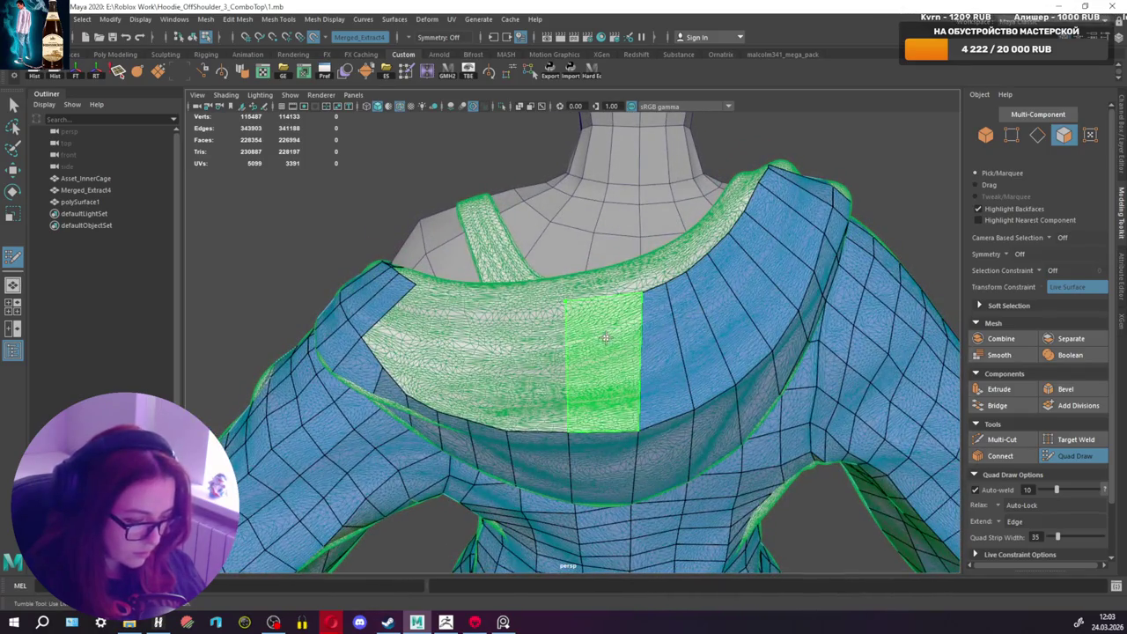
left_click(641, 296, "shift")
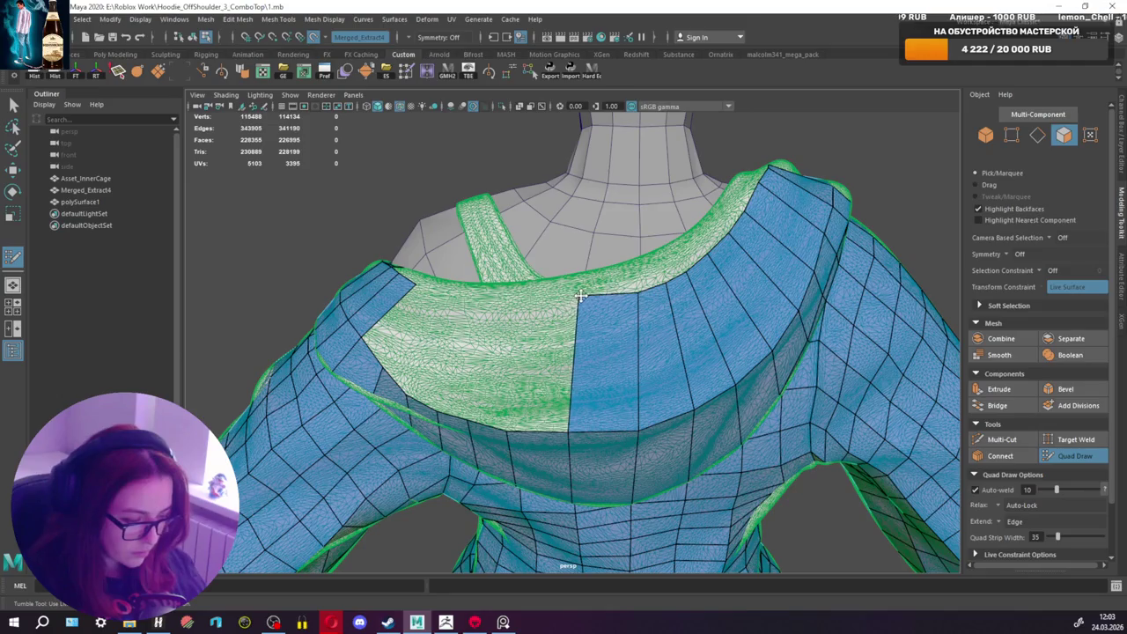
Step: Fill the remaining gaps left of the strip, delete a misplaced quad, and relax the edges
left_click_drag(567, 301, 574, 313, "alt")
left_click(585, 299, "shift")
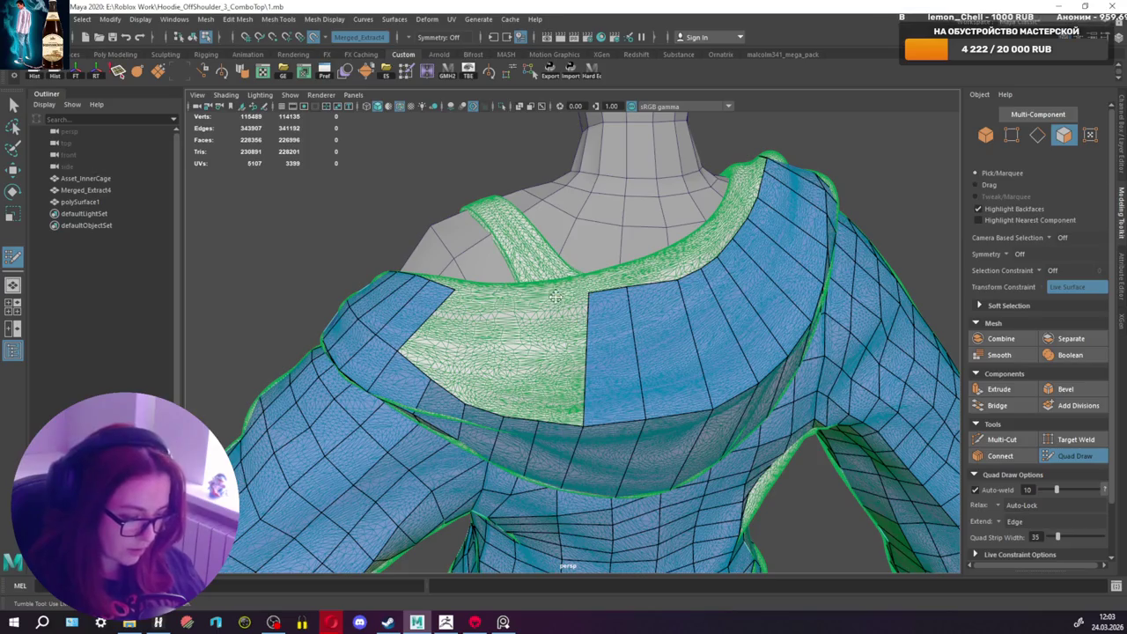
left_click(553, 297, "shift")
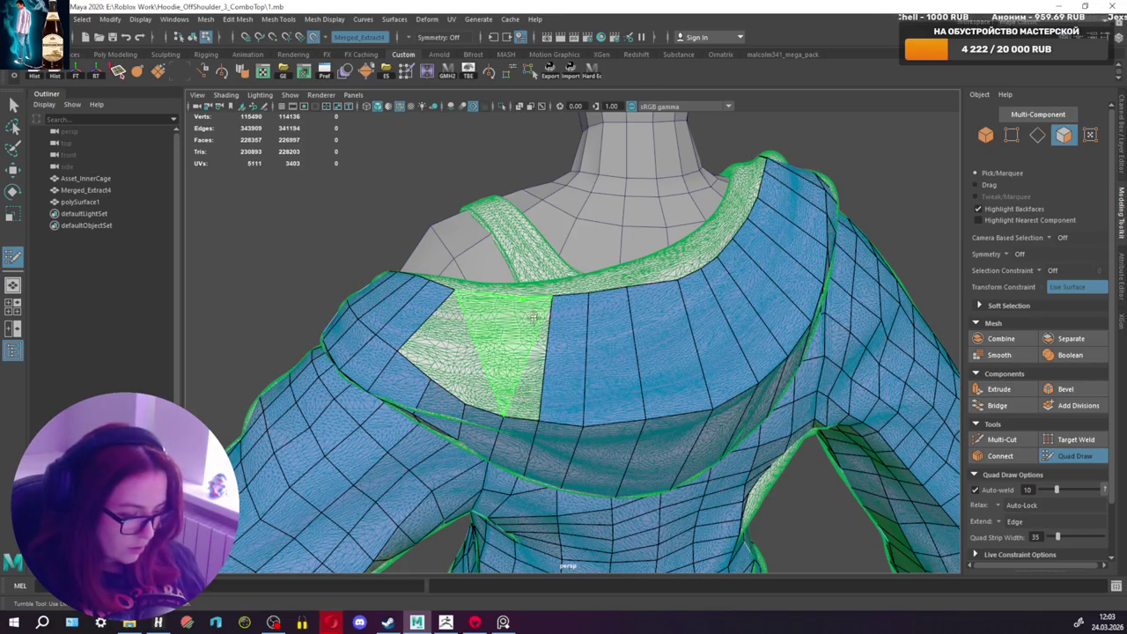
left_click(533, 319, "shift")
left_click(534, 351, "ctrl+shift")
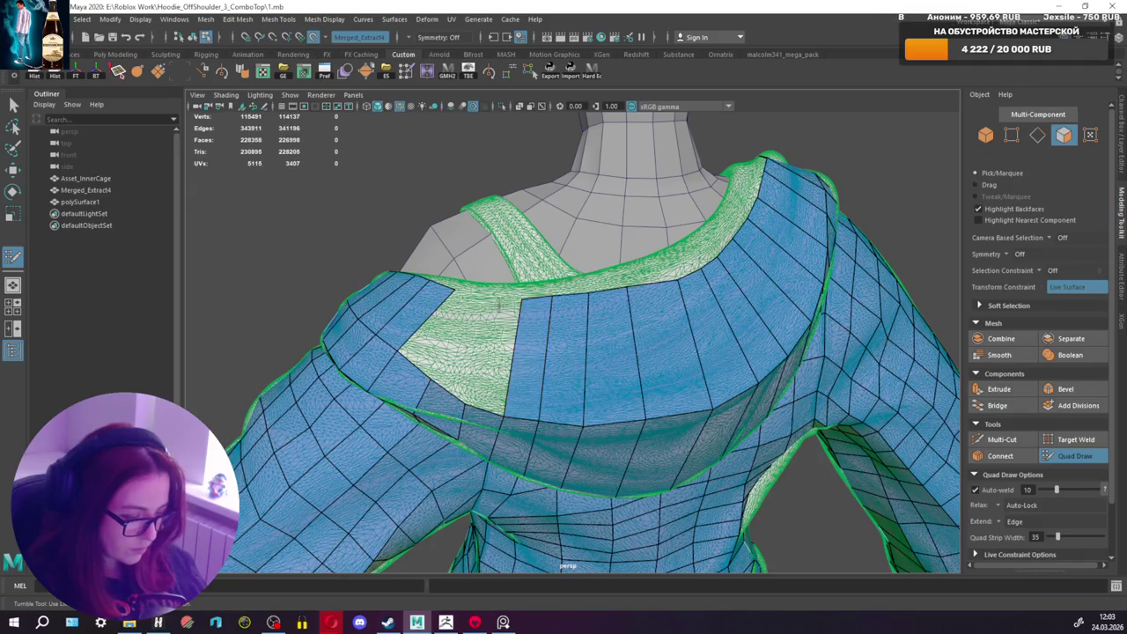
left_click(499, 334, "shift")
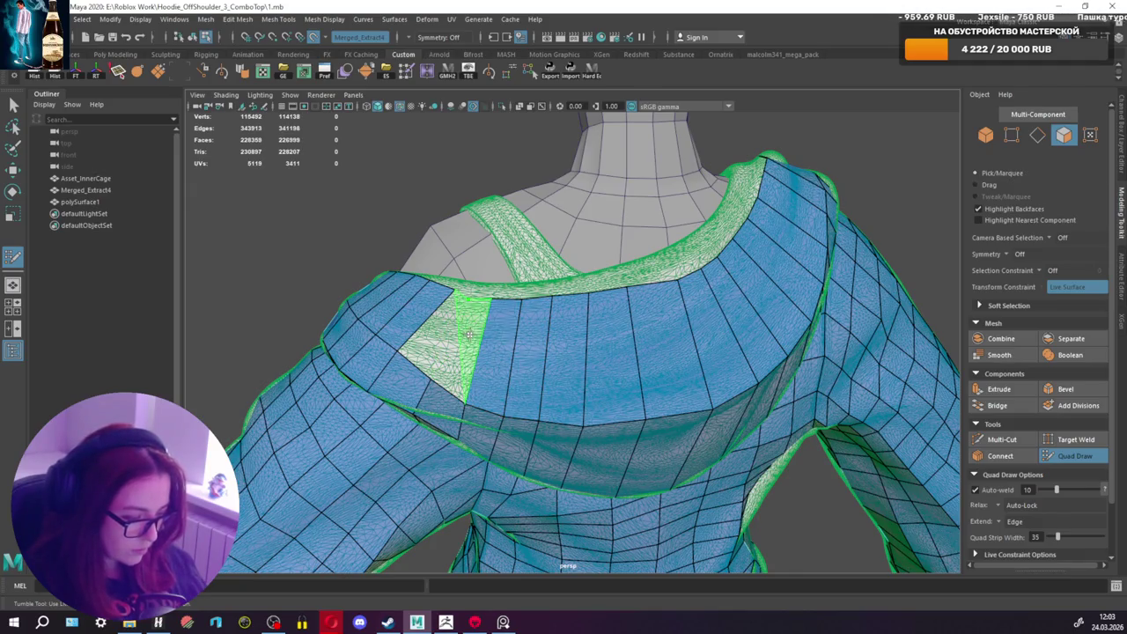
left_click(469, 333, "shift")
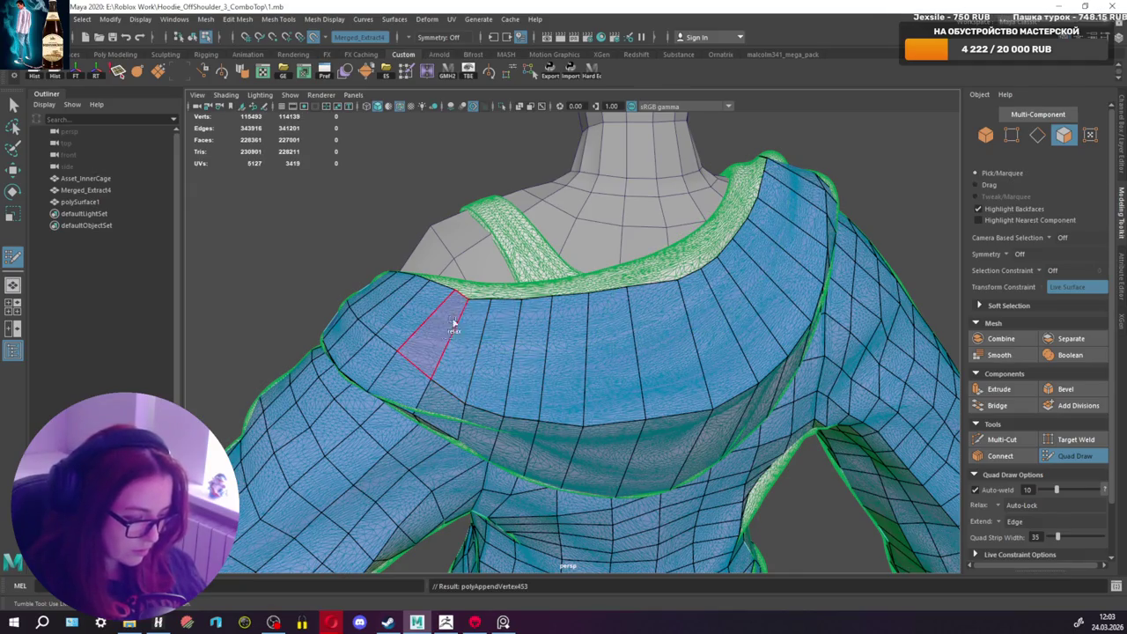
mouse_move(509, 306)
left_mouse_down("shift")
mouse_move(453, 296)
mouse_move(564, 302)
mouse_move(660, 289)
mouse_move(594, 300)
left_mouse_up("shift")
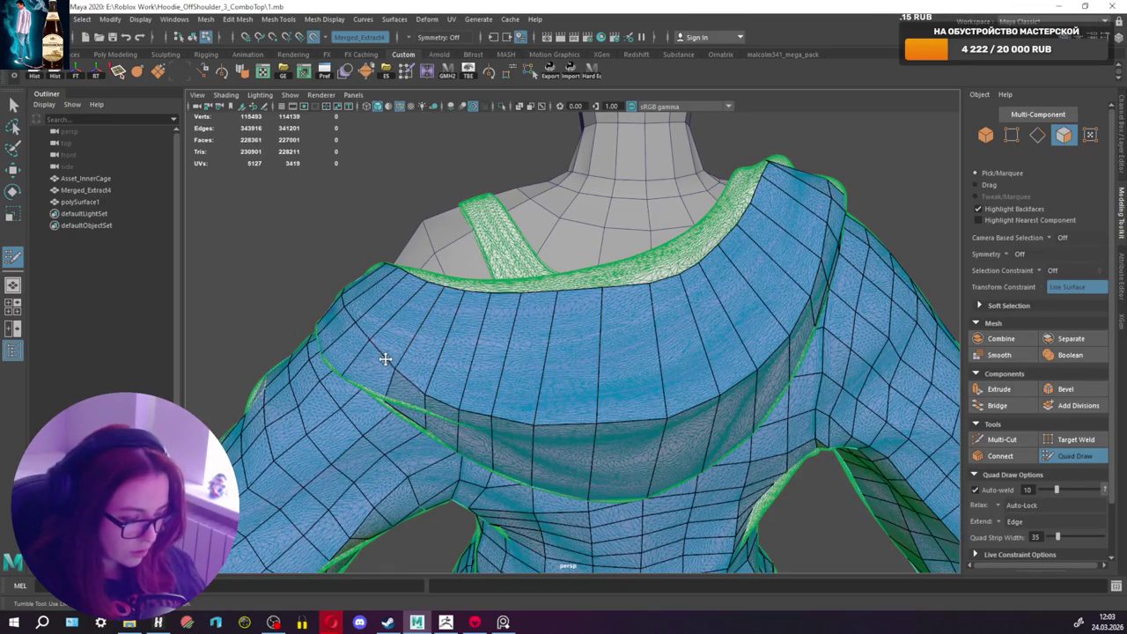
Step: Insert an edge loop along the hood strip and inspect the shoulder from behind
mouse_move(387, 361)
left_mouse_down("alt")
mouse_move(725, 329)
mouse_move(676, 333)
mouse_move(679, 344)
mouse_move(632, 305)
mouse_move(719, 320)
mouse_move(531, 334)
mouse_move(711, 317)
mouse_move(675, 327)
mouse_move(656, 348)
left_mouse_up("alt")
scroll(631, 305, "up", 3)
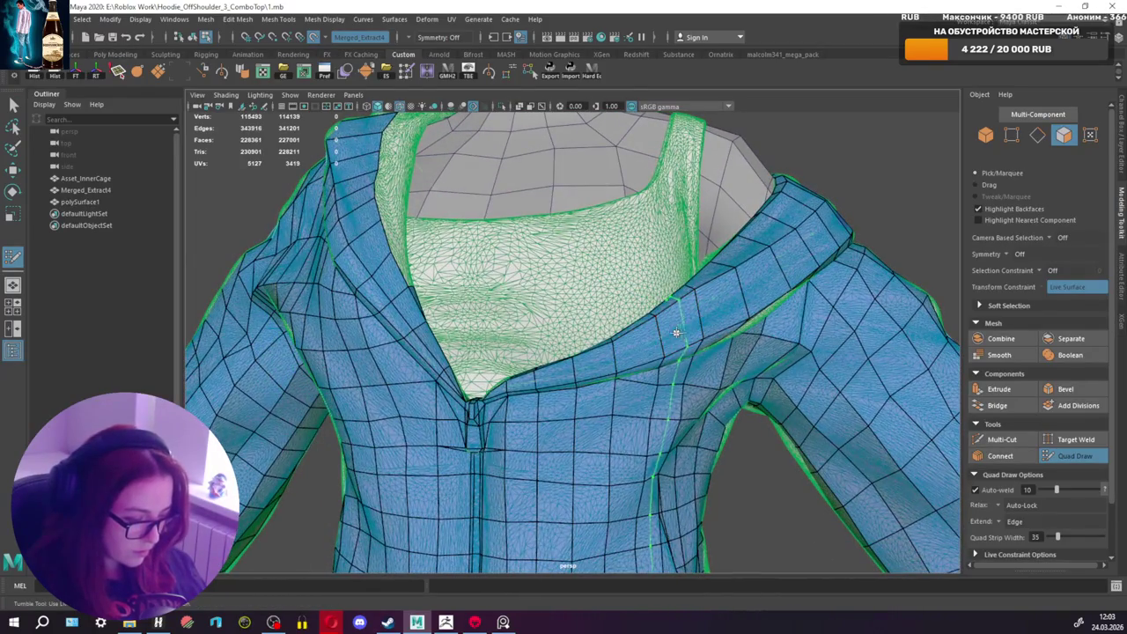
left_click(686, 334, "ctrl")
mouse_move(685, 335)
middle_mouse_down("alt")
mouse_move(642, 294)
mouse_move(649, 307)
mouse_move(626, 348)
middle_mouse_up("alt")
mouse_move(627, 348)
left_mouse_down("alt")
mouse_move(821, 373)
mouse_move(784, 422)
mouse_move(432, 346)
left_mouse_up("alt")
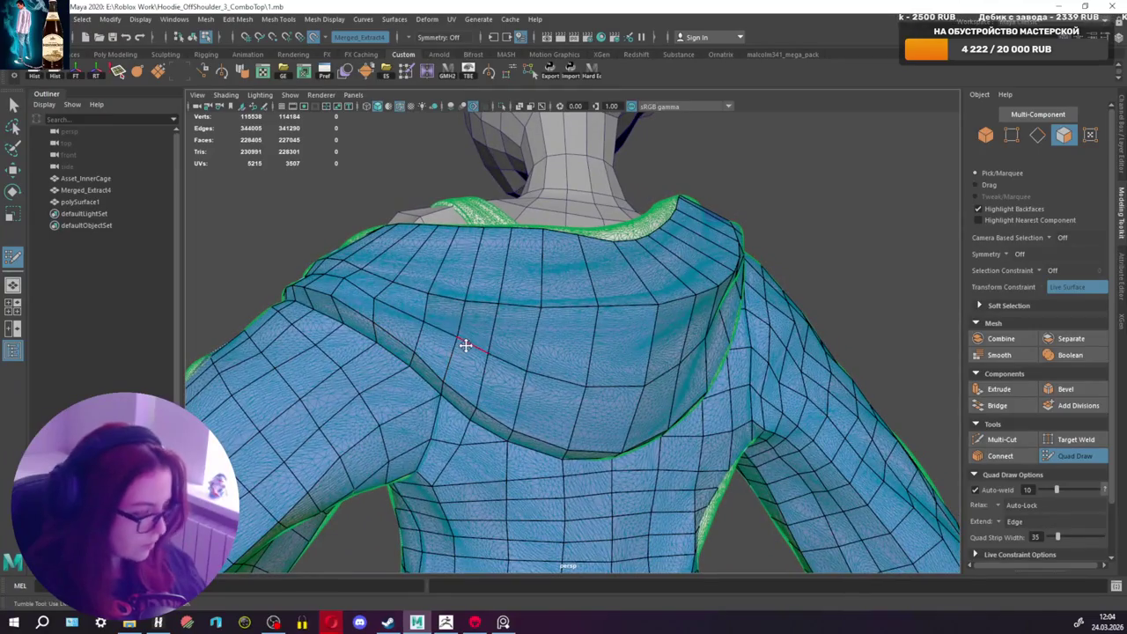
mouse_move(551, 325)
left_mouse_down("alt")
mouse_move(632, 344)
mouse_move(508, 372)
left_mouse_up("alt")
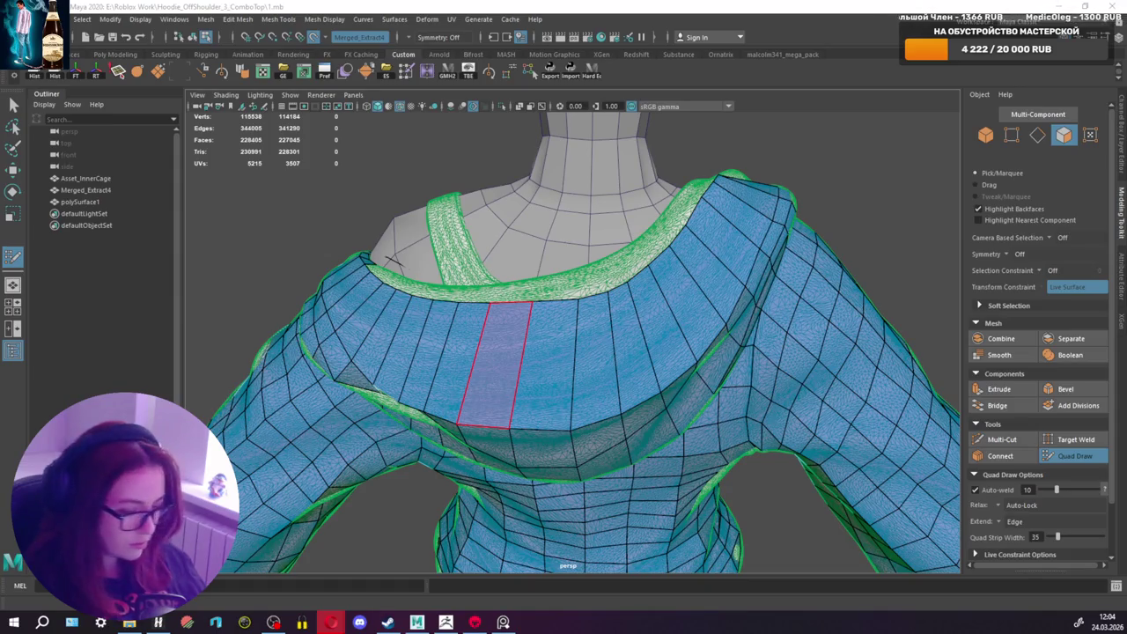
Step: Inspect the collar from several angles, then insert the previewed edge loop across the hood
mouse_move(546, 134)
left_mouse_down("alt")
mouse_move(592, 301)
mouse_move(593, 329)
mouse_move(580, 329)
left_mouse_up("alt")
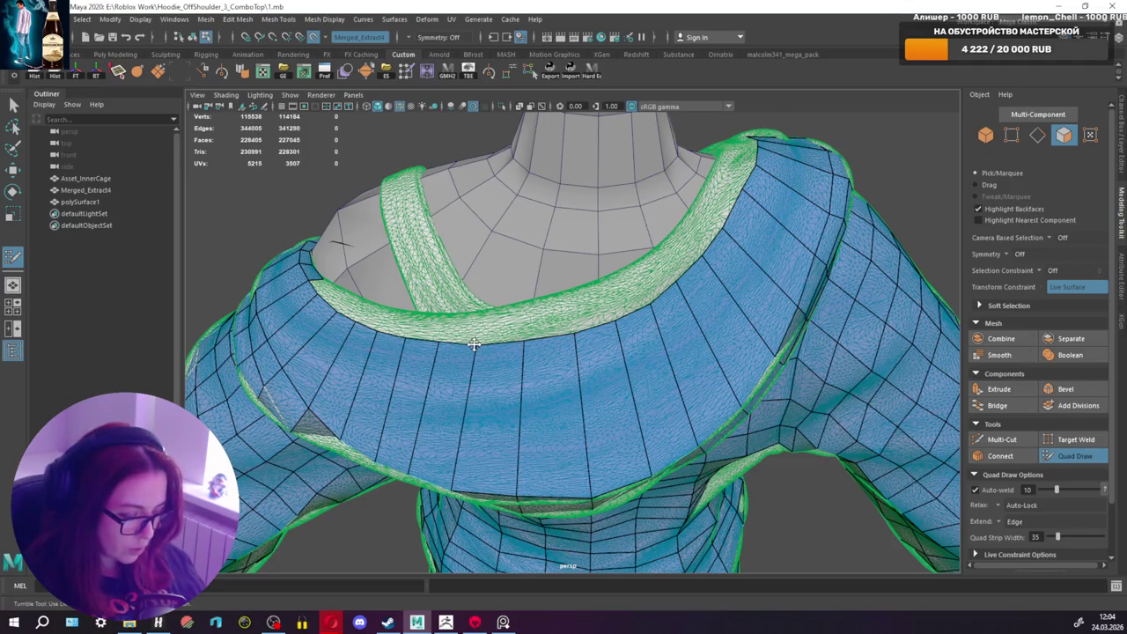
mouse_move(607, 305)
left_mouse_down("alt")
mouse_move(555, 303)
mouse_move(679, 297)
left_mouse_up("alt")
mouse_move(446, 370)
left_mouse_down("alt")
mouse_move(455, 368)
mouse_move(448, 323)
mouse_move(397, 327)
mouse_move(428, 334)
mouse_move(452, 314)
left_mouse_up("alt")
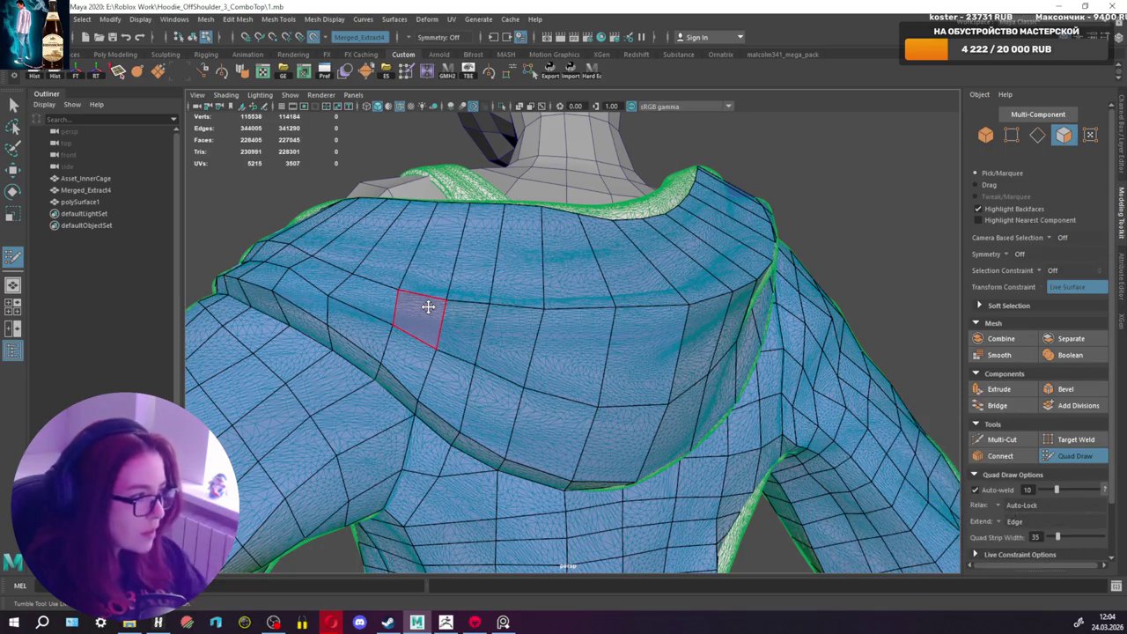
left_click_drag(649, 249, 583, 280, "alt")
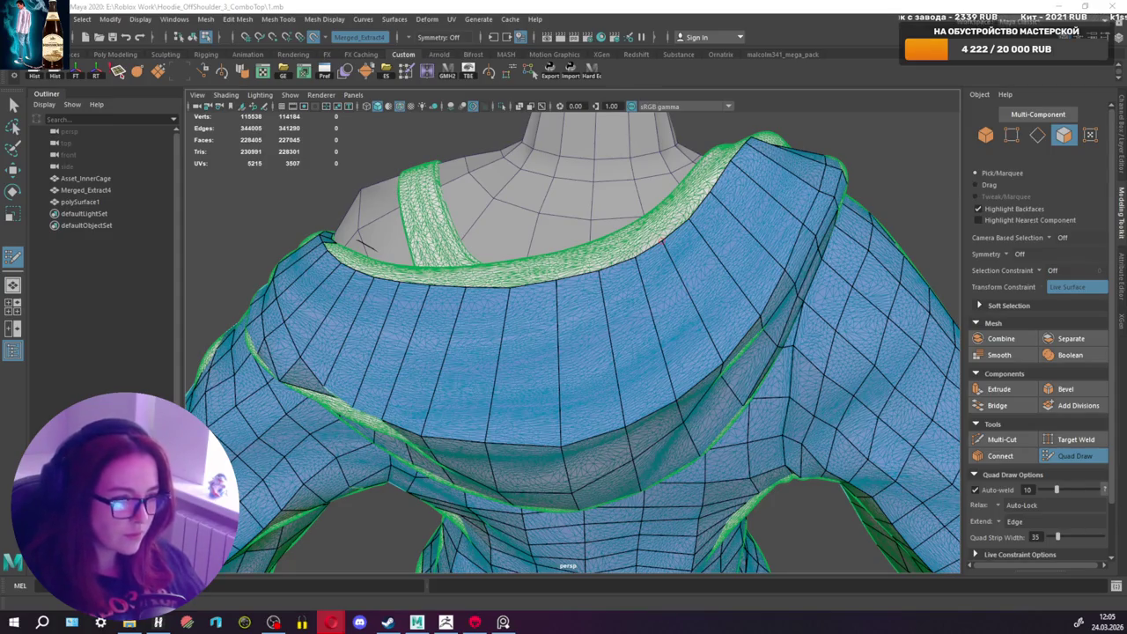
mouse_move(624, 392)
left_mouse_down("alt")
mouse_move(402, 396)
mouse_move(539, 439)
mouse_move(503, 428)
mouse_move(792, 403)
mouse_move(541, 408)
mouse_move(573, 347)
mouse_move(536, 327)
mouse_move(692, 344)
mouse_move(746, 335)
left_mouse_up("alt")
left_click(559, 329, "ctrl")
Step: Fill the gap at the strap edge and add quads along the inner hood rim beside it
mouse_move(660, 332)
left_mouse_down("alt")
mouse_move(719, 352)
mouse_move(699, 378)
mouse_move(434, 383)
left_mouse_up("alt")
scroll(699, 378, "up", 3)
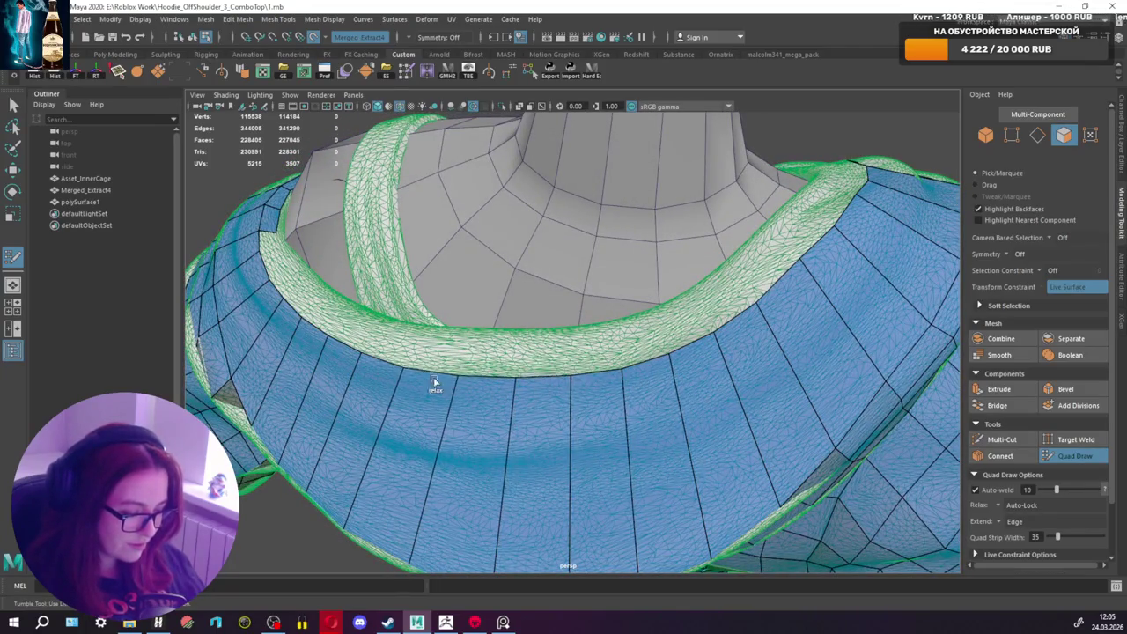
left_click_drag(340, 379, 595, 414, "alt")
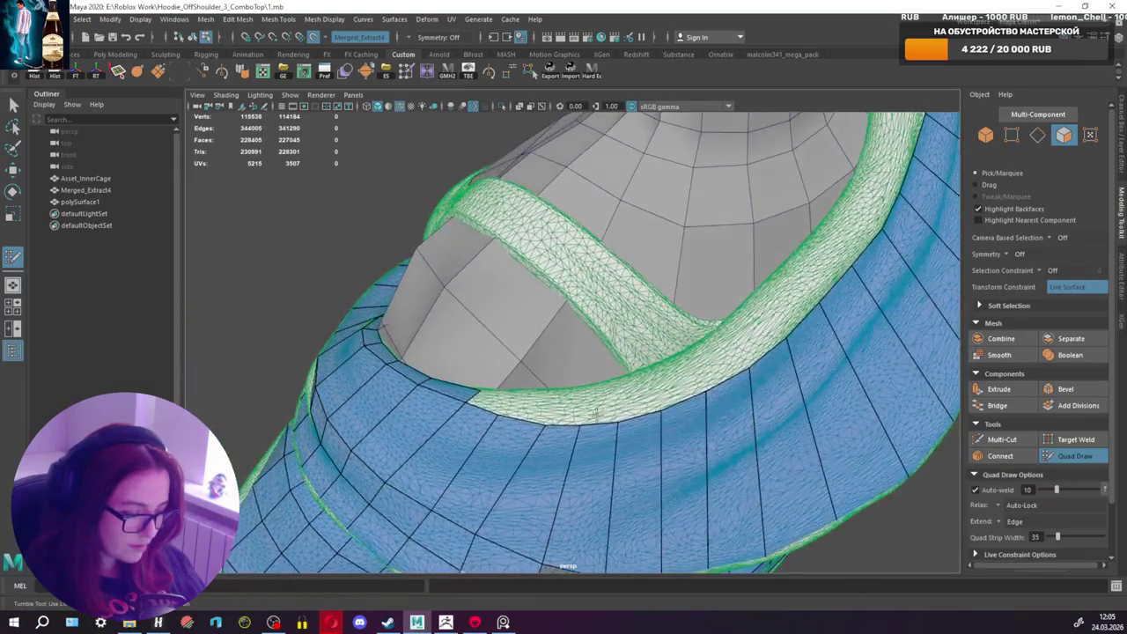
left_click_drag(500, 412, 583, 408, "alt")
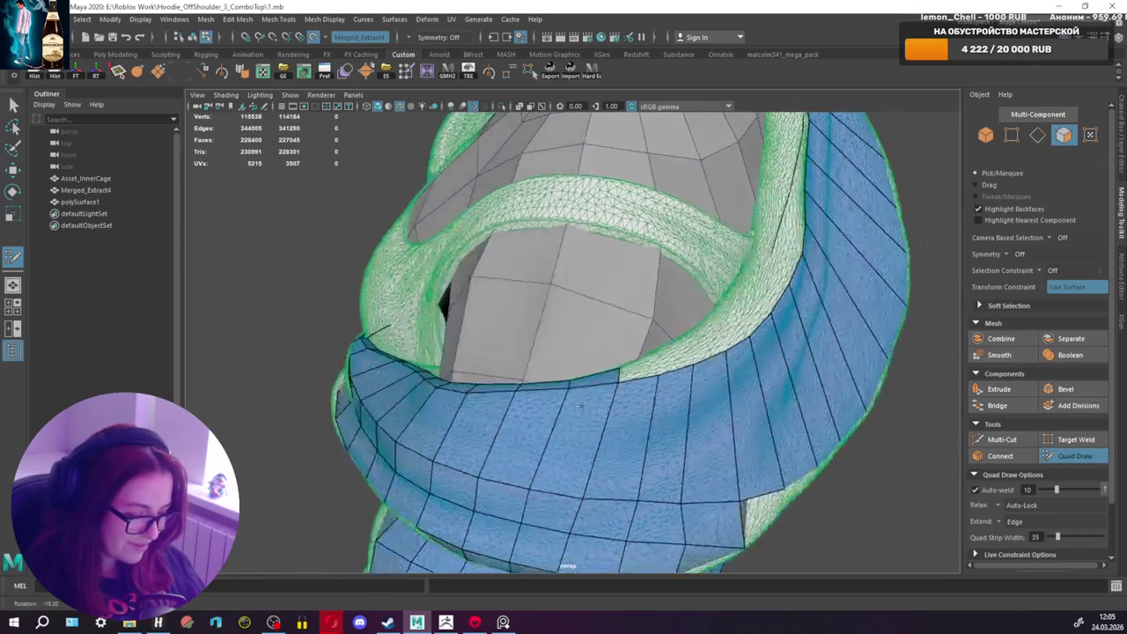
left_click(585, 405, "shift")
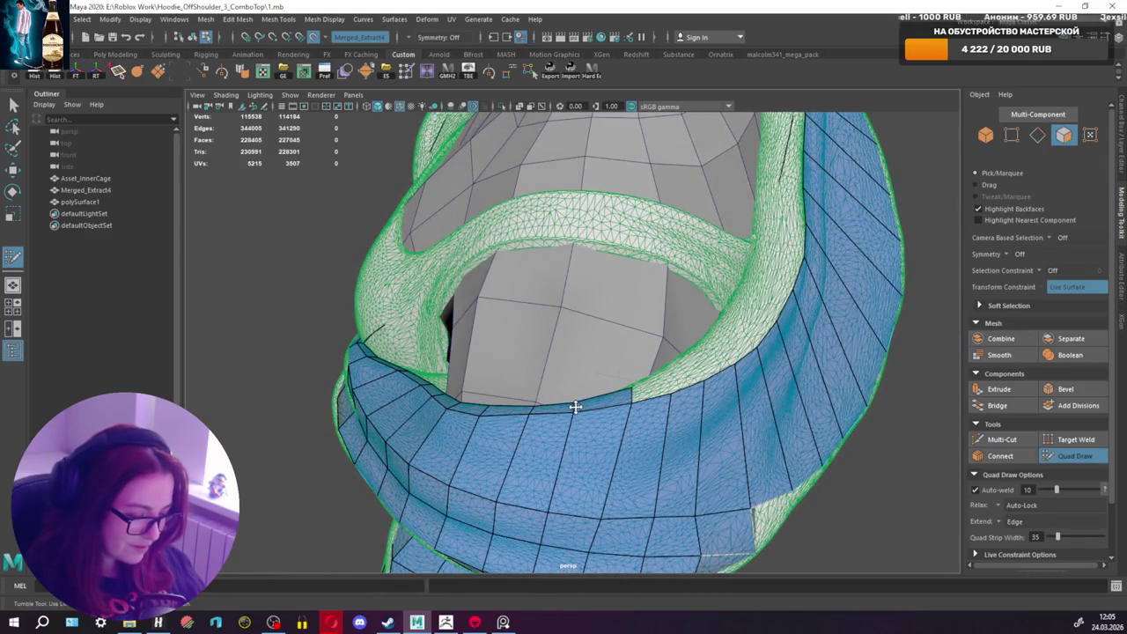
left_click_drag(643, 399, 637, 428, "alt")
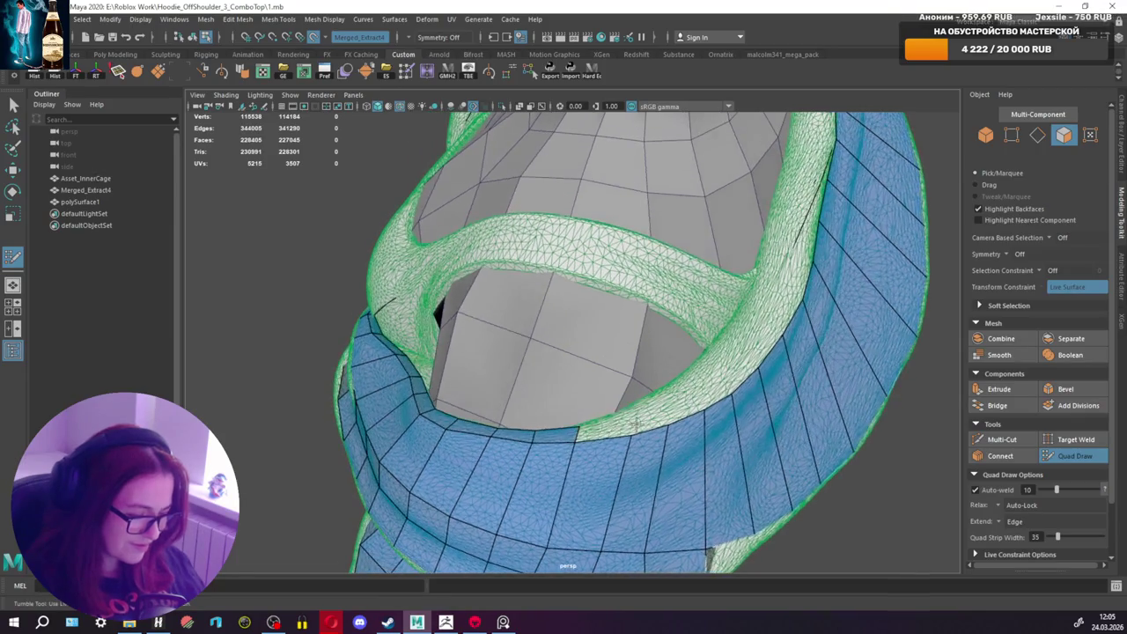
left_click(602, 432, "shift")
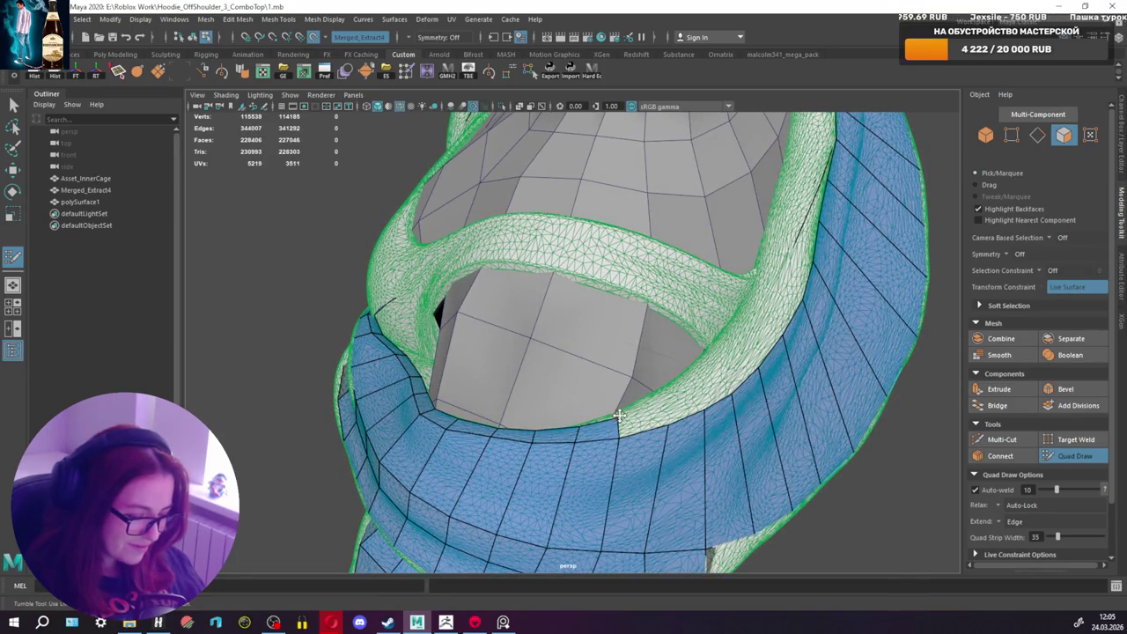
left_click(642, 415, "shift")
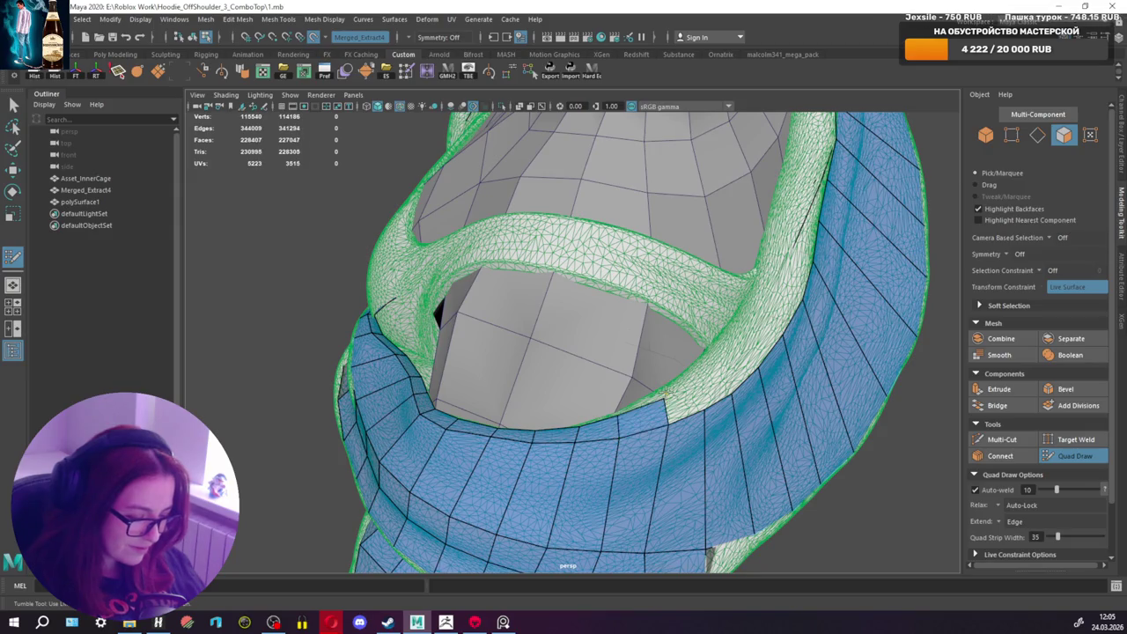
mouse_move(670, 387)
left_mouse_down("alt")
mouse_move(617, 440)
mouse_move(580, 374)
left_mouse_up("alt")
left_click(611, 446, "shift")
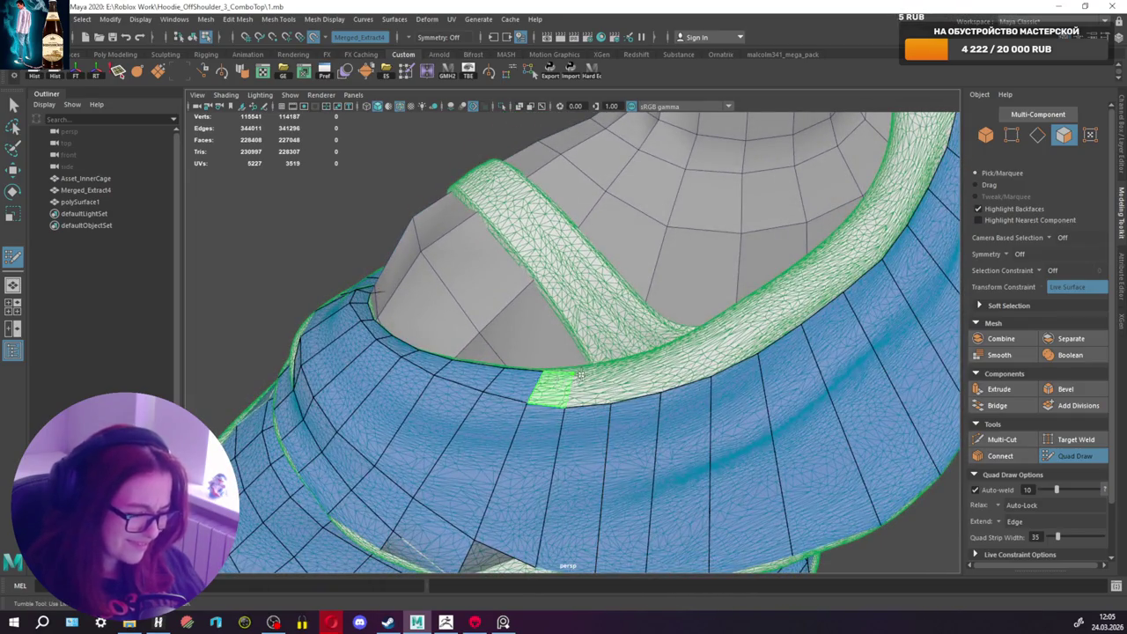
Step: Add a run of quads over the green rim strip
left_click(574, 375, "shift")
left_click(592, 387, "shift")
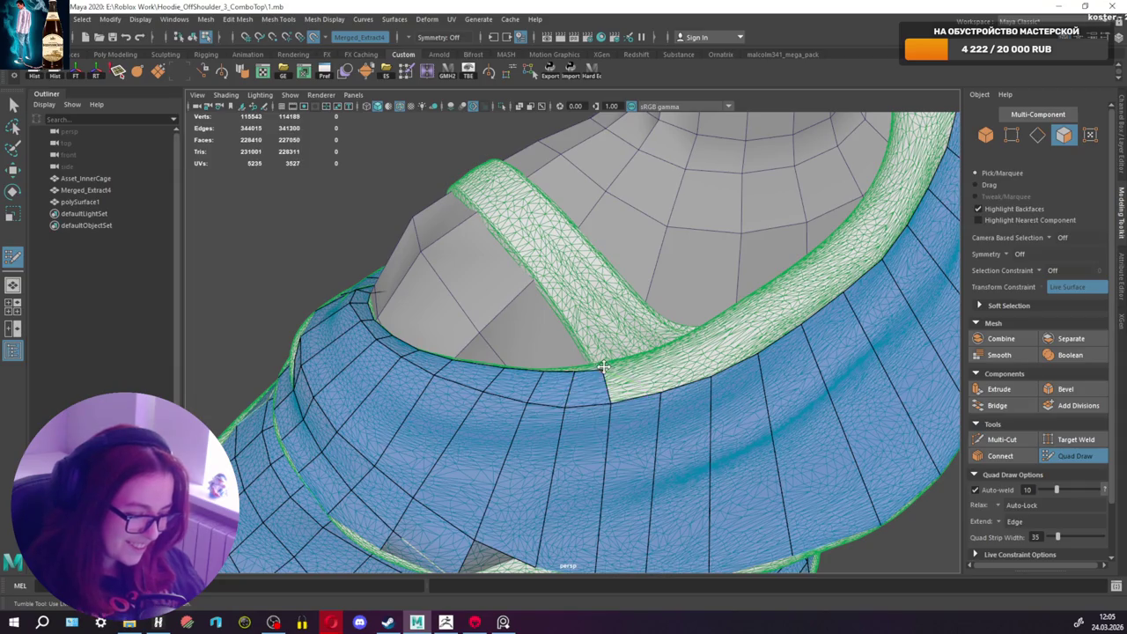
left_click(632, 377, "shift")
mouse_move(633, 377)
left_mouse_down("alt")
mouse_move(669, 387)
mouse_move(643, 383)
left_mouse_up("alt")
left_click(641, 407, "shift")
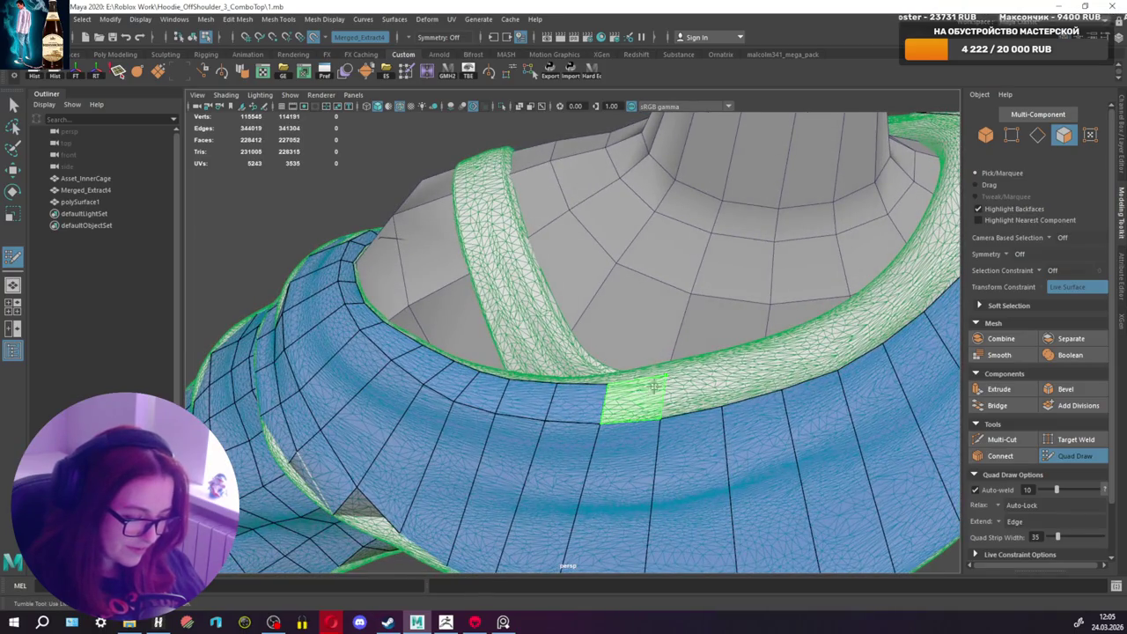
left_click(652, 386, "shift")
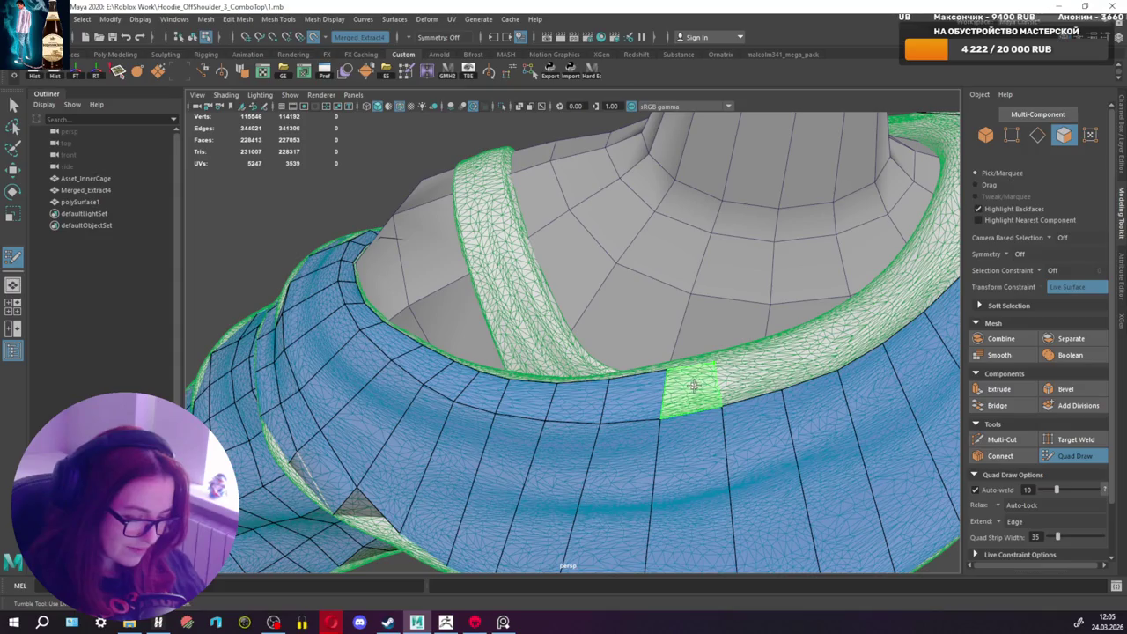
left_click(694, 385, "shift")
Step: Continue placing quads along the inner rim around the neckline
mouse_move(670, 376)
left_mouse_down("alt")
mouse_move(679, 368)
mouse_move(634, 357)
left_mouse_up("alt")
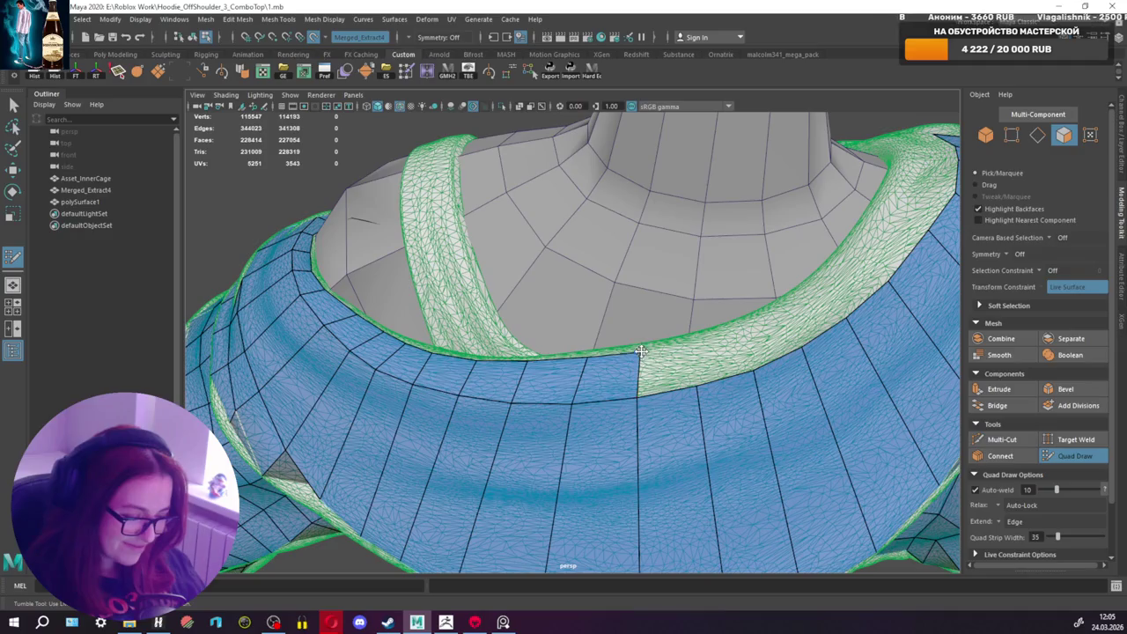
middle_click_drag(667, 373, 671, 361, "alt")
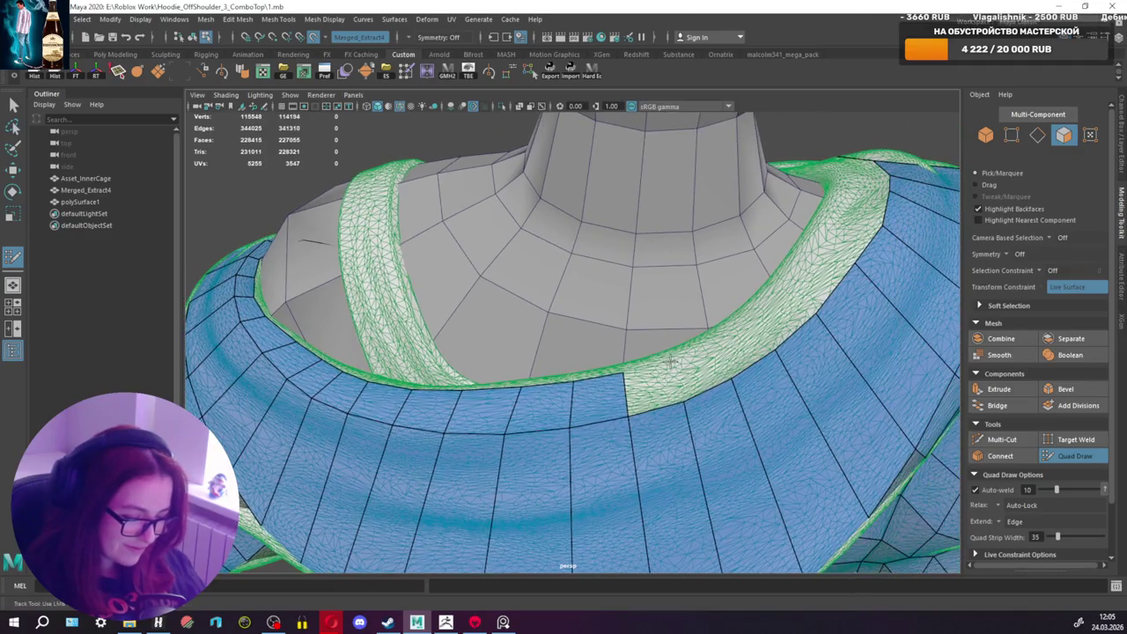
left_click(657, 385, "shift")
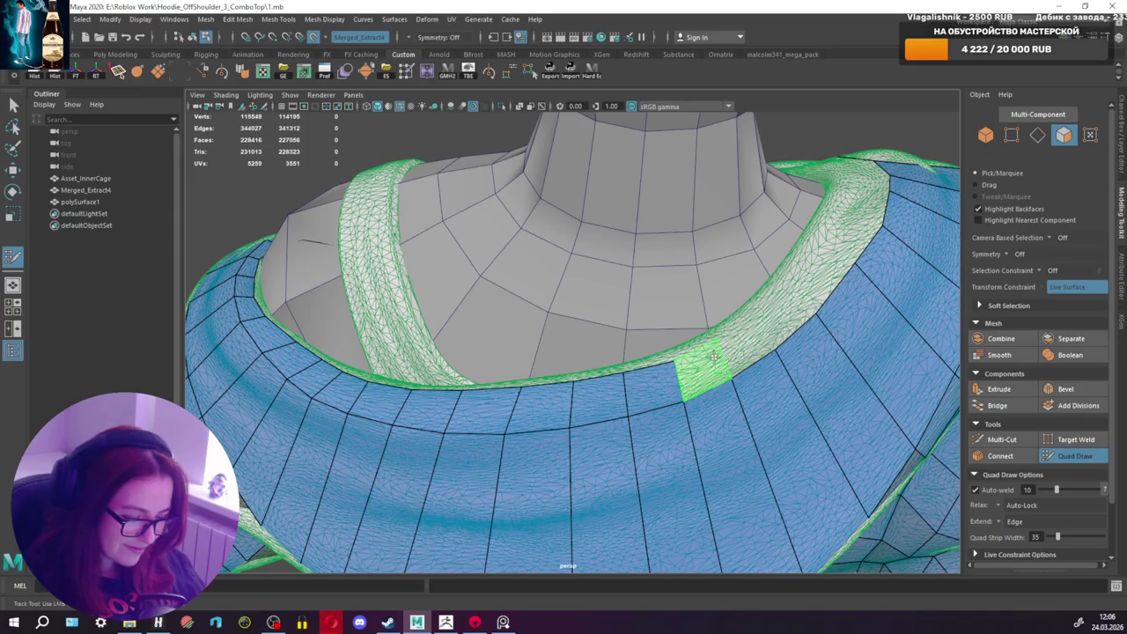
left_click_drag(714, 357, 943, 307, "alt")
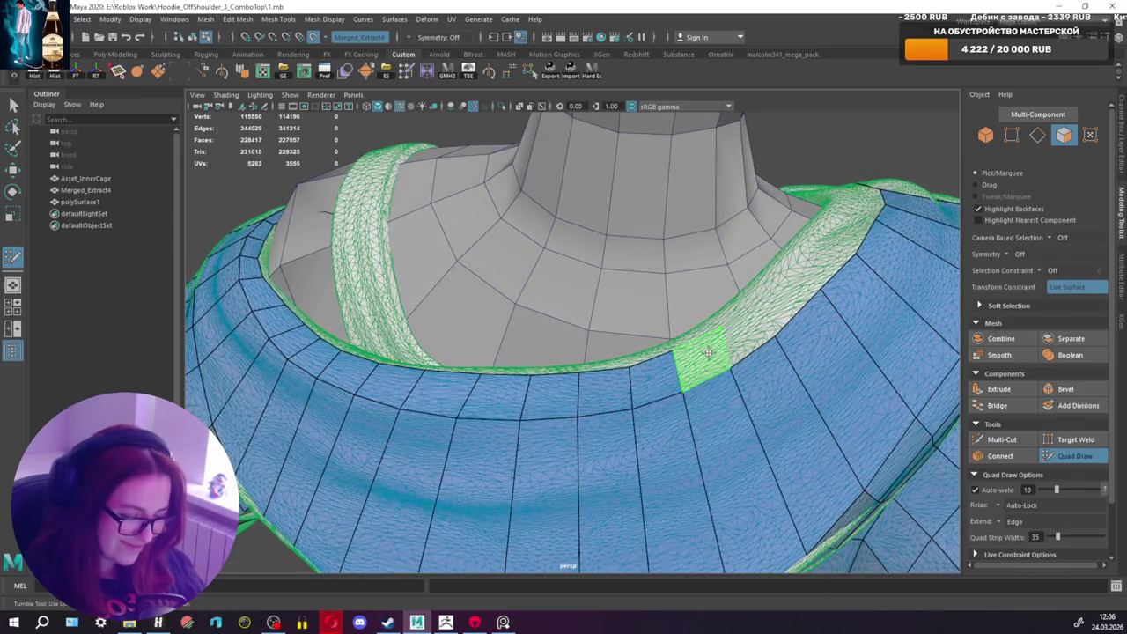
left_click(708, 353, "shift")
left_click(753, 326, "shift")
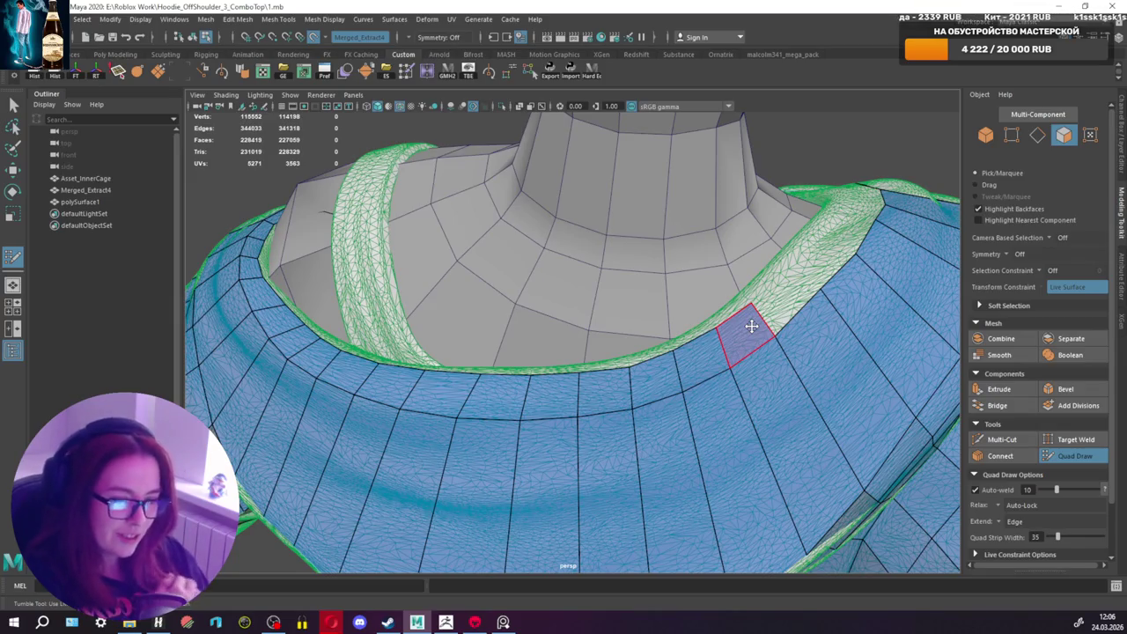
mouse_move(800, 323)
left_mouse_down("alt")
mouse_move(732, 401)
mouse_move(704, 410)
left_mouse_up("alt")
left_click(765, 398, "shift")
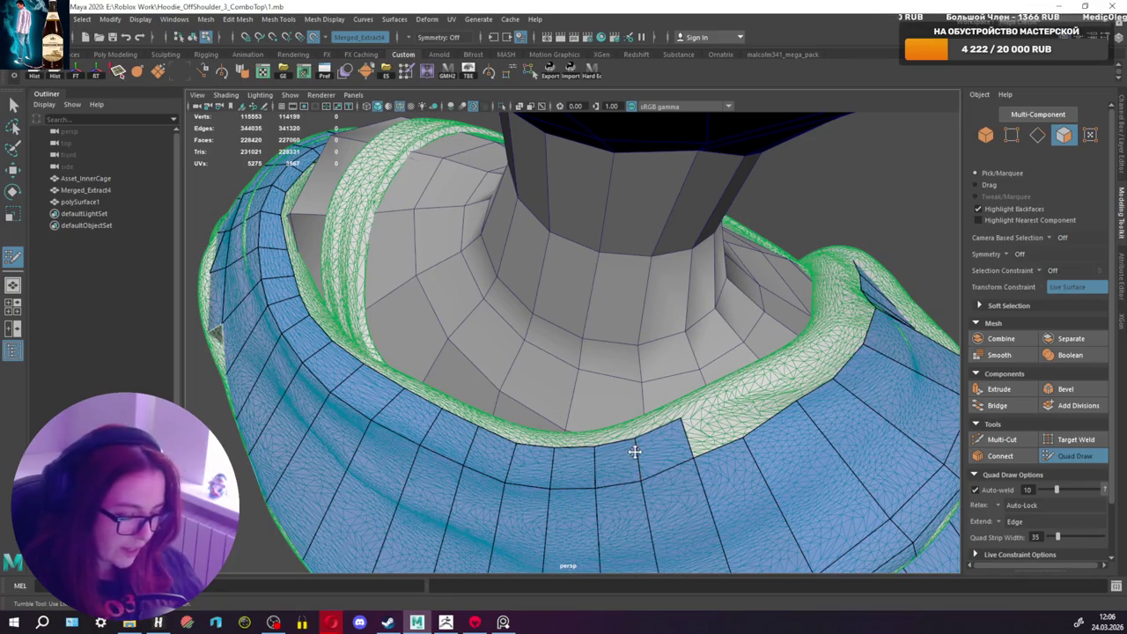
Step: Add quads along the inner hood rim strip and fit a new quad's edge to the rim
left_click(710, 432, "shift")
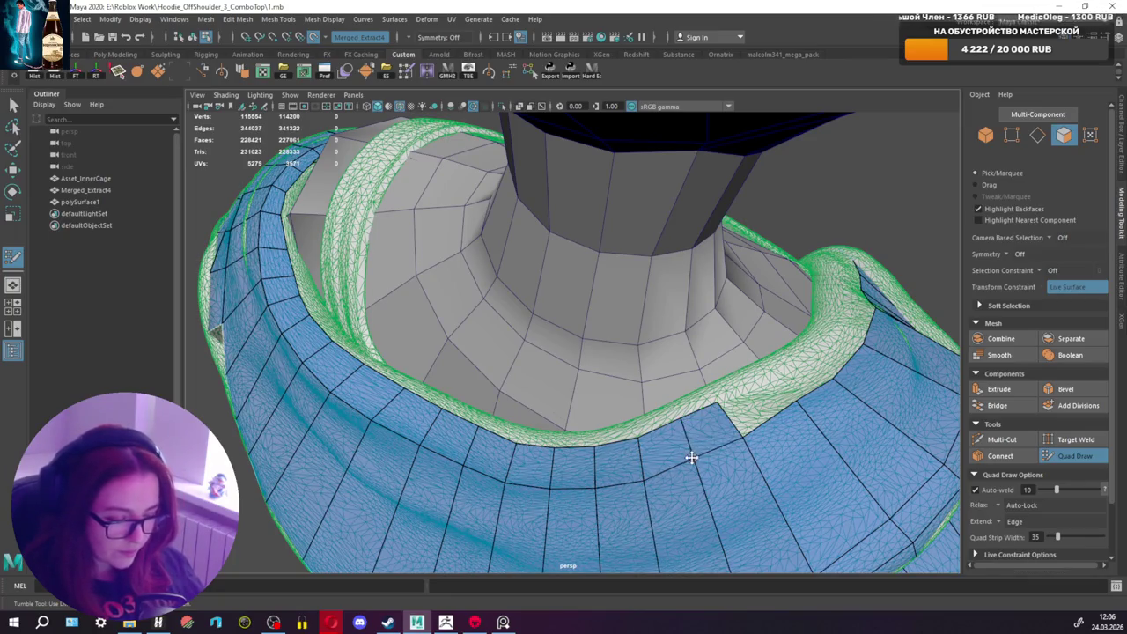
left_click_drag(730, 423, 647, 437, "alt")
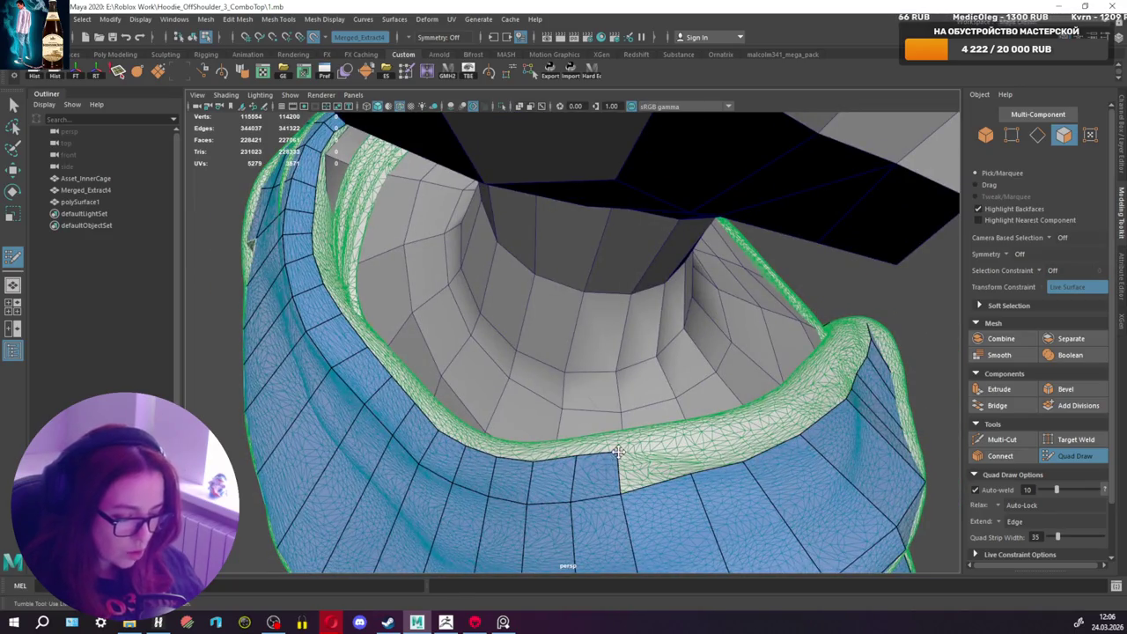
left_click_drag(593, 454, 608, 445, "alt")
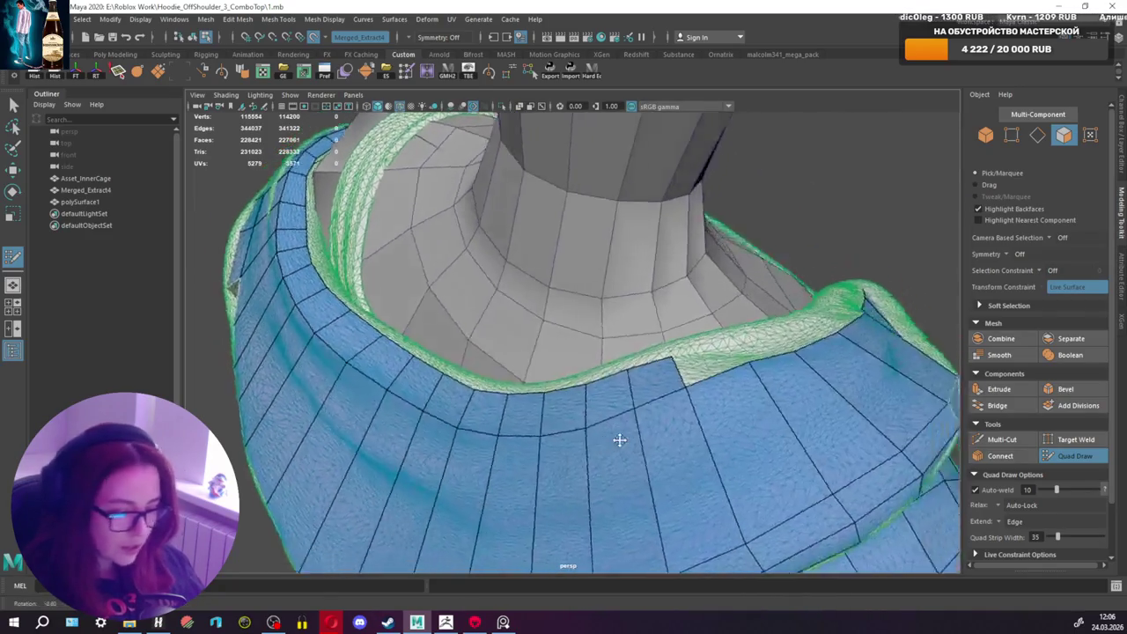
left_click(604, 431, "shift")
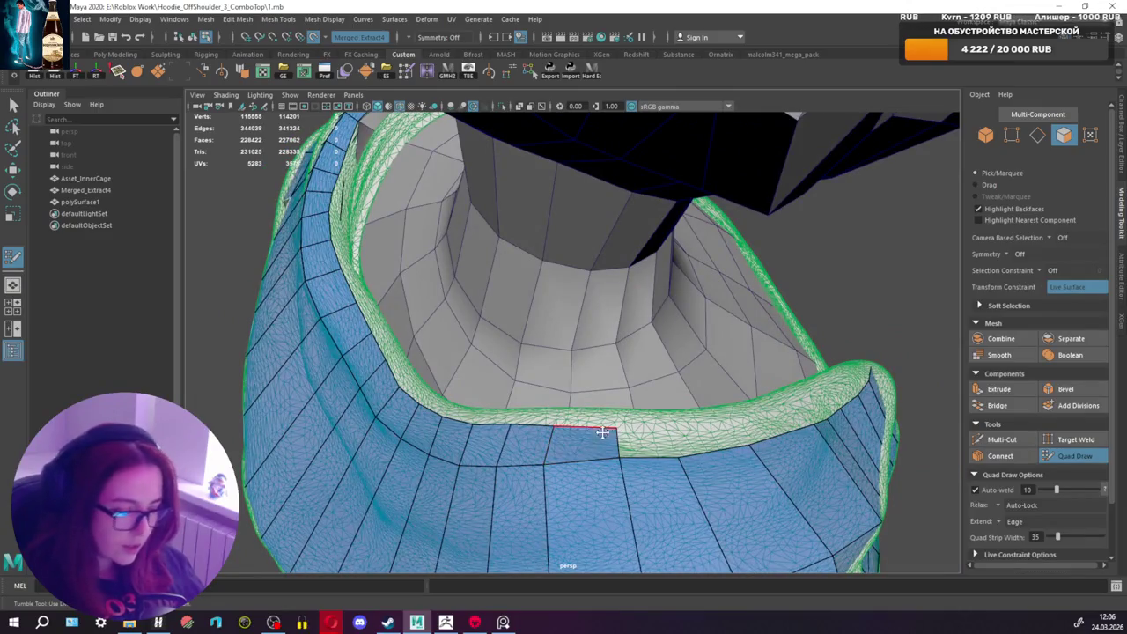
left_click_drag(627, 440, 581, 445, "alt")
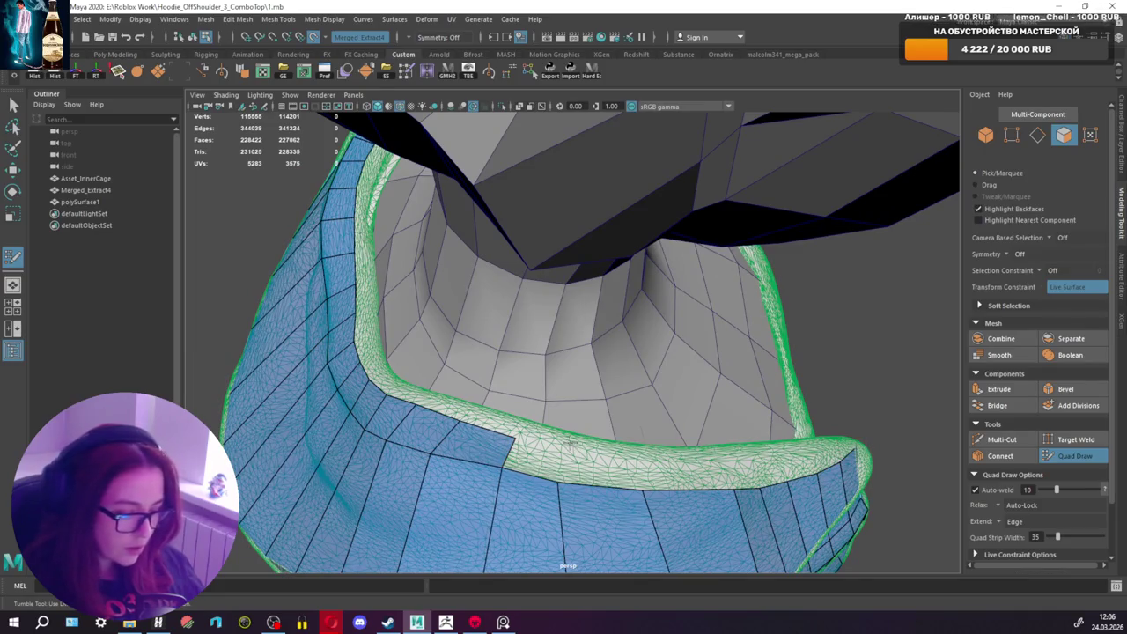
left_click(546, 455, "shift")
mouse_move(554, 468)
left_mouse_down()
mouse_move(573, 475)
mouse_move(543, 473)
mouse_move(598, 468)
mouse_move(532, 480)
left_mouse_up()
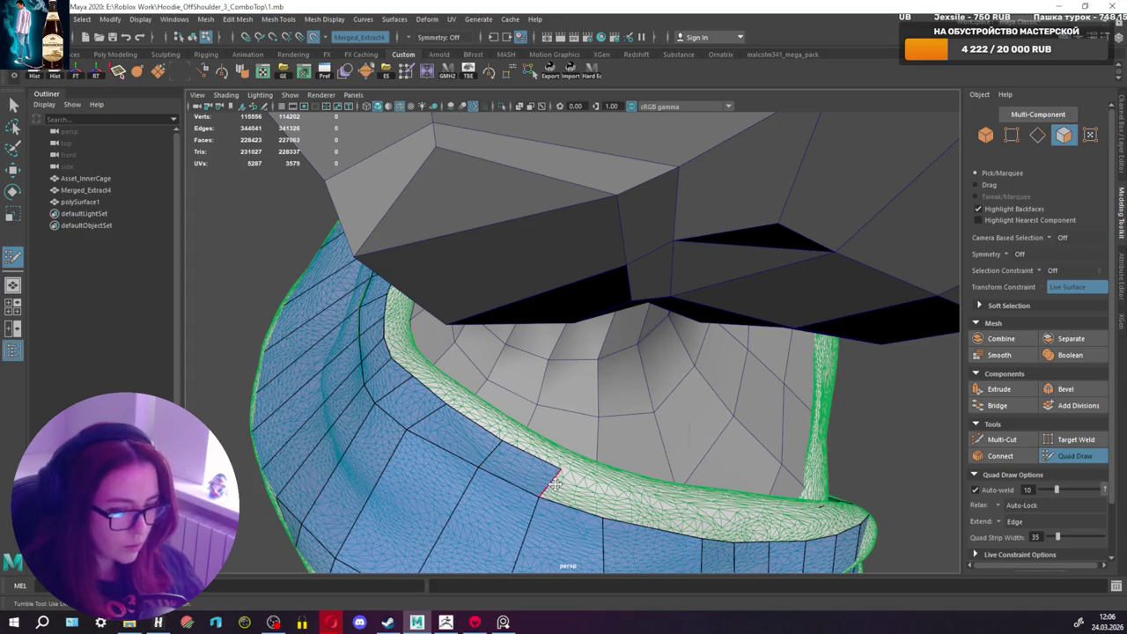
middle_click_drag(540, 493, 599, 465, "alt")
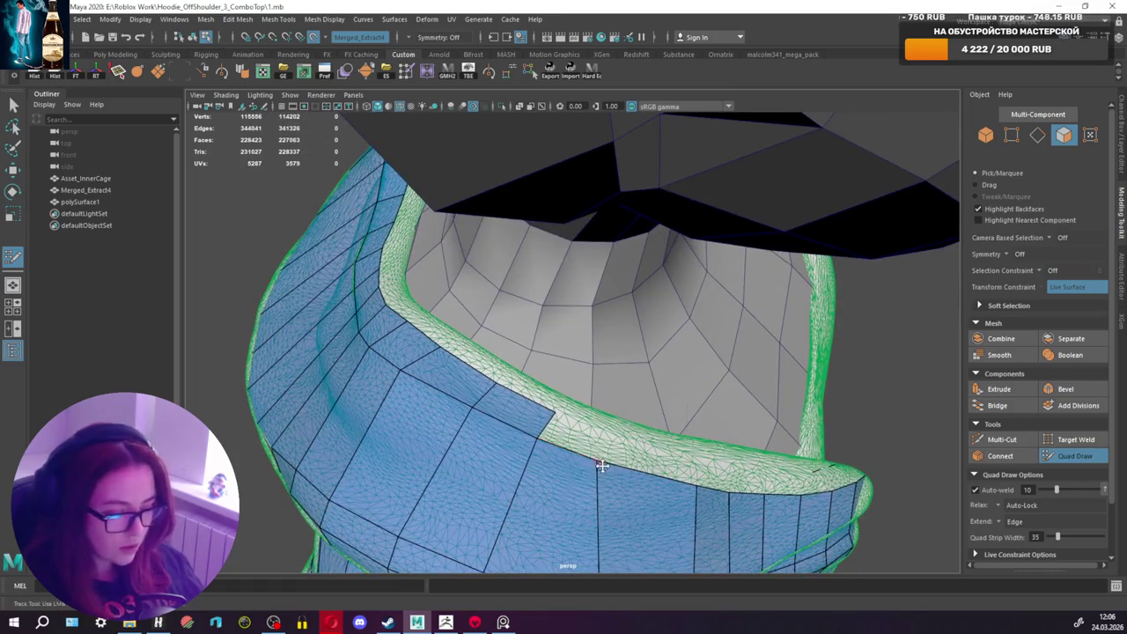
Step: Fill the remaining rim gaps with quads and view the whole hood front
left_click_drag(609, 469, 552, 415, "alt")
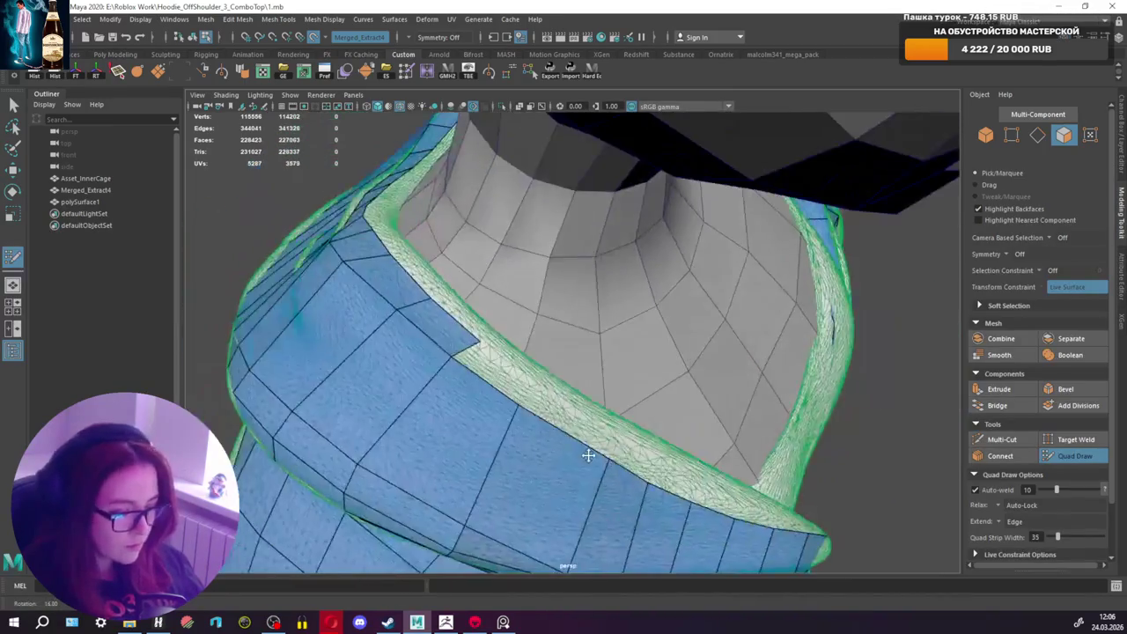
left_click(495, 375, "shift")
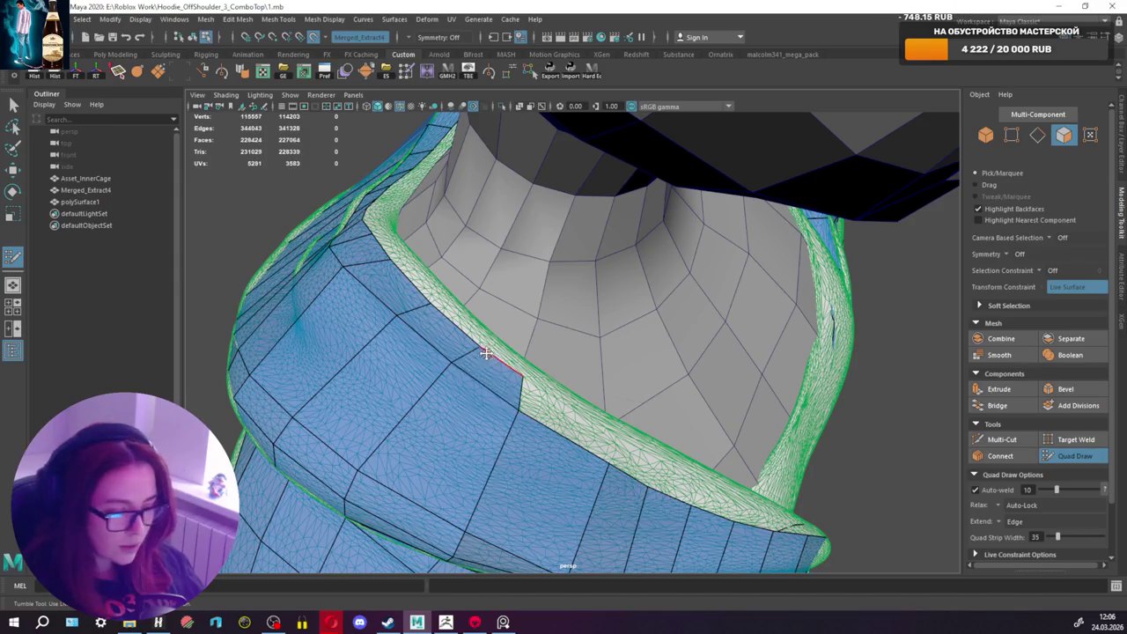
left_click_drag(494, 375, 546, 428, "alt")
left_click_drag(518, 472, 487, 407, "alt")
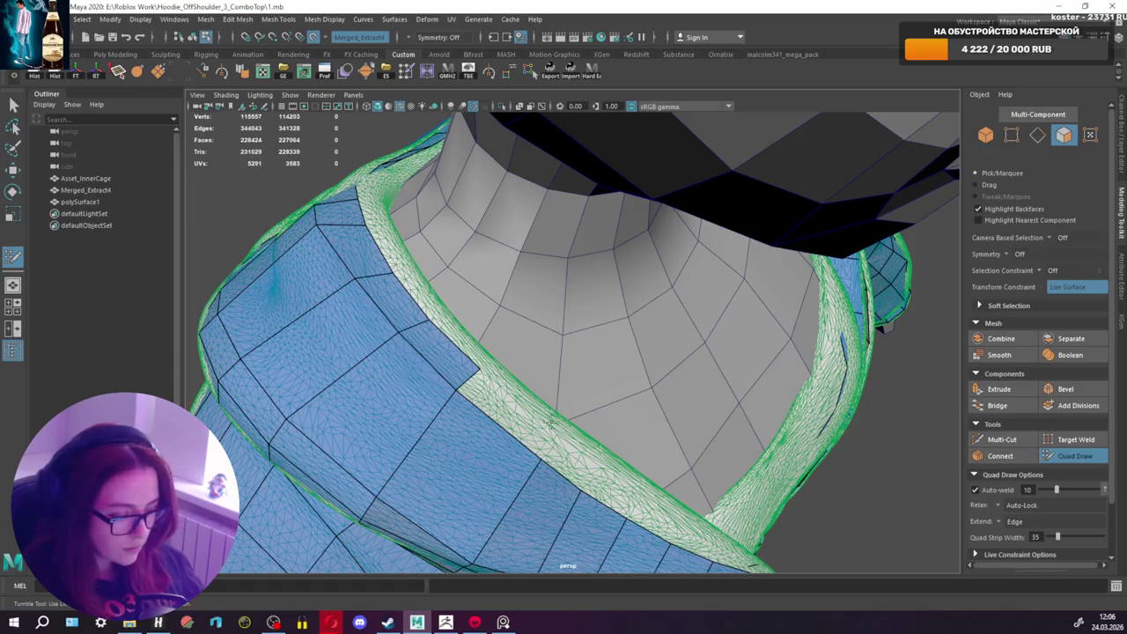
left_click(532, 424, "shift")
left_click_drag(531, 424, 516, 433, "alt")
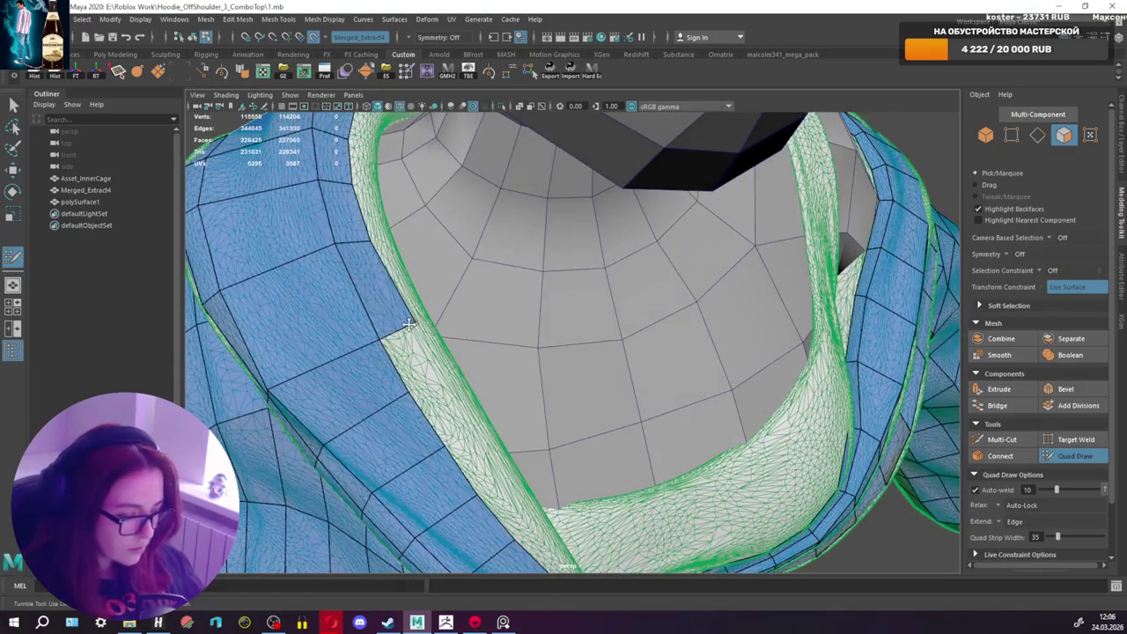
left_click(419, 361, "shift")
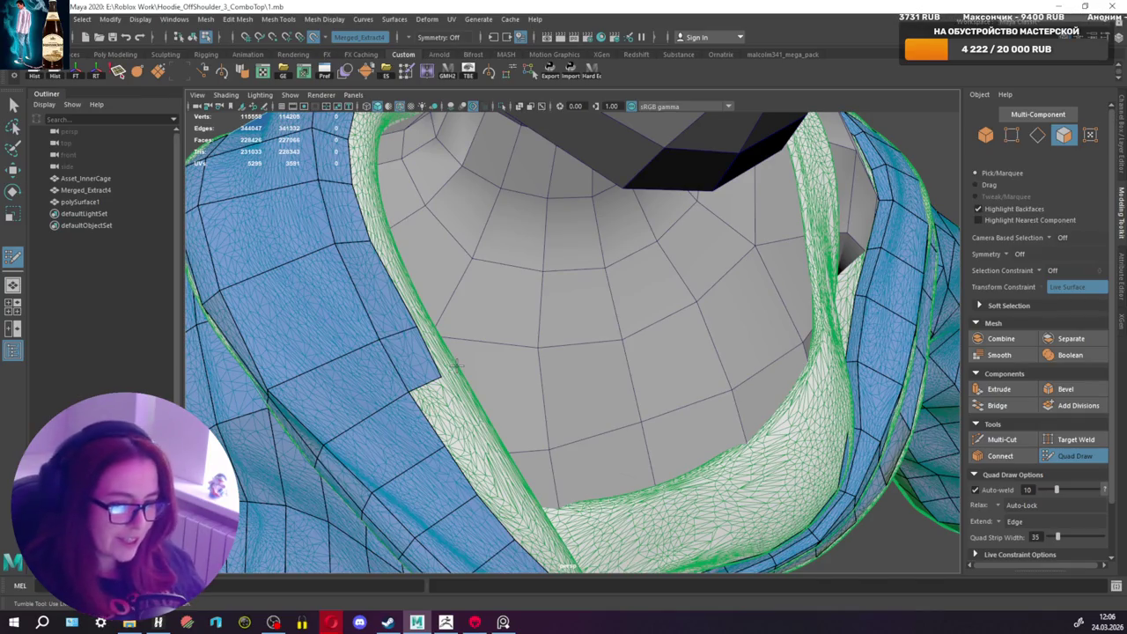
left_click_drag(455, 366, 432, 384, "alt")
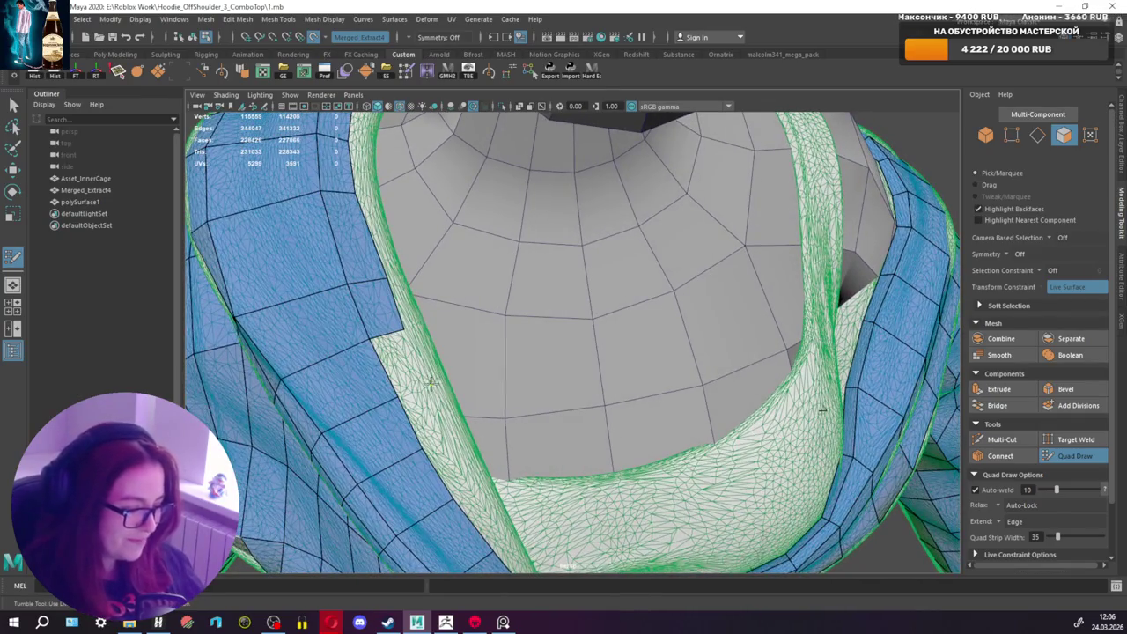
right_click_drag(409, 368, 452, 317, "alt")
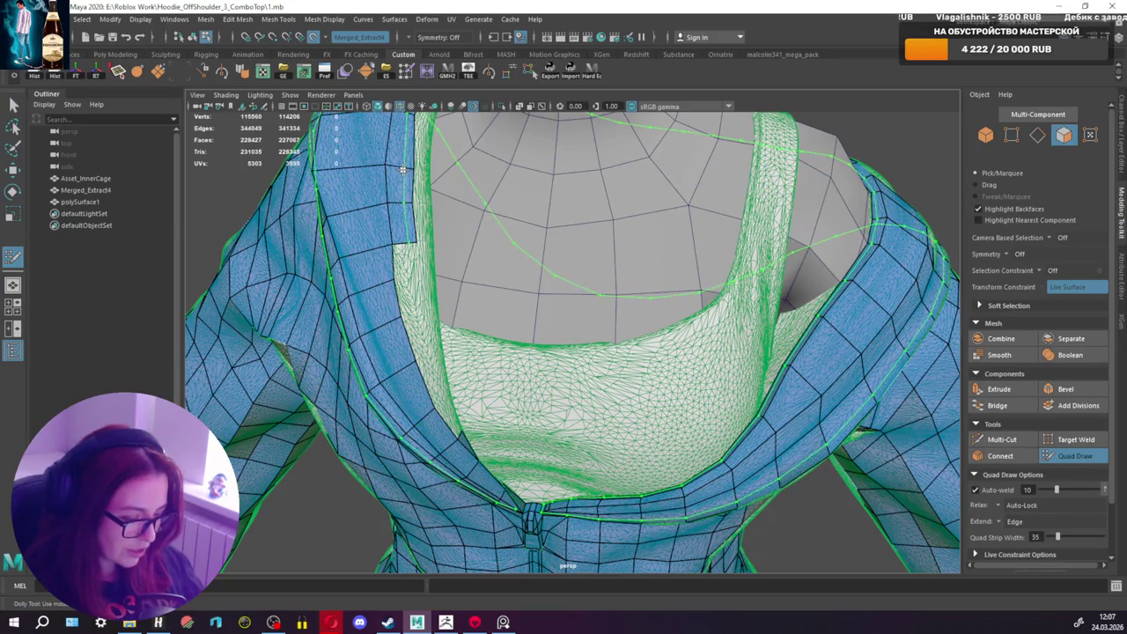
Step: Add two quads along the front hood edge of the retopology mesh
scroll(404, 170, "up", 3)
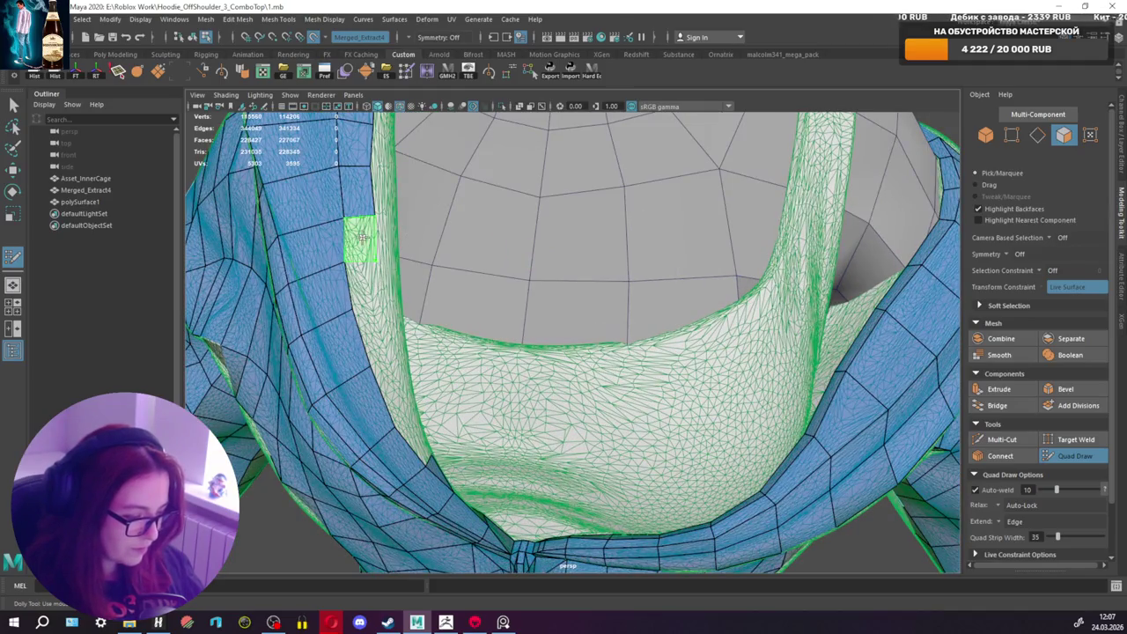
left_click(361, 238, "shift")
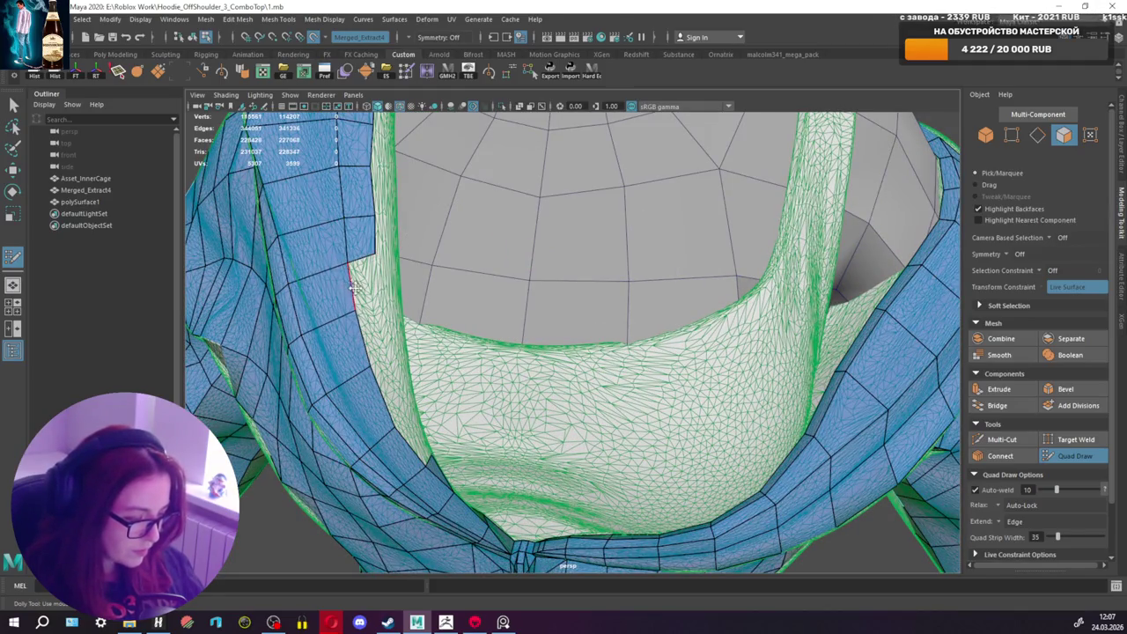
left_click(379, 304, "shift")
Step: Leave Quad Draw and put the retopology mesh in face selection mode
key("q")
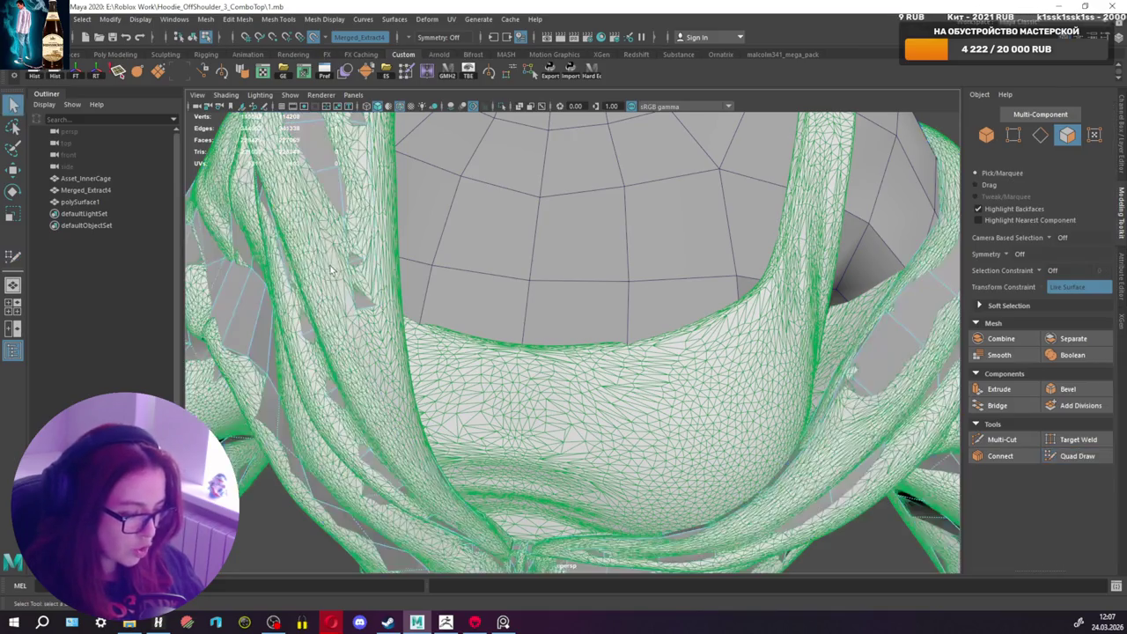
right_click_drag(320, 238, 326, 204)
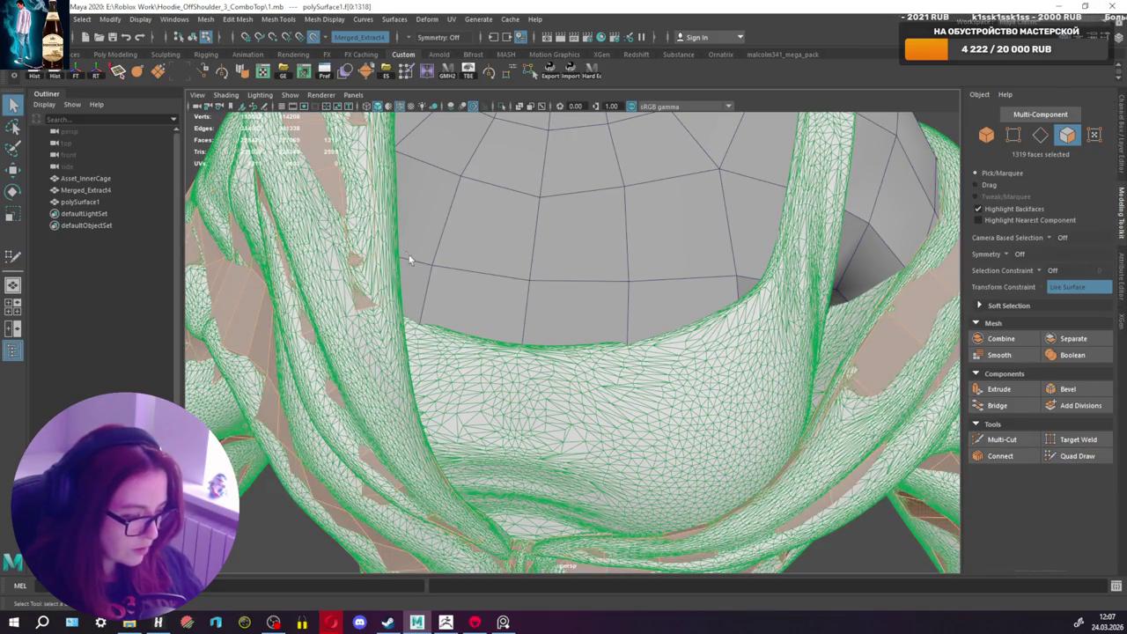
right_click_drag(409, 260, 357, 280, "alt")
Step: Resume Quad Draw and add three quads along the inner hood edge toward the neckline
left_click(1076, 455)
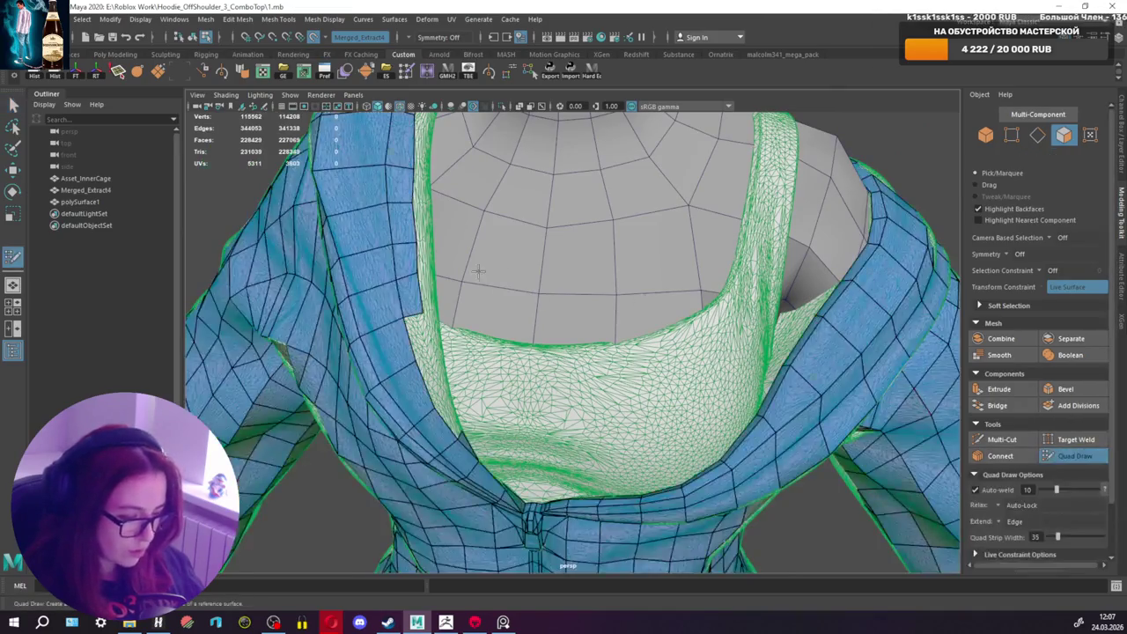
scroll(393, 354, "up", 2)
left_click(375, 332, "shift")
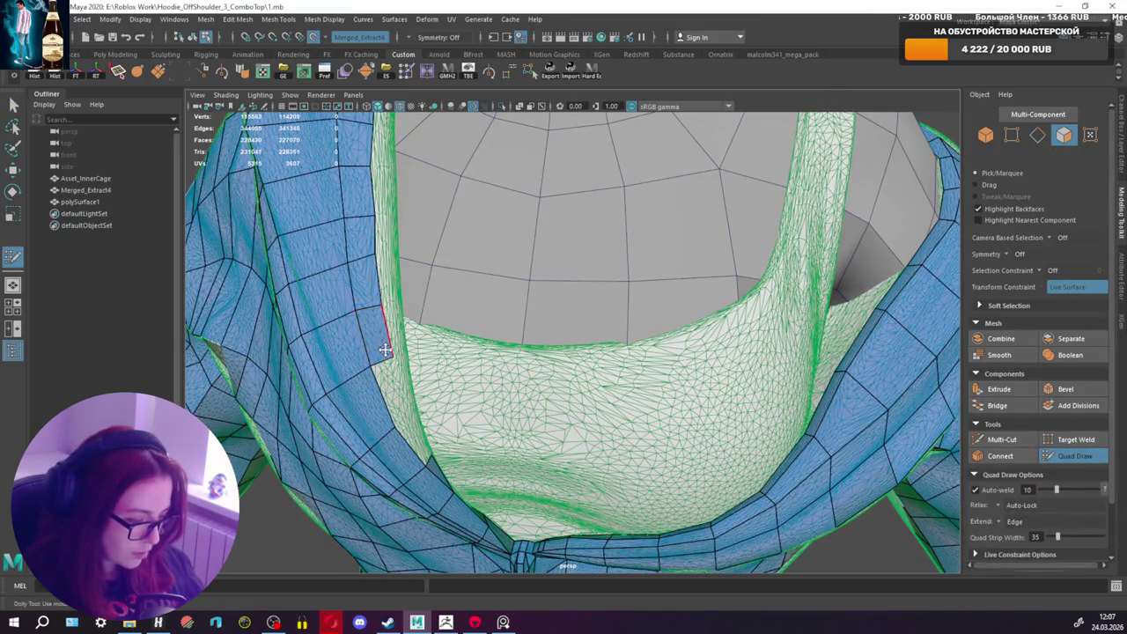
left_click(404, 410, "shift")
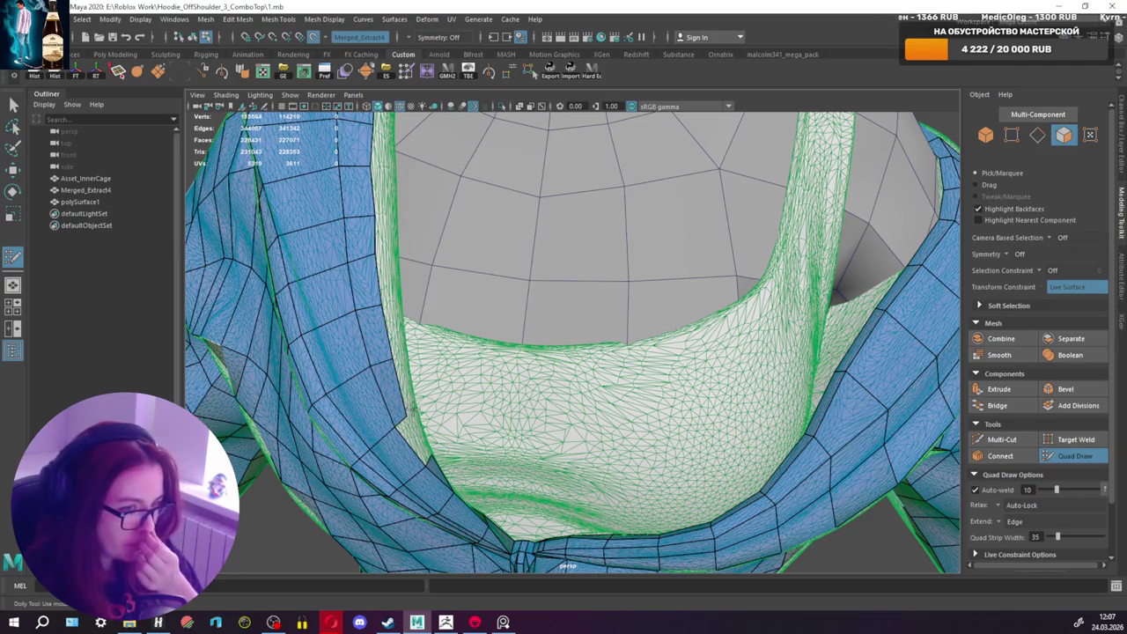
left_click_drag(411, 410, 376, 399, "alt")
left_click(354, 379, "shift")
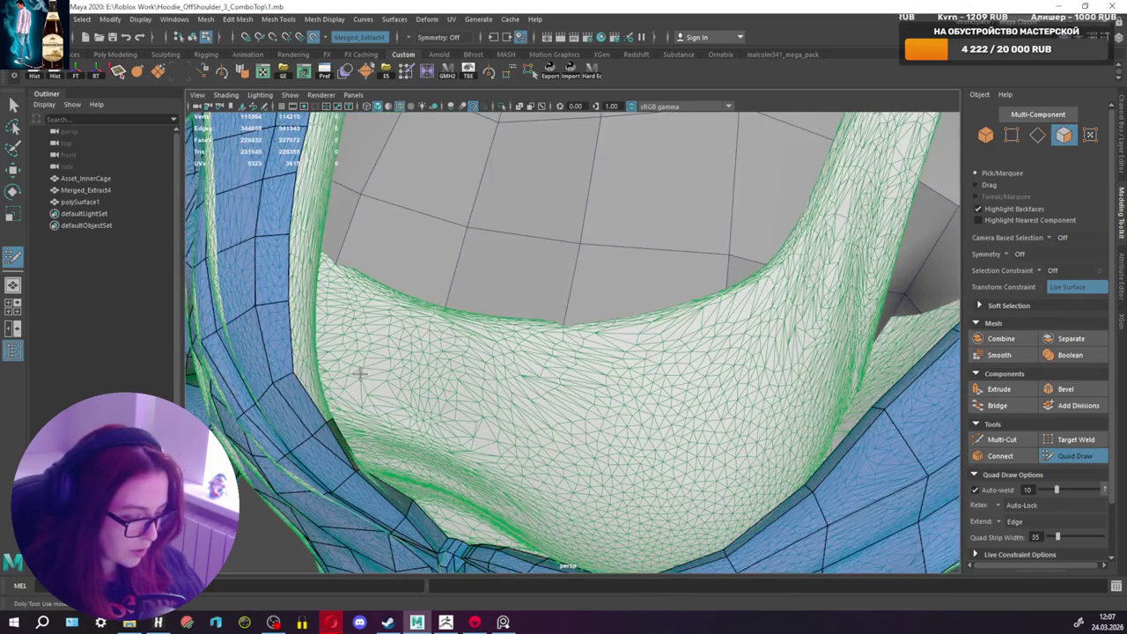
mouse_move(360, 373)
left_mouse_down("alt")
mouse_move(401, 347)
mouse_move(629, 285)
mouse_move(1048, 282)
mouse_move(755, 302)
mouse_move(529, 374)
mouse_move(679, 452)
left_mouse_up("alt")
scroll(401, 344, "down", 10)
scroll(755, 302, "up", 5)
scroll(755, 302, "up", 3)
scroll(679, 452, "up", 2)
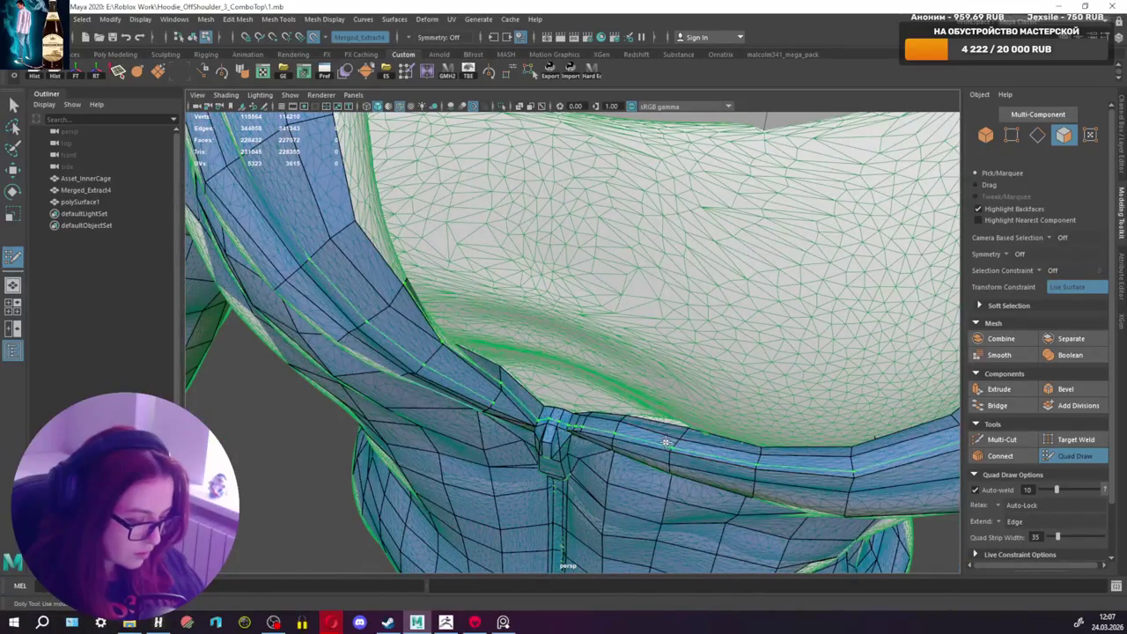
Step: Relax the quad vertices along the hood strip near the neckline
mouse_move(380, 271)
left_mouse_down("shift")
mouse_move(342, 225)
mouse_move(382, 264)
left_mouse_up("shift")
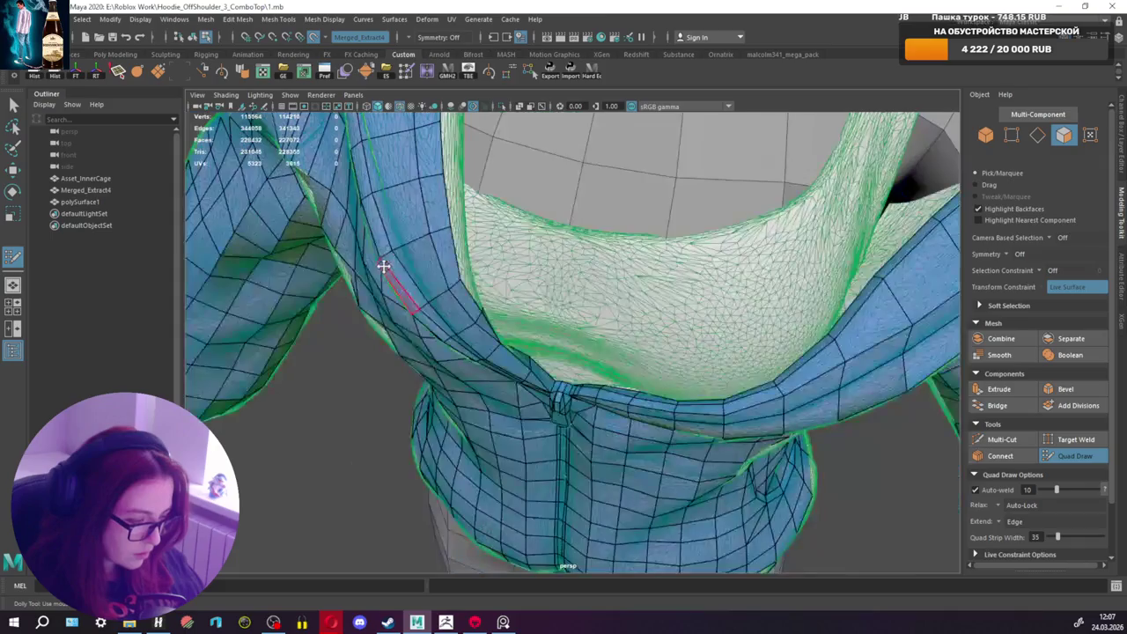
scroll(438, 384, "up", 3)
scroll(439, 384, "down", 3)
left_click_drag(438, 384, 720, 391, "alt")
scroll(720, 391, "up", 3)
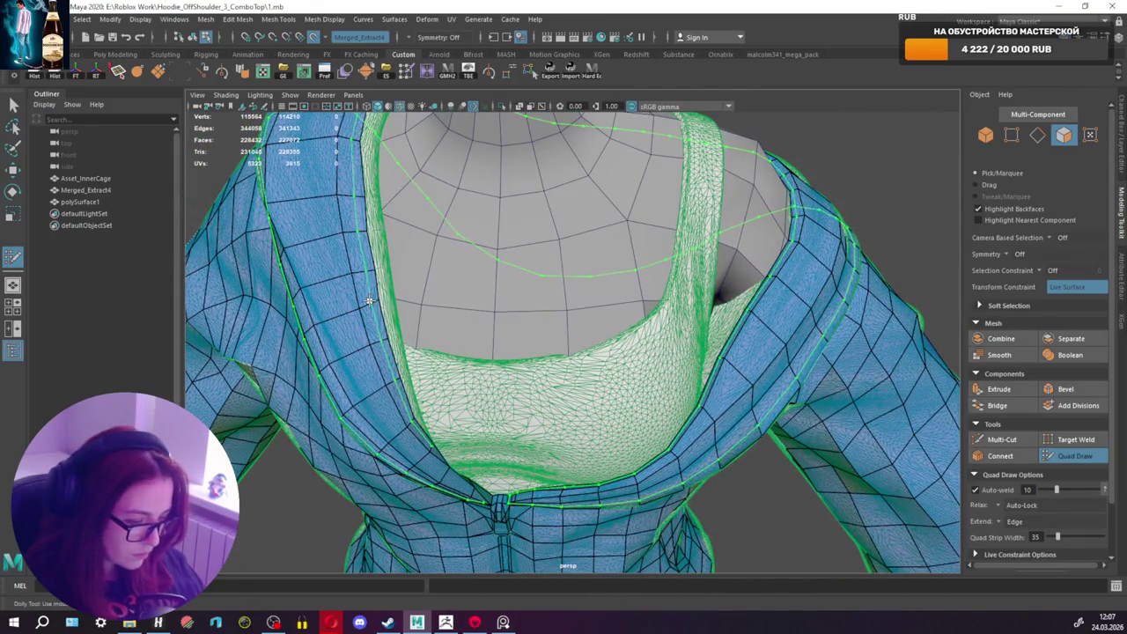
scroll(369, 300, "up", 5)
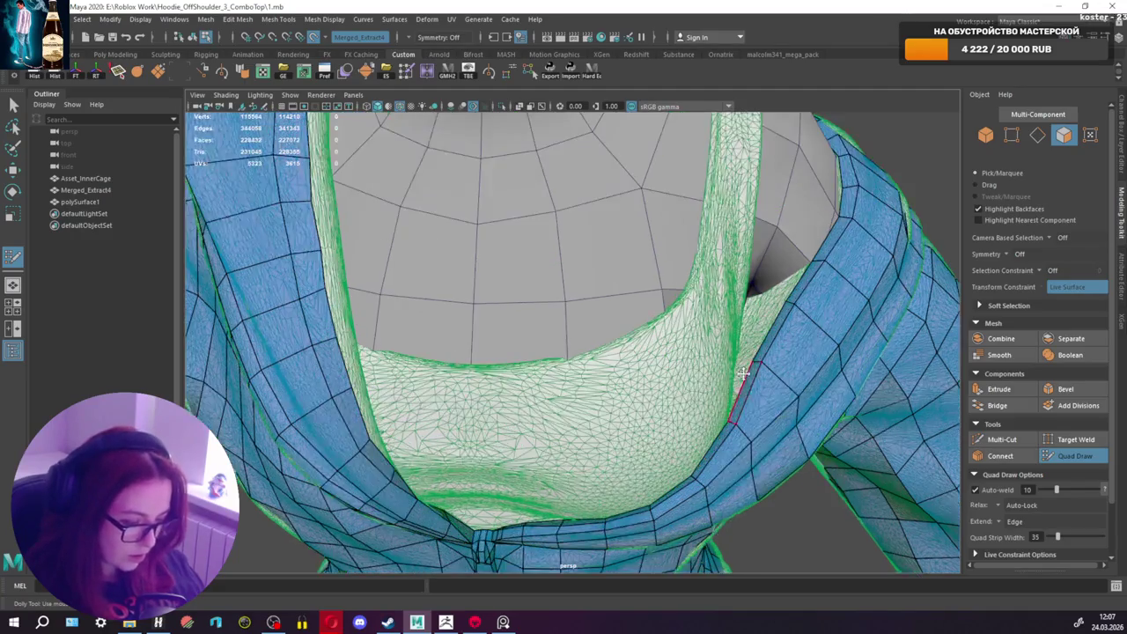
mouse_move(369, 301)
left_mouse_down("alt")
mouse_move(812, 355)
mouse_move(763, 396)
mouse_move(687, 428)
left_mouse_up("alt")
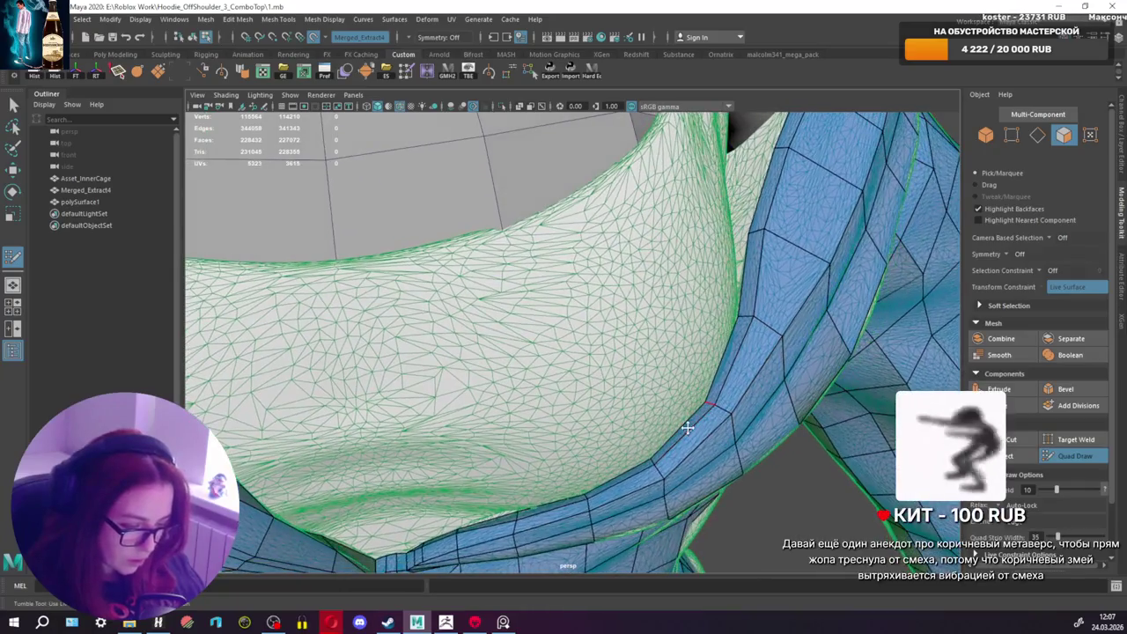
Step: Undo the misplaced face and vertex tweak on the strip edge
key("ctrl+z")
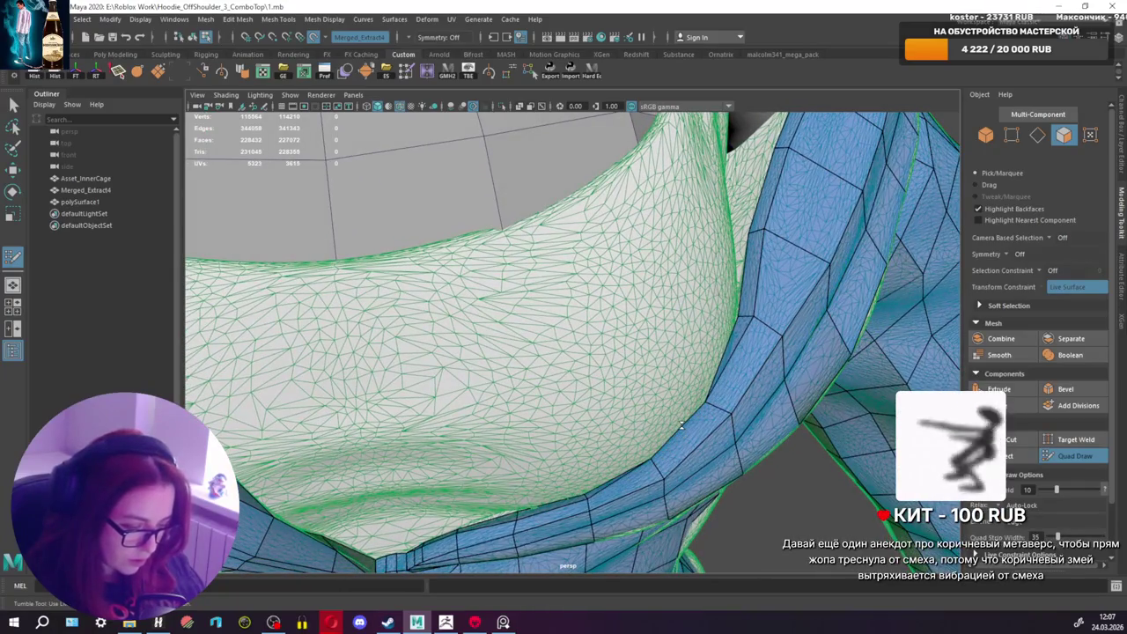
left_click(683, 412, "shift")
key("ctrl+z")
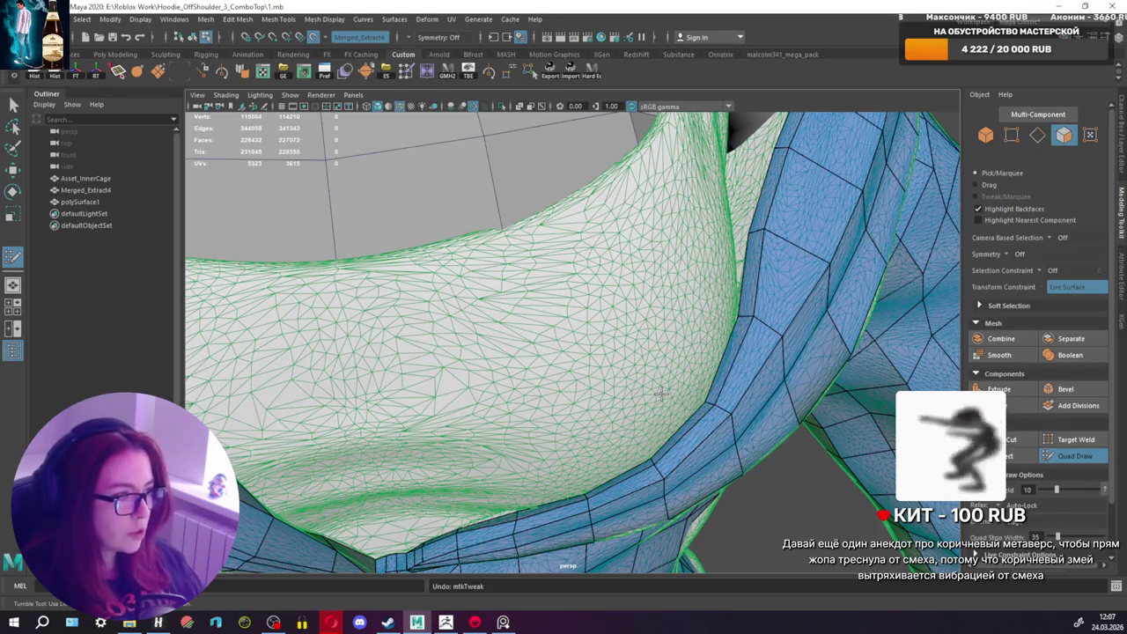
Step: Add two more quads beside the strip edge along the collar
mouse_move(624, 400)
left_mouse_down("alt")
mouse_move(627, 411)
mouse_move(535, 397)
mouse_move(509, 382)
left_mouse_up("alt")
scroll(579, 382, "down", 3)
scroll(577, 383, "down", 5)
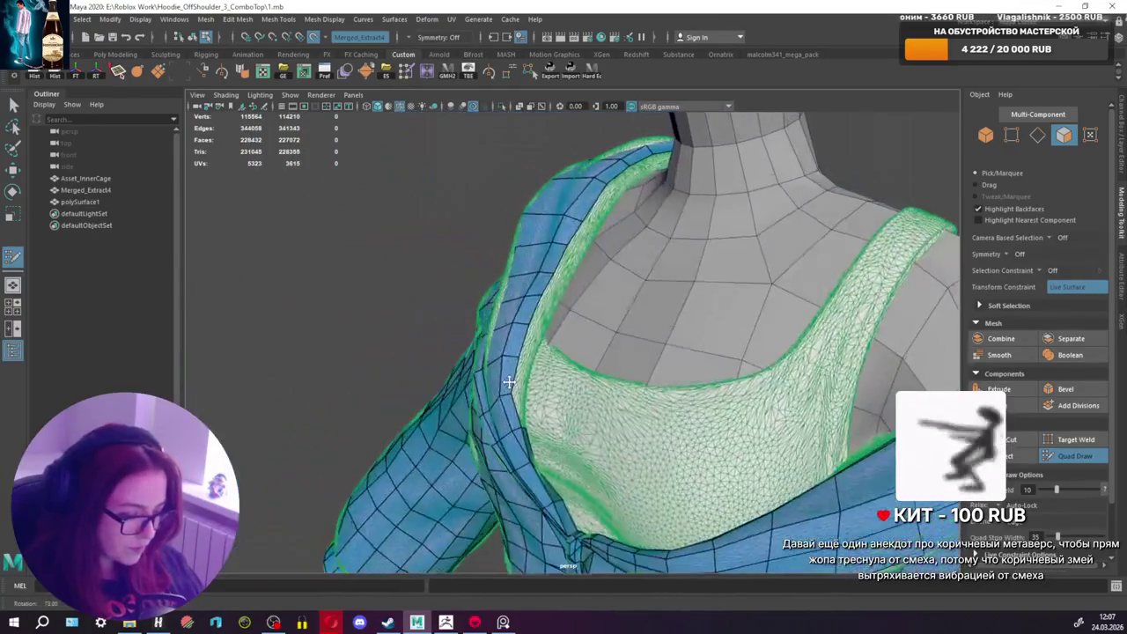
scroll(509, 381, "up", 2)
scroll(509, 382, "up", 3)
scroll(509, 382, "up", 2)
scroll(509, 381, "up", 2)
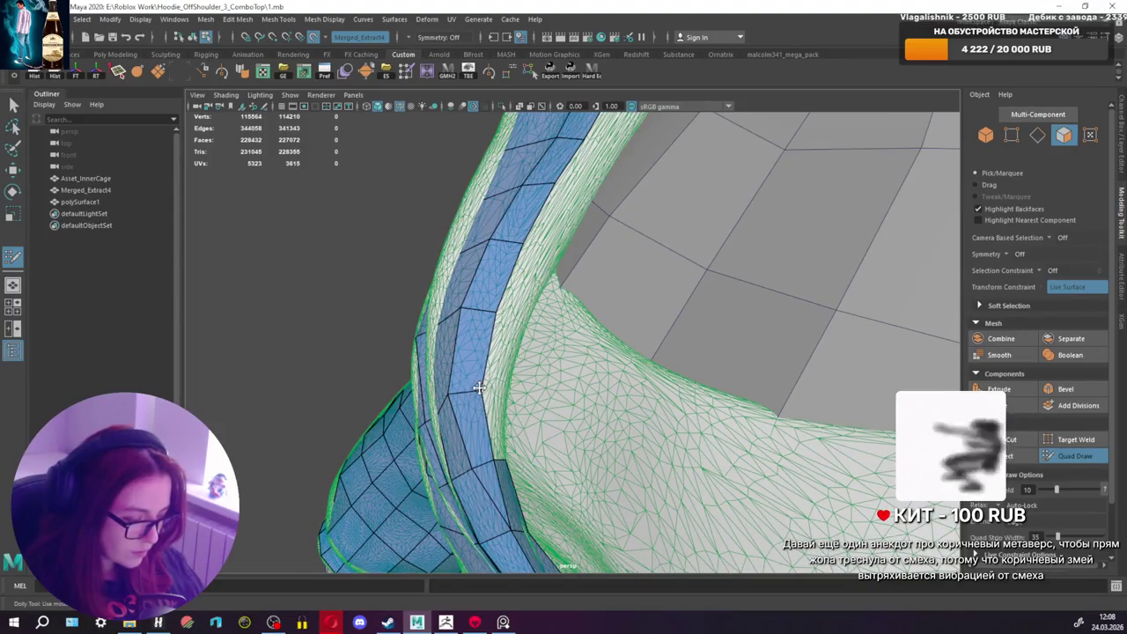
left_click(497, 410, "shift")
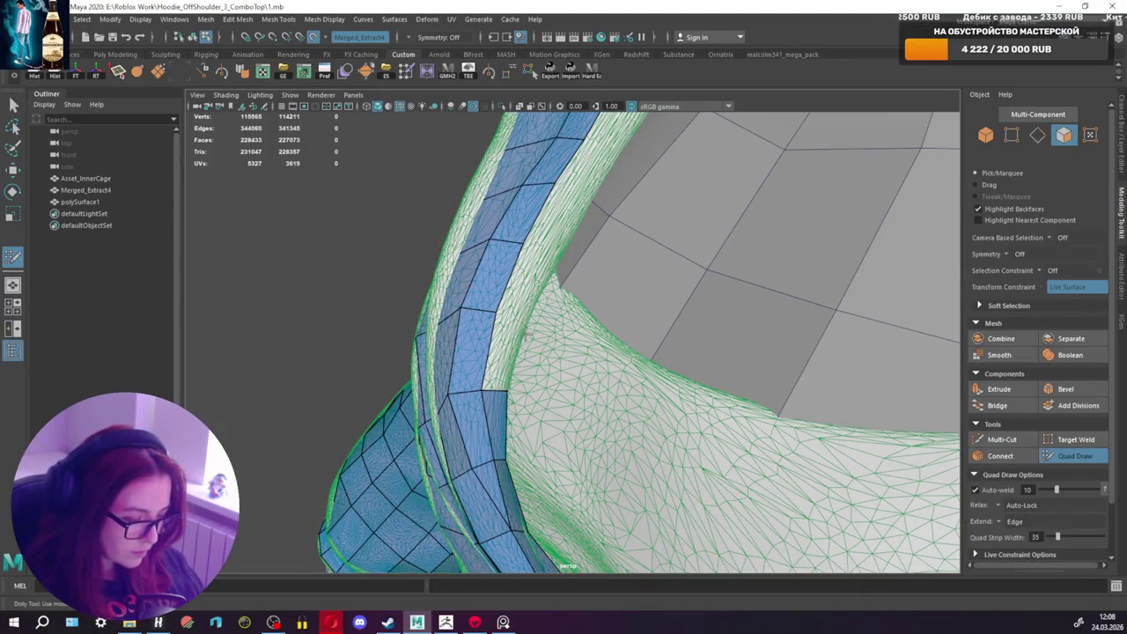
left_click(502, 339, "shift")
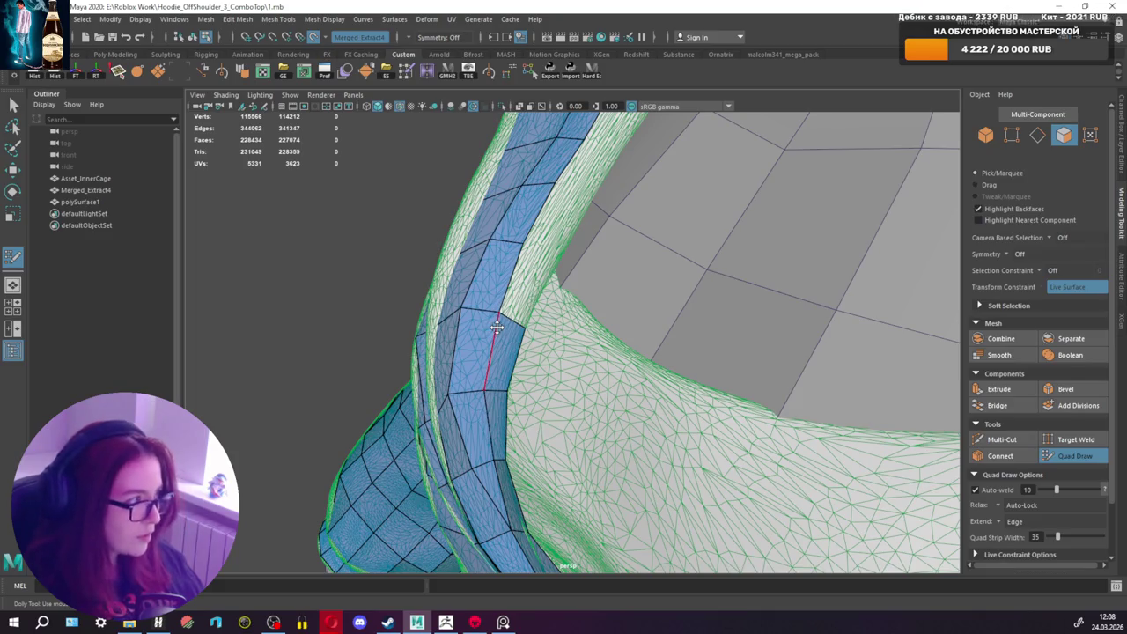
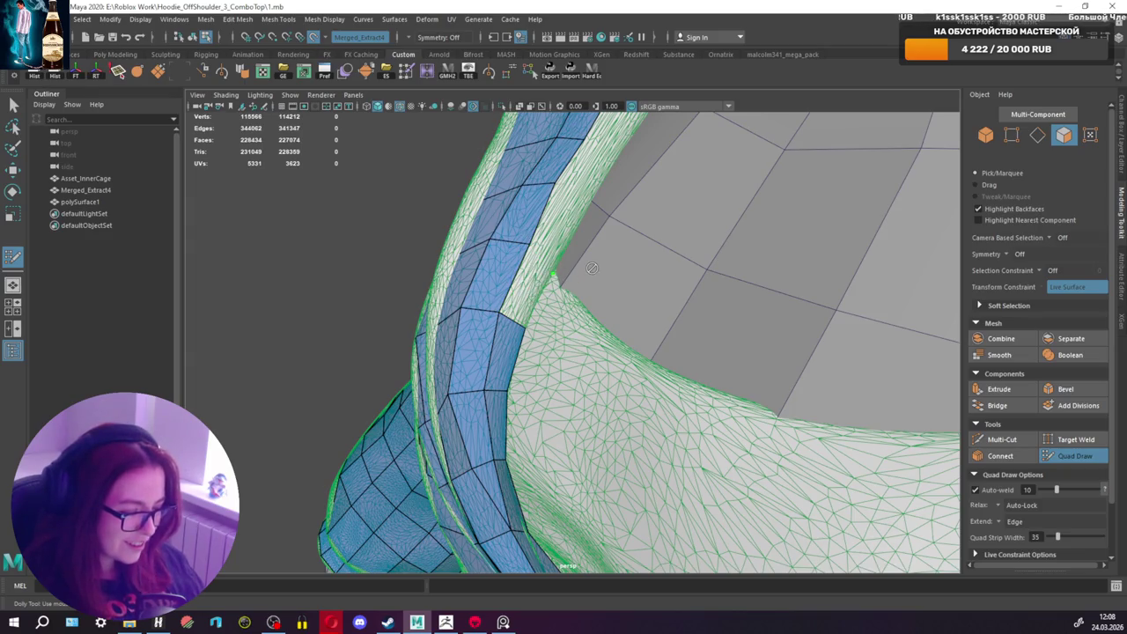
Step: Fill the gaps at the top of the shoulder strip with new quads
left_click(528, 283, "shift")
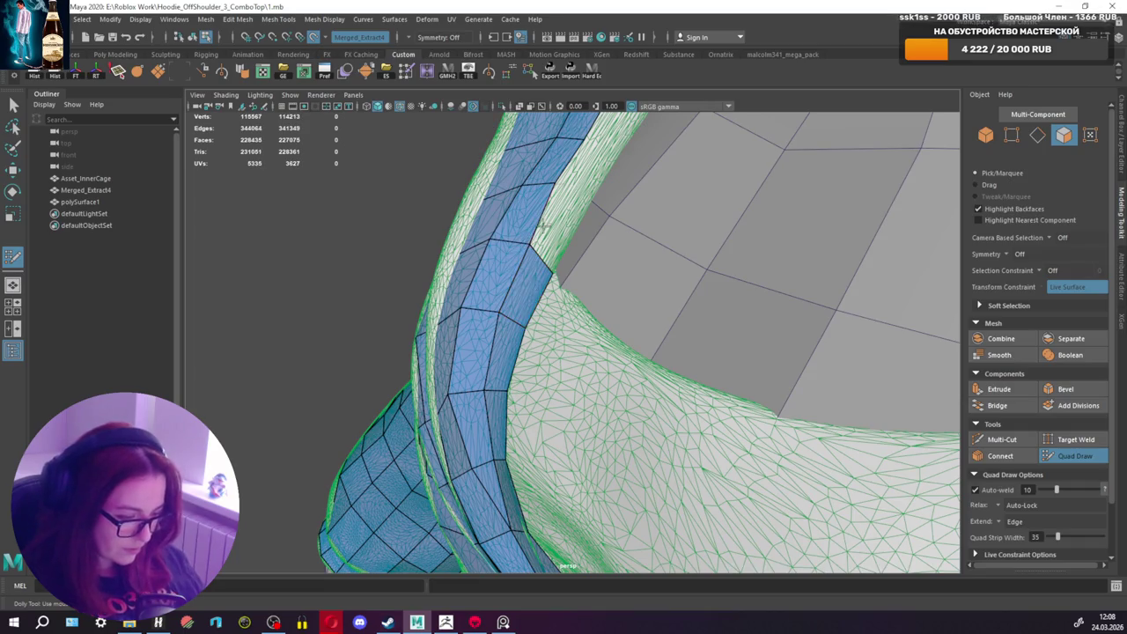
middle_click_drag(551, 185, 543, 386, "alt")
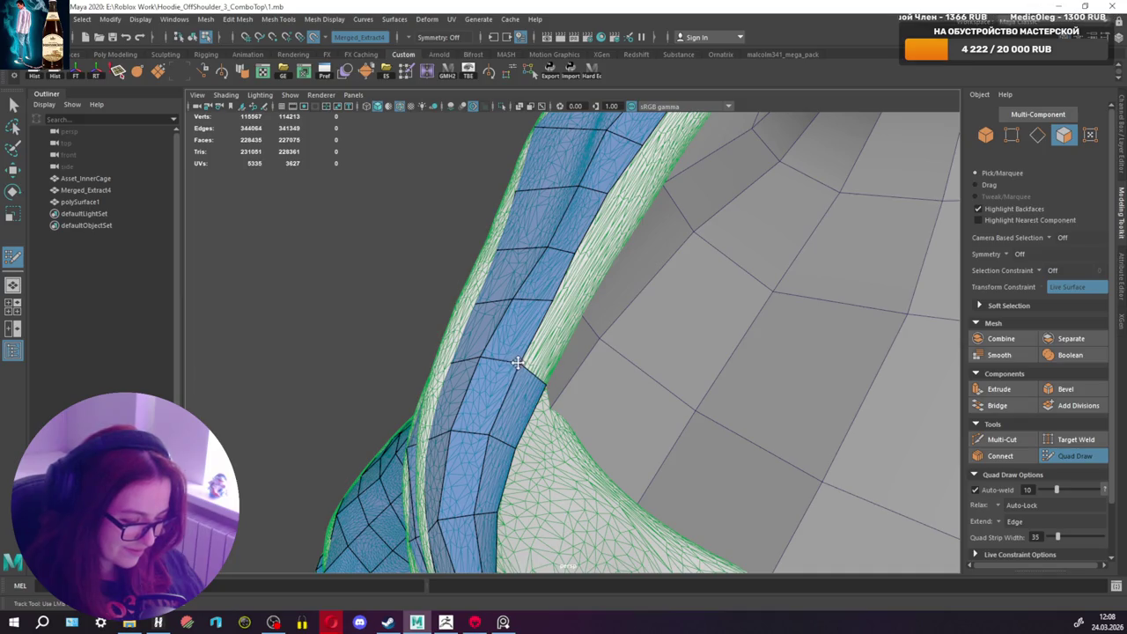
left_click(554, 312, "shift")
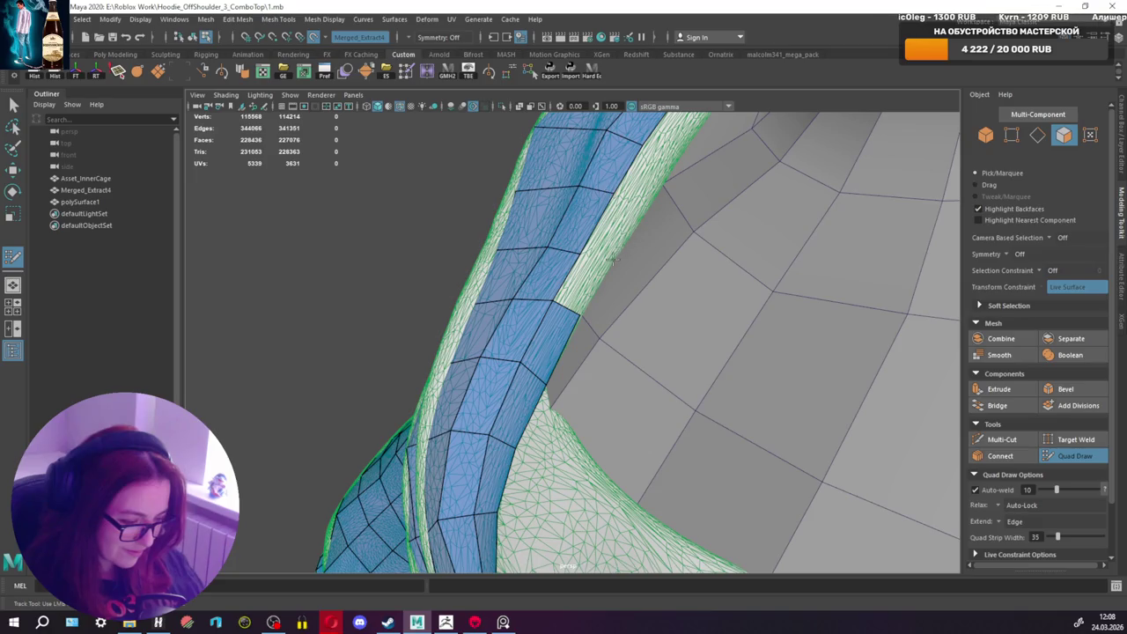
left_click(614, 260, "shift")
mouse_move(617, 262)
left_mouse_down("alt")
mouse_move(693, 246)
mouse_move(588, 293)
mouse_move(579, 321)
left_mouse_up("alt")
scroll(608, 289, "up", 2)
scroll(599, 290, "up", 2)
scroll(610, 290, "up", 1)
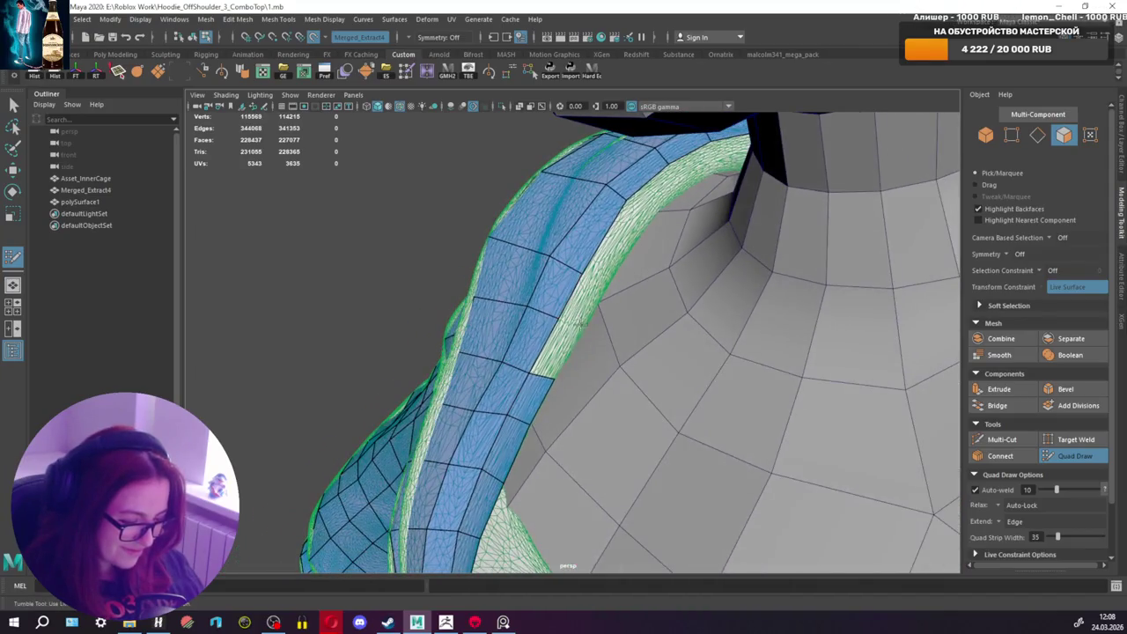
Step: Fill the remaining shoulder-strip gaps up toward the neck with quads
left_click(556, 346, "shift")
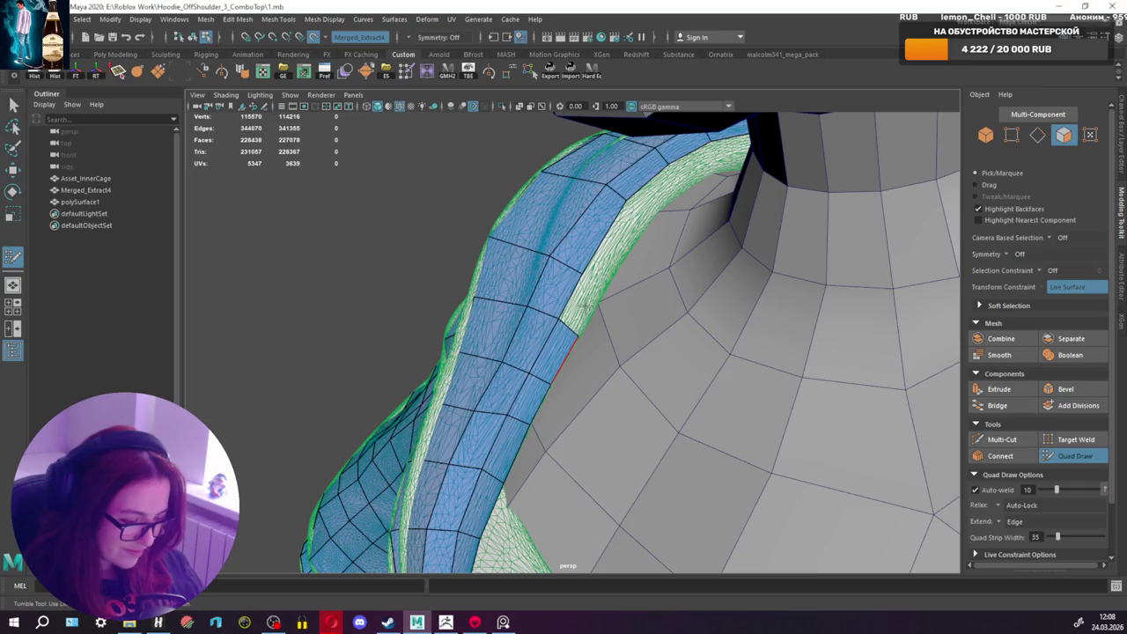
left_click(595, 282, "shift")
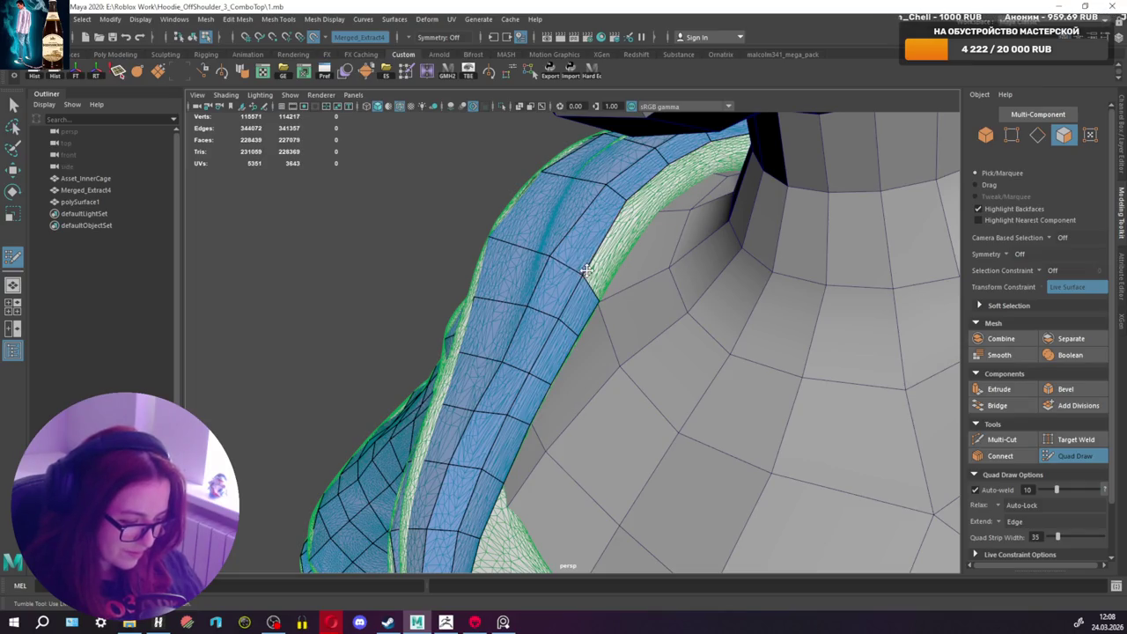
left_click_drag(587, 272, 617, 215, "alt")
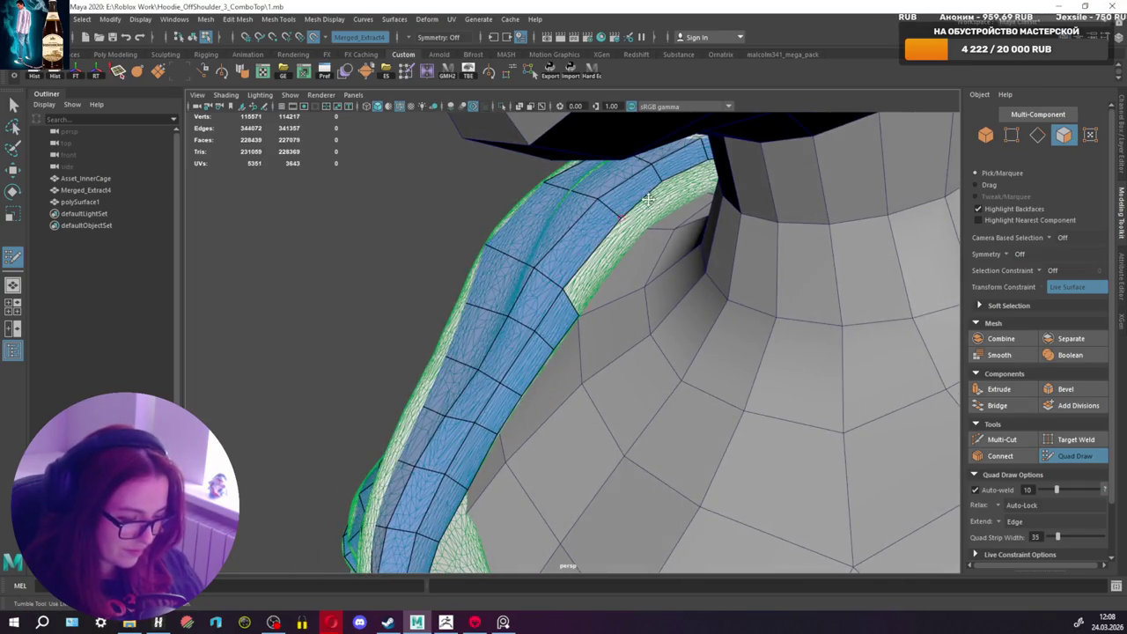
left_click(604, 264, "shift")
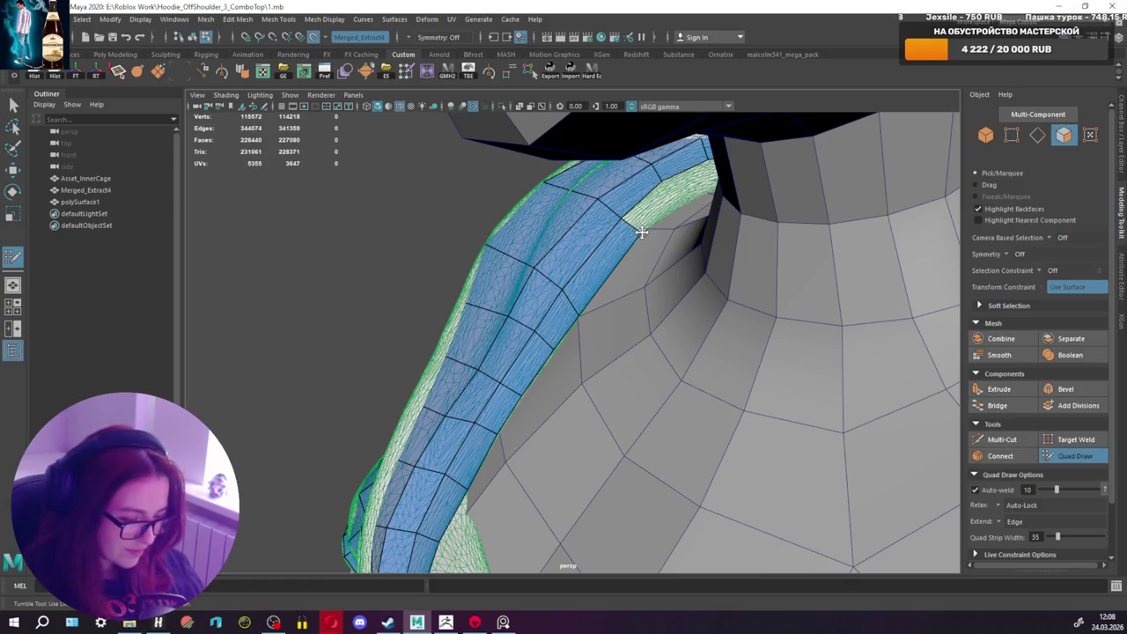
left_click_drag(631, 212, 490, 562, "alt")
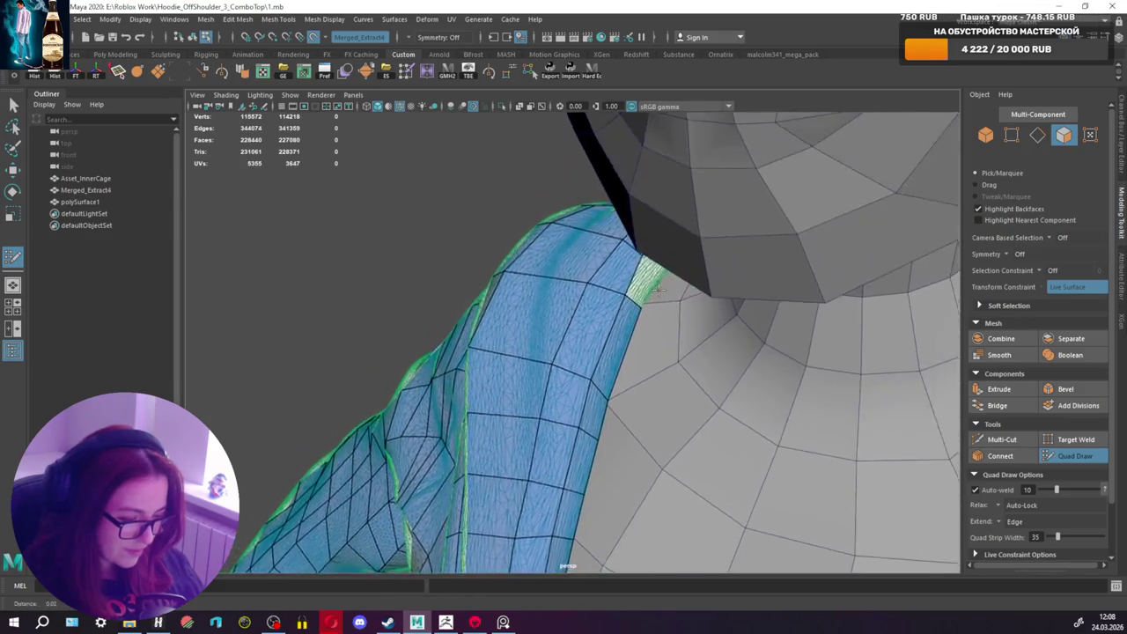
left_click_drag(655, 223, 639, 226, "alt")
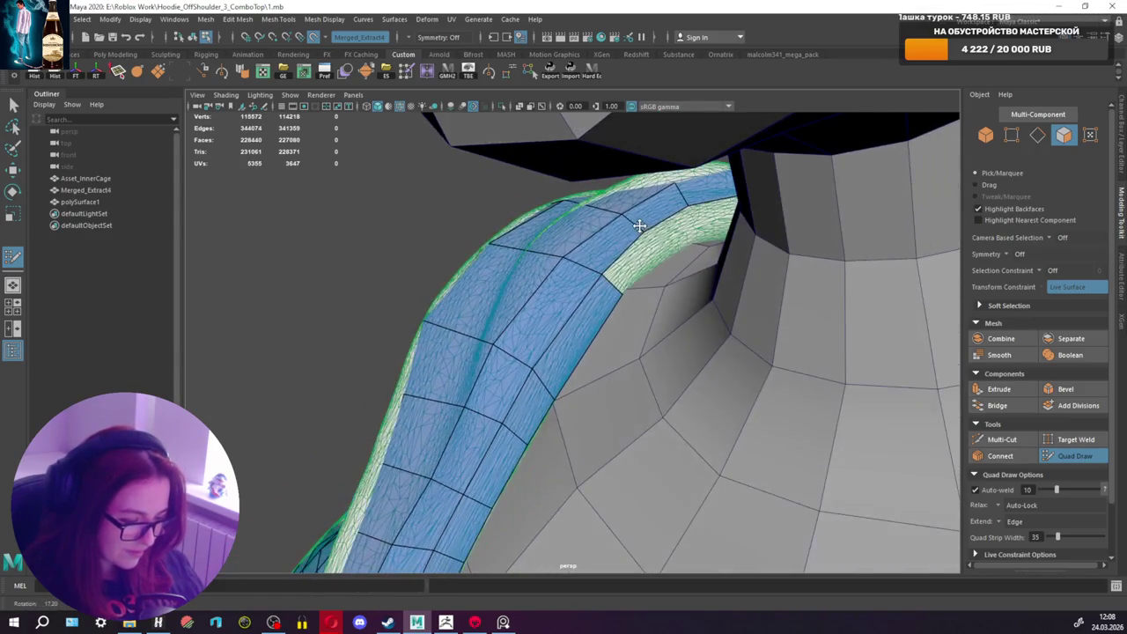
left_click(661, 257, "shift")
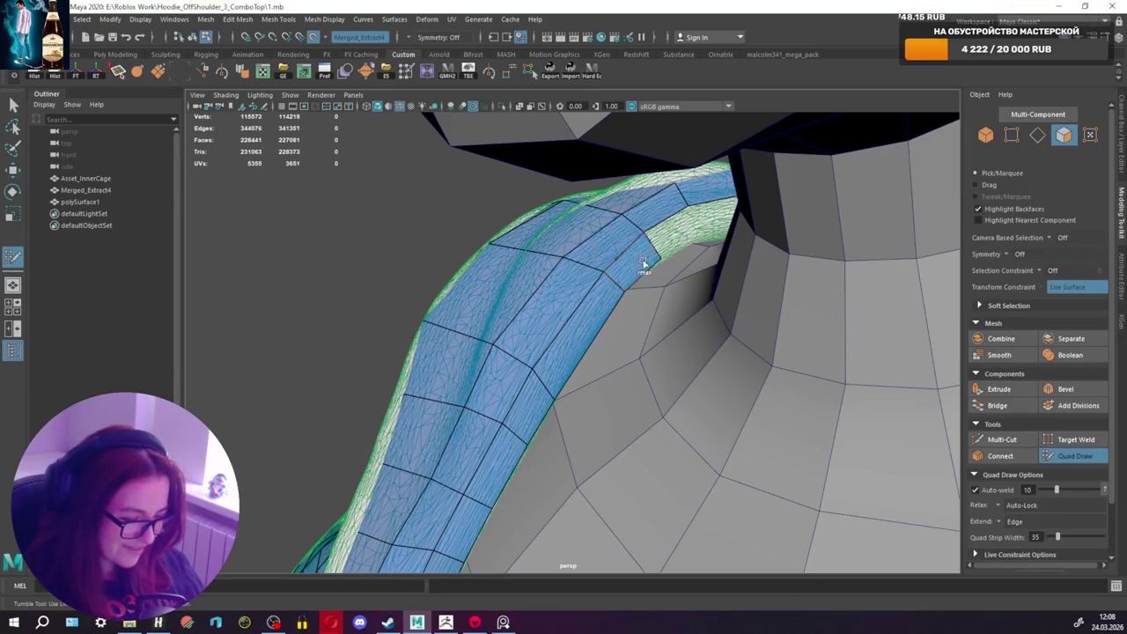
mouse_move(661, 257)
left_mouse_down("alt")
mouse_move(627, 242)
mouse_move(661, 330)
mouse_move(541, 269)
left_mouse_up("alt")
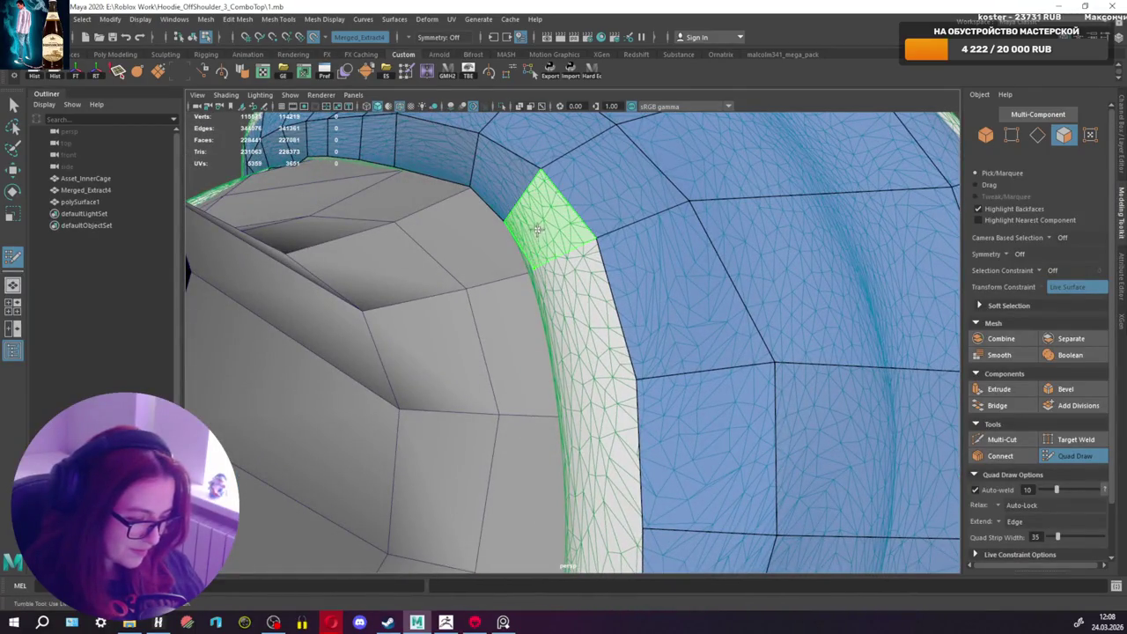
Step: Fill the first collar-edge gaps, including the upper collar strip, with quads
left_click(531, 264, "shift")
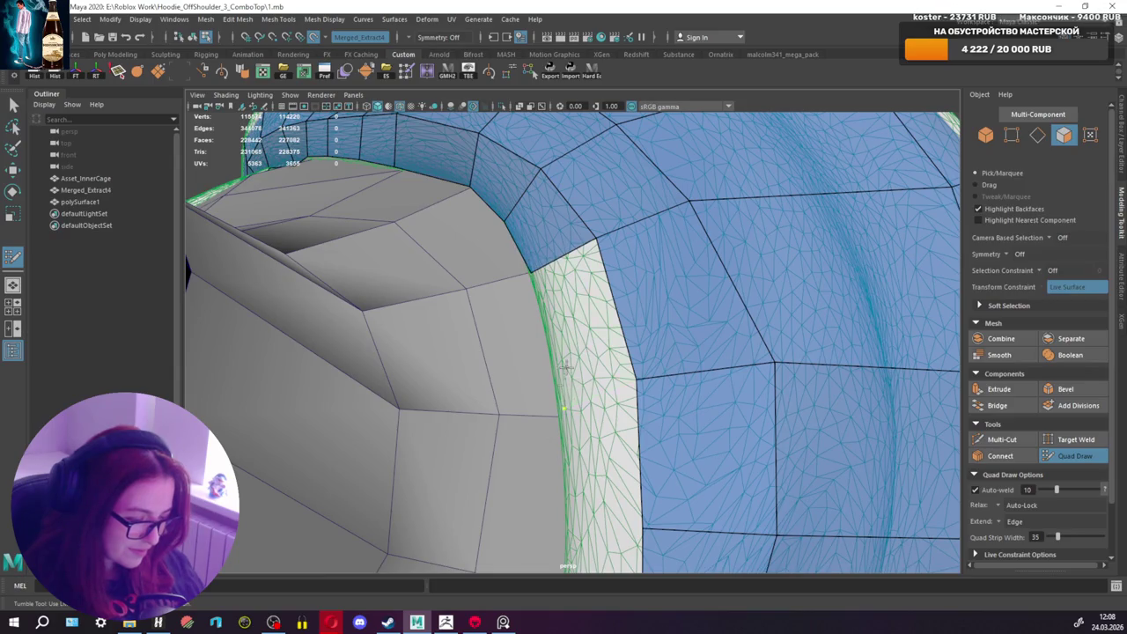
left_click(605, 375, "shift")
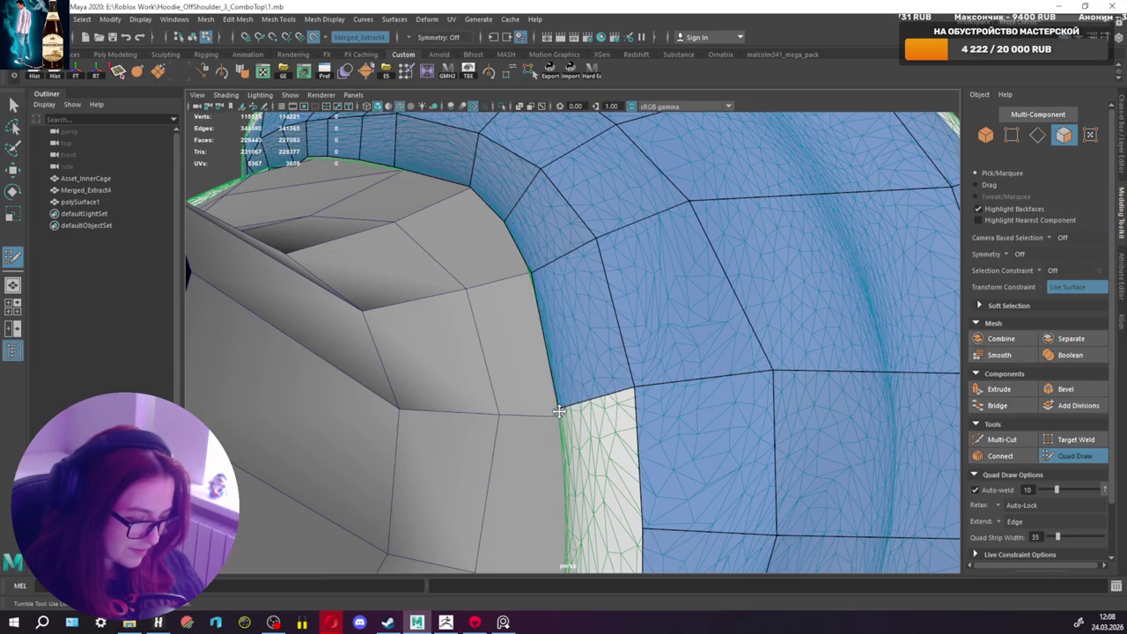
left_click_drag(560, 415, 596, 386, "alt")
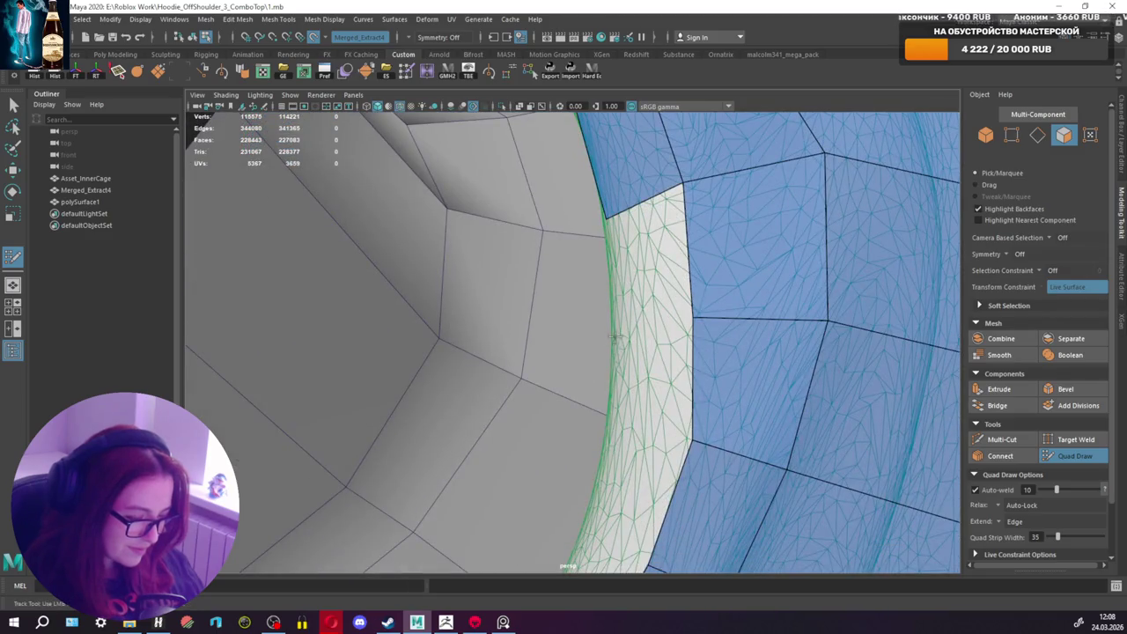
left_click(646, 294, "shift")
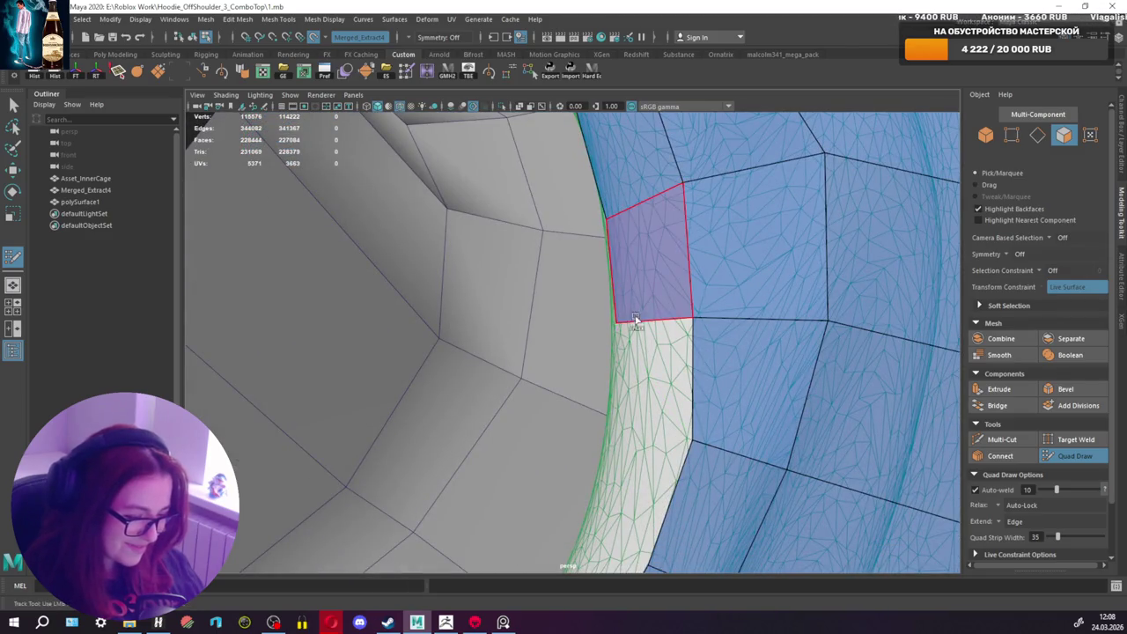
left_click(628, 405, "shift")
left_click_drag(616, 390, 614, 318, "alt")
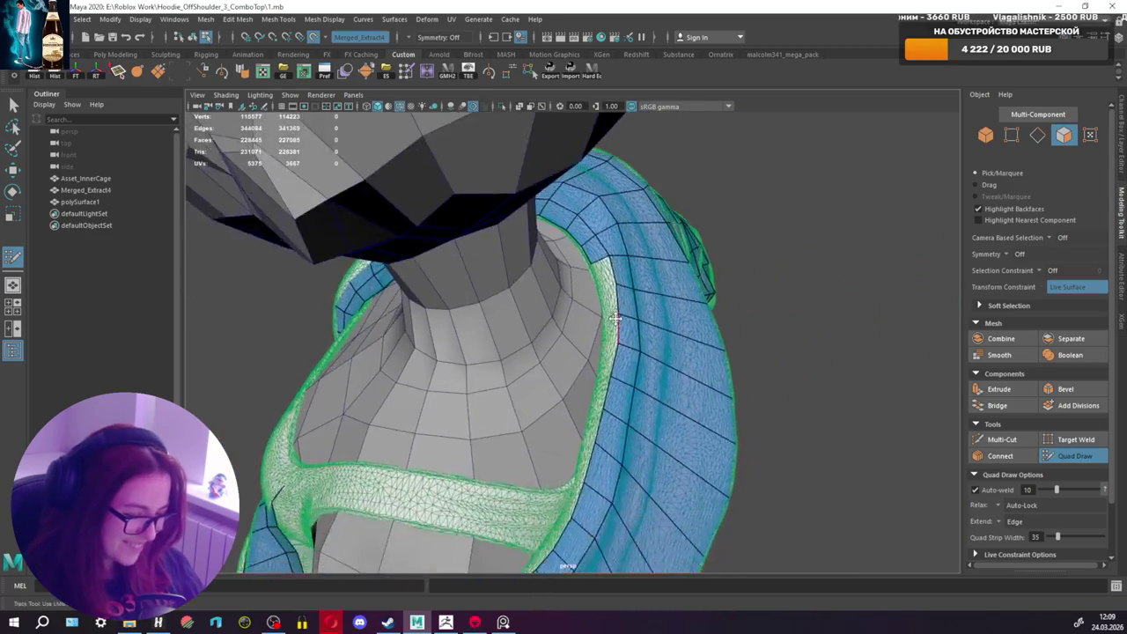
scroll(615, 319, "up", 2)
scroll(620, 308, "up", 2)
scroll(625, 300, "up", 2)
scroll(629, 293, "up", 3)
left_click_drag(629, 293, 668, 264, "alt")
Step: Fill the remaining previewed gaps further along the collar edge with quads
left_click(696, 225, "shift")
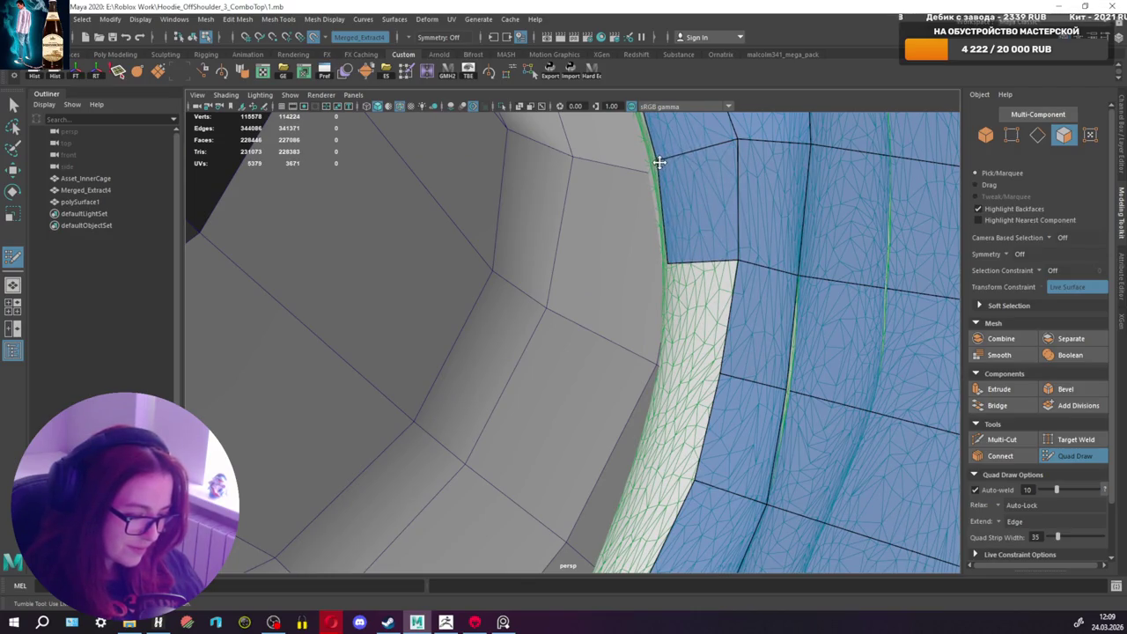
left_click(709, 322, "shift")
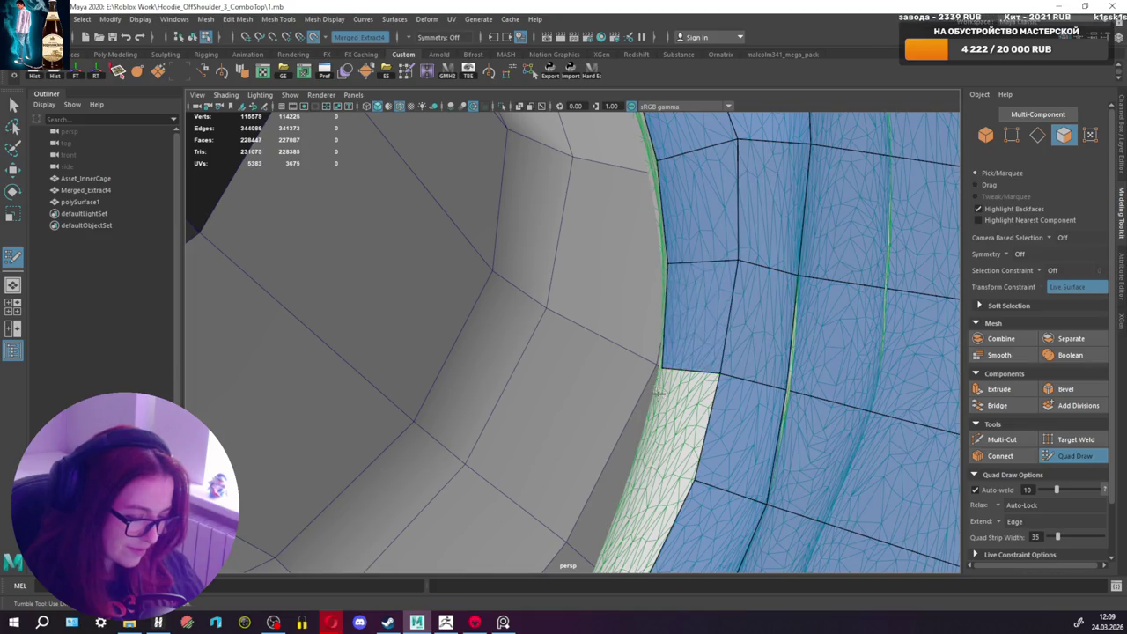
left_click_drag(709, 321, 715, 337, "alt")
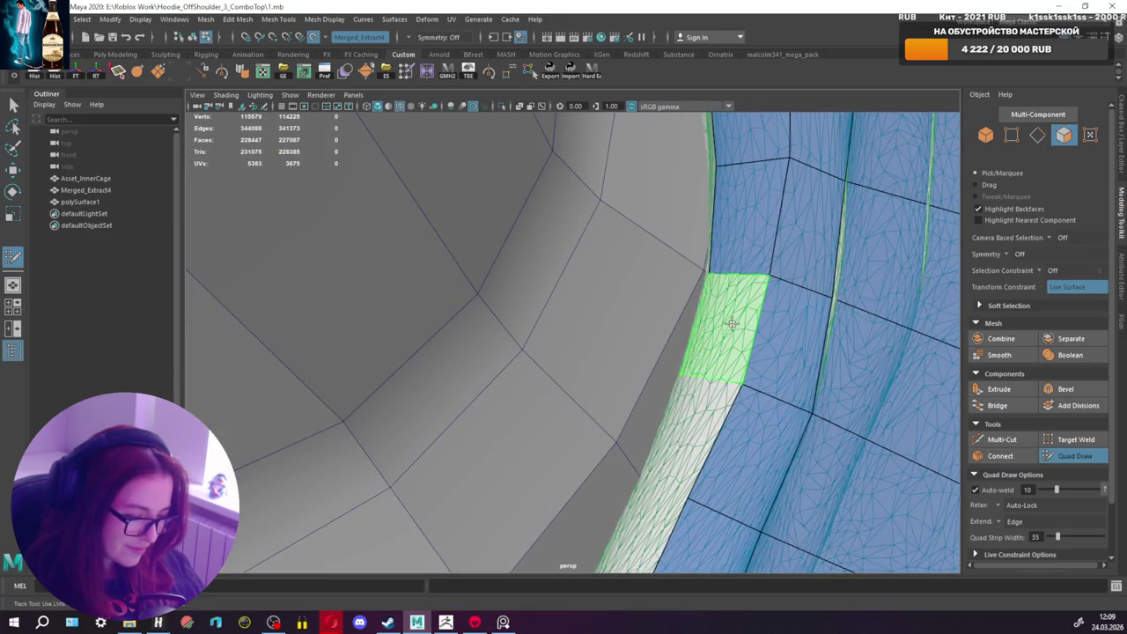
left_click(729, 324, "shift")
left_click(682, 437, "shift")
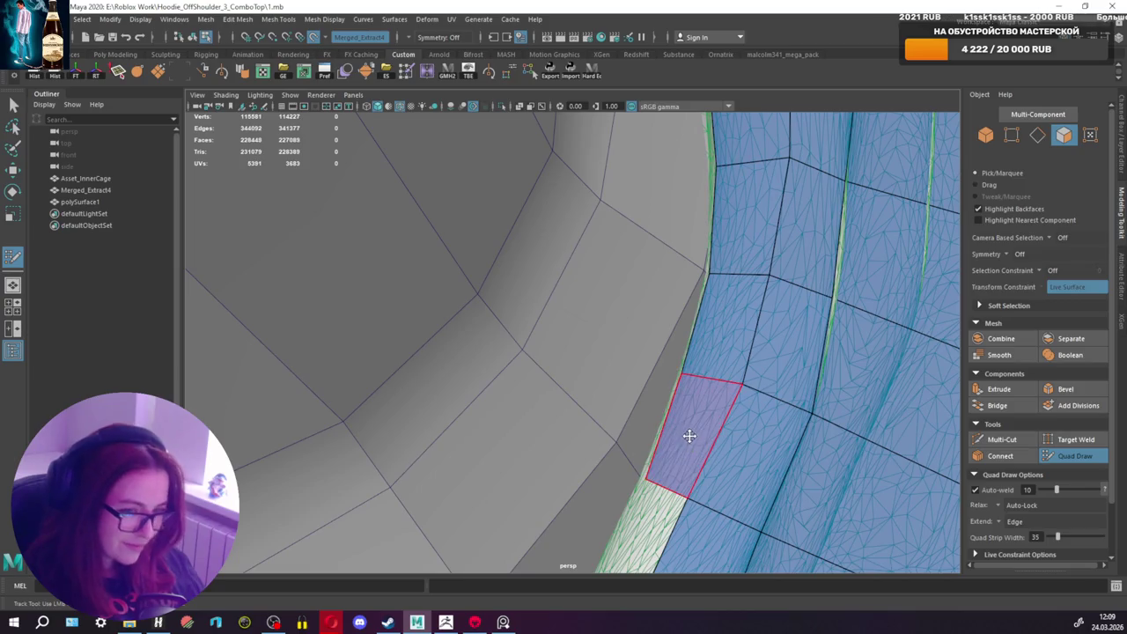
mouse_move(660, 464)
left_mouse_down("alt")
mouse_move(696, 420)
mouse_move(690, 432)
left_mouse_up("alt")
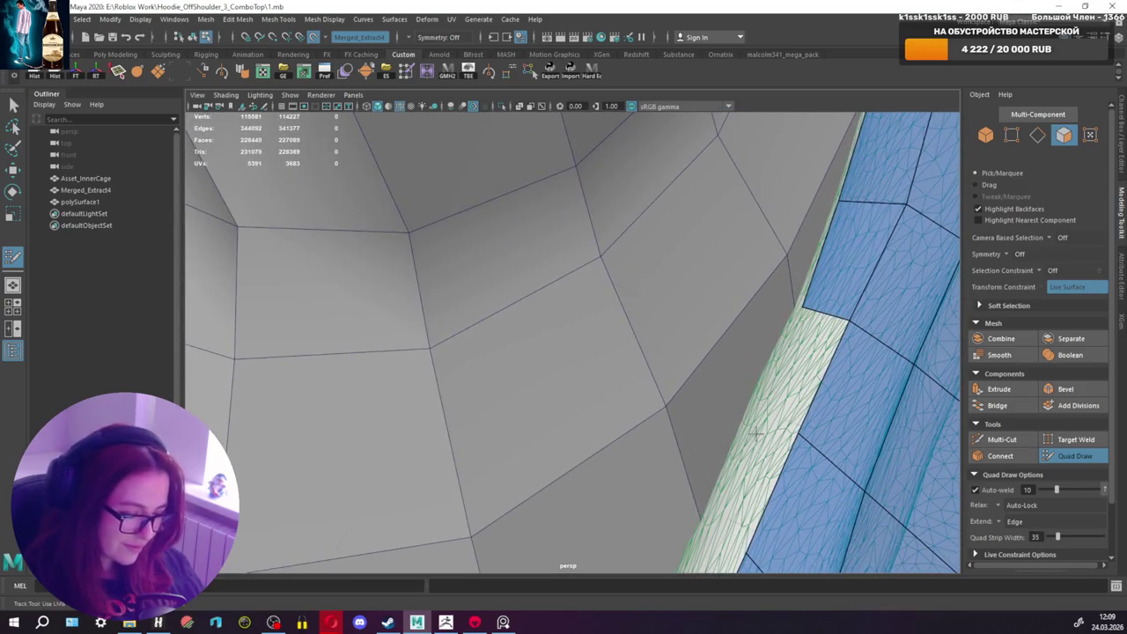
left_click(799, 361, "shift")
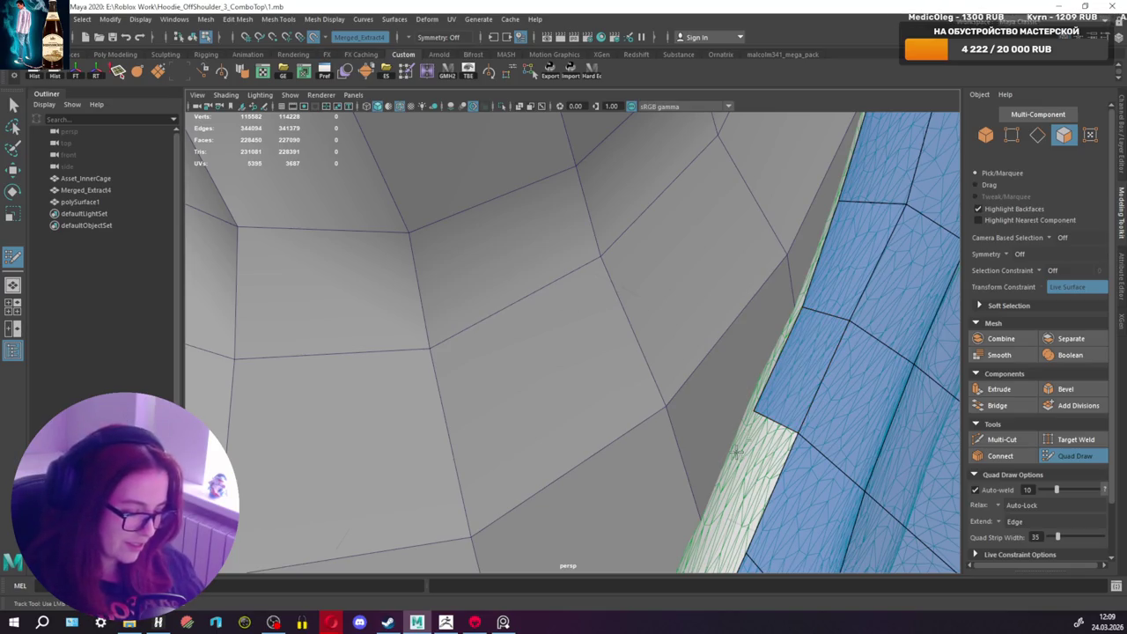
middle_click_drag(736, 452, 722, 440, "alt")
left_click(755, 397, "shift")
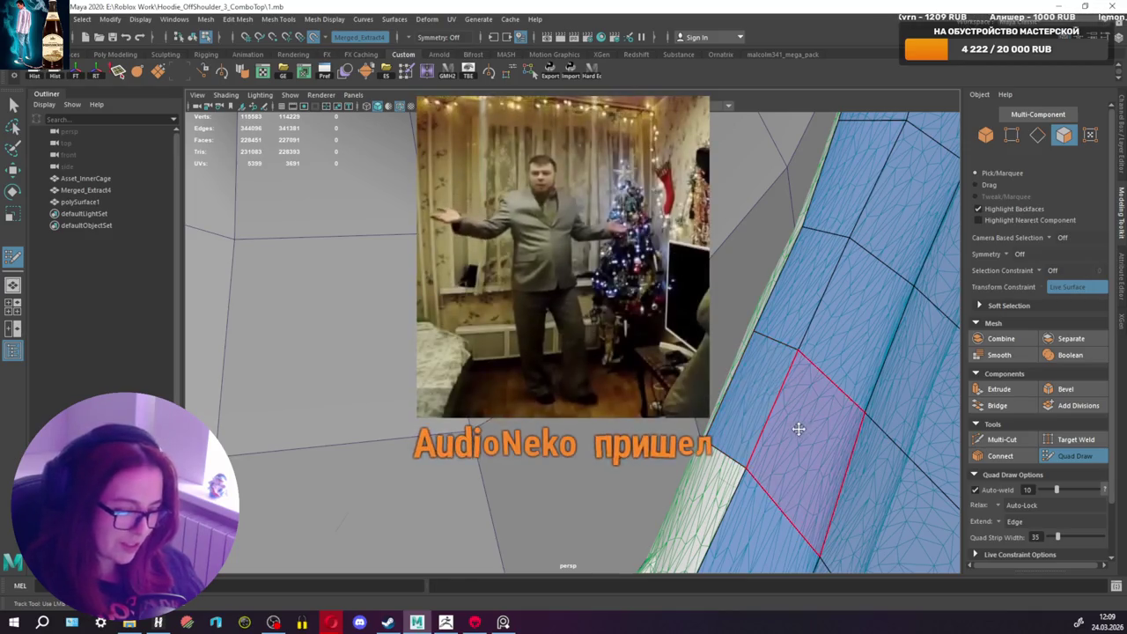
mouse_move(777, 390)
left_mouse_down("alt")
mouse_move(798, 389)
mouse_move(771, 331)
left_mouse_up("alt")
scroll(798, 388, "down", 3)
scroll(790, 384, "up", 3)
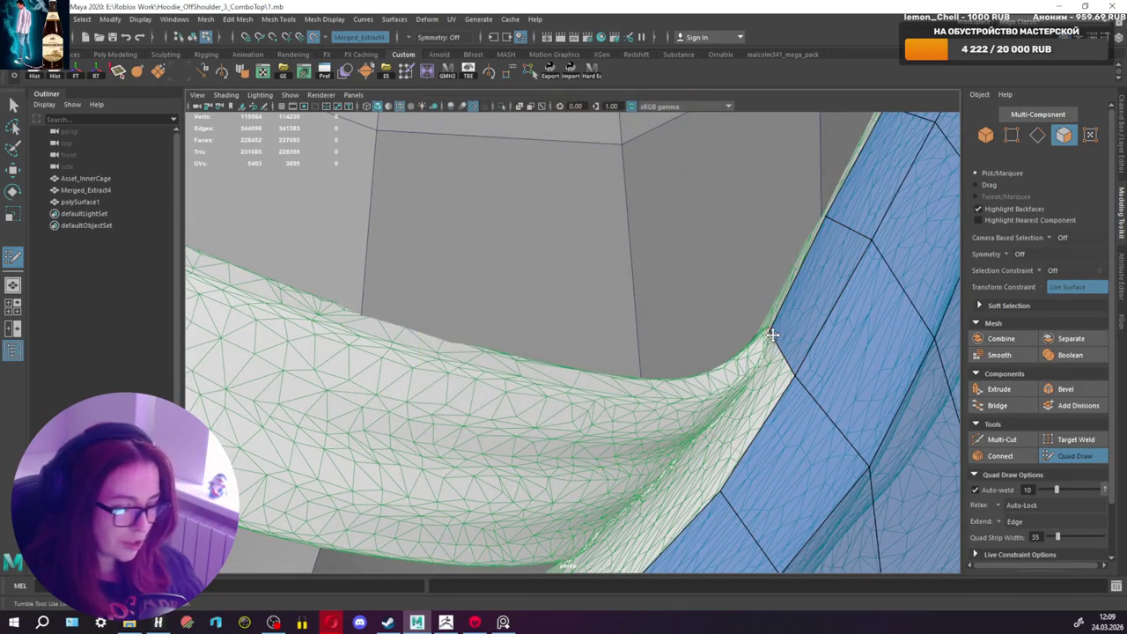
Step: Slide the blue mesh edge toward the strap and undo the trial quads across the white strip
left_click_drag(790, 373, 804, 362)
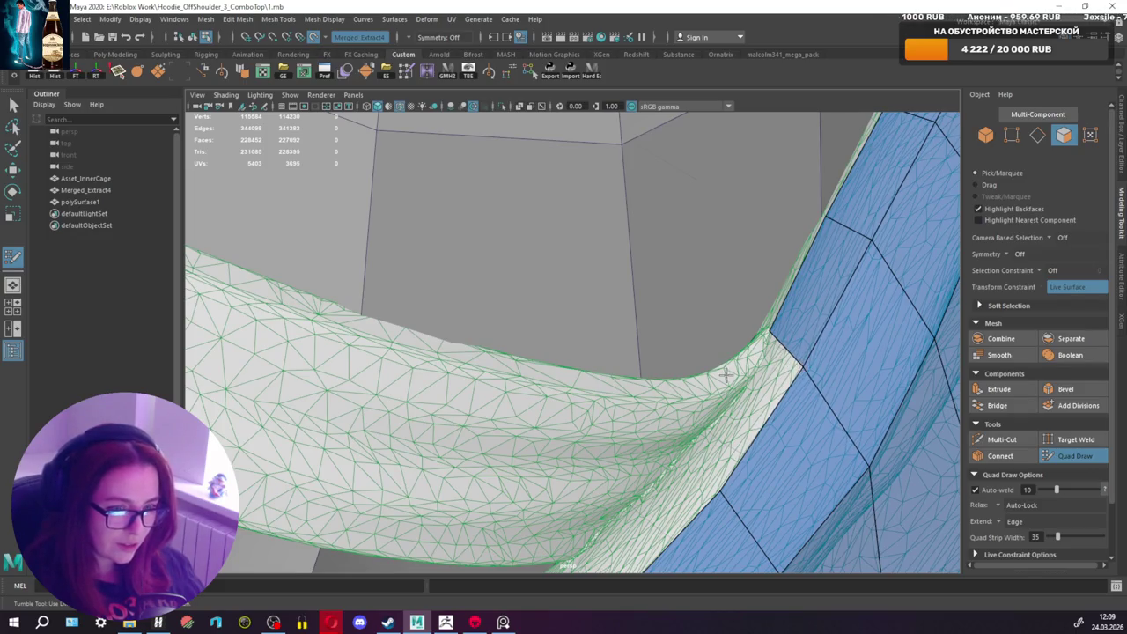
left_click_drag(726, 377, 719, 374, "alt")
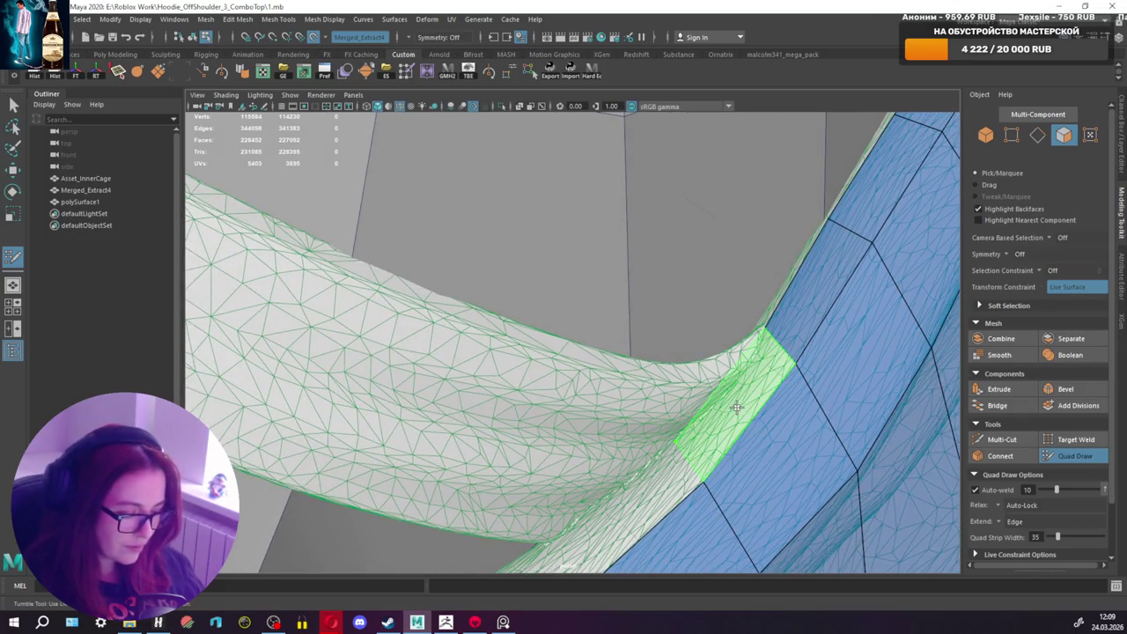
left_click(735, 391, "shift")
key("ctrl+z")
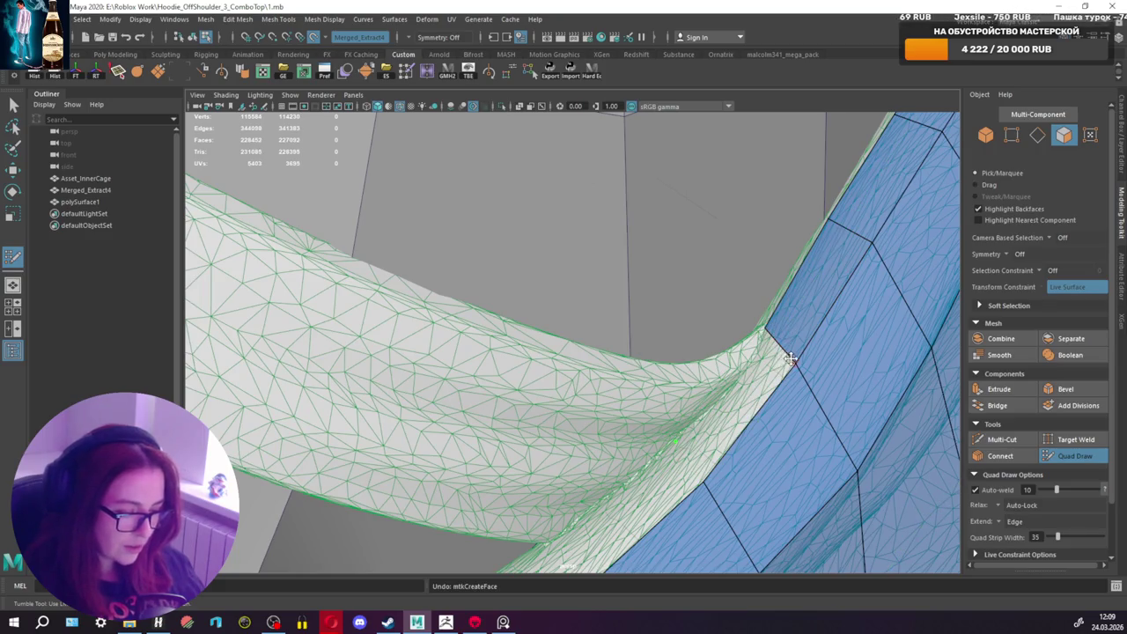
left_click(738, 407, "shift")
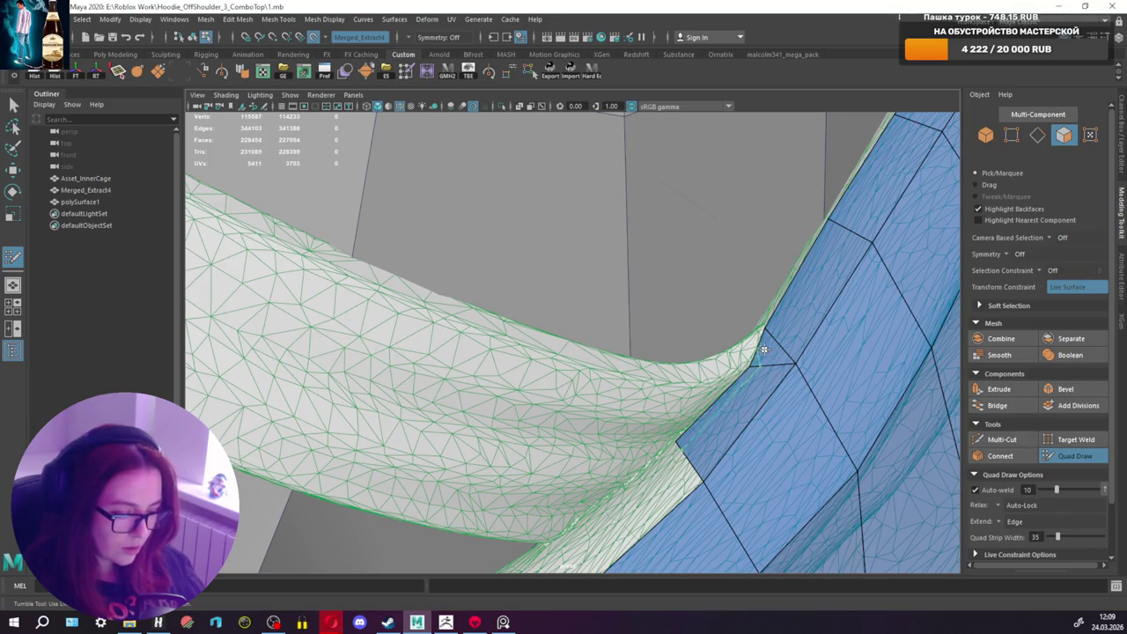
key("ctrl+z")
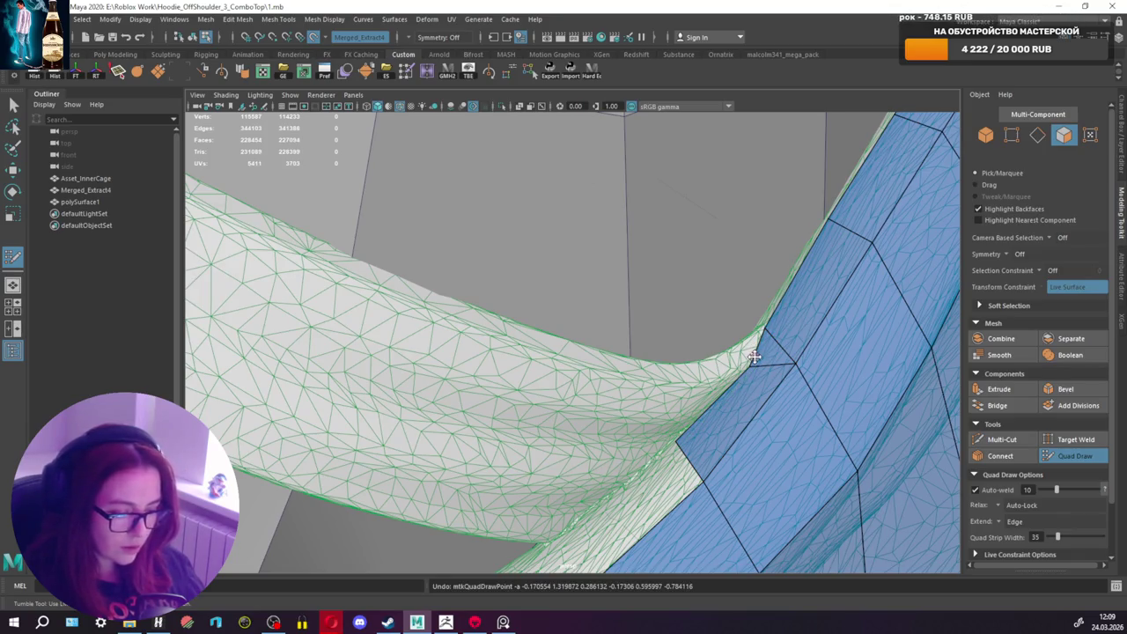
Step: Reposition the junction vertices where the strap meets the neckline band
scroll(754, 356, "down", 5)
mouse_move(722, 359)
left_mouse_down("alt")
mouse_move(646, 338)
mouse_move(747, 342)
left_mouse_up("alt")
scroll(661, 363, "up", 6)
scroll(661, 364, "up", 5)
scroll(696, 370, "down", 5)
scroll(715, 388, "up", 2)
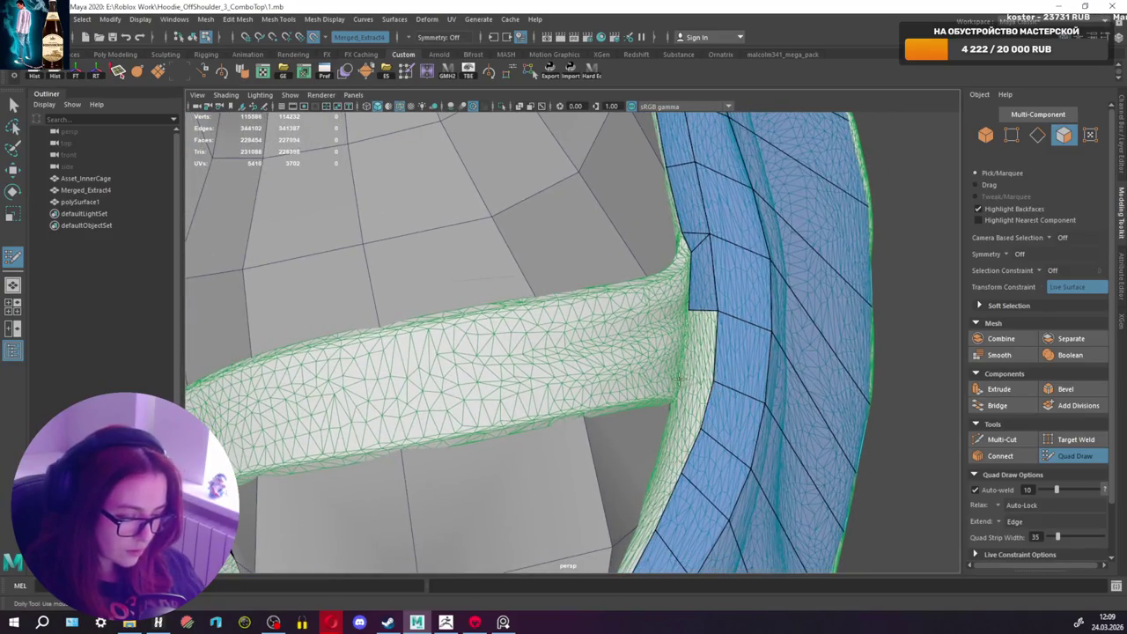
left_click_drag(711, 380, 592, 391, "alt")
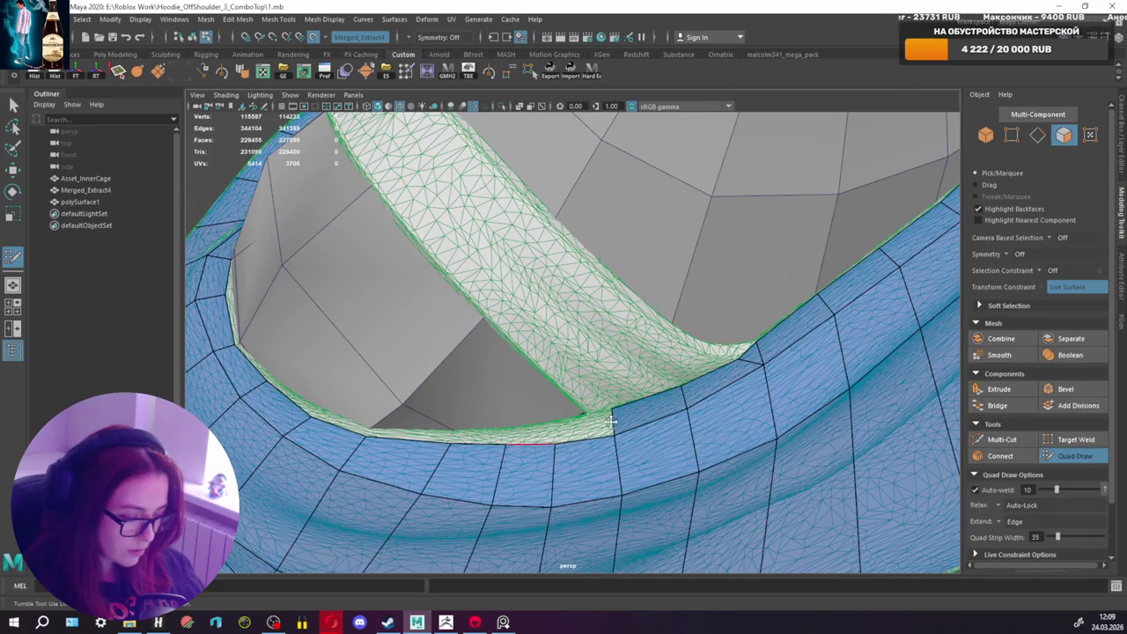
left_click_drag(620, 438, 602, 438)
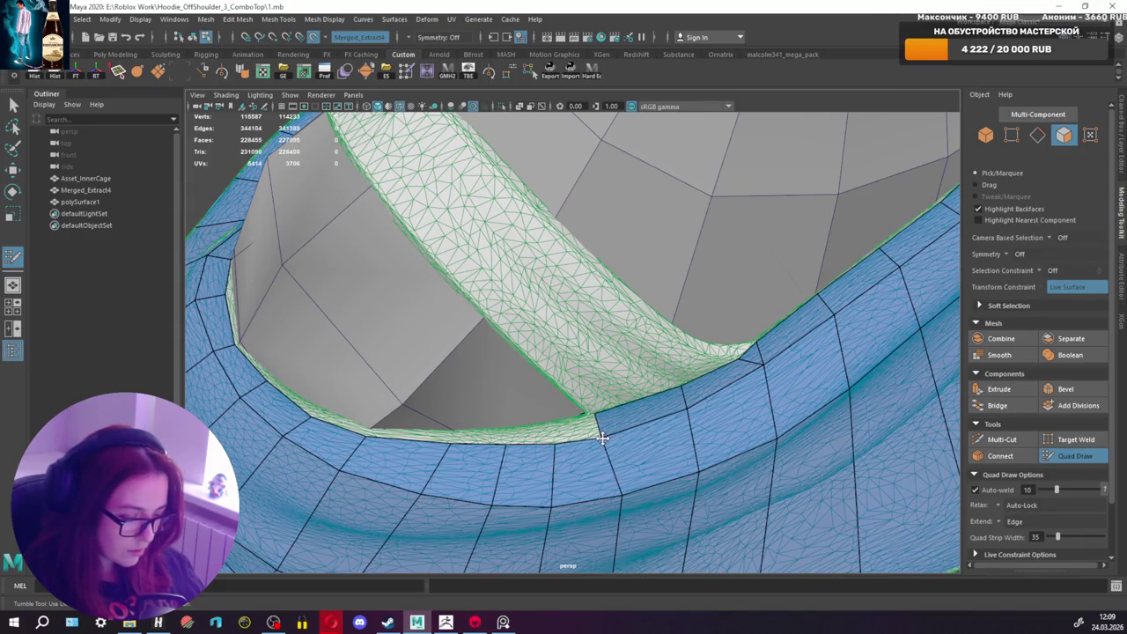
left_click_drag(679, 407, 599, 451)
left_click_drag(598, 489, 592, 487)
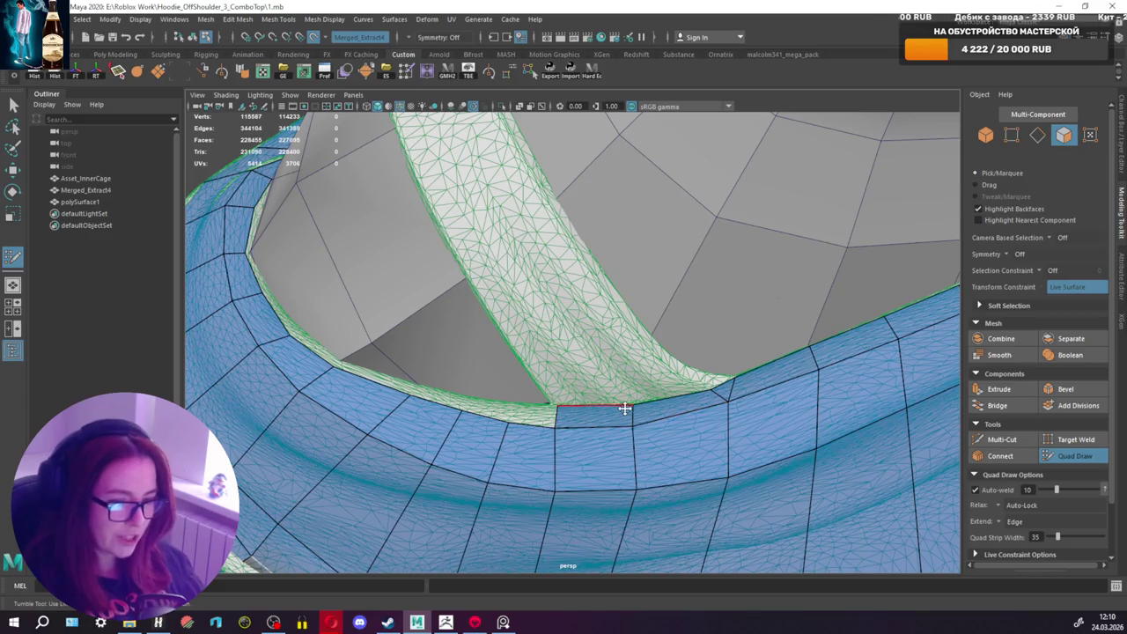
mouse_move(649, 423)
left_mouse_down("alt")
mouse_move(659, 427)
mouse_move(637, 443)
left_mouse_up("alt")
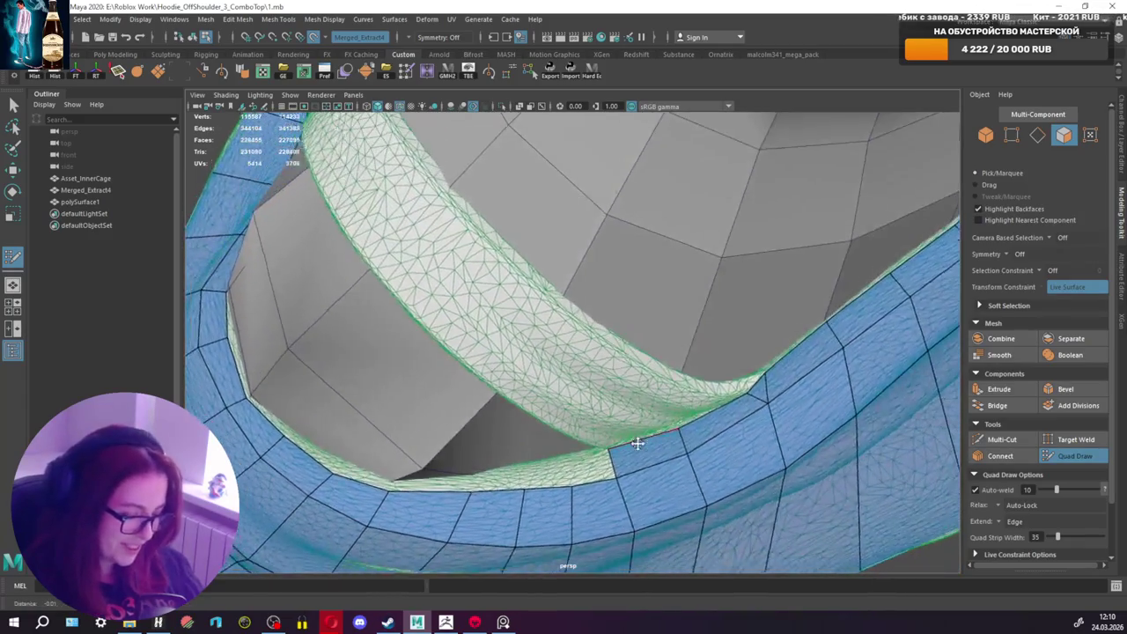
middle_click_drag(636, 443, 584, 421, "alt")
Step: Fill the sliver gaps along the band beside the strap with new quads
left_click(584, 422, "shift")
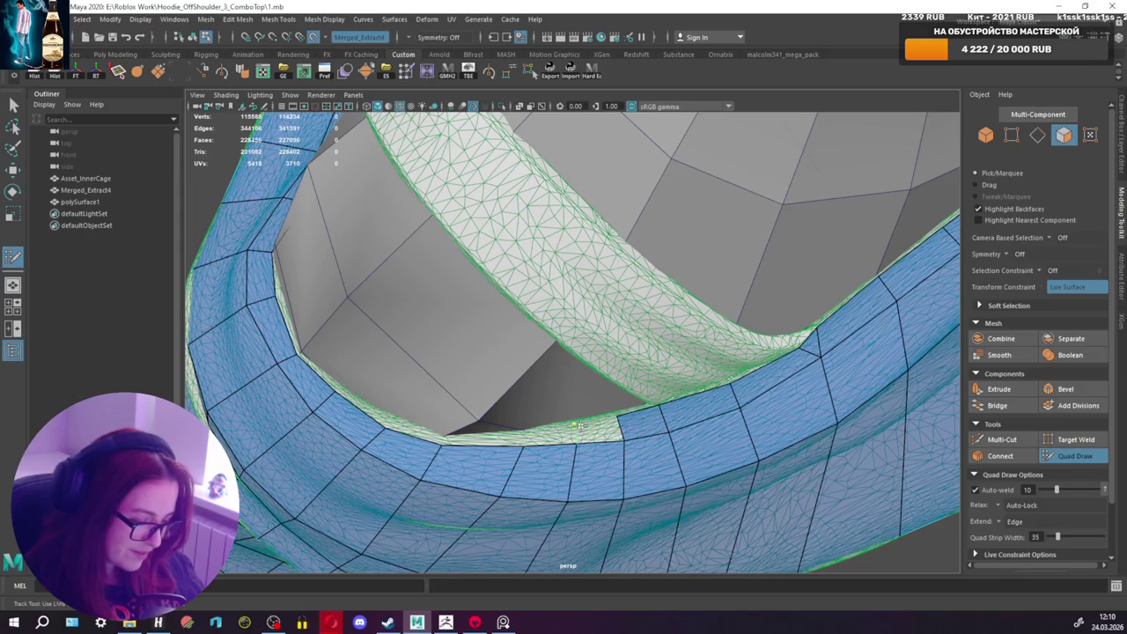
left_click(540, 437, "shift")
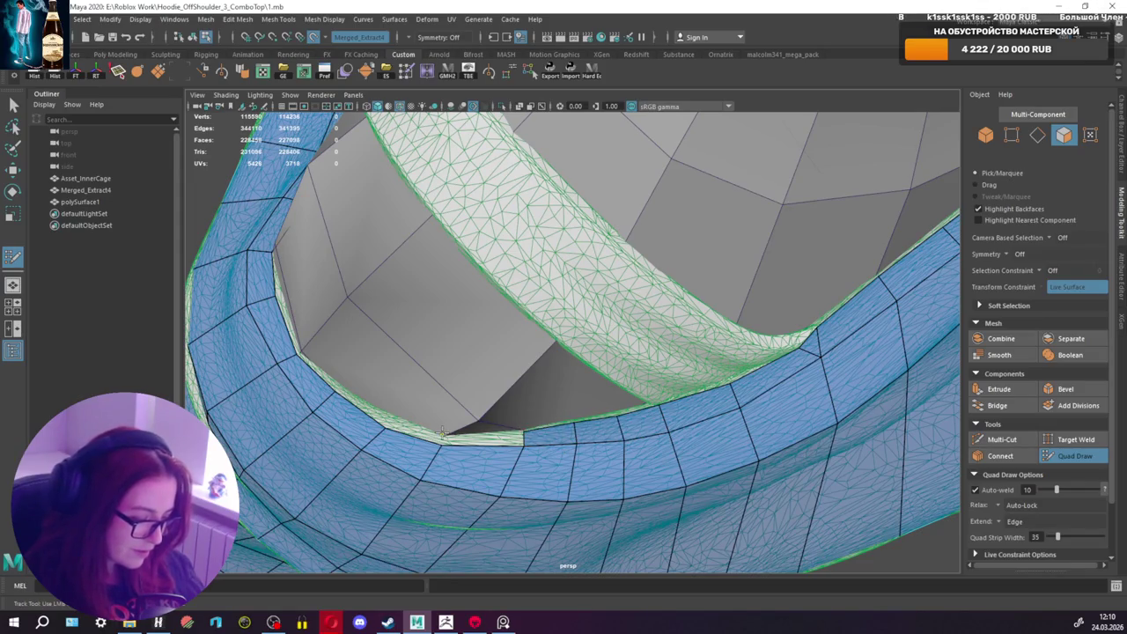
left_click(471, 438, "shift")
left_click_drag(471, 437, 447, 428, "alt")
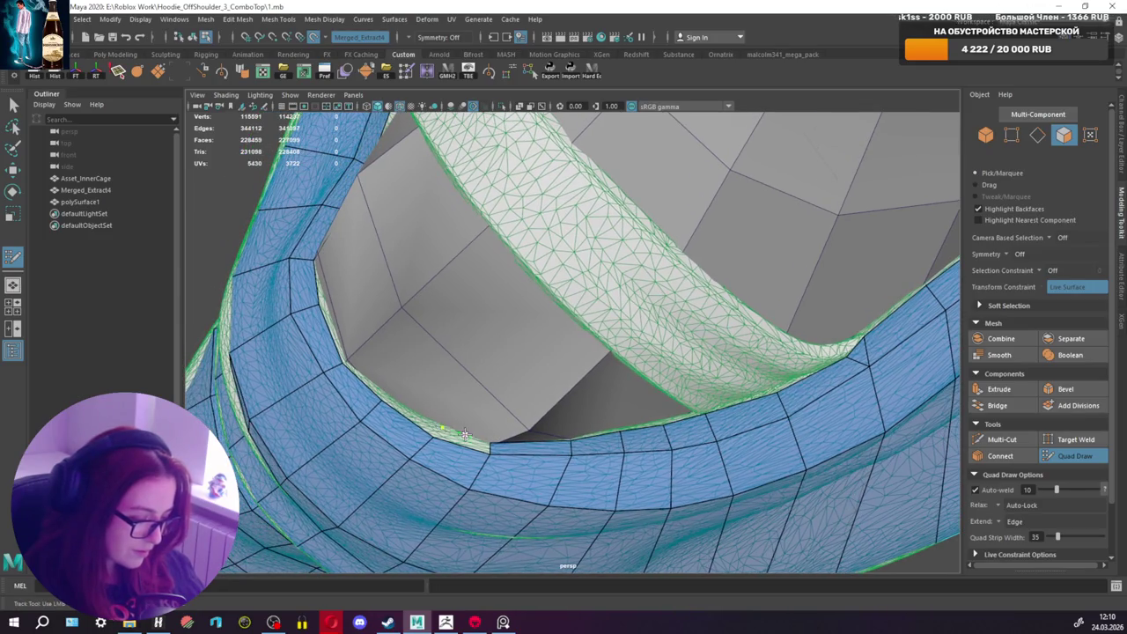
left_click(465, 434, "shift")
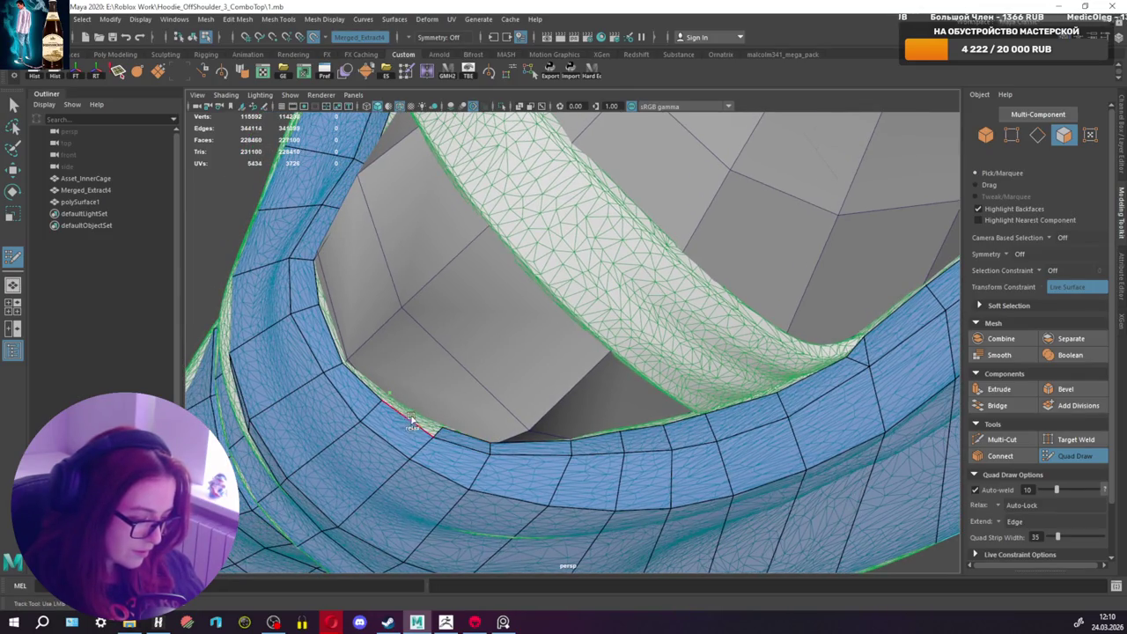
scroll(409, 417, "up", 2)
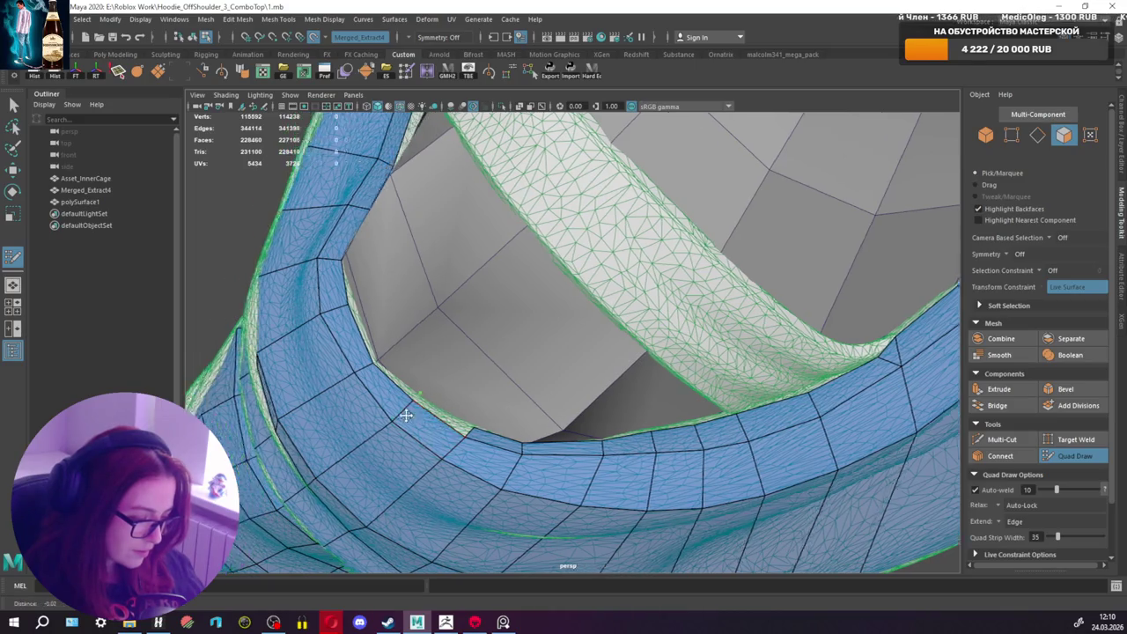
scroll(403, 410, "up", 3)
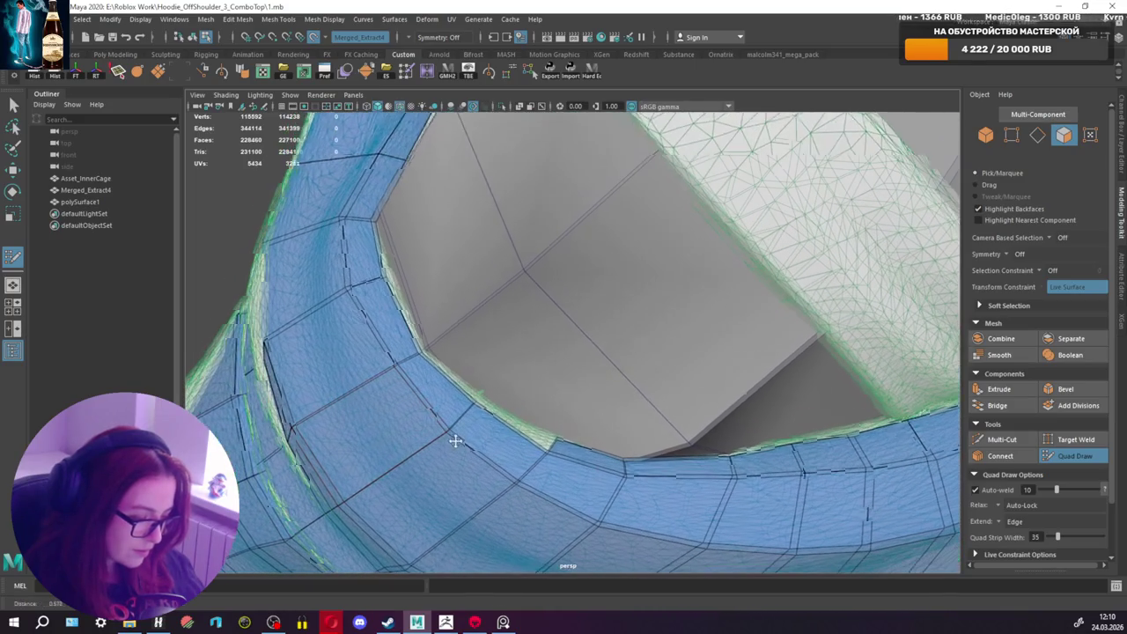
left_click(497, 416, "shift")
left_click(425, 350, "shift")
middle_click_drag(441, 352, 435, 330, "alt")
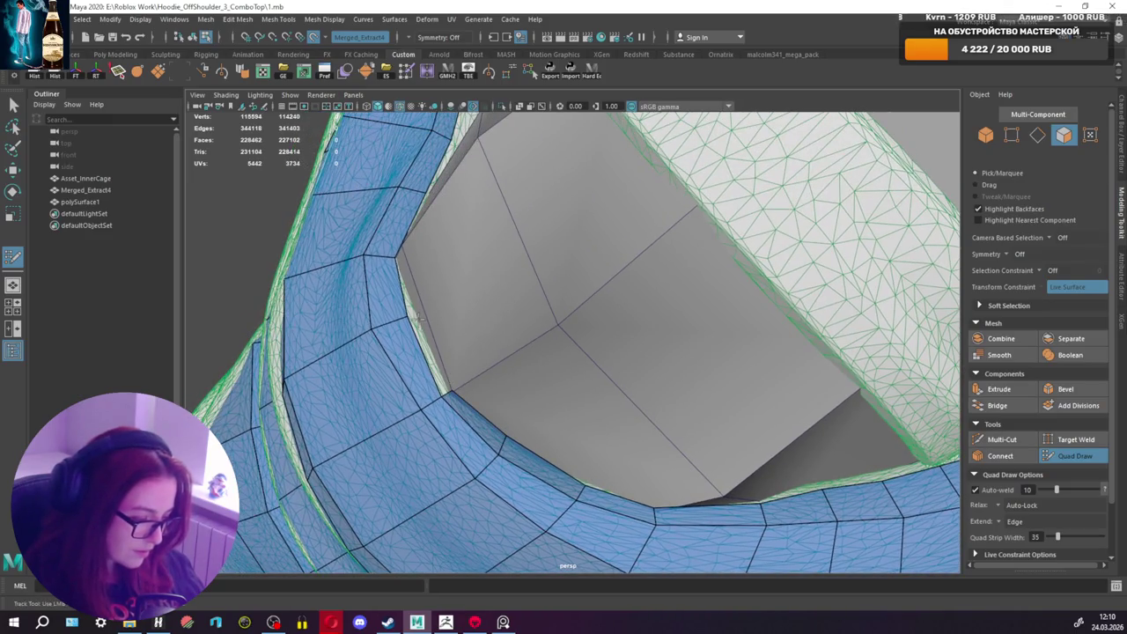
left_click(420, 319, "shift")
left_click_drag(420, 319, 533, 429, "alt")
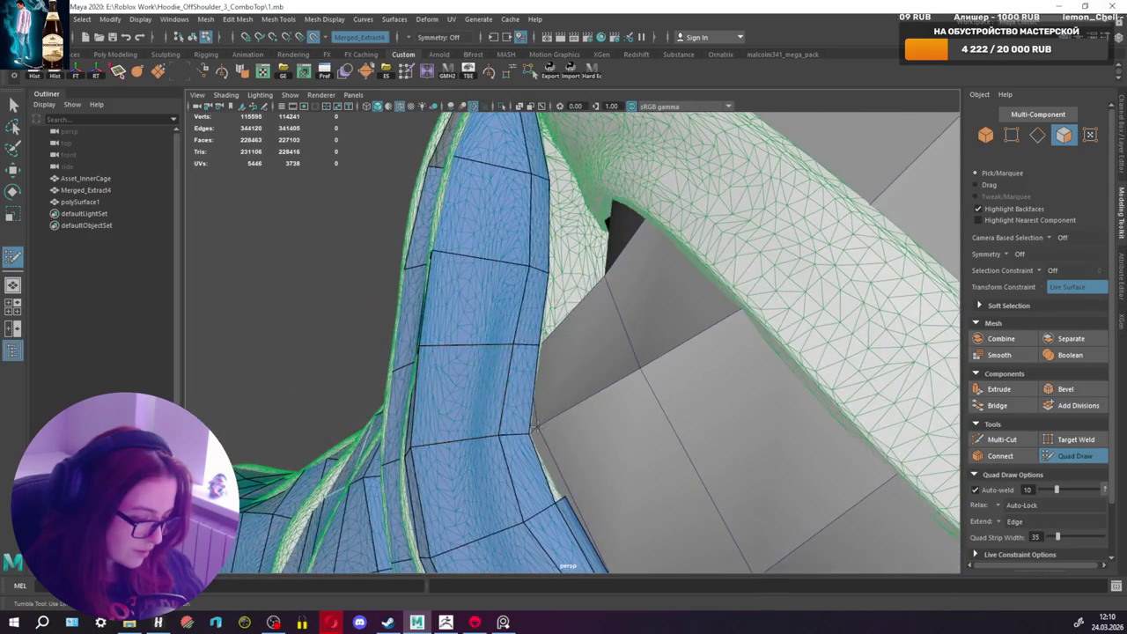
Step: Add two faces along the band near the strap
left_click(535, 453, "shift")
left_click_drag(534, 454, 525, 347, "alt")
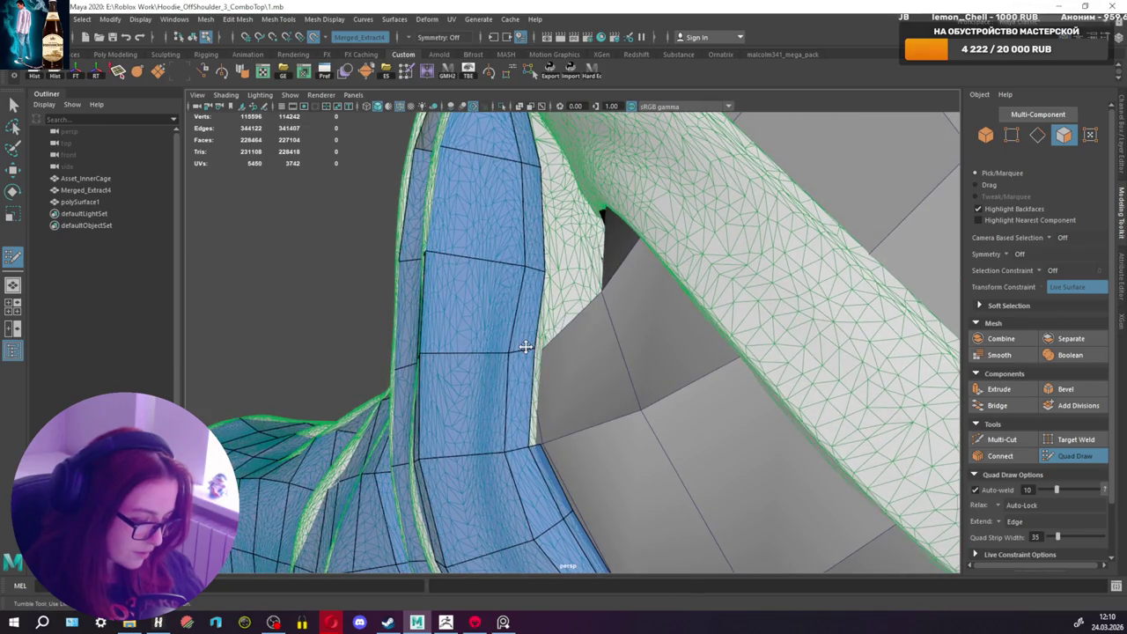
left_click(546, 350, "shift")
mouse_move(546, 350)
left_mouse_down("alt")
mouse_move(433, 325)
mouse_move(541, 327)
left_mouse_up("alt")
scroll(433, 326, "down", 5)
scroll(541, 327, "up", 5)
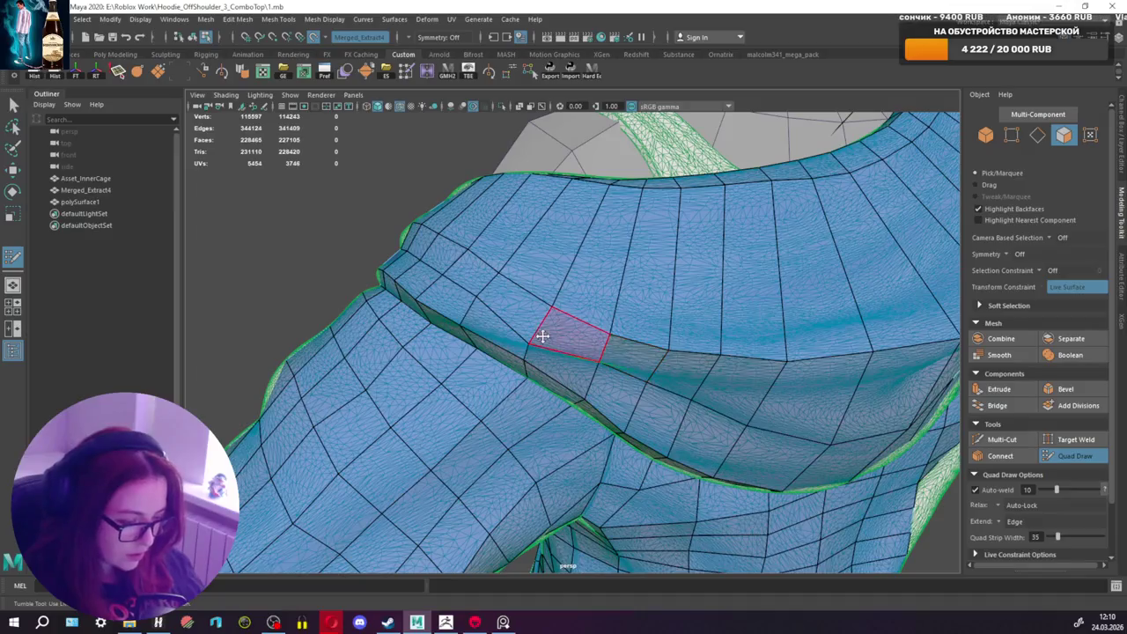
Step: Delete the three misplaced quads on the shoulder fold
left_click(586, 341, "ctrl+shift")
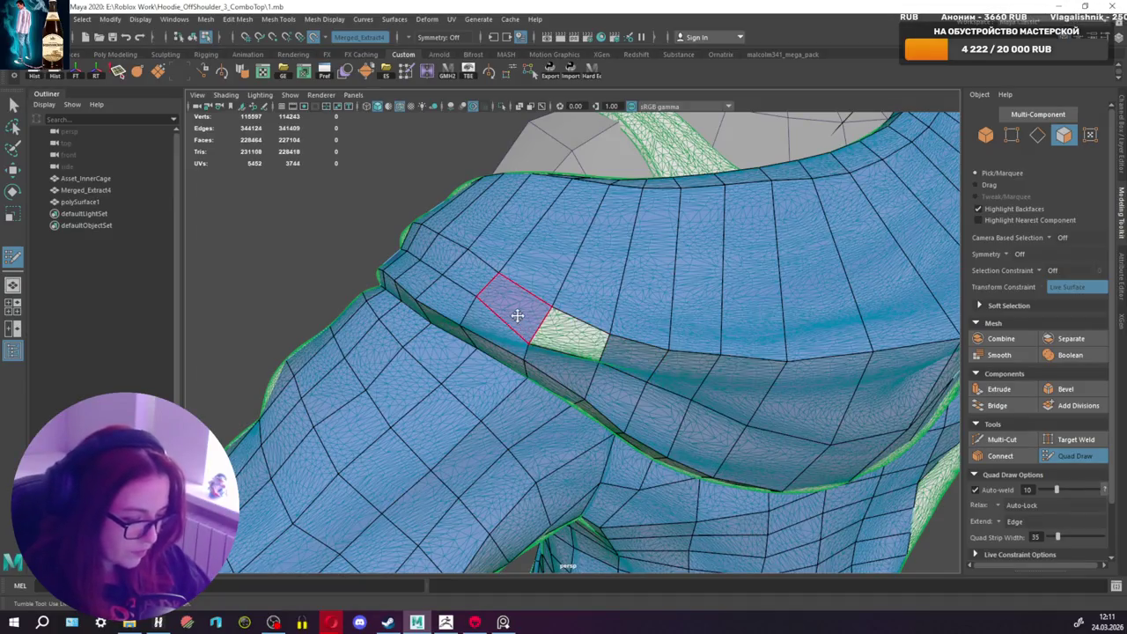
left_click(496, 326, "ctrl+shift")
left_click(520, 304, "ctrl+shift")
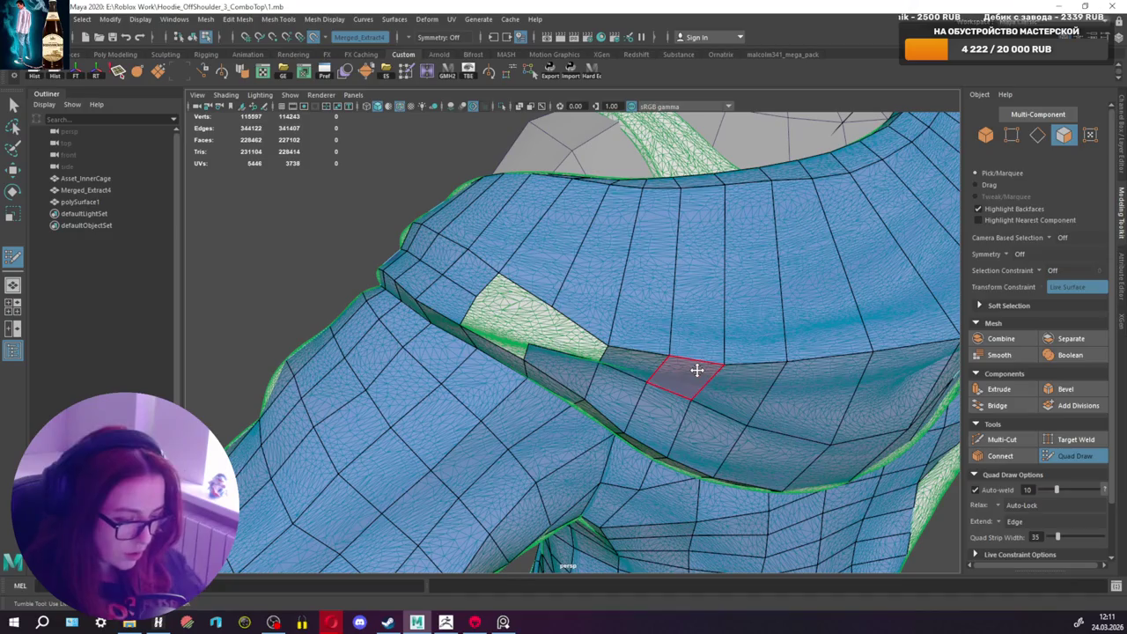
mouse_move(916, 123)
left_mouse_down()
mouse_move(645, 365)
mouse_move(701, 365)
left_mouse_up()
middle_click_drag(702, 365, 514, 364, "alt")
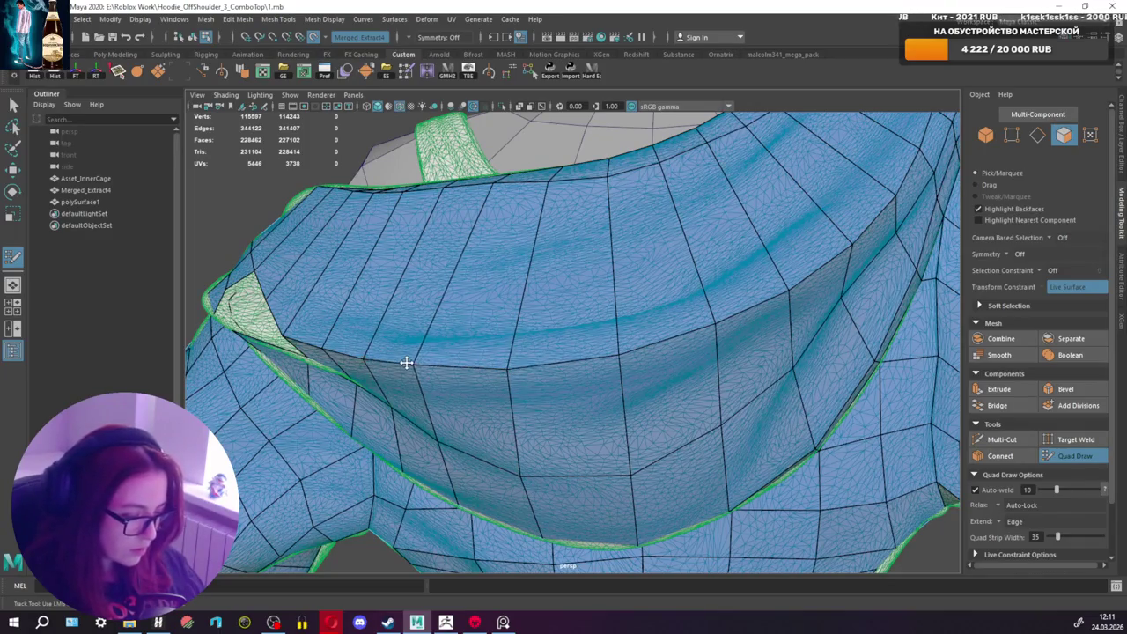
left_click_drag(403, 360, 481, 362, "alt")
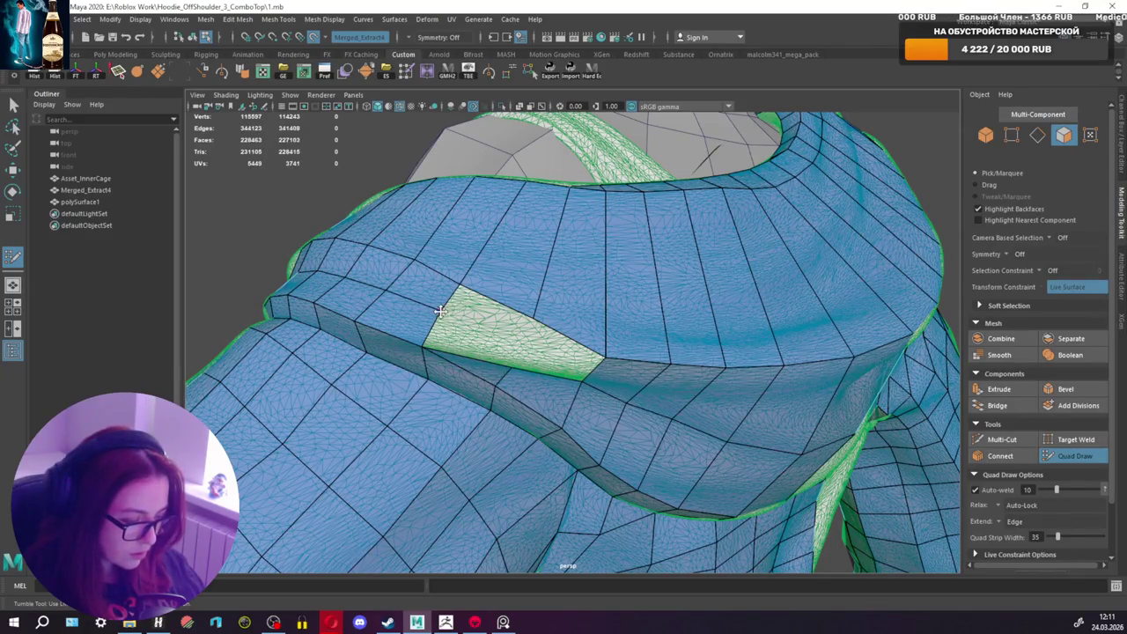
Step: Refill the shoulder hole with three new faces, closing the triangular gap
left_click(508, 339, "shift")
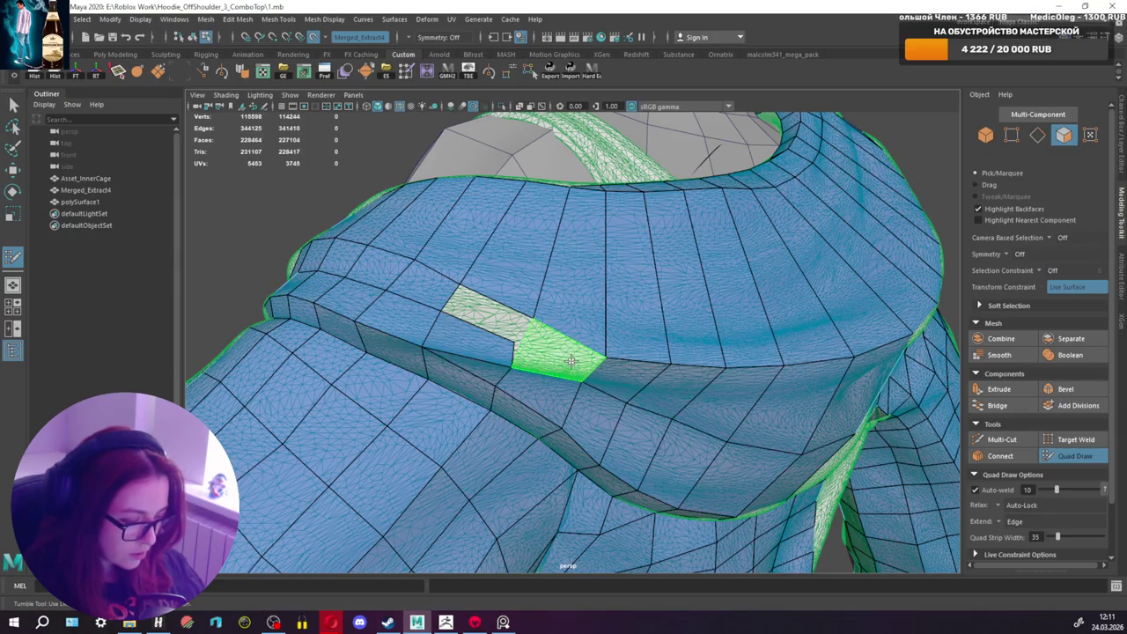
left_click(516, 344, "shift")
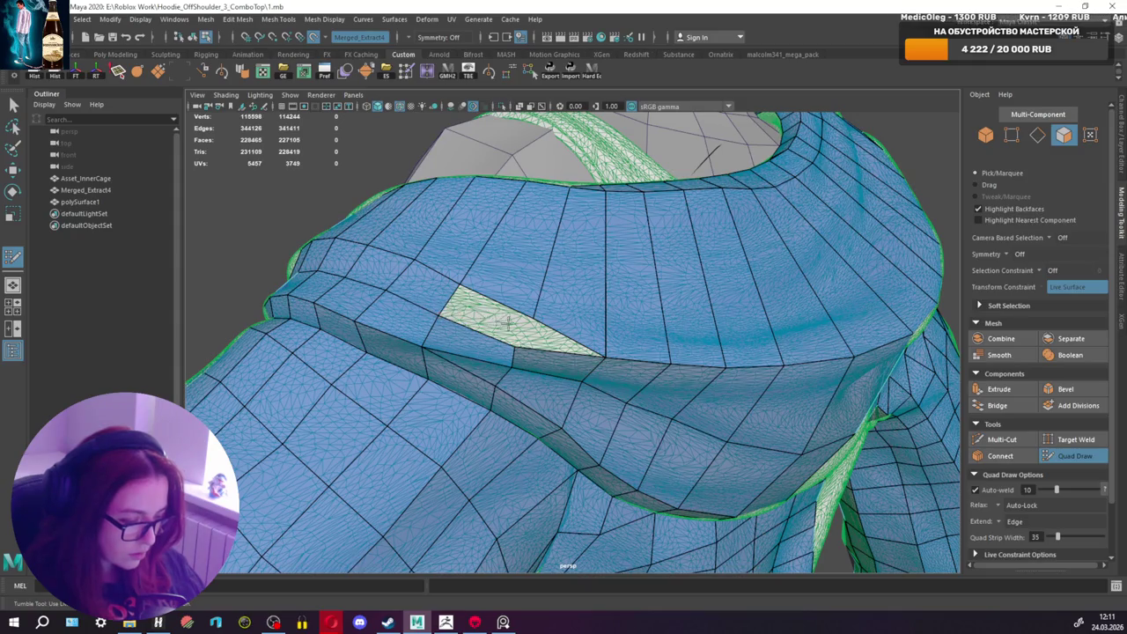
left_click(511, 328, "shift")
mouse_move(518, 348)
left_mouse_down("alt")
mouse_move(380, 320)
mouse_move(400, 312)
left_mouse_up("alt")
scroll(414, 308, "down", 3)
Step: Cut one extra edge across the shoulder seam face with Multi-Cut and resume Quad Draw
scroll(458, 308, "up", 2)
scroll(488, 314, "up", 3)
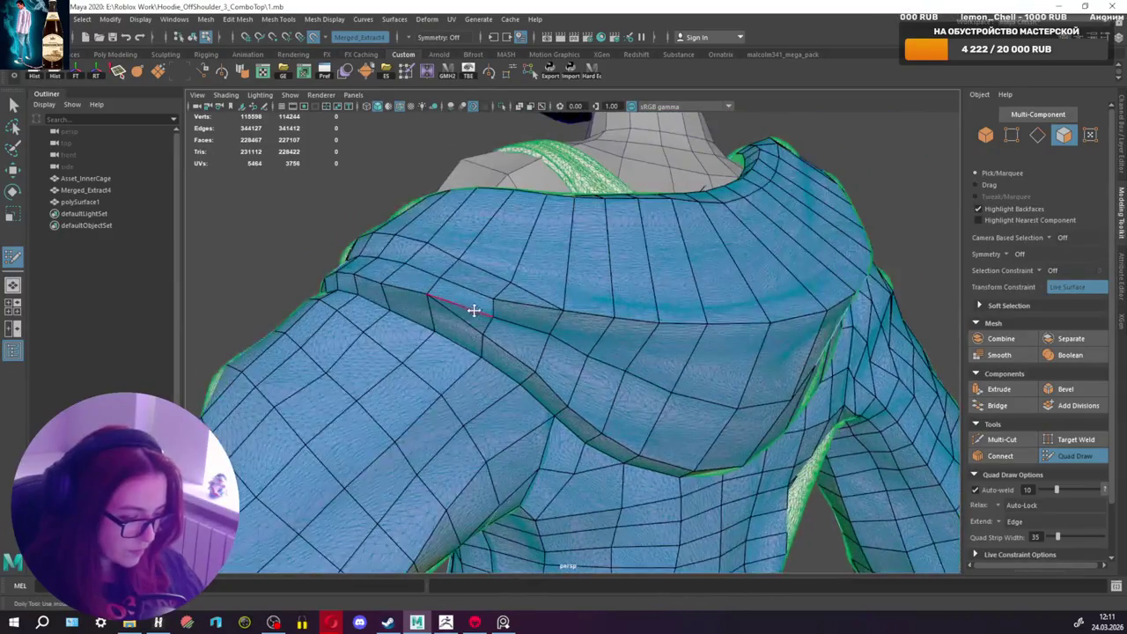
scroll(473, 307, "up", 3)
key("ctrl+shift+x")
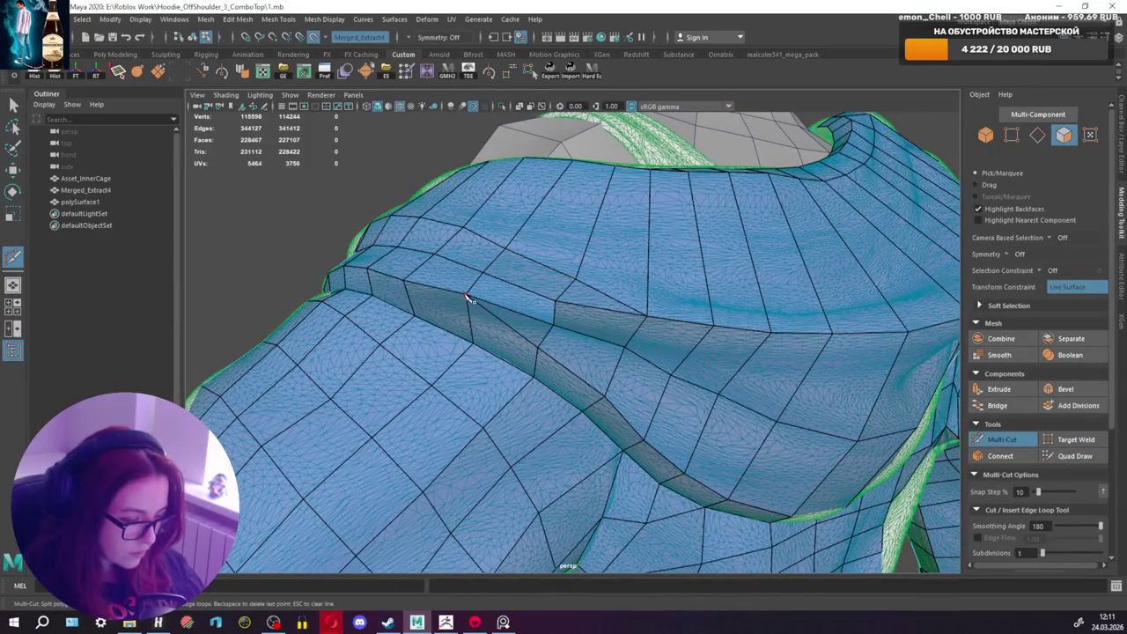
key("ctrl+shift+q")
mouse_move(699, 340)
left_mouse_down("alt")
mouse_move(636, 333)
mouse_move(662, 352)
mouse_move(694, 330)
mouse_move(670, 322)
left_mouse_up("alt")
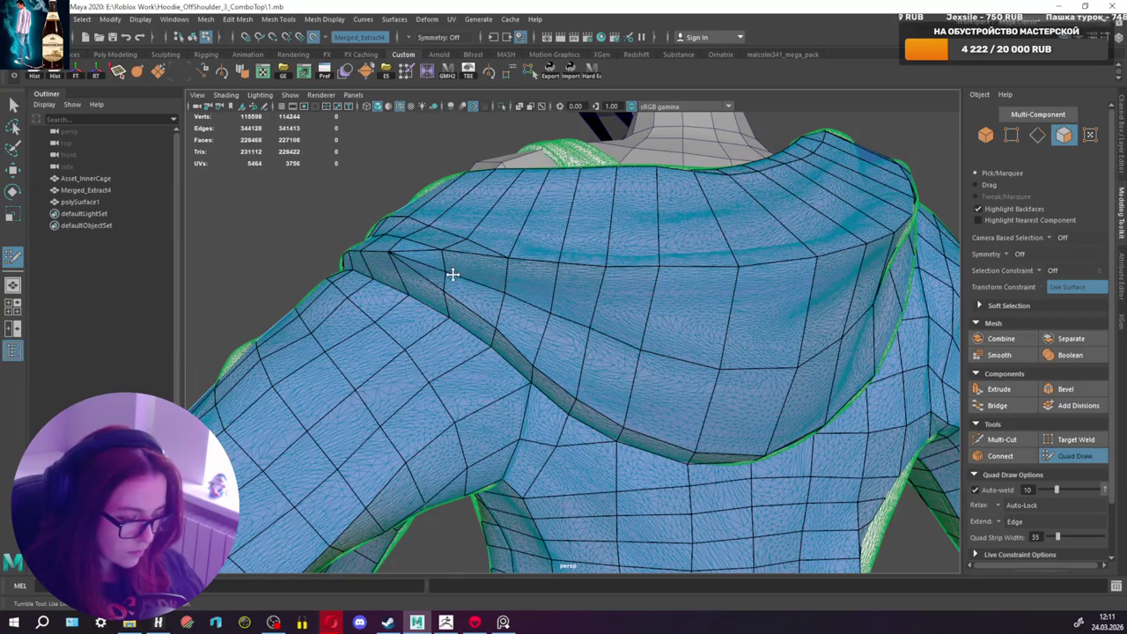
scroll(452, 274, "down", 5)
mouse_move(528, 282)
left_mouse_down("alt")
mouse_move(481, 322)
mouse_move(528, 286)
mouse_move(639, 285)
mouse_move(612, 259)
left_mouse_up("alt")
scroll(639, 284, "down", 3)
scroll(641, 281, "up", 2)
scroll(641, 281, "up", 3)
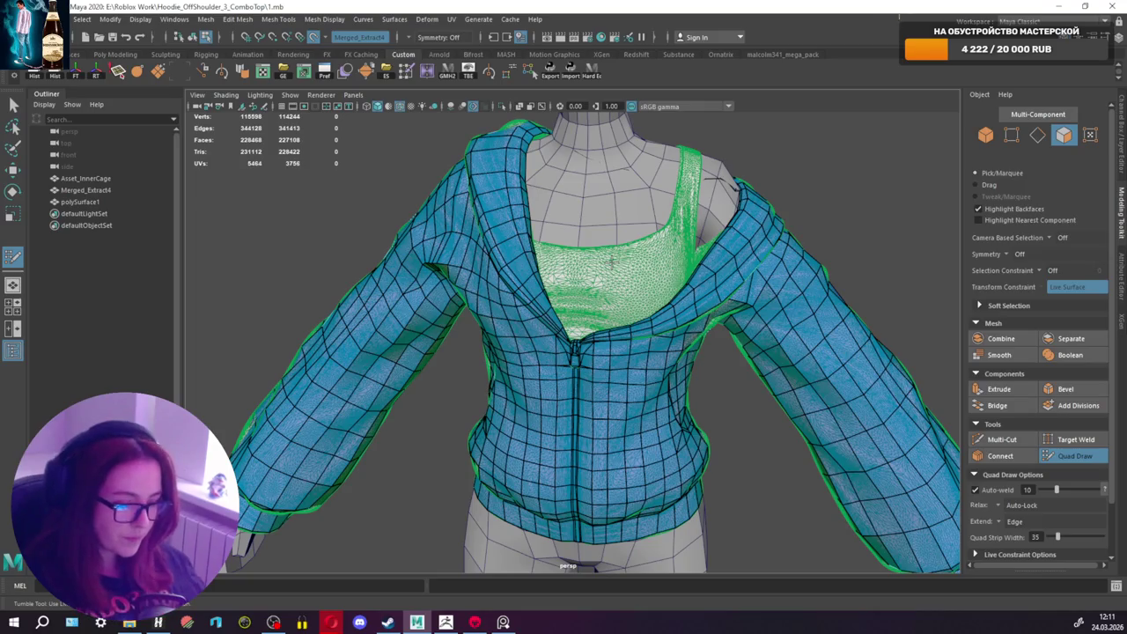
Step: Add and extend a quad along the tank-top strap, adjusting its corners
mouse_move(613, 258)
left_mouse_down("alt")
mouse_move(652, 274)
mouse_move(526, 343)
left_mouse_up("alt")
scroll(634, 264, "up", 3)
scroll(650, 273, "up", 3)
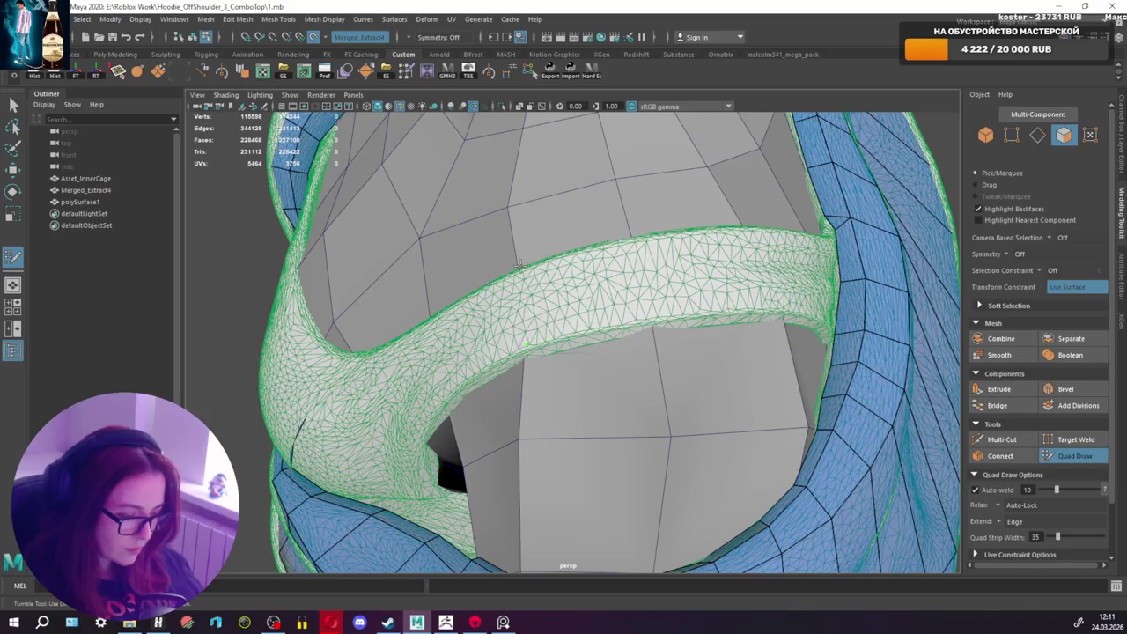
left_click(596, 297, "shift")
mouse_move(595, 298)
left_mouse_down("alt")
mouse_move(732, 306)
mouse_move(607, 295)
mouse_move(733, 295)
mouse_move(493, 266)
left_mouse_up("alt")
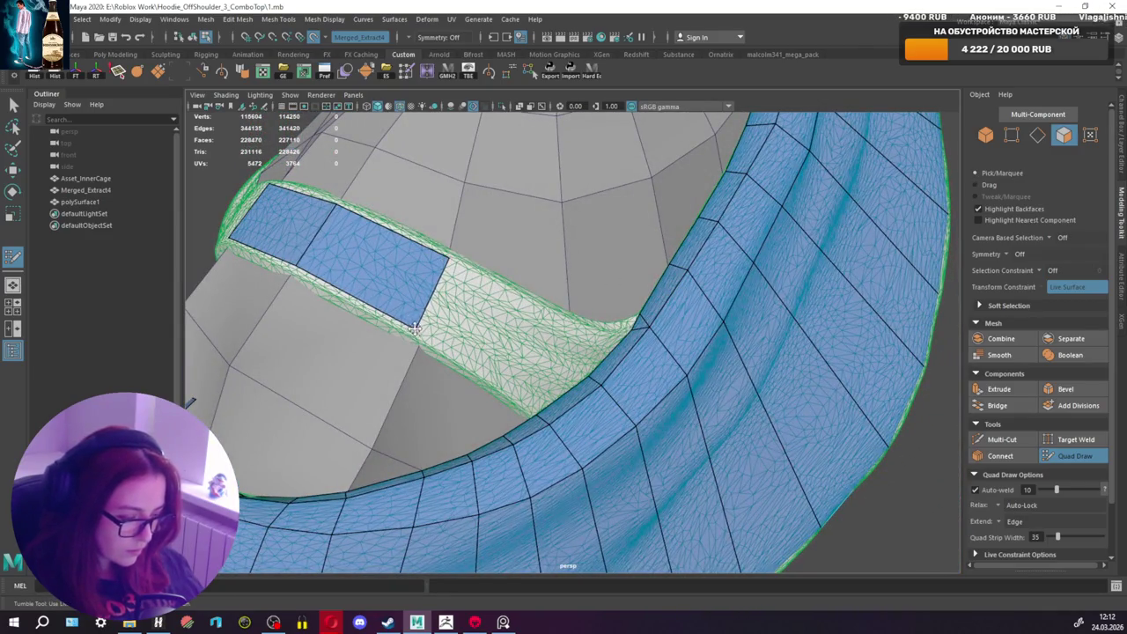
mouse_move(435, 301)
left_mouse_down()
mouse_move(555, 328)
mouse_move(417, 363)
mouse_move(407, 351)
left_mouse_up()
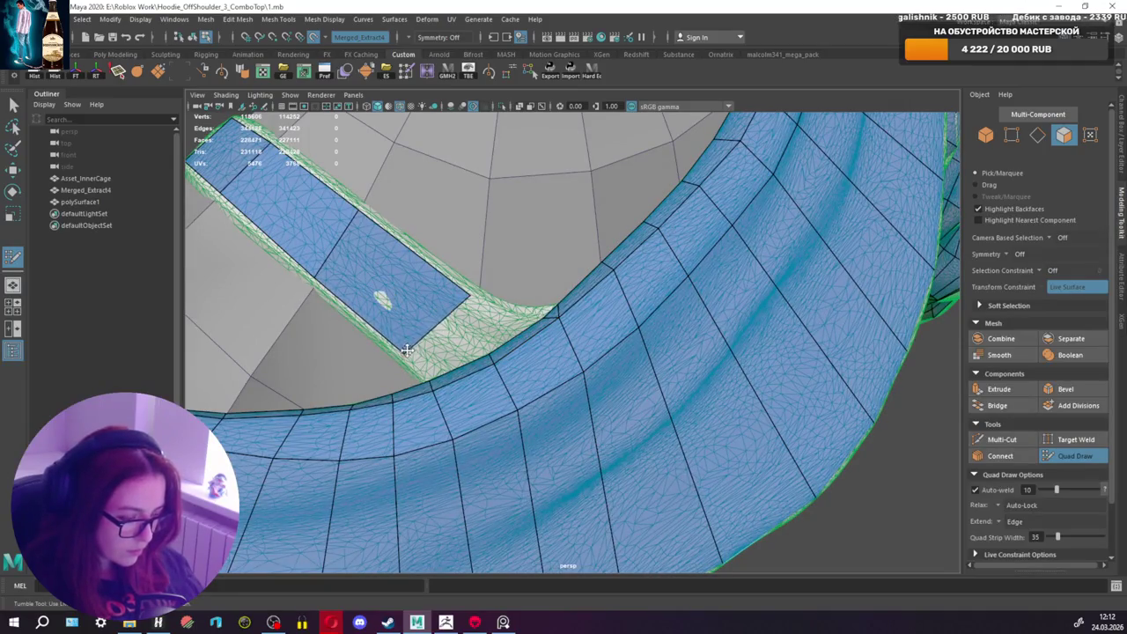
left_click_drag(471, 301, 443, 276)
mouse_move(405, 350)
left_mouse_down()
mouse_move(382, 330)
mouse_move(427, 365)
mouse_move(667, 375)
mouse_move(616, 365)
mouse_move(467, 371)
mouse_move(486, 388)
mouse_move(541, 377)
mouse_move(464, 377)
mouse_move(464, 388)
left_mouse_up()
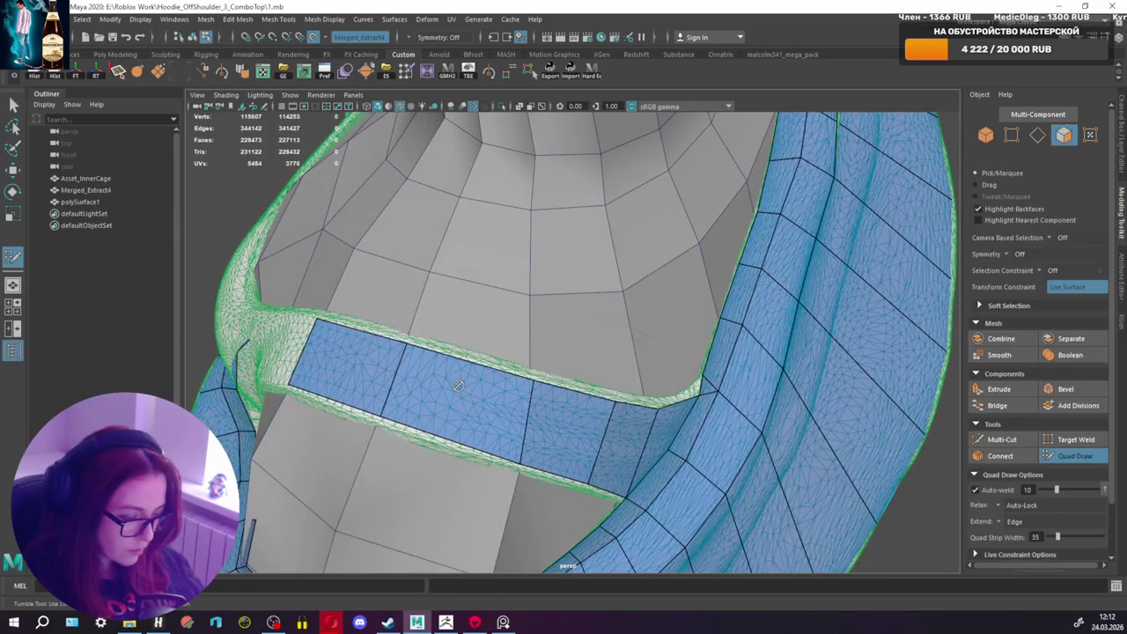
Step: Reshape the strip's vertices and extend the strap strip by another quad row
left_click_drag(517, 377, 468, 362)
mouse_move(490, 445)
left_mouse_down()
mouse_move(446, 437)
mouse_move(494, 433)
left_mouse_up()
left_click_drag(609, 438, 611, 433)
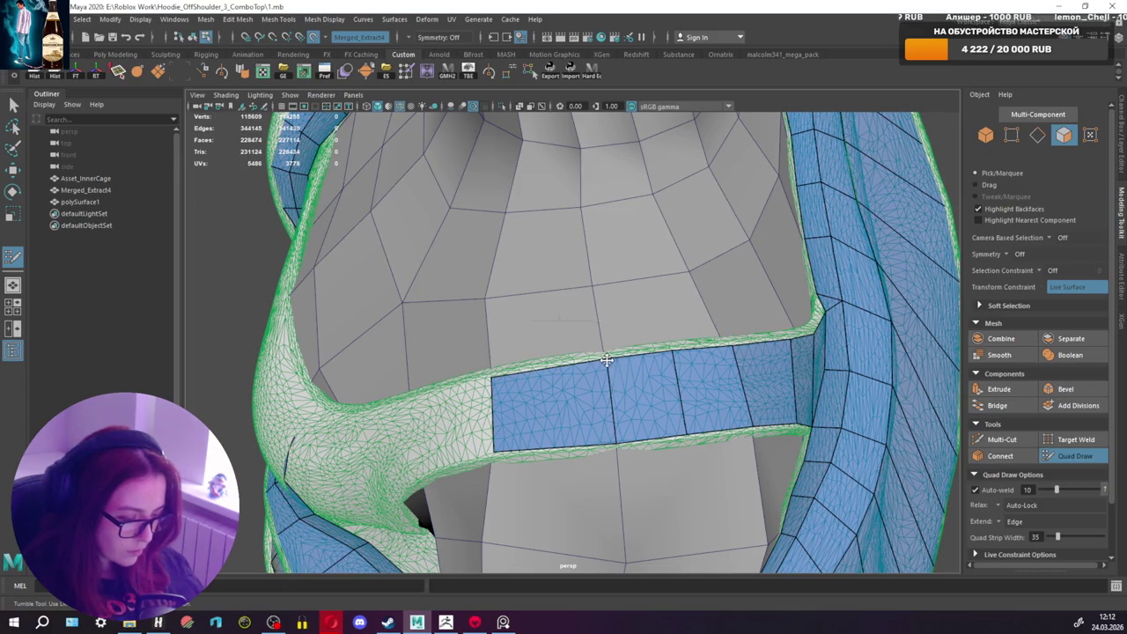
left_click_drag(676, 357, 680, 370, "alt")
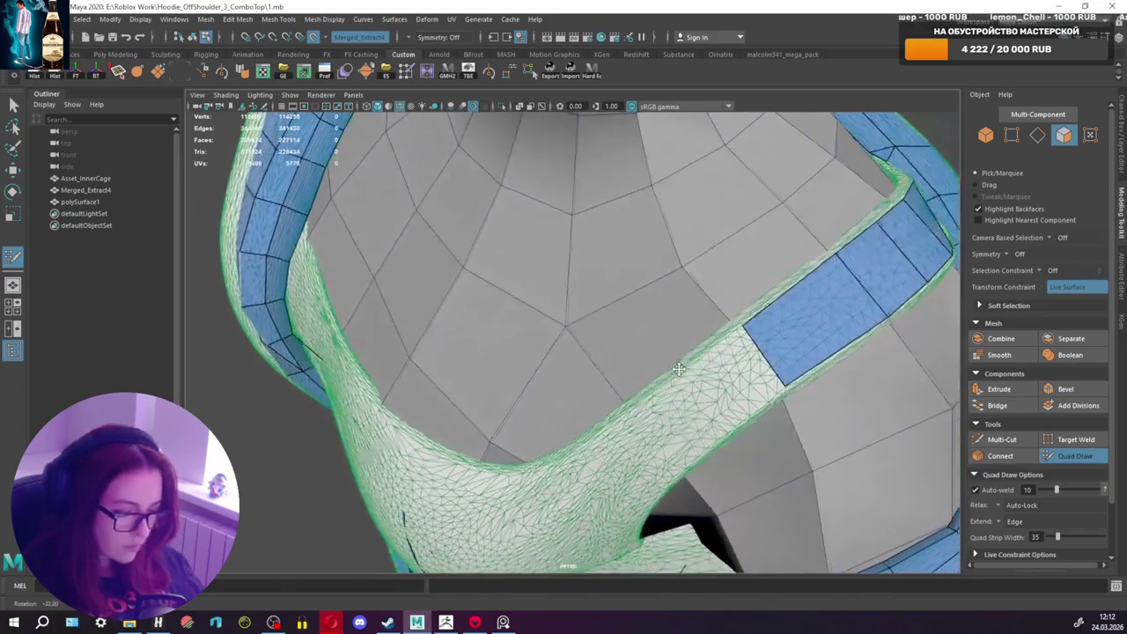
left_click_drag(795, 341, 833, 346)
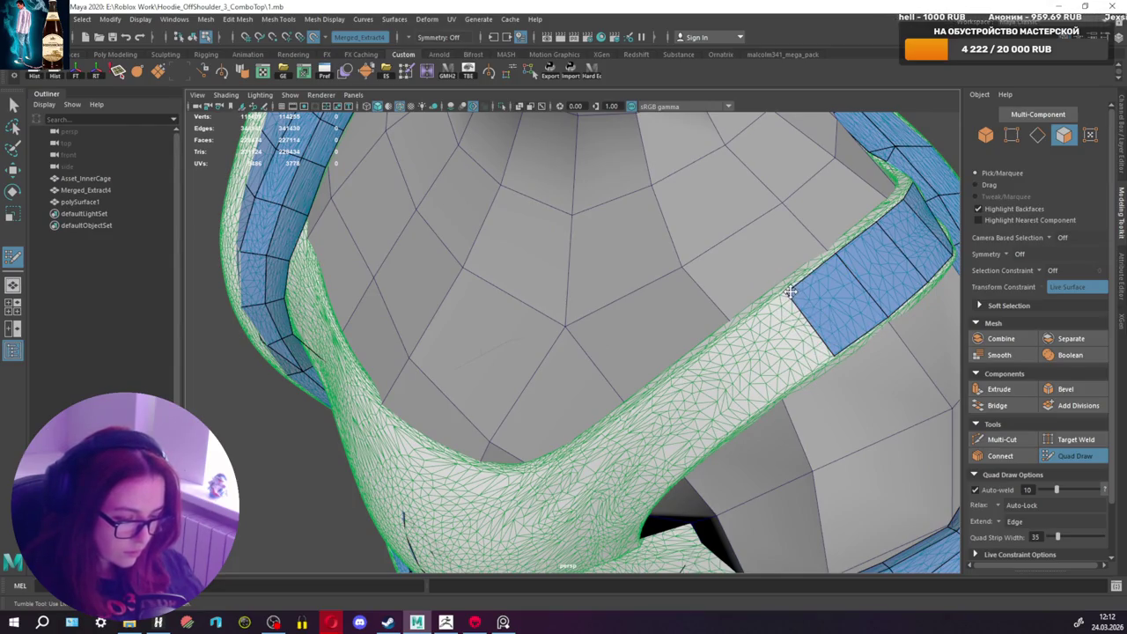
mouse_move(803, 319)
left_mouse_down()
mouse_move(773, 374)
mouse_move(775, 361)
left_mouse_up()
middle_click_drag(775, 361, 751, 349, "alt")
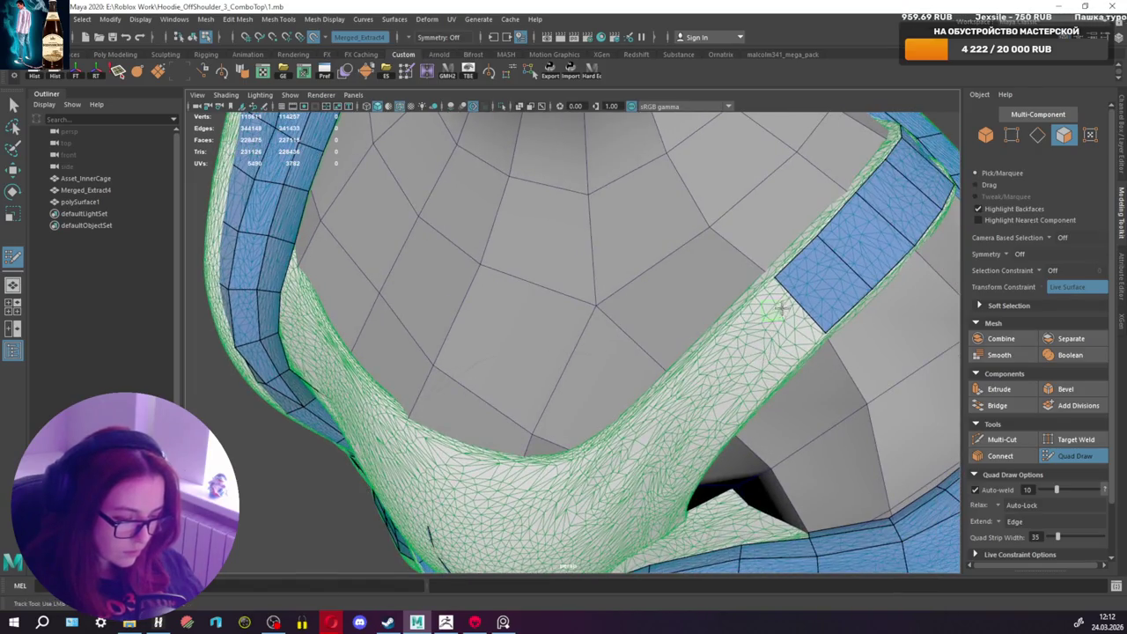
mouse_move(752, 350)
left_mouse_down("alt")
mouse_move(794, 230)
mouse_move(762, 304)
mouse_move(745, 295)
left_mouse_up("alt")
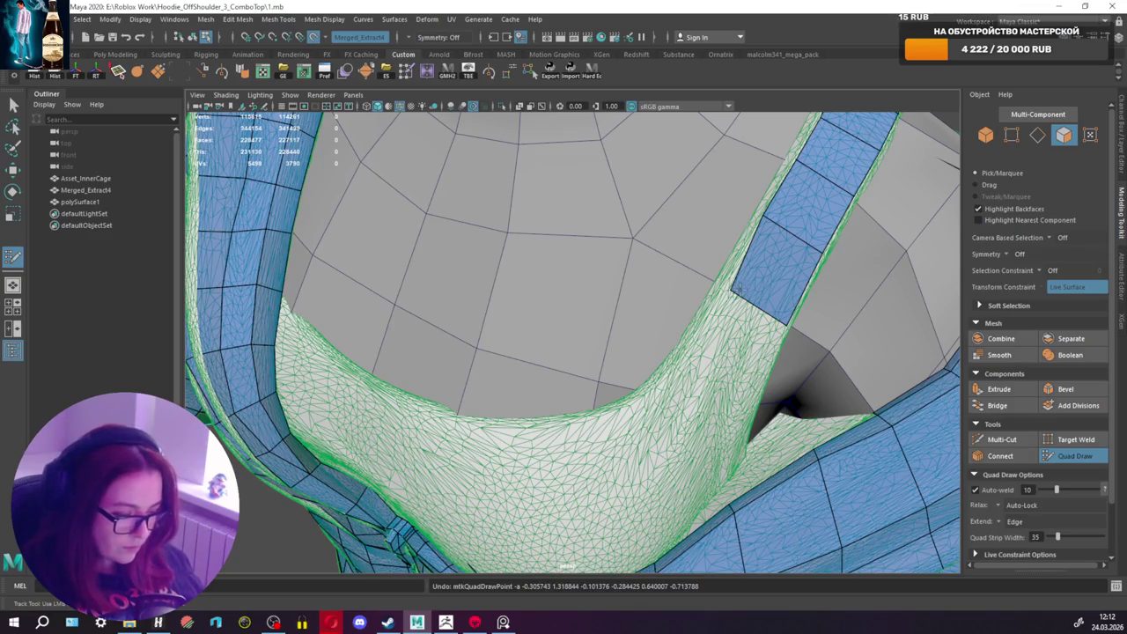
Step: Nudge a strap vertex slightly along Z with the Move tool and resume Quad Draw
key("w")
mouse_move(742, 304)
left_mouse_down("alt")
mouse_move(825, 332)
mouse_move(775, 317)
left_mouse_up("alt")
key("q")
left_click(1090, 458)
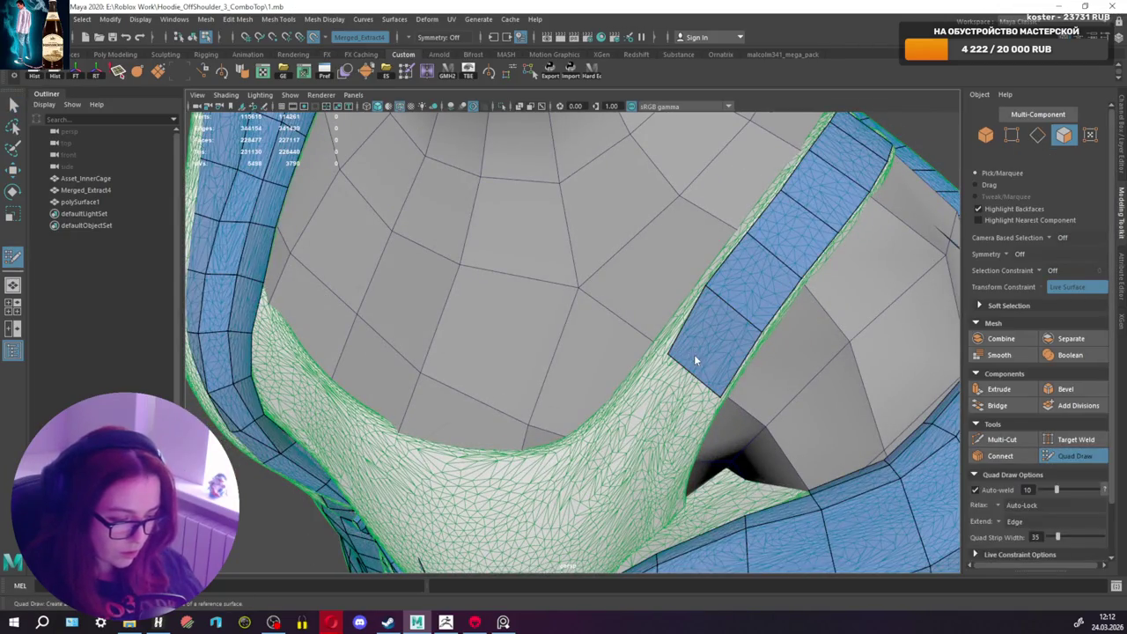
right_click_drag(694, 360, 641, 318)
key("w")
mouse_move(668, 353)
left_mouse_down("alt")
mouse_move(703, 377)
mouse_move(616, 335)
left_mouse_up("alt")
left_click_drag(641, 293, 624, 304)
left_click(1076, 455)
Step: Replace a badly extruded quad with a new quad at the strap's end
mouse_move(607, 372)
left_mouse_down("alt")
mouse_move(662, 374)
mouse_move(739, 330)
mouse_move(734, 315)
left_mouse_up("alt")
middle_click_drag(732, 285, 726, 296, "alt")
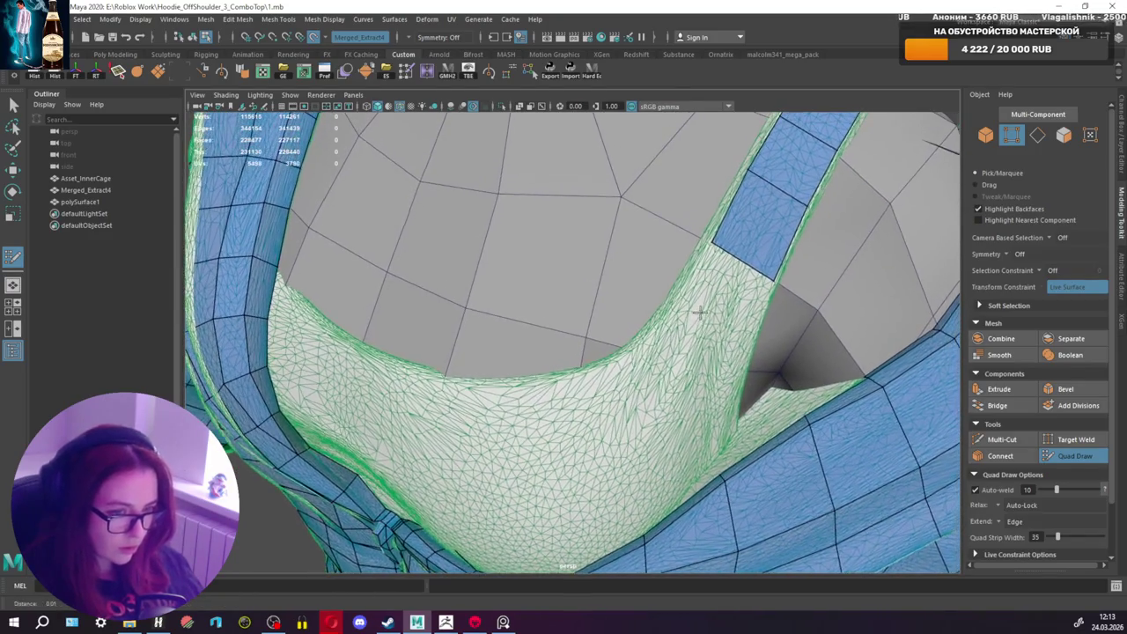
left_click_drag(755, 261, 724, 324, "ctrl")
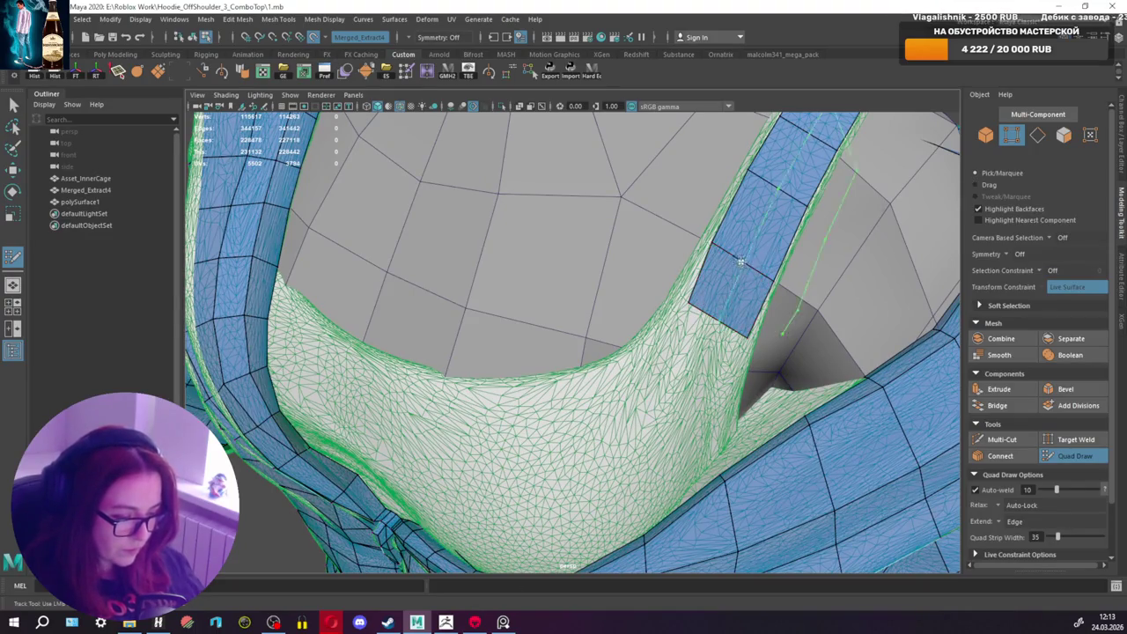
key("ctrl+z")
left_click(730, 303, "shift")
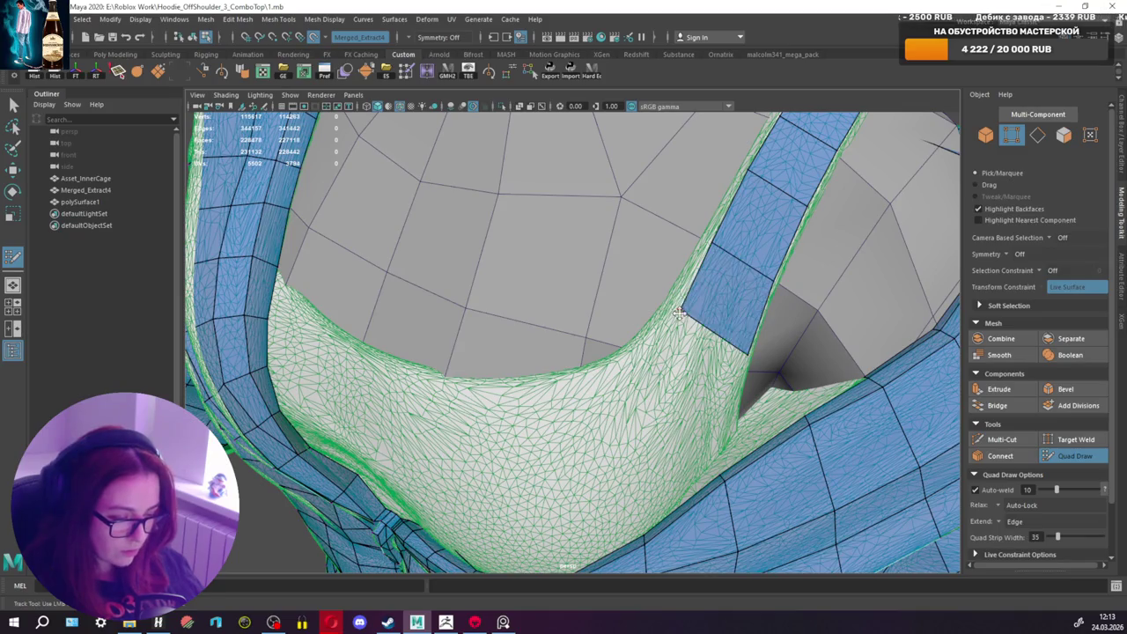
Step: Fill a quad extending the strap strip down to the tank-top neckline
left_click_drag(678, 303, 658, 298, "alt")
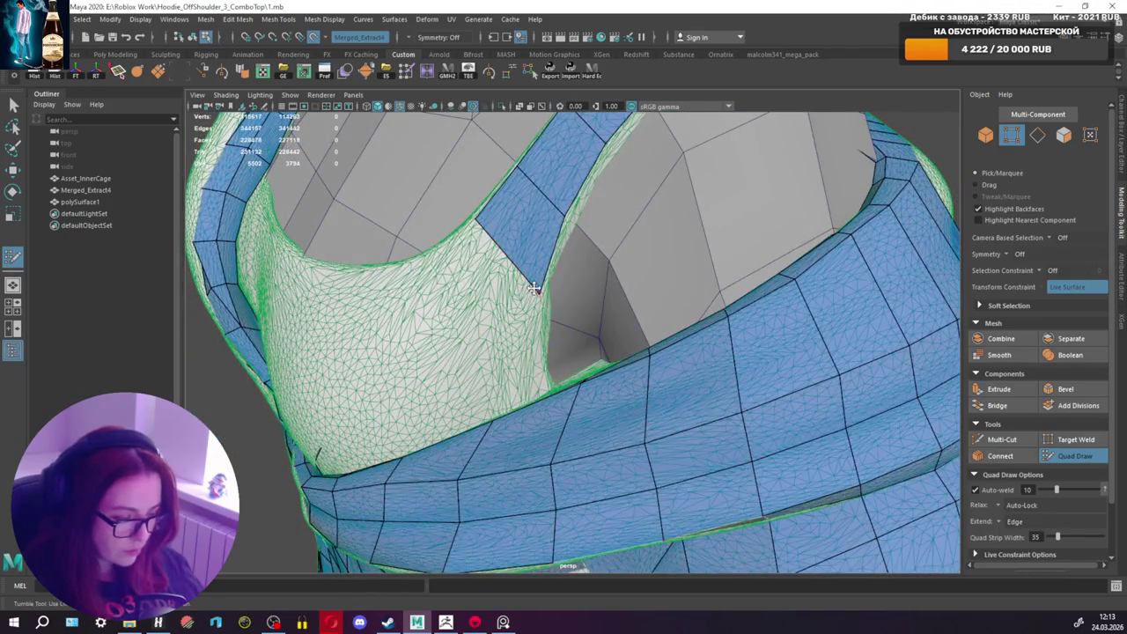
left_click_drag(534, 288, 620, 332, "alt")
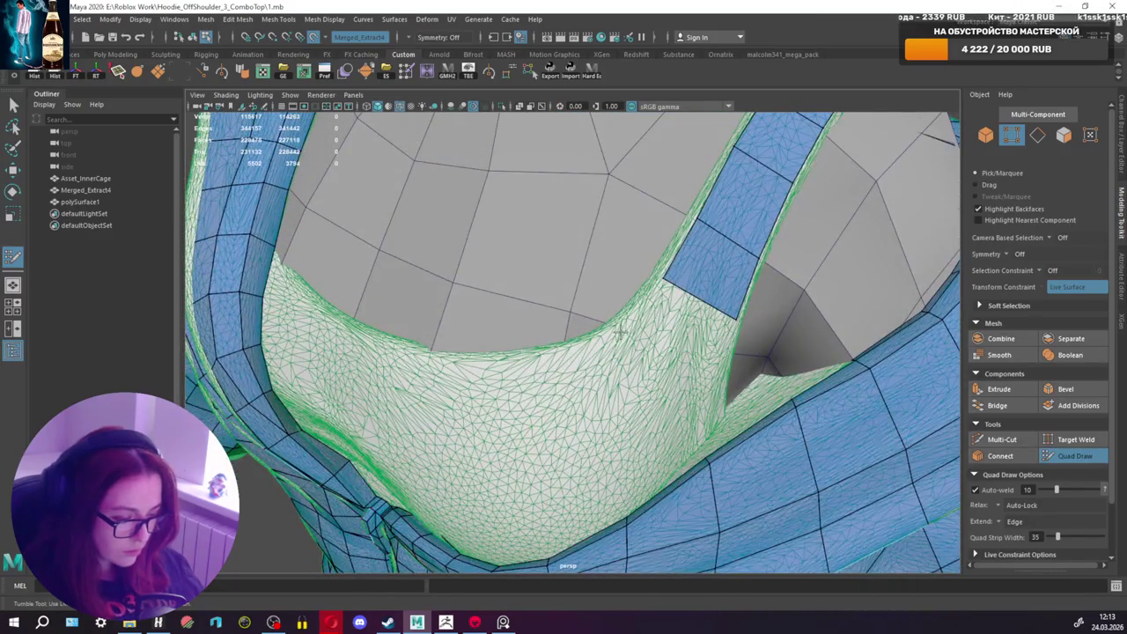
mouse_move(685, 337)
left_mouse_down("alt")
mouse_move(543, 345)
mouse_move(534, 382)
left_mouse_up("alt")
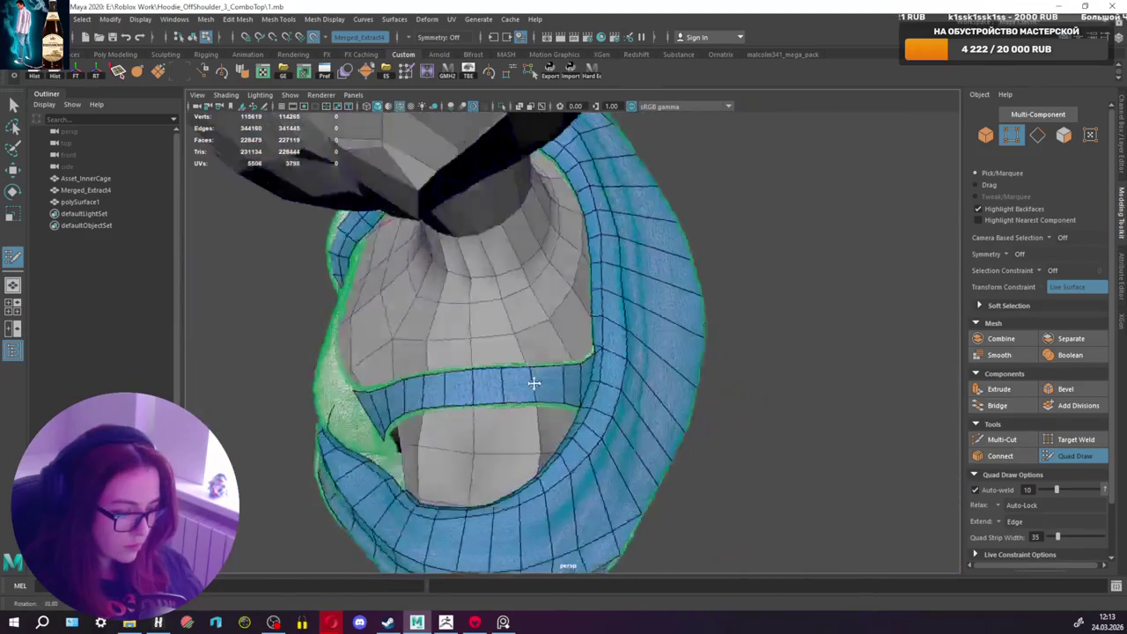
middle_click_drag(558, 403, 581, 385, "alt")
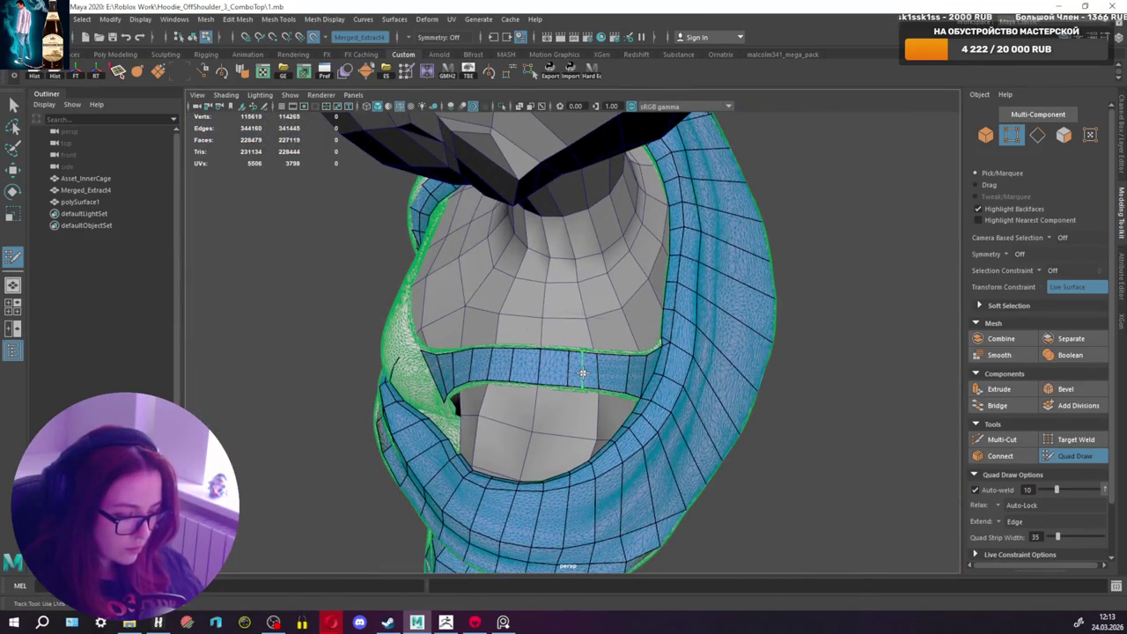
mouse_move(553, 365)
left_mouse_down("alt")
mouse_move(578, 373)
mouse_move(478, 326)
mouse_move(440, 380)
mouse_move(701, 325)
left_mouse_up("alt")
middle_click_drag(701, 326, 684, 384, "alt")
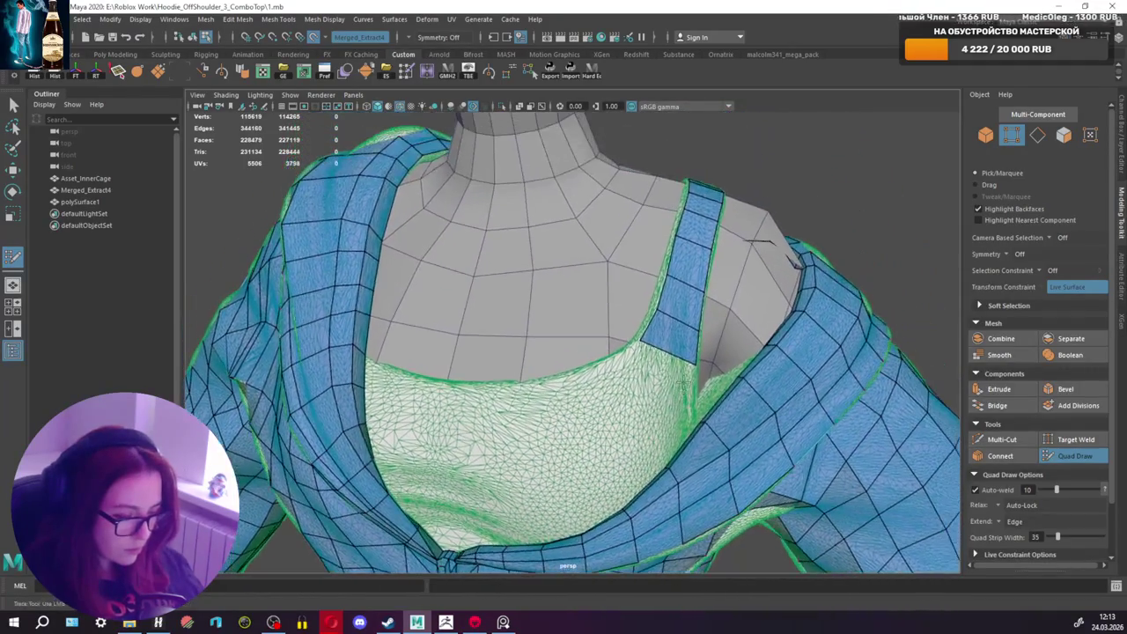
right_click_drag(680, 383, 679, 356, "alt")
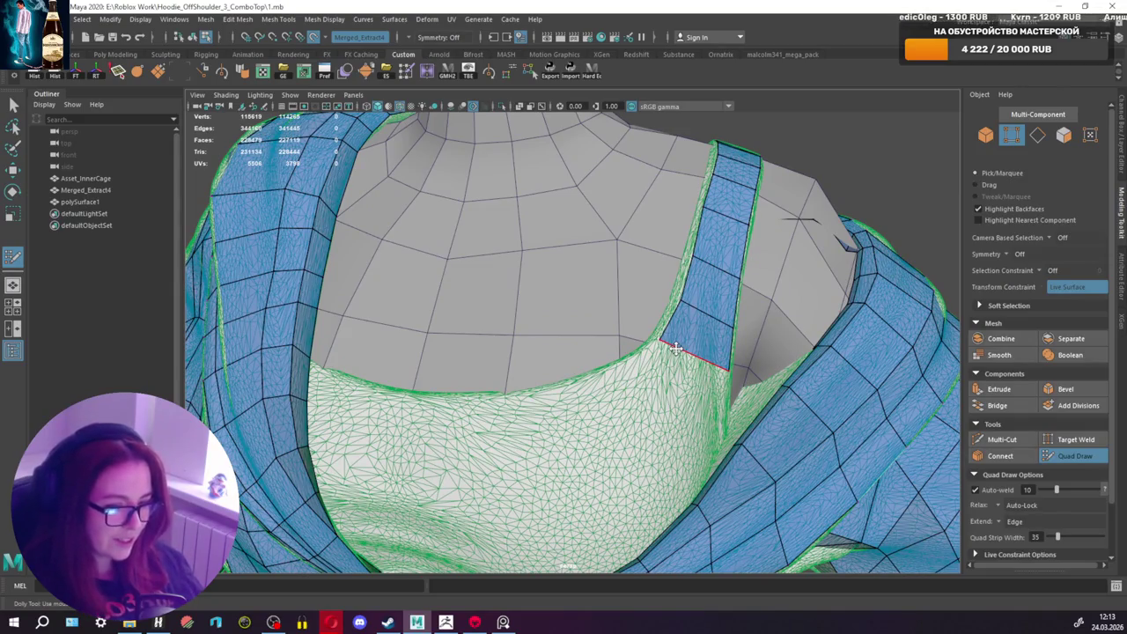
left_click_drag(676, 348, 646, 312, "alt")
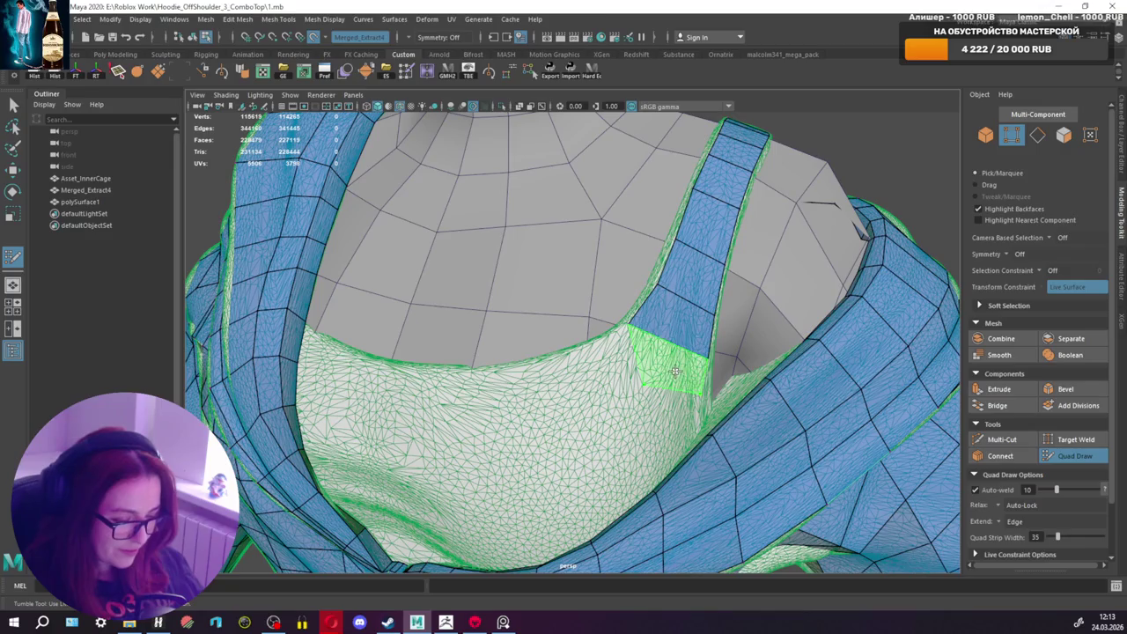
left_click(644, 388, "shift")
left_click_drag(646, 390, 611, 403, "alt")
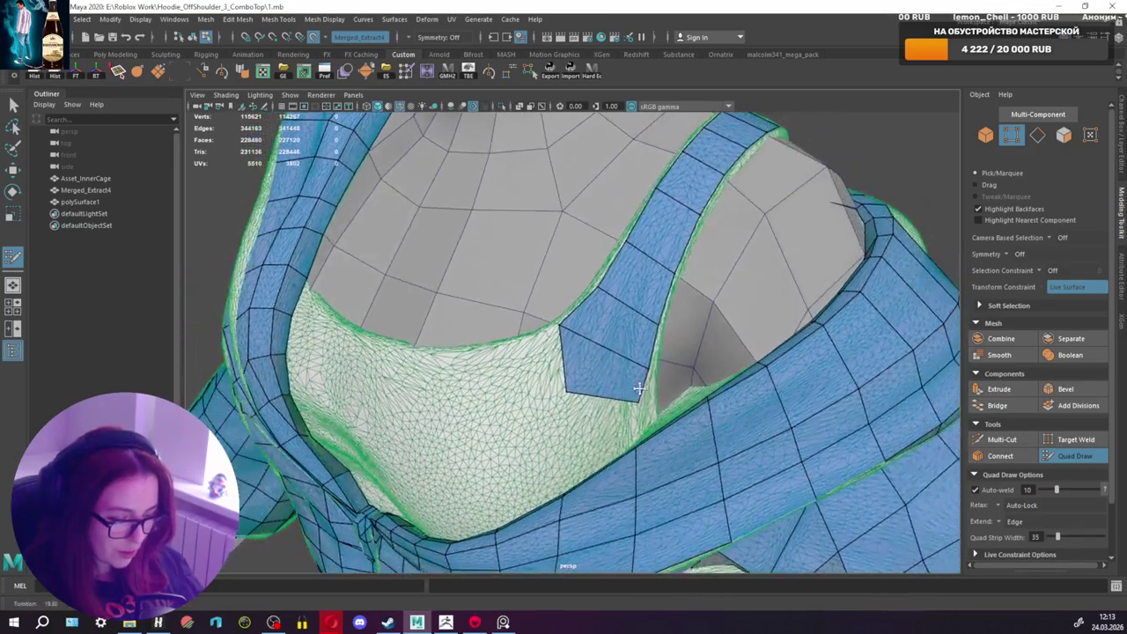
mouse_move(618, 412)
left_mouse_down("alt")
mouse_move(604, 395)
mouse_move(608, 373)
left_mouse_up("alt")
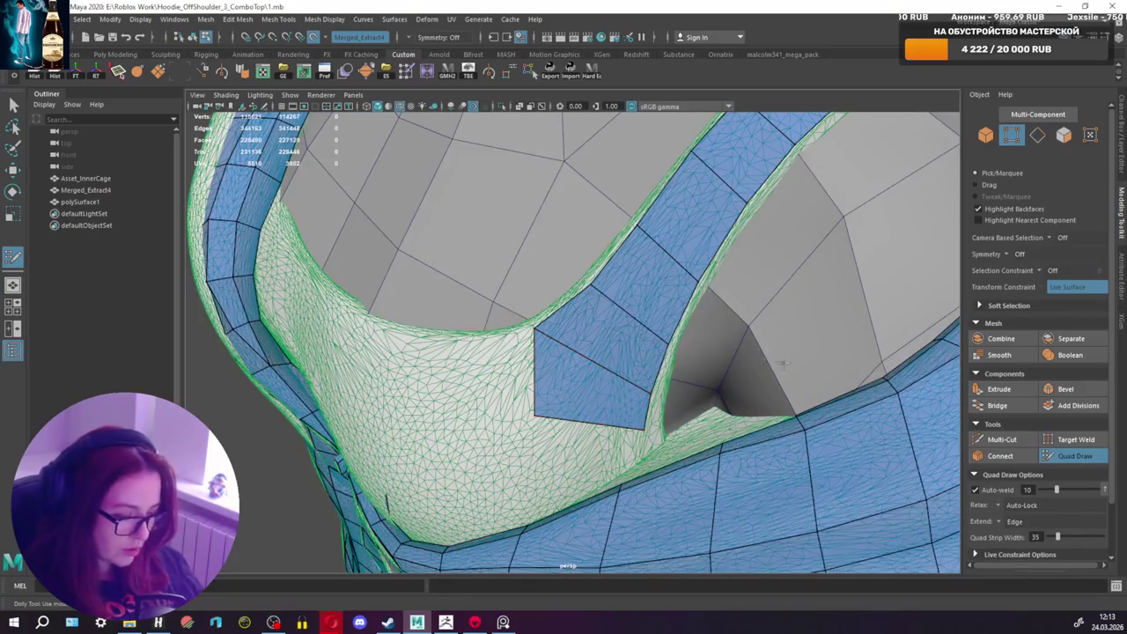
key("ctrl+shift+x")
Step: Multi-Cut an edge across the strap strip's lowest quad near the neckline, then return to Quad Draw
right_click_drag(898, 395, 691, 322, "alt")
left_click_drag(693, 320, 651, 352, "alt")
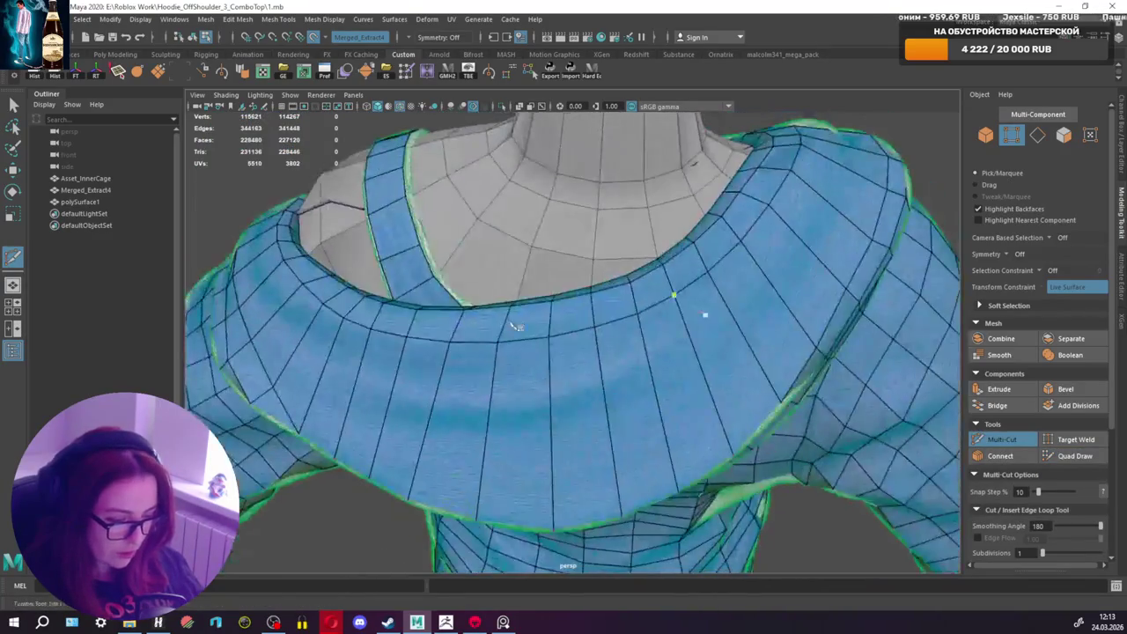
right_click_drag(652, 352, 616, 361, "alt")
left_click_drag(616, 362, 616, 339, "alt")
scroll(634, 421, "down", 5)
scroll(608, 352, "up", 5)
right_click_drag(602, 363, 634, 410, "alt")
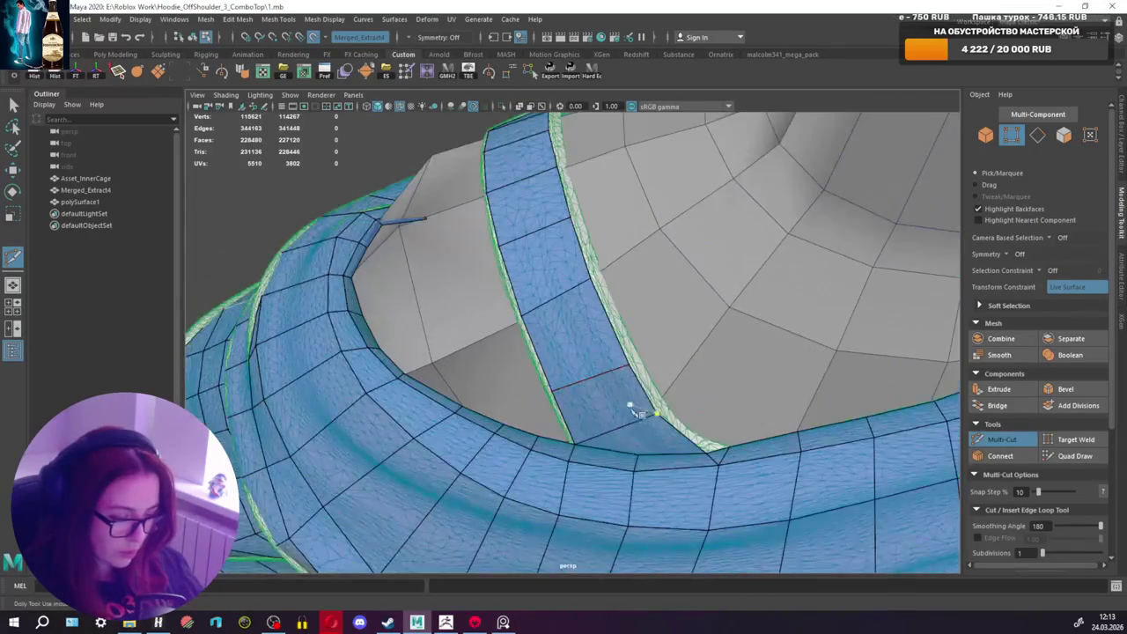
left_click(1072, 456)
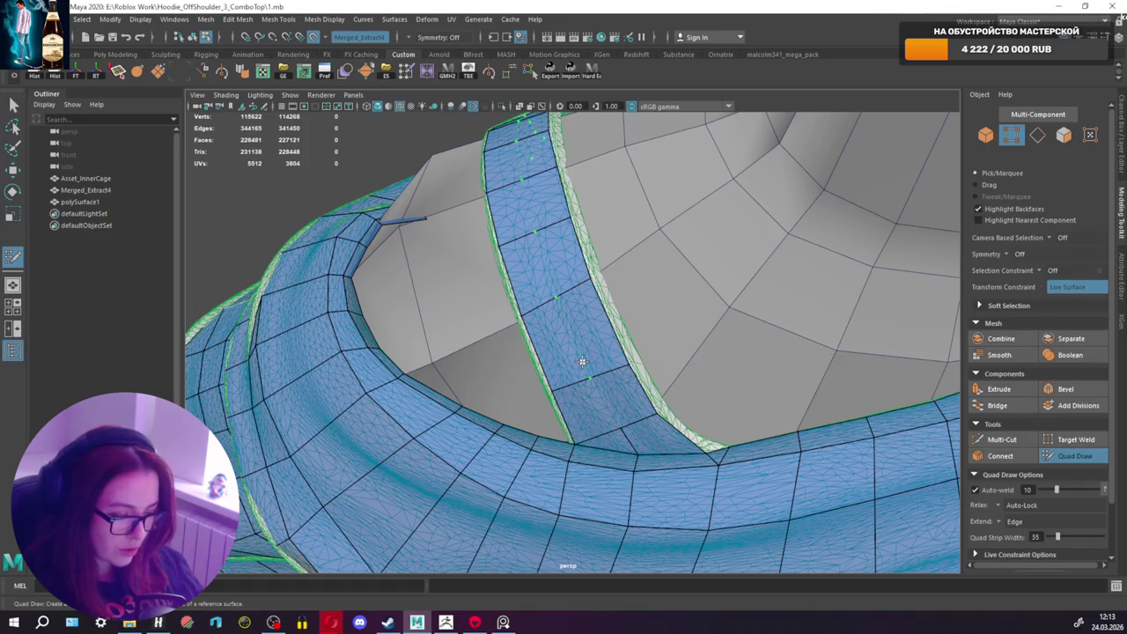
left_click(1002, 439)
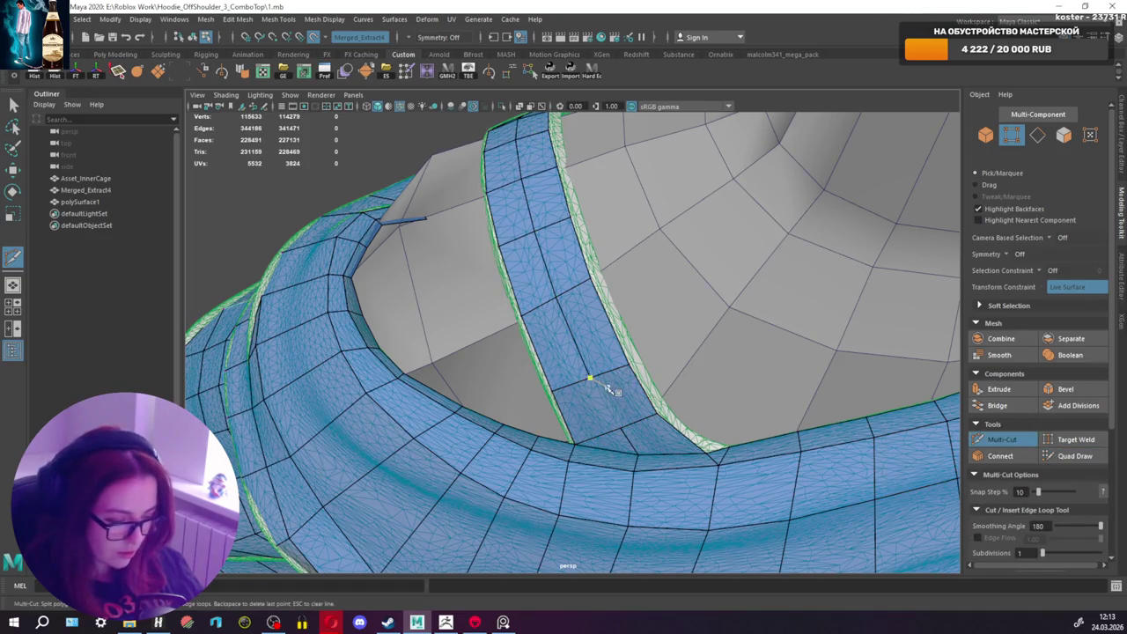
left_click(1074, 455)
mouse_move(619, 431)
left_mouse_down("alt")
mouse_move(606, 414)
mouse_move(493, 379)
mouse_move(562, 411)
left_mouse_up("alt")
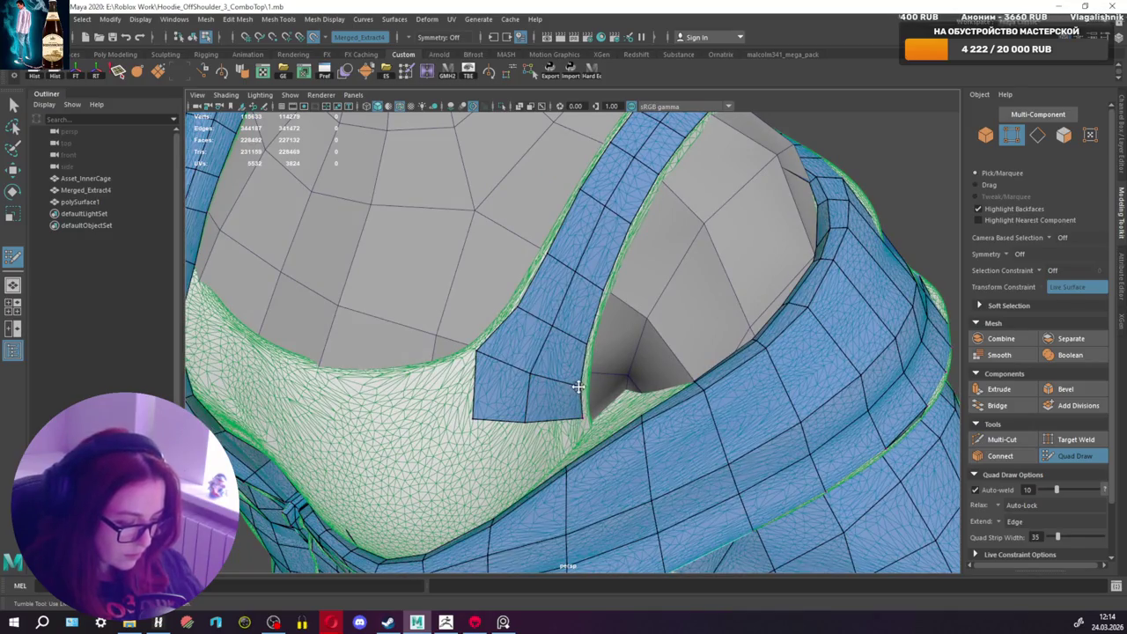
Step: Fill the gap between the two strips at the strap base with a quad, then undo it
left_click_drag(582, 392, 552, 388, "alt")
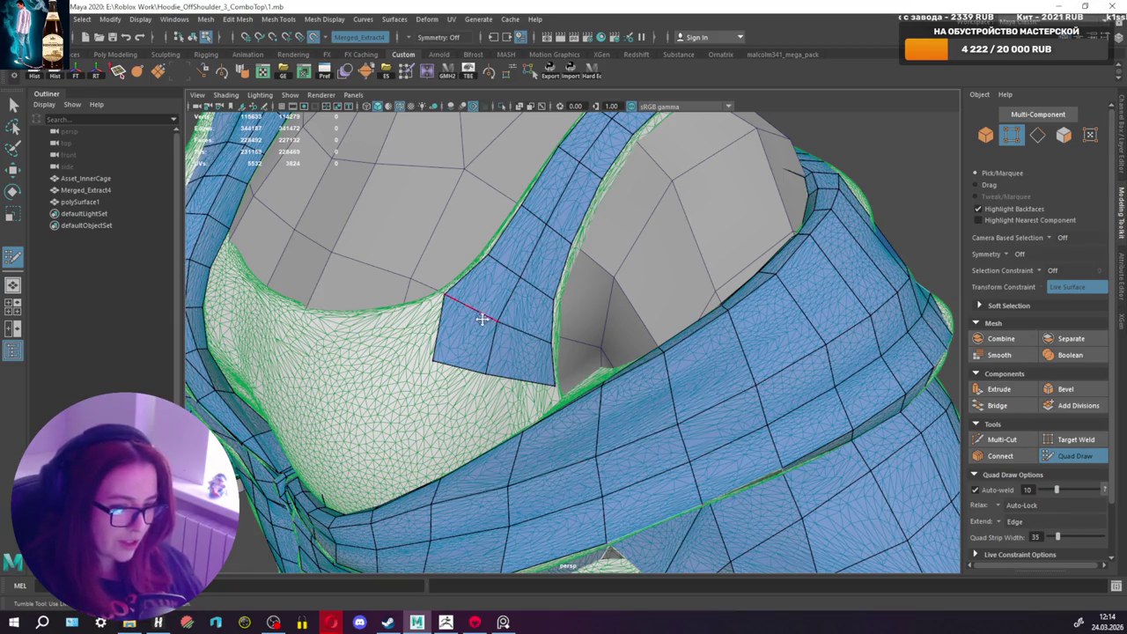
mouse_move(637, 370)
left_mouse_down("alt")
mouse_move(606, 377)
mouse_move(620, 397)
left_mouse_up("alt")
right_click_drag(621, 396, 643, 424, "alt")
mouse_move(643, 423)
left_mouse_down("alt")
mouse_move(660, 447)
mouse_move(706, 425)
left_mouse_up("alt")
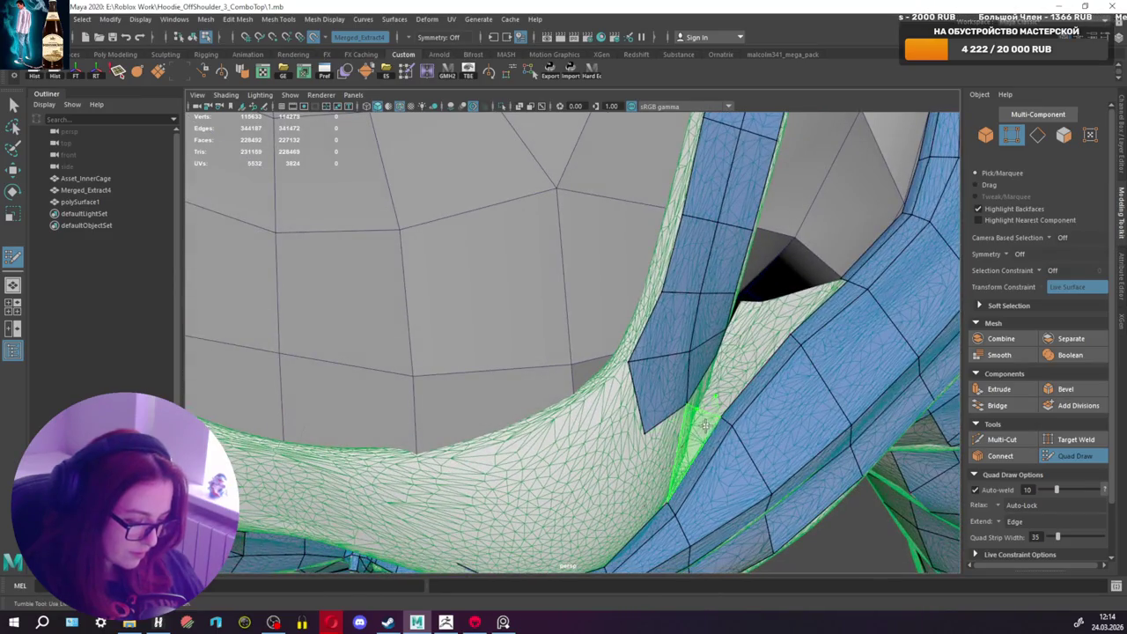
left_click(717, 398, "shift")
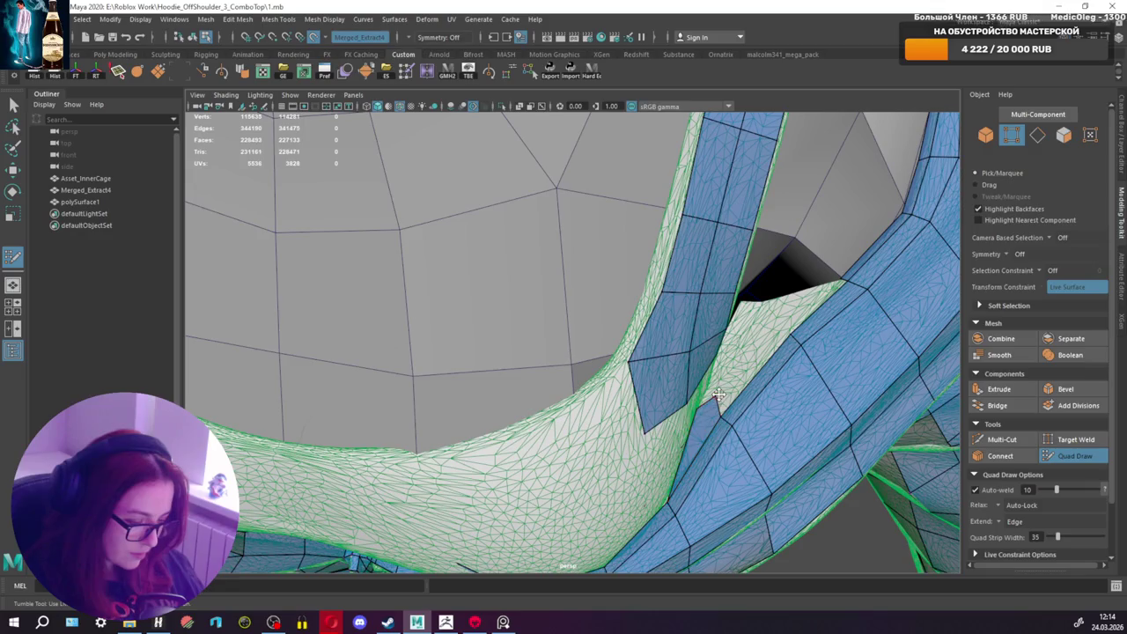
mouse_move(700, 405)
left_mouse_down("alt")
mouse_move(650, 438)
mouse_move(696, 429)
left_mouse_up("alt")
key("ctrl+z")
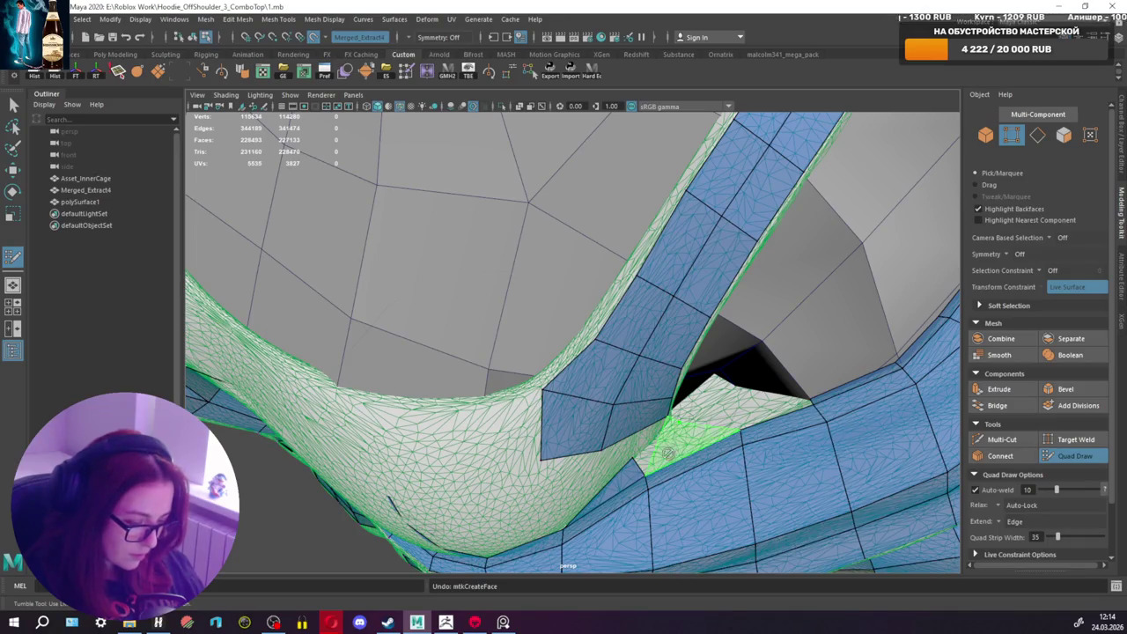
Step: Fill the hole and the small triangular gap beside it with new faces
right_click_drag(668, 452, 616, 373, "alt")
middle_click_drag(616, 373, 664, 370, "alt")
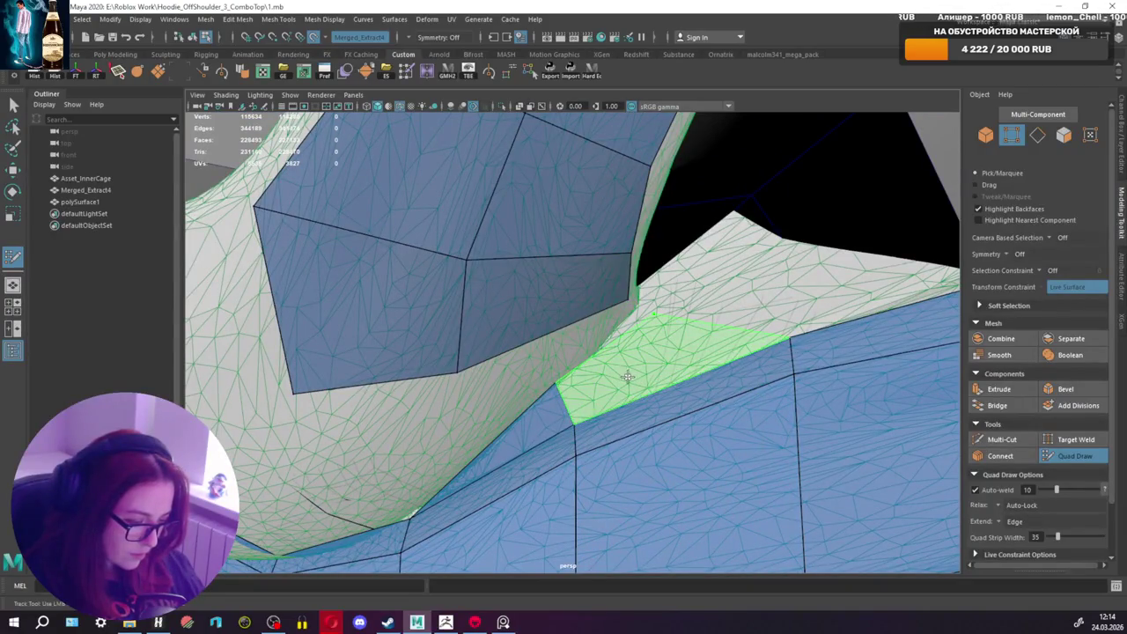
left_click(626, 381, "shift")
left_click_drag(650, 311, 458, 251, "alt")
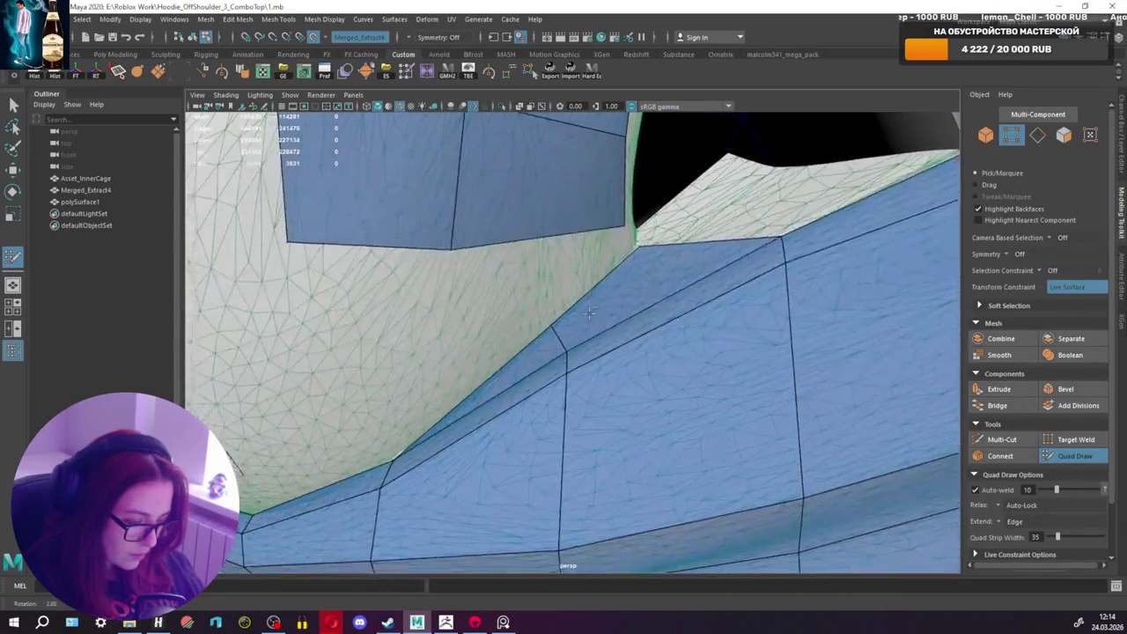
left_click(449, 244, "shift")
mouse_move(609, 269)
left_mouse_down("alt")
mouse_move(662, 318)
mouse_move(735, 348)
left_mouse_up("alt")
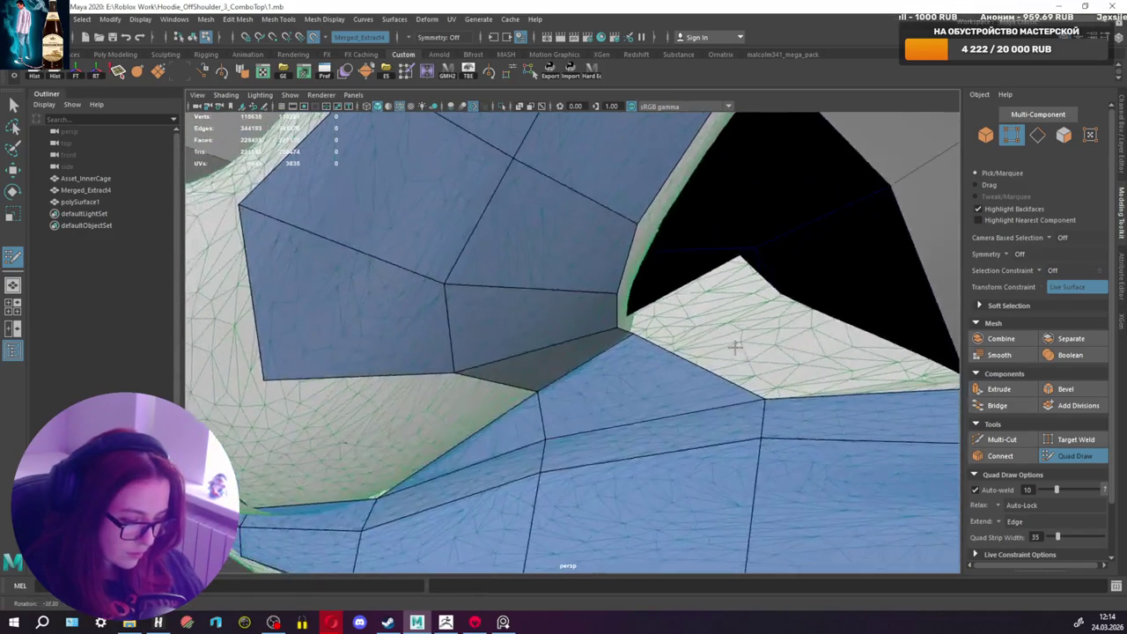
Step: Fill another gap near the neckline with a face
scroll(815, 338, "down", 3)
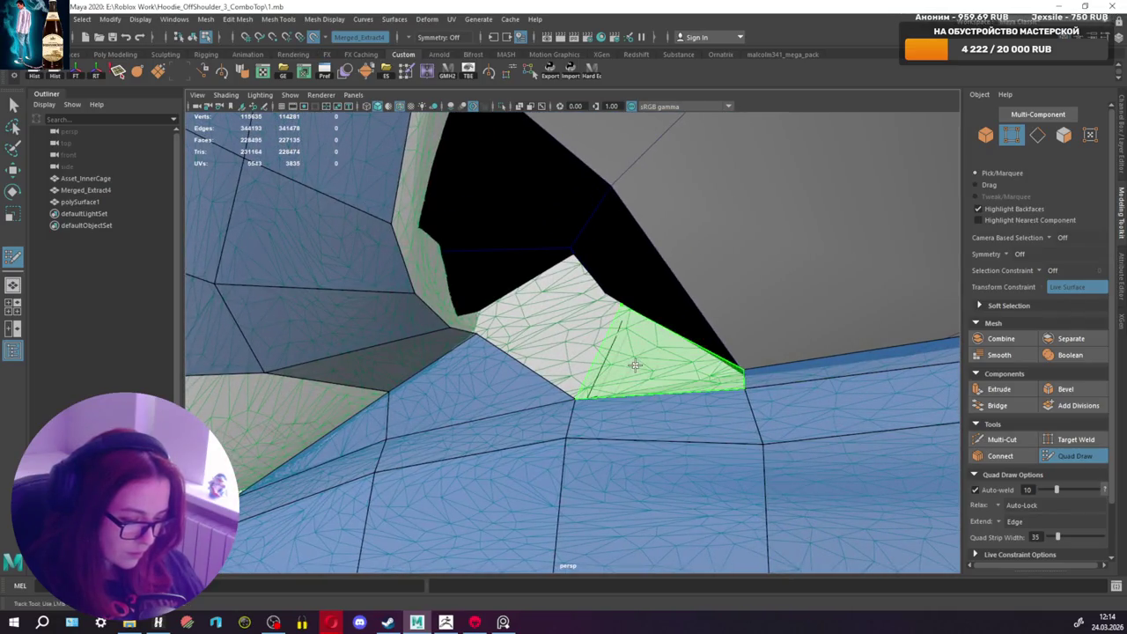
left_click(636, 359, "shift")
scroll(738, 324, "down", 5)
scroll(738, 324, "up", 3)
left_click_drag(745, 323, 766, 344, "alt")
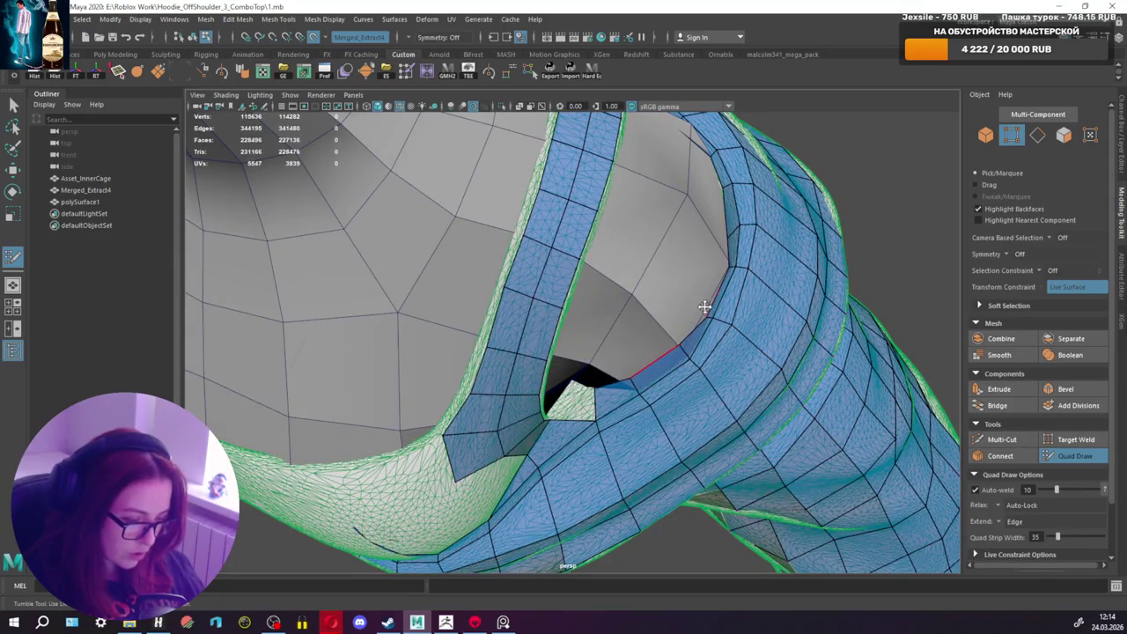
mouse_move(702, 302)
left_mouse_down("alt")
mouse_move(567, 276)
mouse_move(760, 257)
mouse_move(674, 287)
mouse_move(728, 372)
mouse_move(528, 347)
mouse_move(598, 345)
mouse_move(679, 368)
left_mouse_up("alt")
Step: Fill the gap at the neck opening and pull back to a front view of the torso
mouse_move(722, 437)
left_mouse_down("alt")
mouse_move(716, 409)
mouse_move(751, 368)
left_mouse_up("alt")
mouse_move(819, 348)
left_mouse_down("alt")
mouse_move(851, 405)
mouse_move(907, 396)
left_mouse_up("alt")
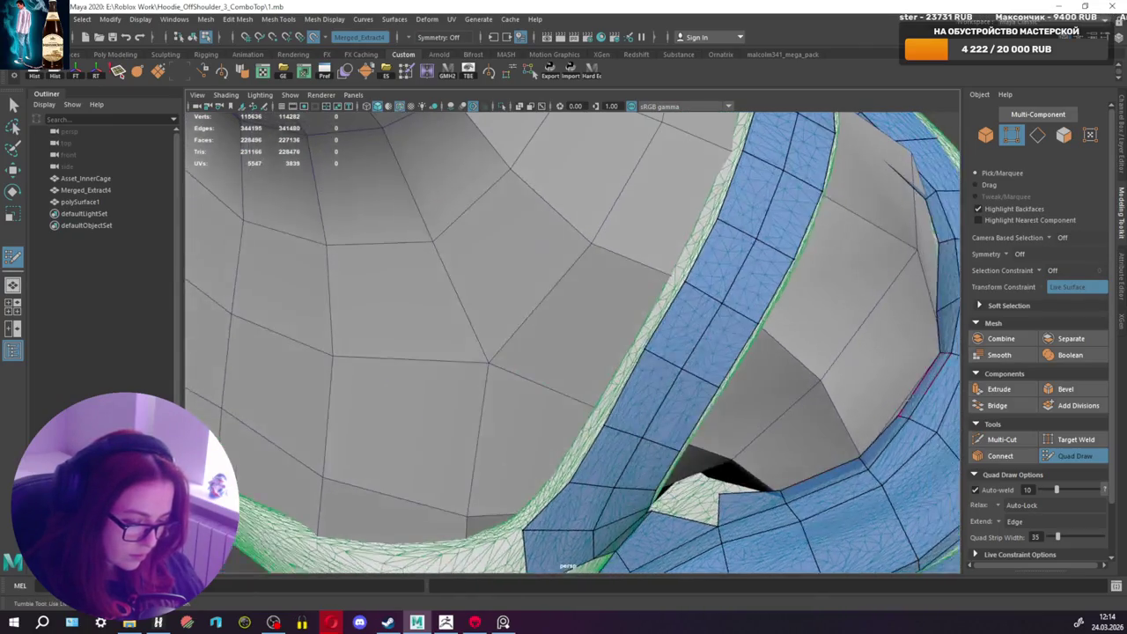
middle_click_drag(913, 393, 875, 401, "alt")
mouse_move(781, 332)
left_mouse_down("alt")
mouse_move(763, 344)
mouse_move(793, 379)
left_mouse_up("alt")
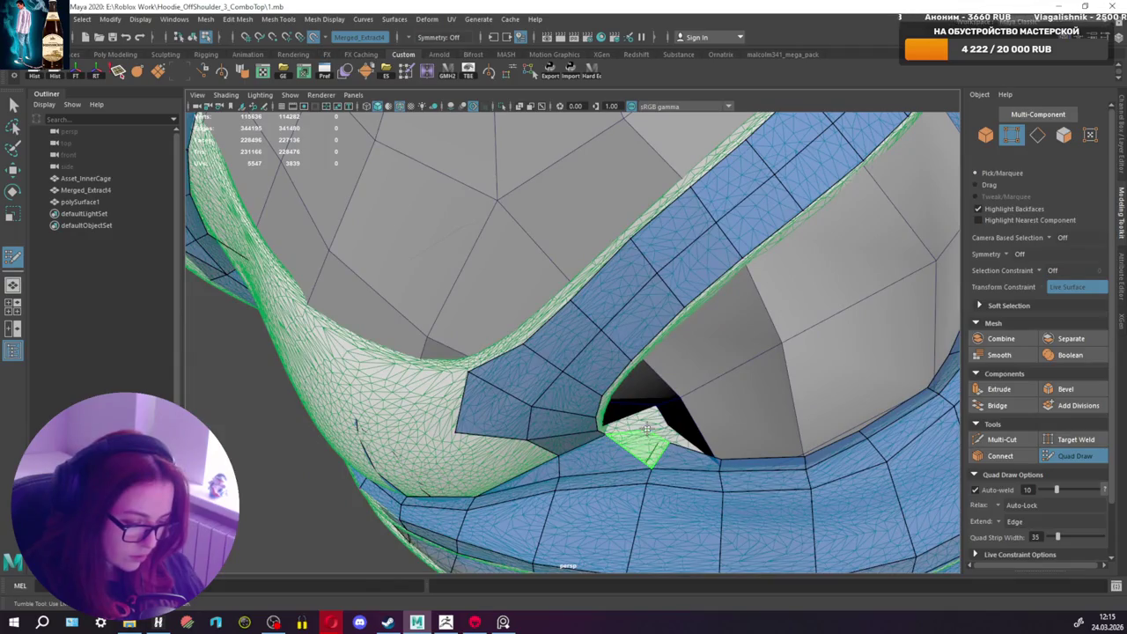
left_click(647, 428, "shift")
left_click_drag(667, 442, 642, 385, "alt")
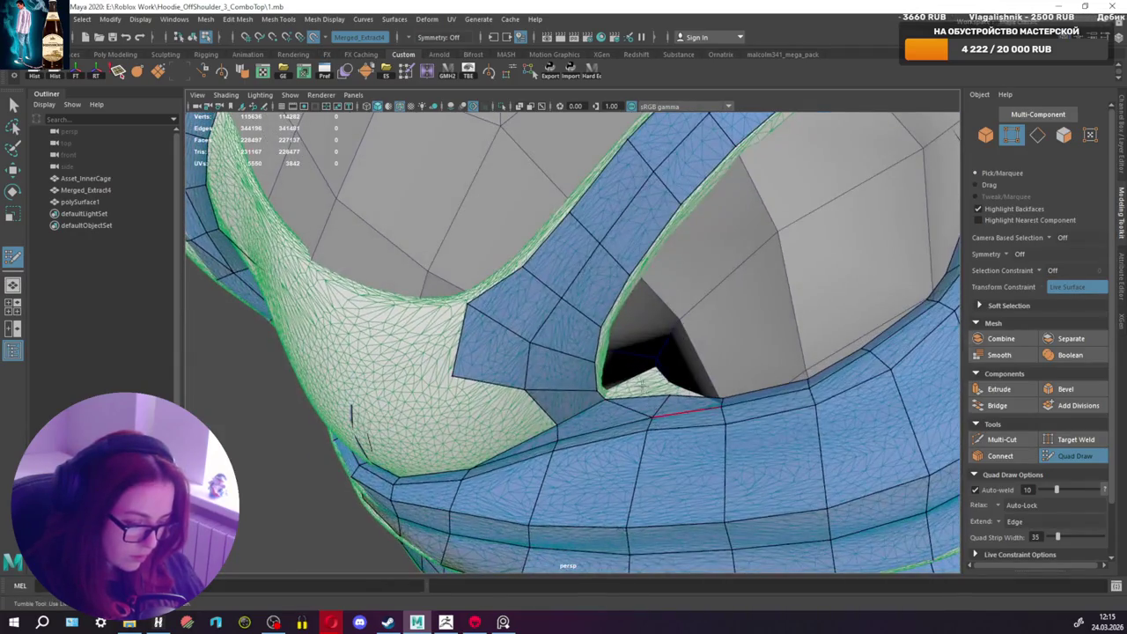
scroll(696, 375, "down", 5)
mouse_move(713, 372)
left_mouse_down("alt")
mouse_move(765, 370)
mouse_move(760, 353)
left_mouse_up("alt")
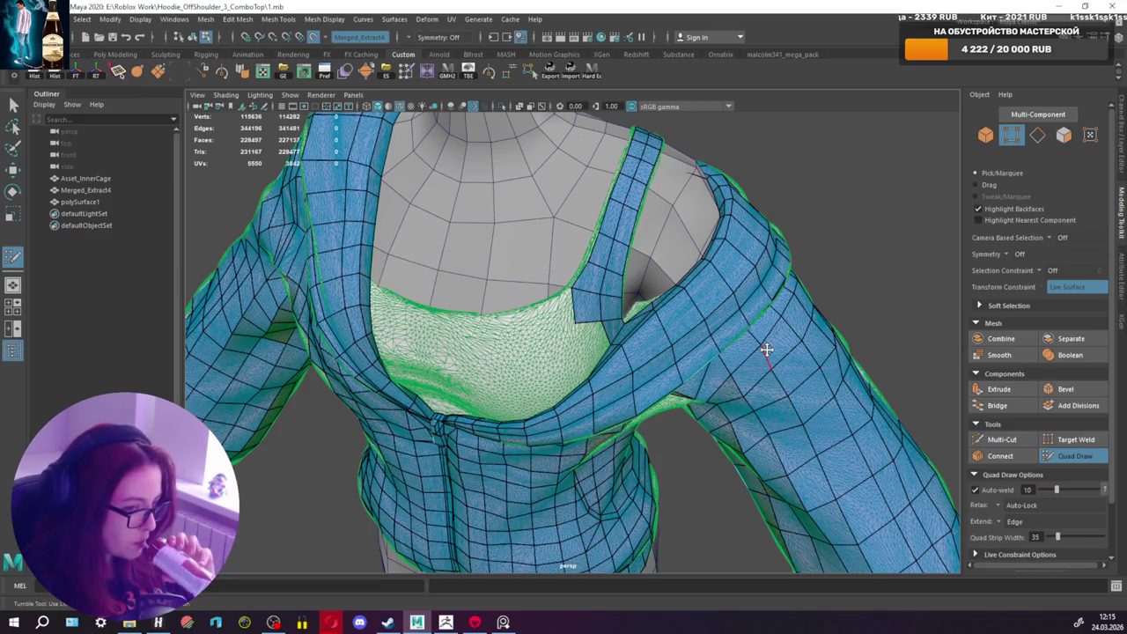
Step: Extrude a quad upward from the centre collar edge onto the chest
scroll(507, 370, "up", 2)
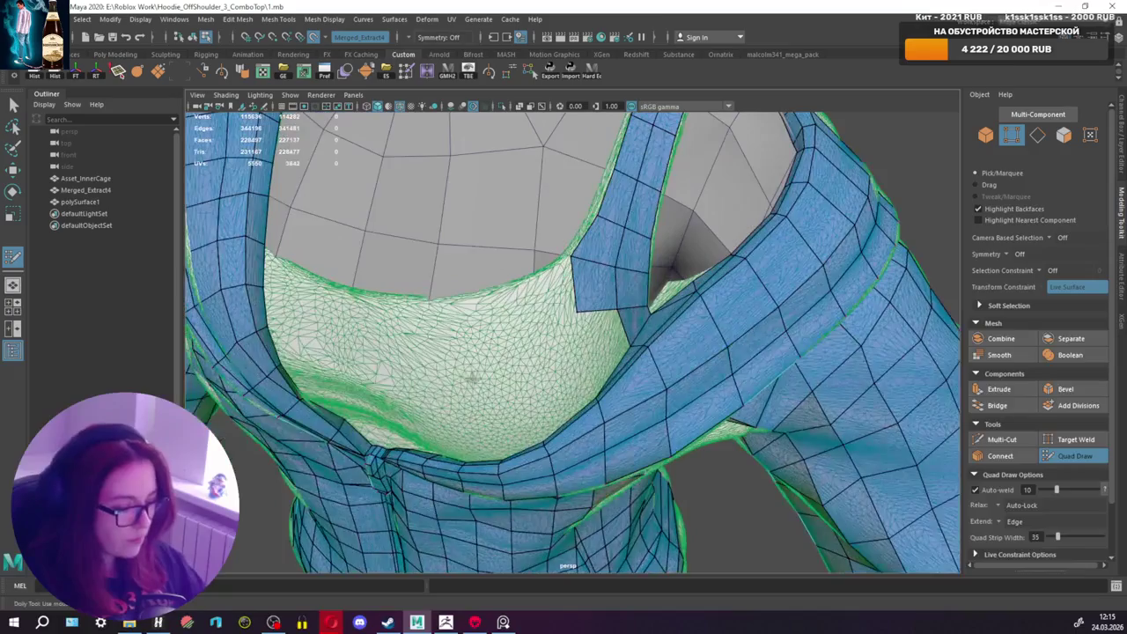
scroll(520, 383, "up", 2)
scroll(537, 396, "up", 2)
scroll(556, 413, "up", 2)
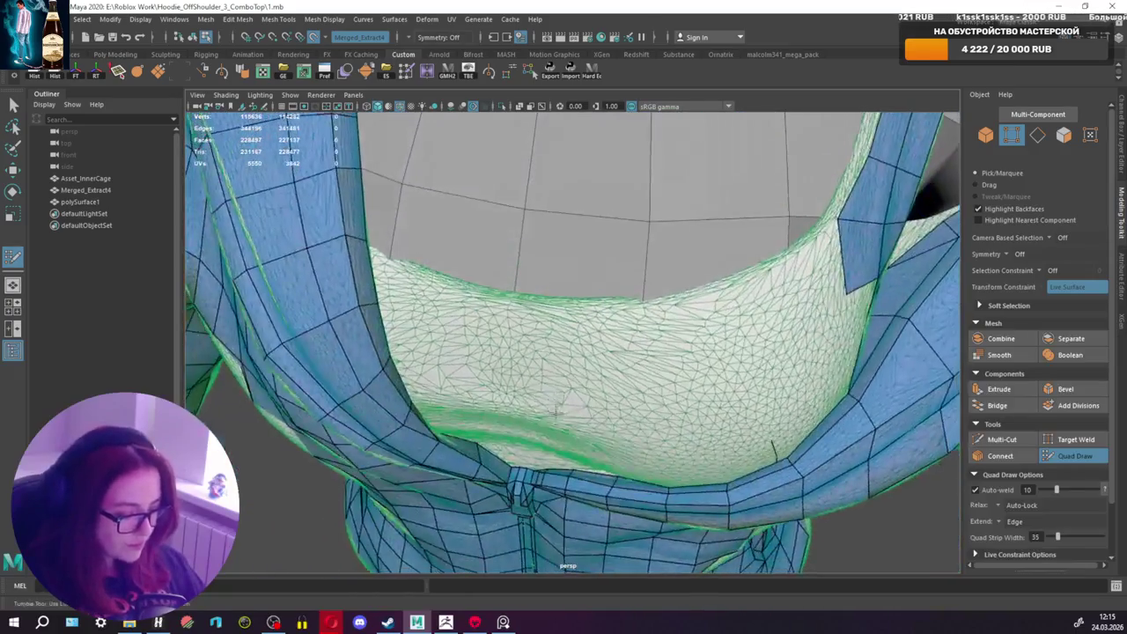
mouse_move(556, 412)
left_mouse_down("alt")
mouse_move(592, 390)
mouse_move(612, 399)
left_mouse_up("alt")
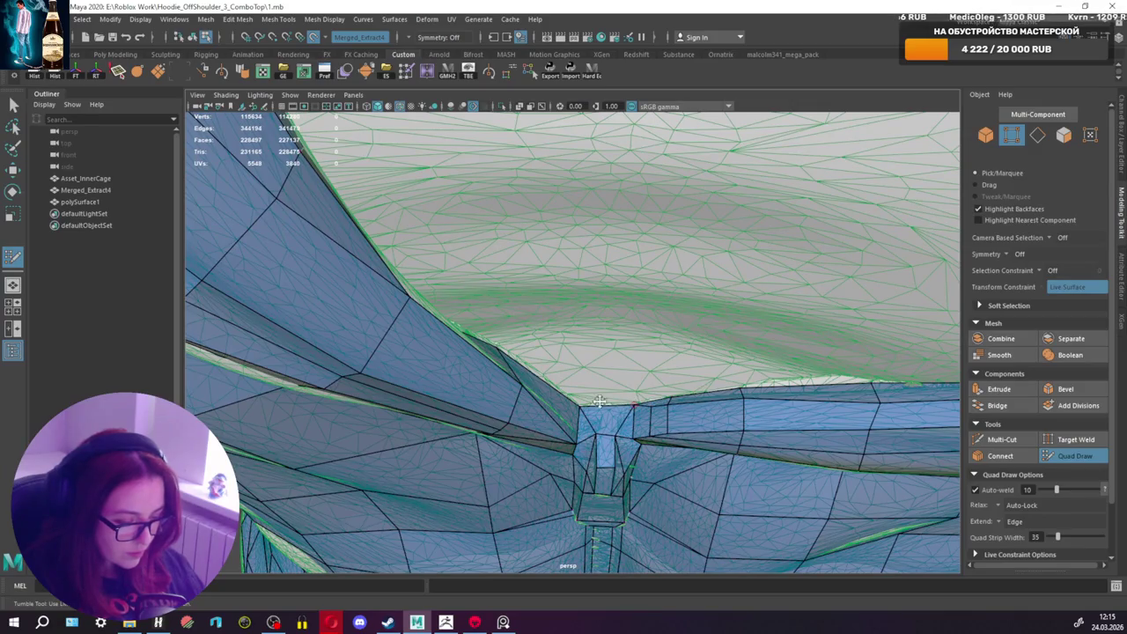
left_click_drag(610, 404, 613, 321, "ctrl")
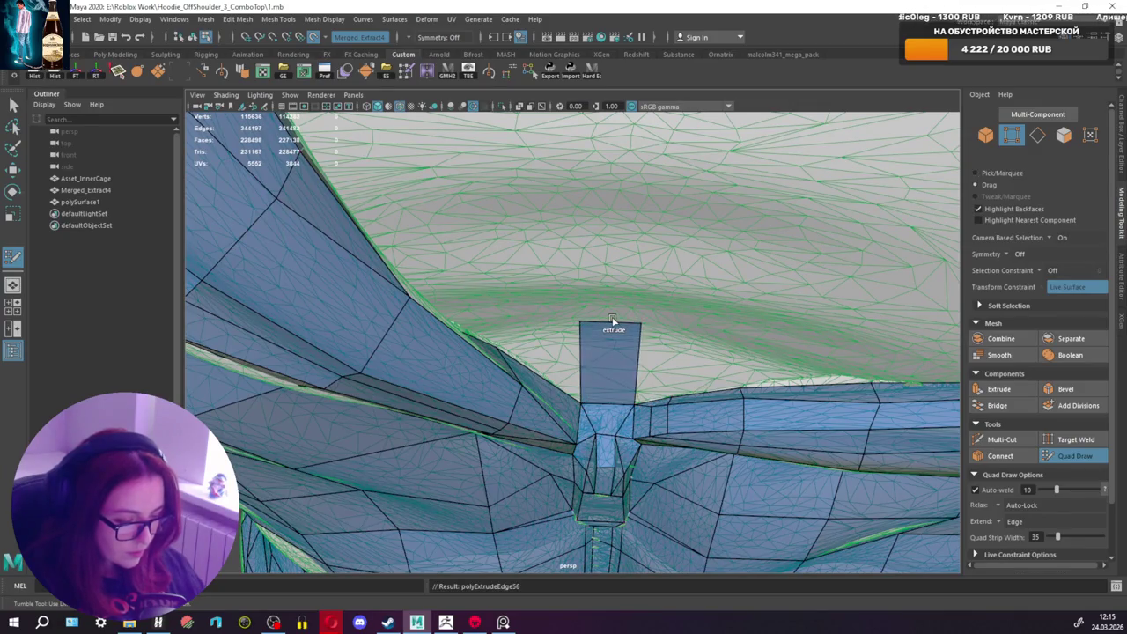
Step: Zoom to inspect the extruded quad, then undo it
scroll(622, 338, "down", 3)
scroll(581, 340, "down", 3)
scroll(616, 291, "down", 1)
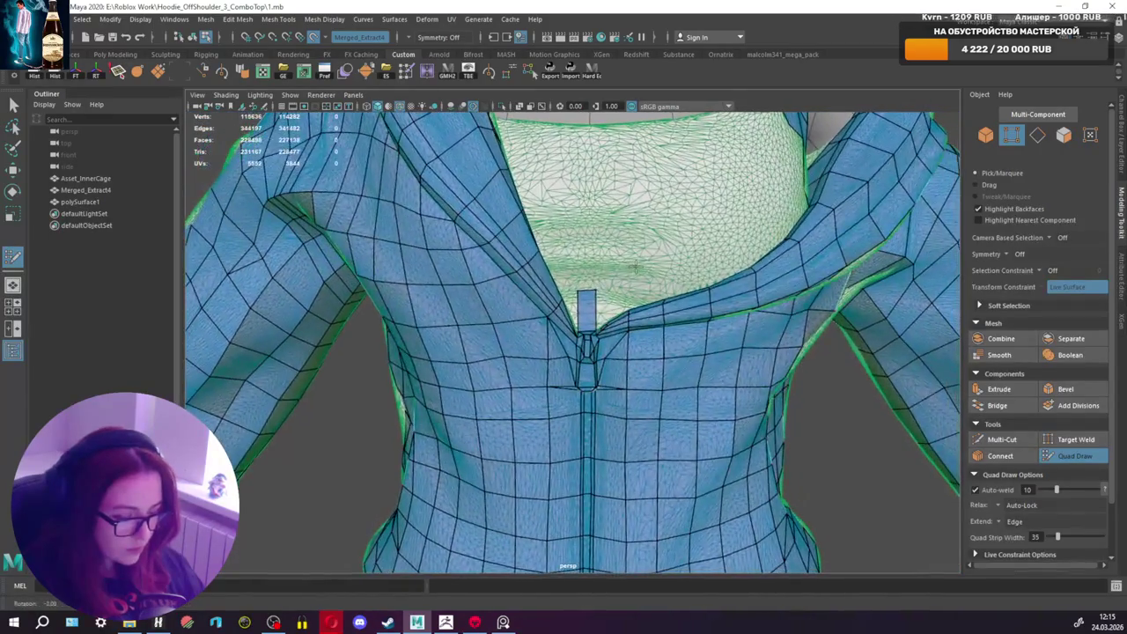
scroll(616, 299, "up", 2)
scroll(564, 334, "up", 3)
scroll(528, 344, "up", 3)
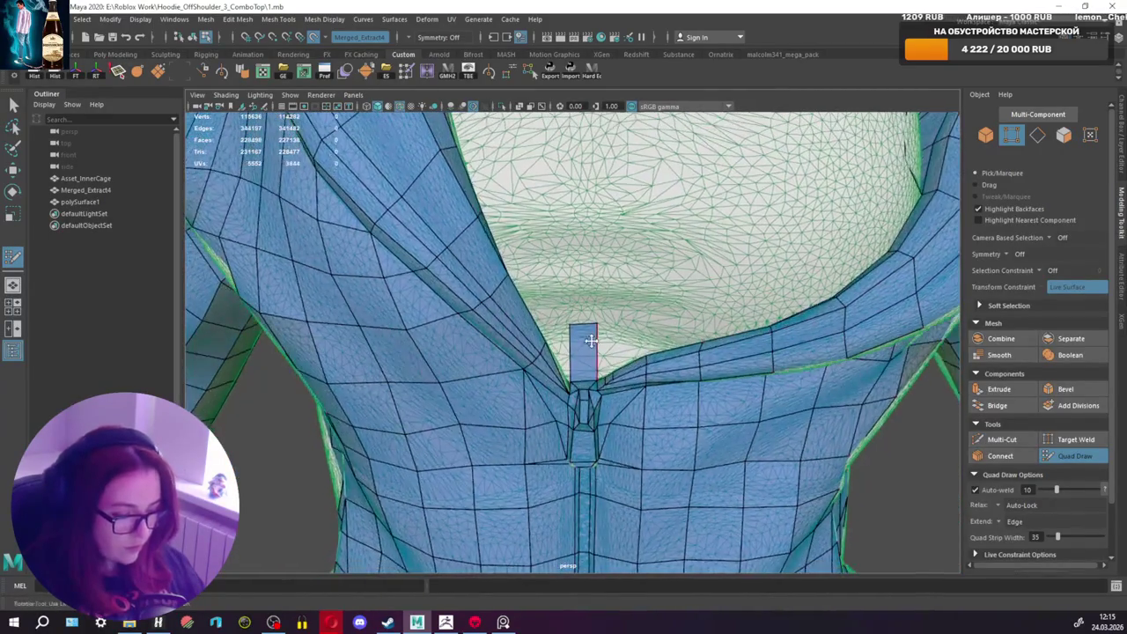
scroll(601, 362, "up", 4)
scroll(607, 404, "down", 2)
key("ctrl+z")
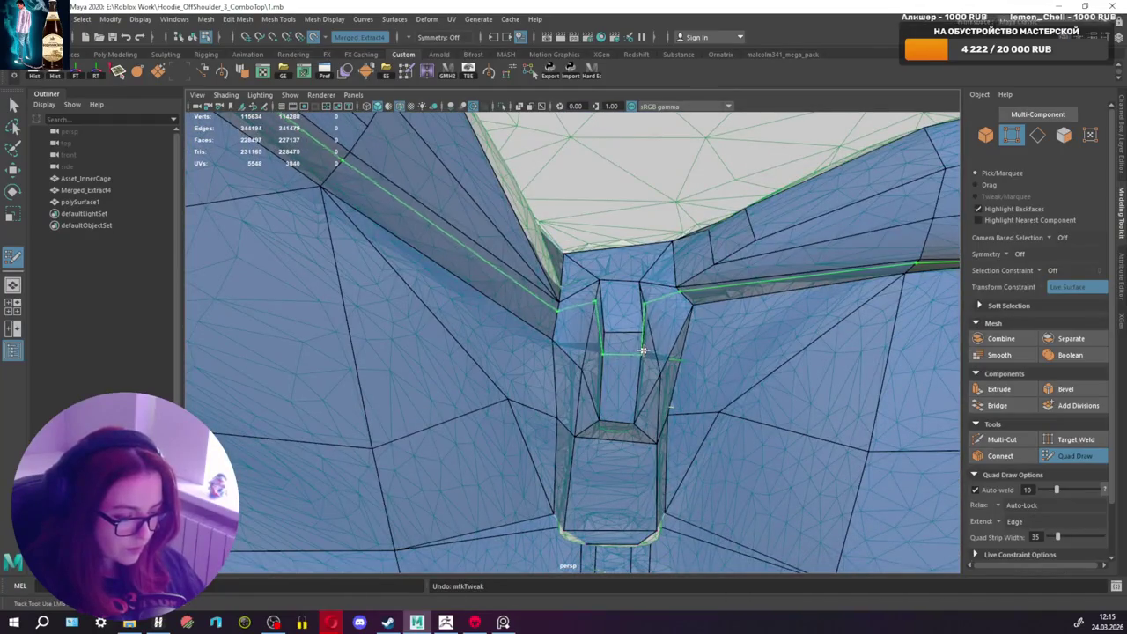
Step: Re-extrude a thin quad strip upward from the collar centre and adjust its top
left_click_drag(643, 344, 642, 334, "shift")
mouse_move(603, 241)
left_mouse_down()
mouse_move(634, 243)
mouse_move(620, 241)
mouse_move(590, 280)
left_mouse_up()
mouse_move(559, 382)
left_mouse_down()
mouse_move(560, 254)
mouse_move(577, 284)
mouse_move(557, 351)
left_mouse_up()
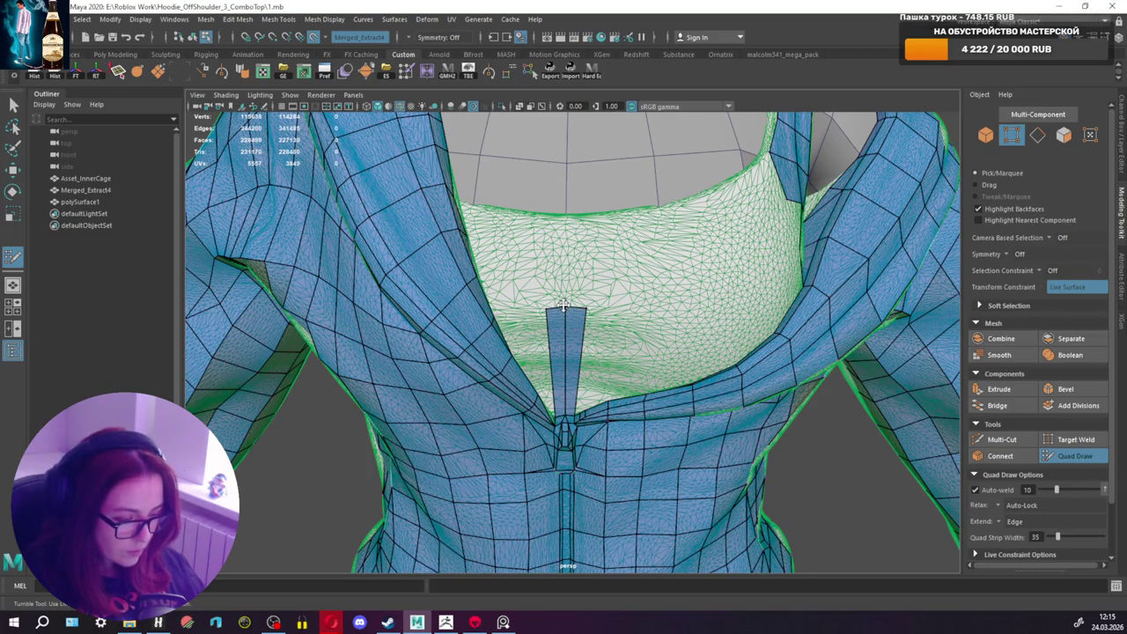
left_click_drag(562, 305, 567, 267, "alt")
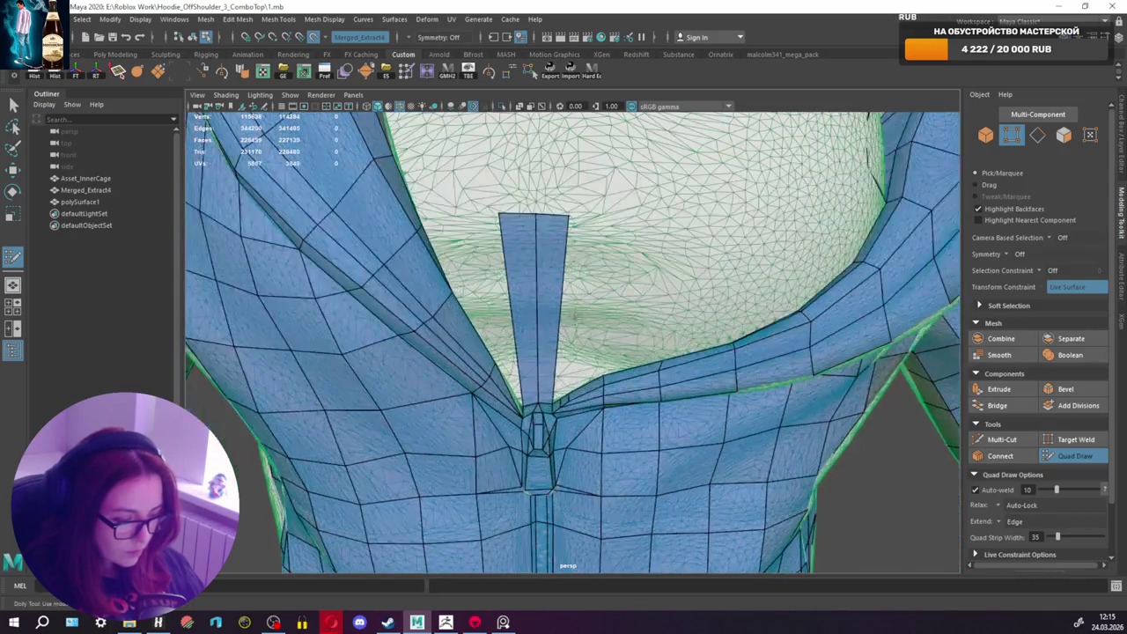
scroll(563, 300, "up", 8)
mouse_move(597, 331)
left_mouse_down("alt")
mouse_move(598, 296)
mouse_move(528, 314)
mouse_move(541, 325)
mouse_move(516, 359)
mouse_move(529, 355)
mouse_move(523, 370)
left_mouse_up("alt")
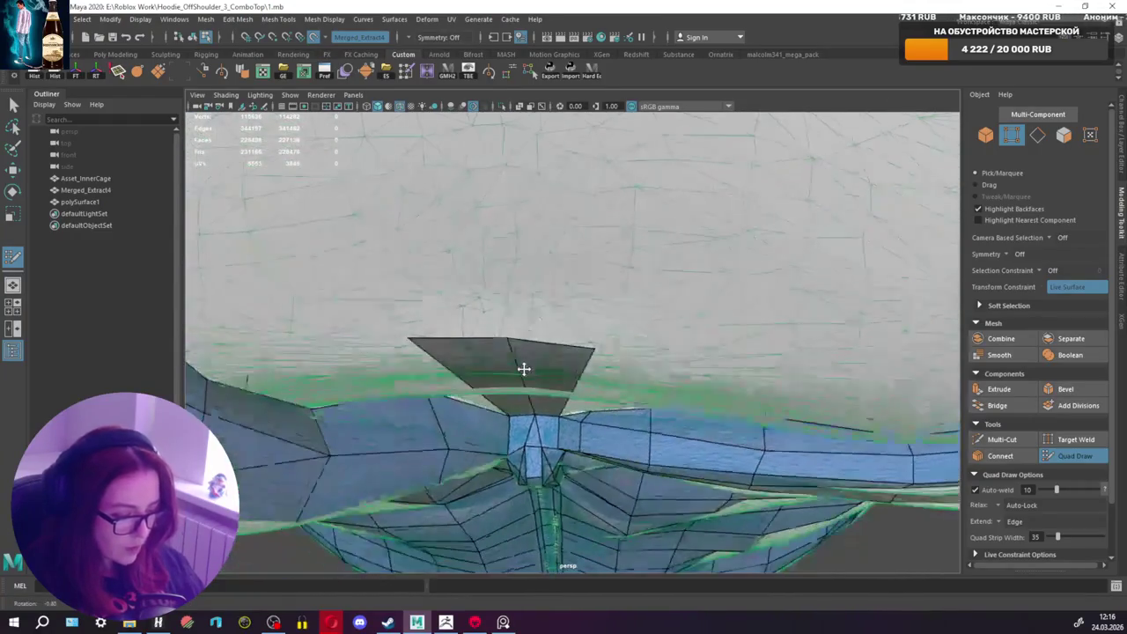
left_click(1002, 440)
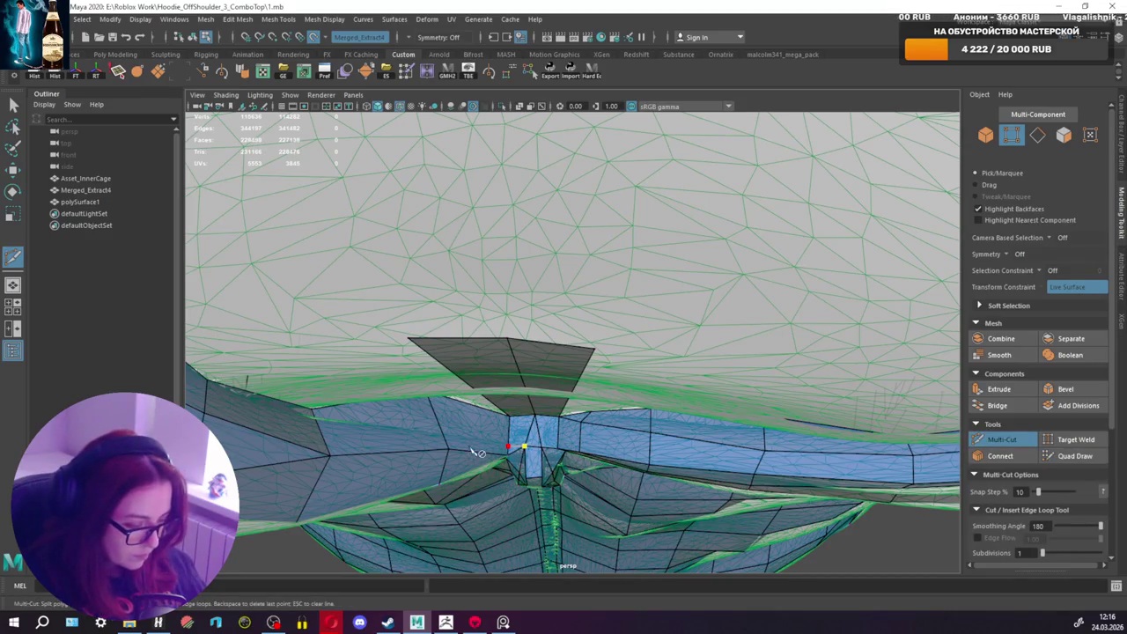
Step: Back in Quad Draw, delete the stray edge at the base of the collar's centre strip
left_click(1075, 455)
left_click_drag(493, 379, 482, 419, "alt")
left_click(480, 413, "ctrl+shift")
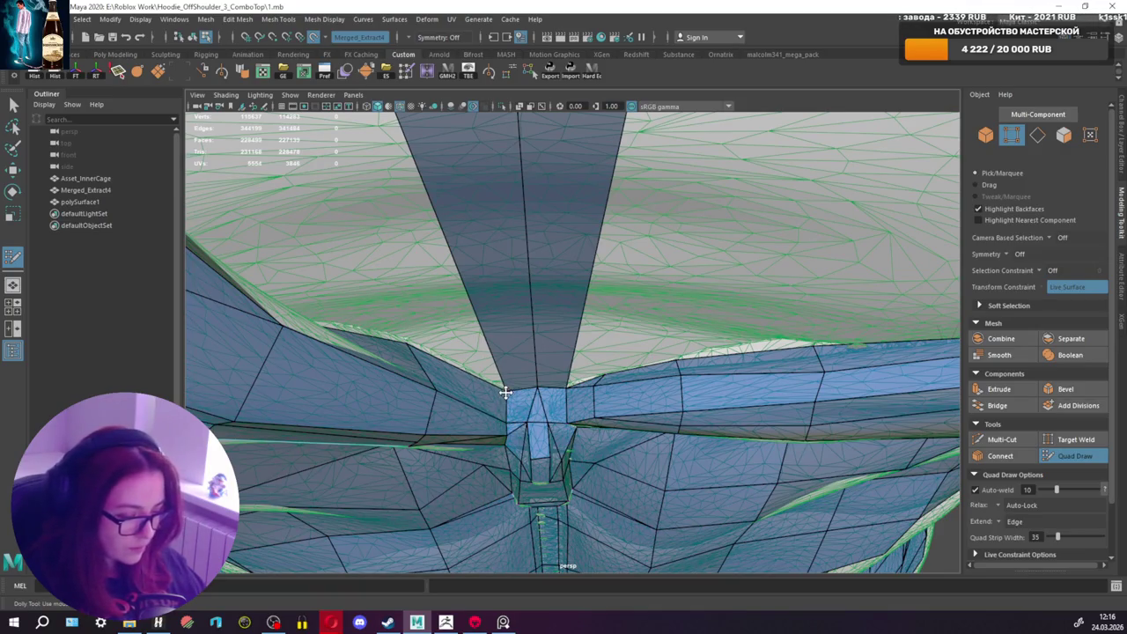
mouse_move(396, 339)
left_mouse_down("alt")
mouse_move(515, 320)
mouse_move(508, 344)
mouse_move(534, 307)
mouse_move(568, 357)
mouse_move(448, 385)
left_mouse_up("alt")
right_click_drag(448, 385, 447, 324, "alt")
middle_click_drag(461, 332, 570, 360, "alt")
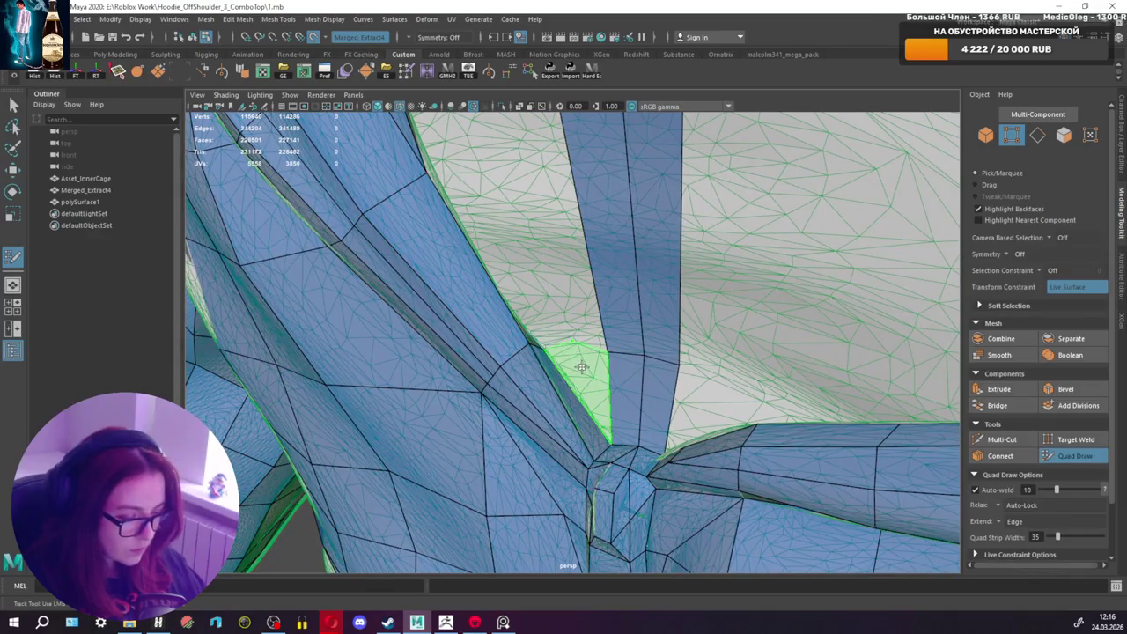
Step: Fill the gap between the diagonal and vertical strips and add two quads beside the centre strip
left_click(569, 340, "shift")
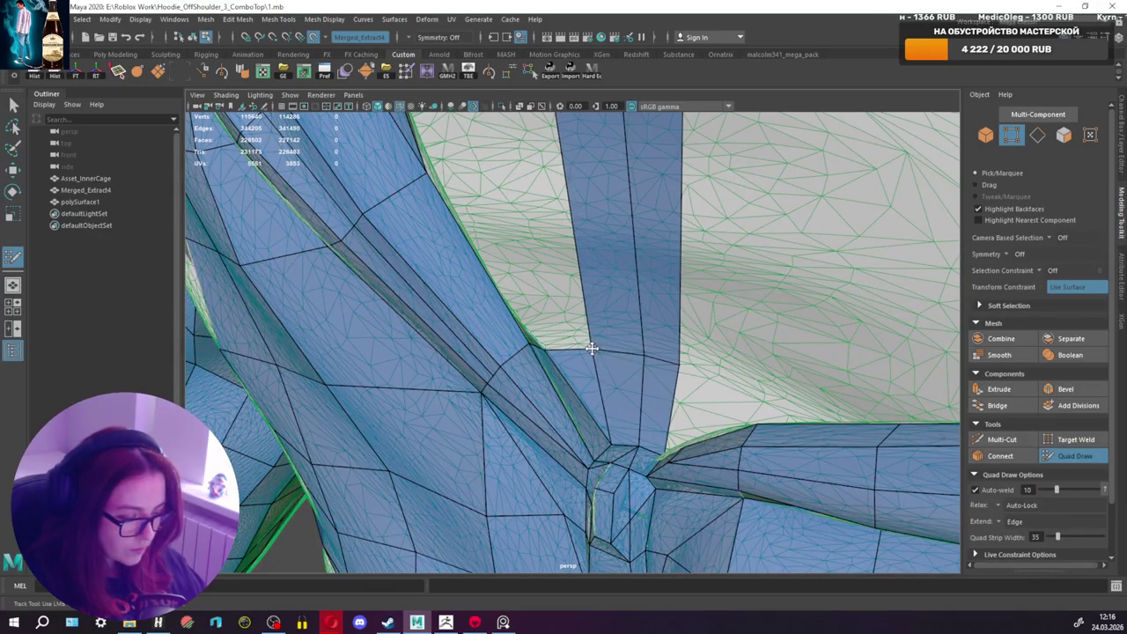
mouse_move(624, 353)
left_mouse_down("alt")
mouse_move(682, 352)
mouse_move(636, 351)
mouse_move(645, 421)
mouse_move(627, 384)
left_mouse_up("alt")
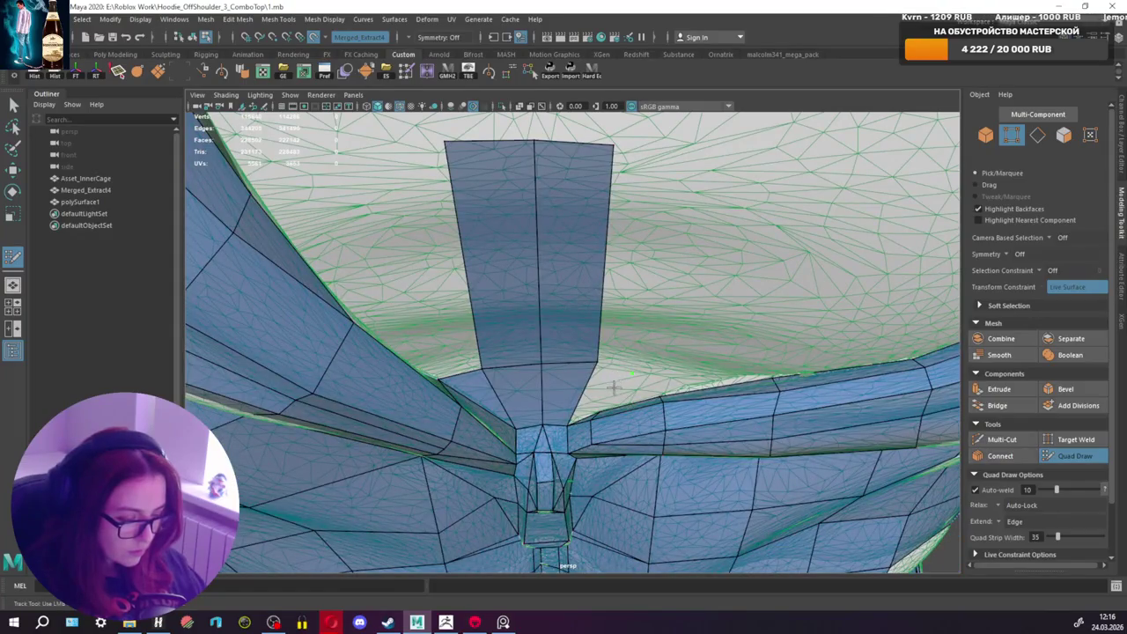
left_click(614, 381, "shift")
left_click_drag(634, 377, 656, 355)
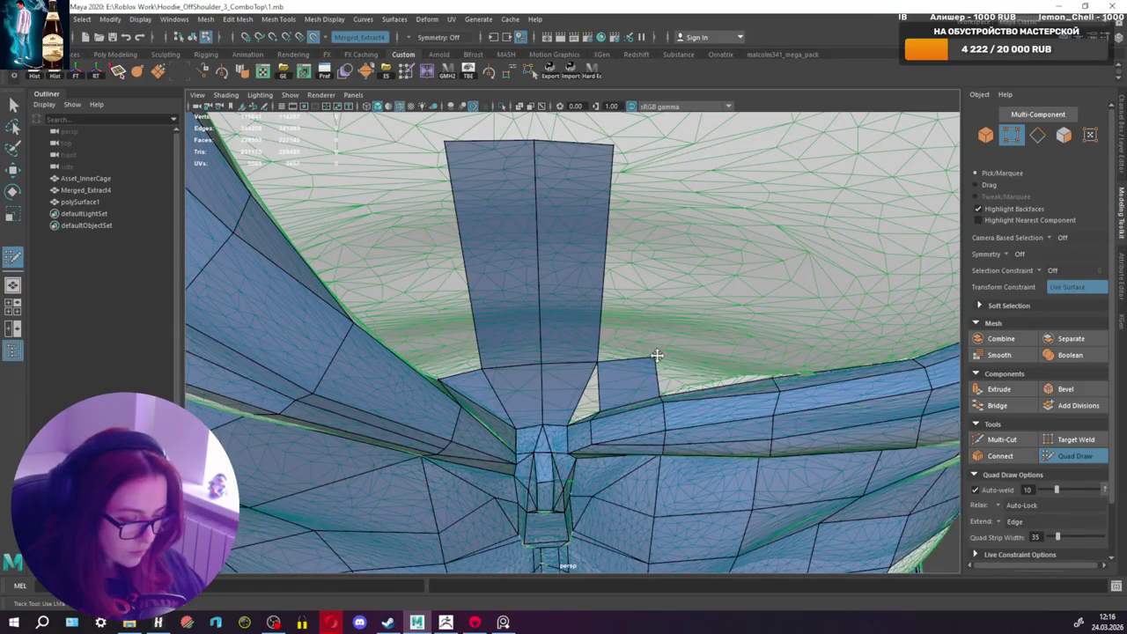
left_click(588, 402, "shift")
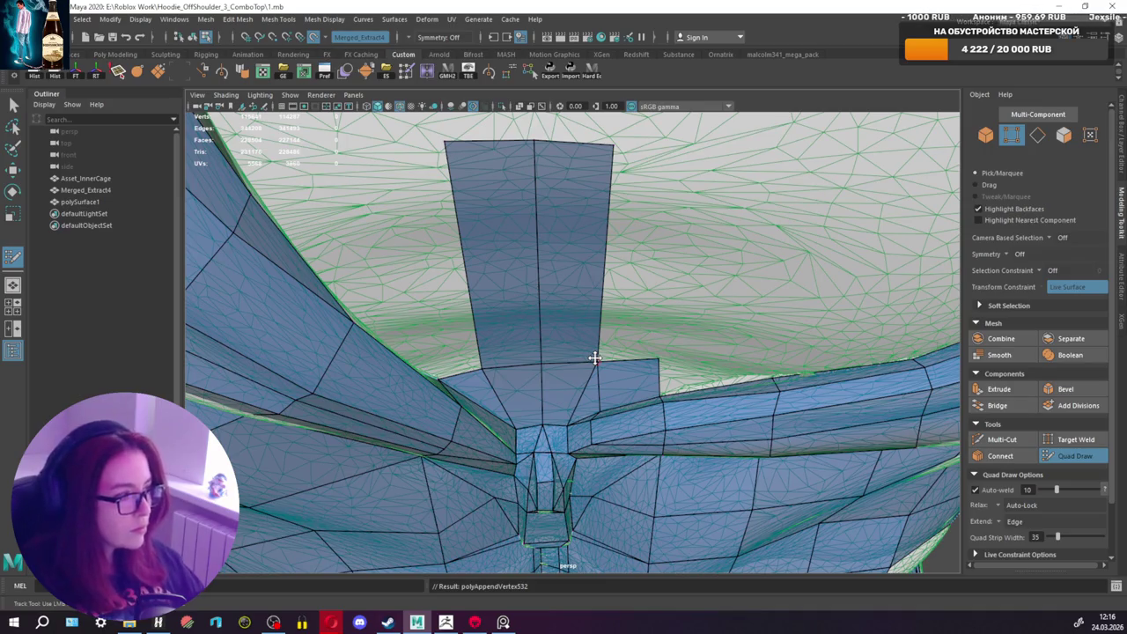
Step: Add another quad along the collar edge
left_click_drag(595, 358, 632, 328, "alt")
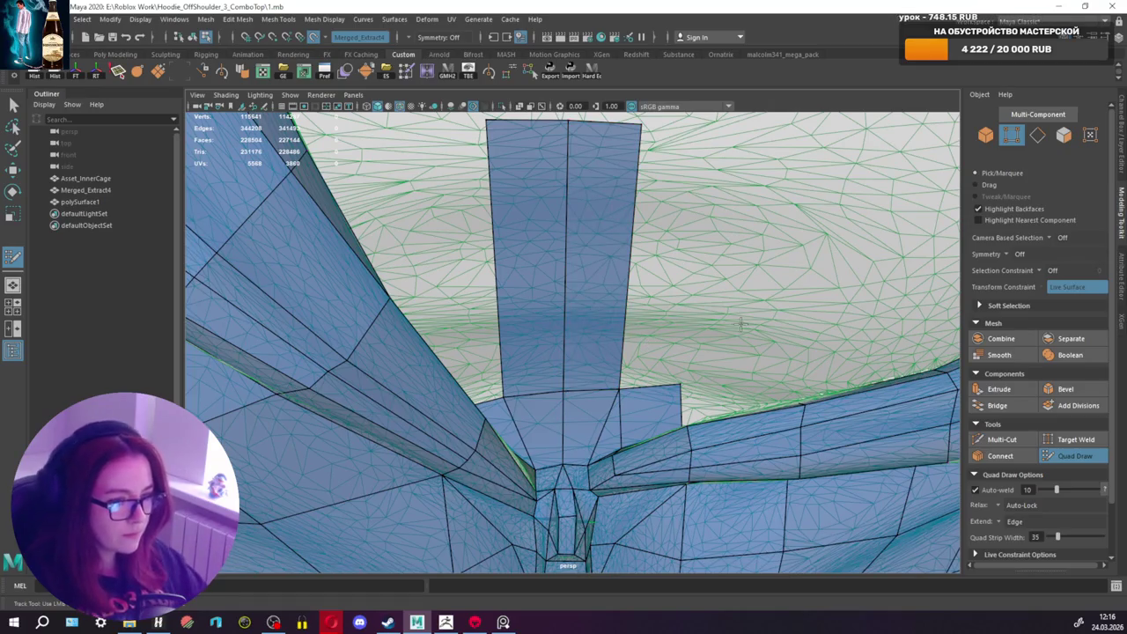
left_click_drag(682, 388, 754, 402, "alt")
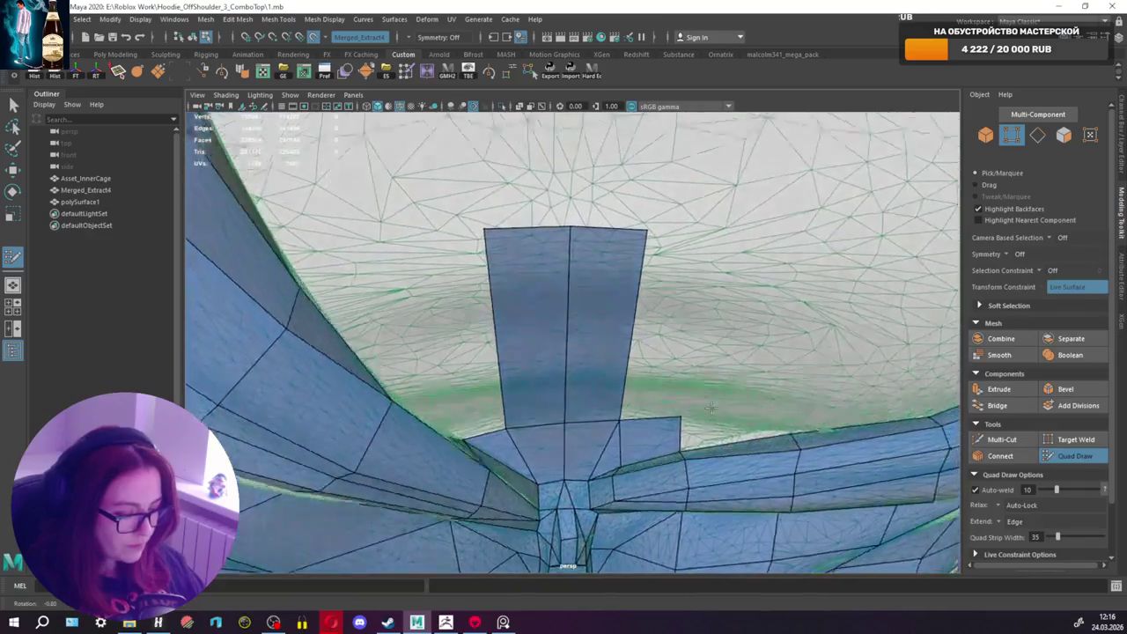
left_click(754, 402, "shift")
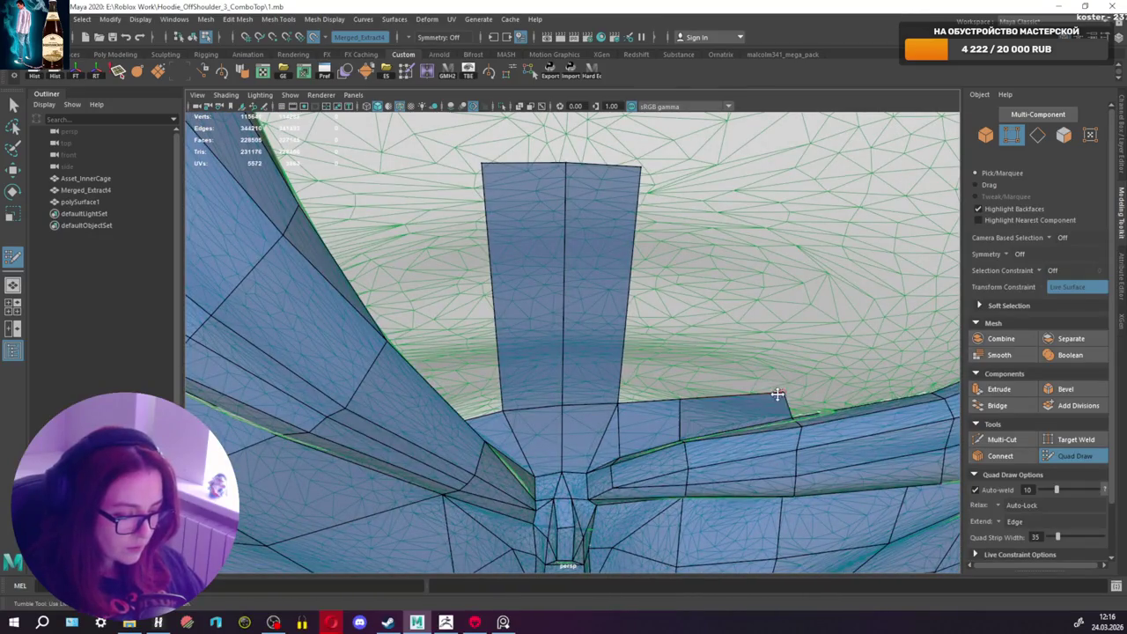
left_click_drag(805, 388, 800, 398, "alt")
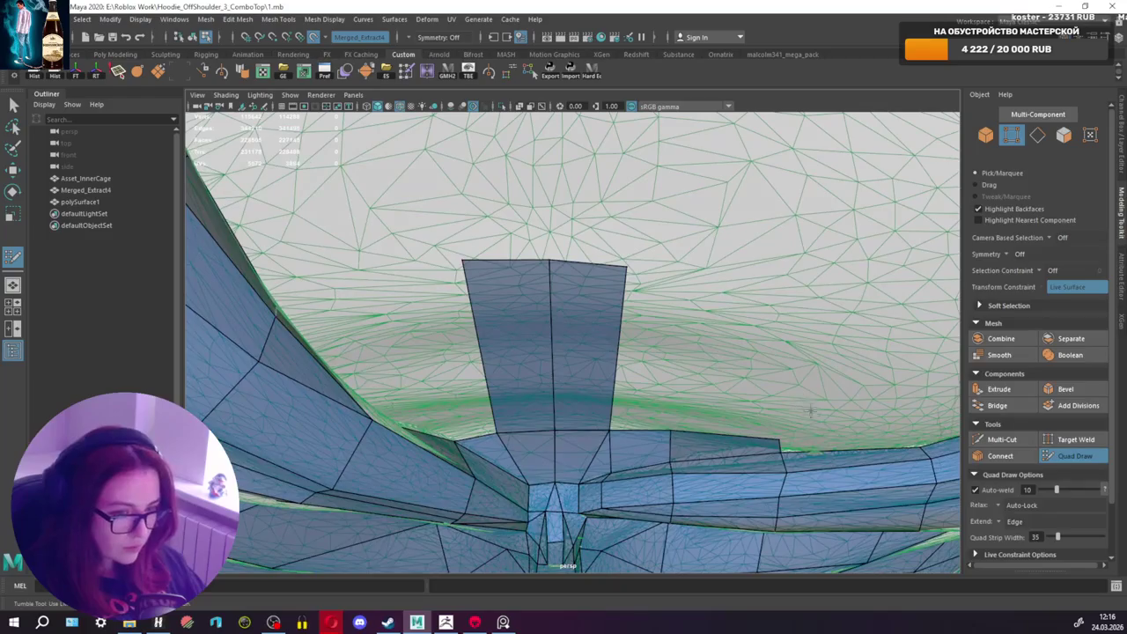
left_click_drag(781, 468, 788, 430, "alt")
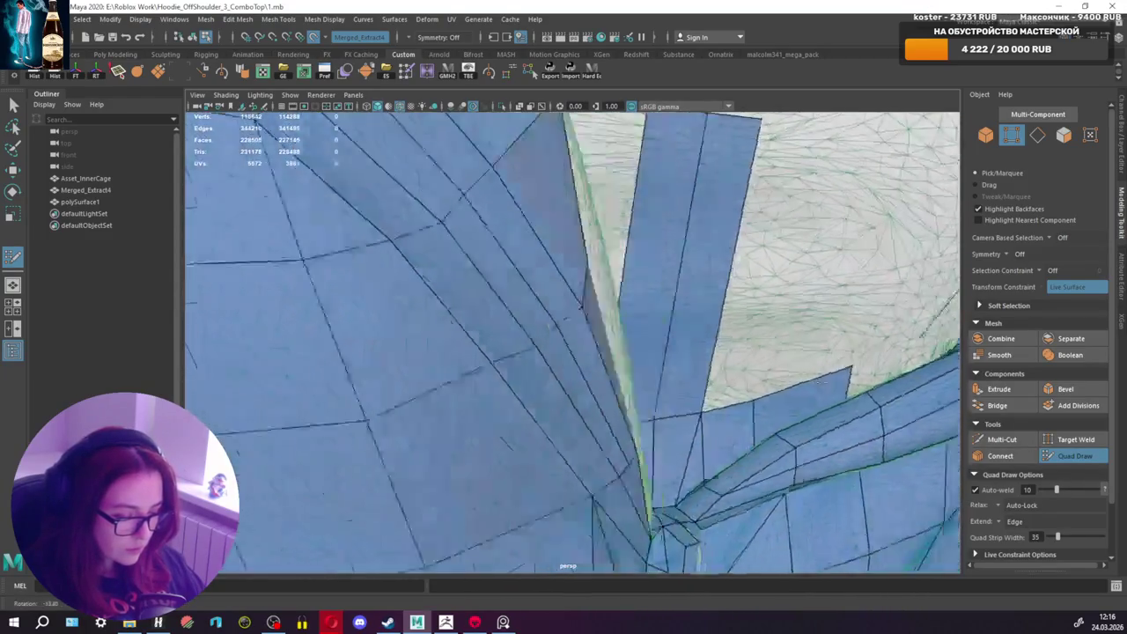
mouse_move(823, 381)
left_mouse_down("alt")
mouse_move(841, 396)
mouse_move(763, 381)
left_mouse_up("alt")
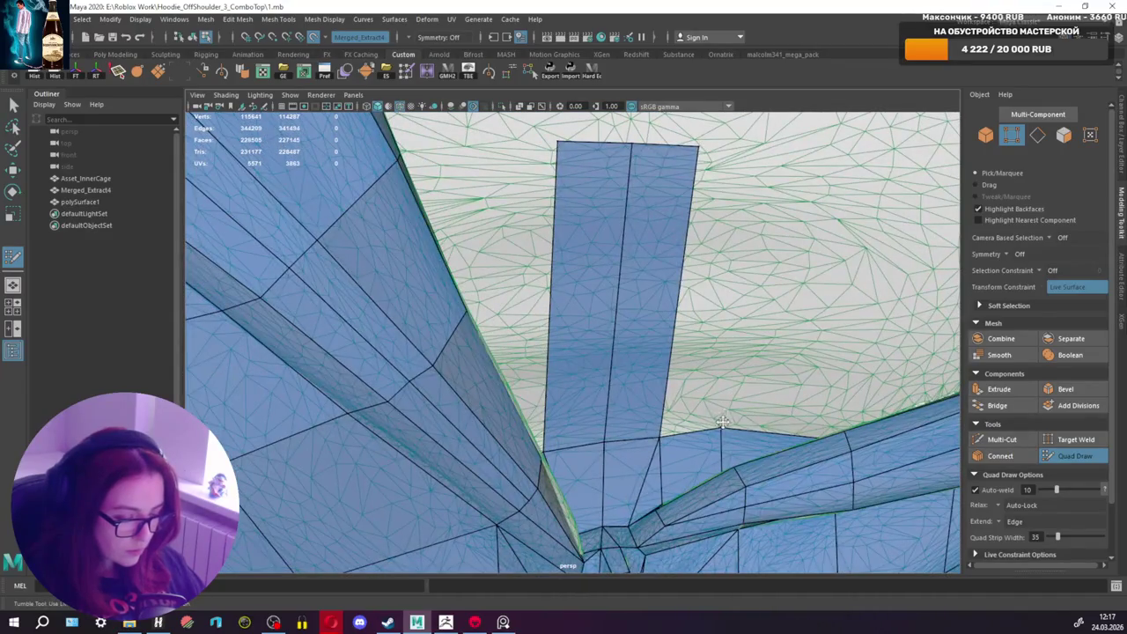
left_click_drag(724, 441, 553, 408, "alt")
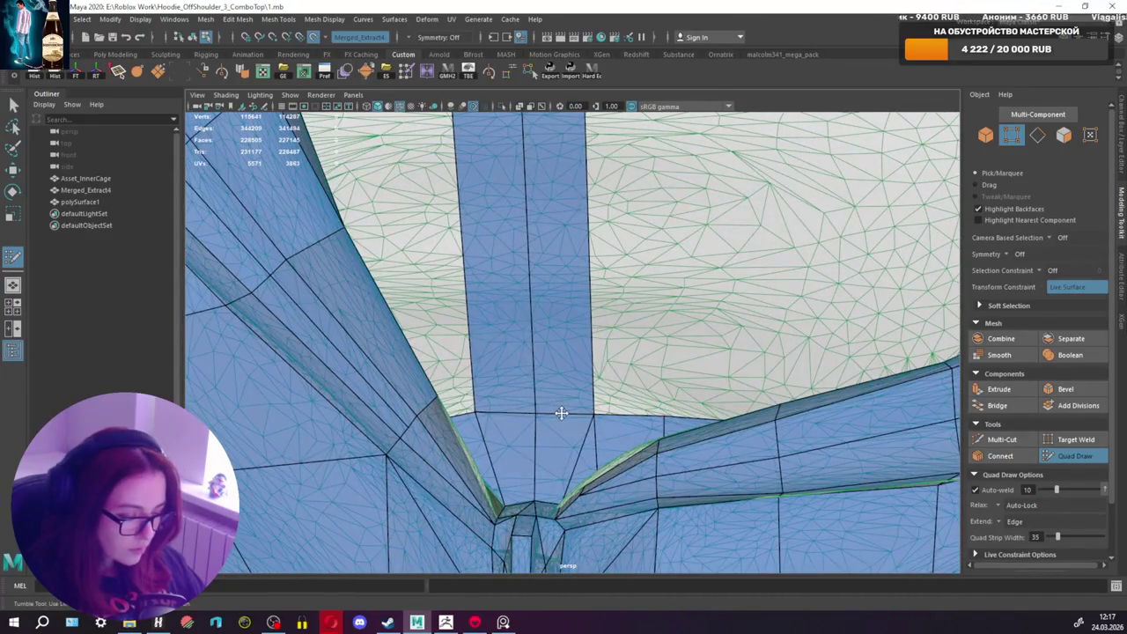
mouse_move(477, 410)
left_mouse_down("alt")
mouse_move(432, 410)
mouse_move(616, 427)
mouse_move(568, 411)
mouse_move(717, 383)
left_mouse_up("alt")
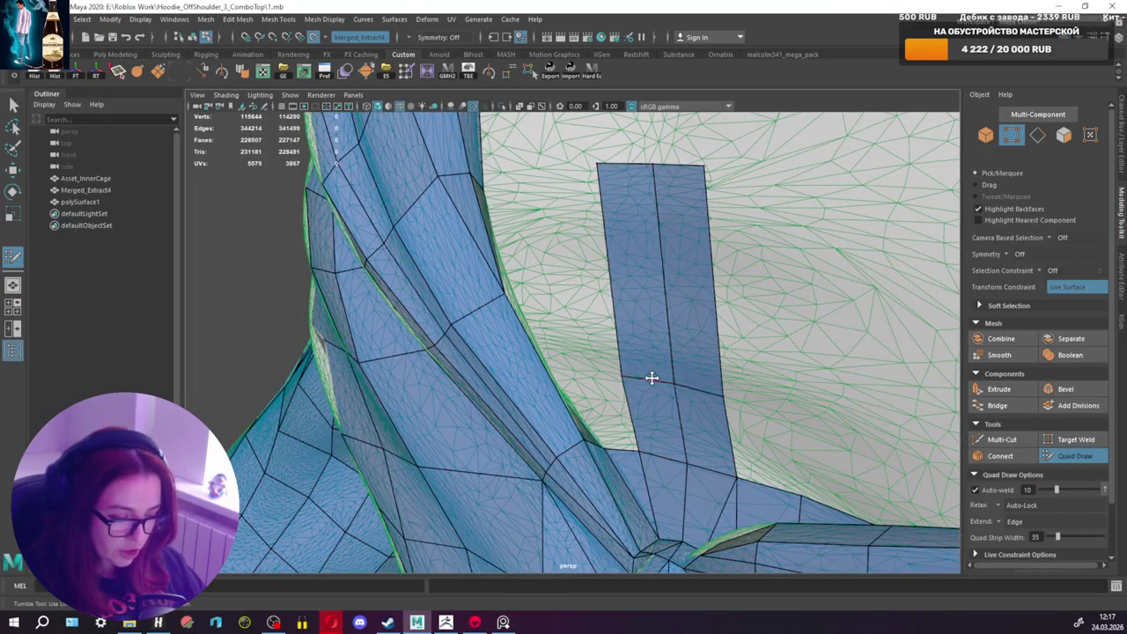
Step: Insert an edge loop across the upright strip, add one more face, and pull its right corners outward
left_click(718, 376, "ctrl")
left_click_drag(717, 376, 639, 367, "alt")
mouse_move(551, 391)
left_mouse_down("alt")
mouse_move(523, 406)
mouse_move(785, 350)
mouse_move(516, 345)
left_mouse_up("alt")
left_click(523, 406, "shift")
left_click_drag(607, 343, 642, 347)
mouse_move(619, 163)
left_mouse_down()
mouse_move(667, 172)
mouse_move(673, 228)
mouse_move(626, 282)
left_mouse_up()
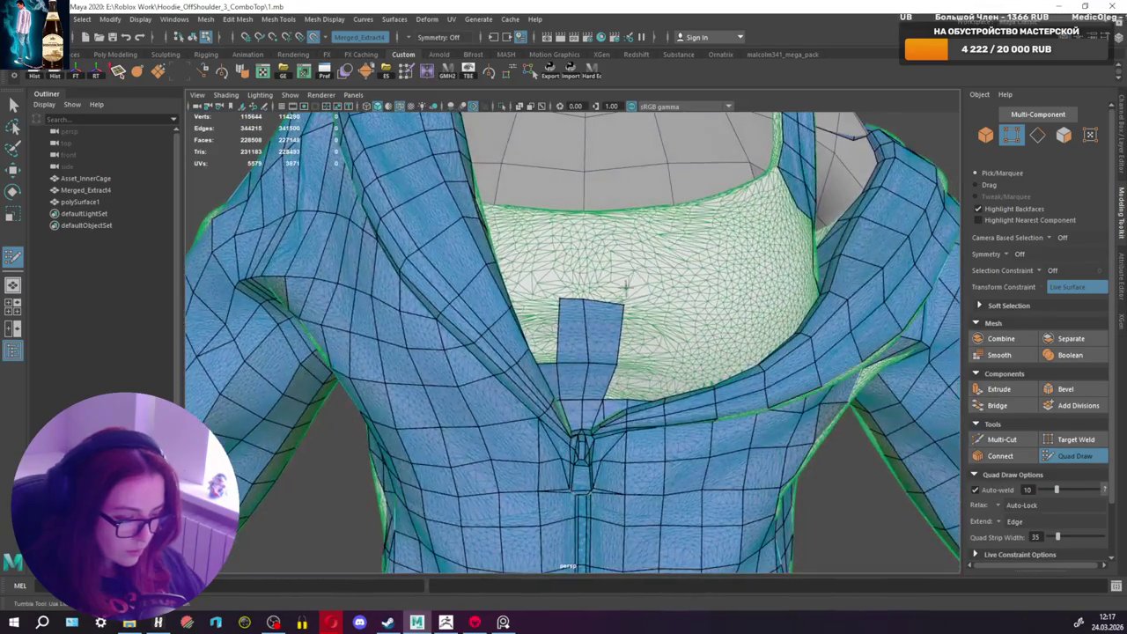
Step: Widen the strip's top left corner and fill two quads beside the strip
left_click_drag(560, 299, 547, 302)
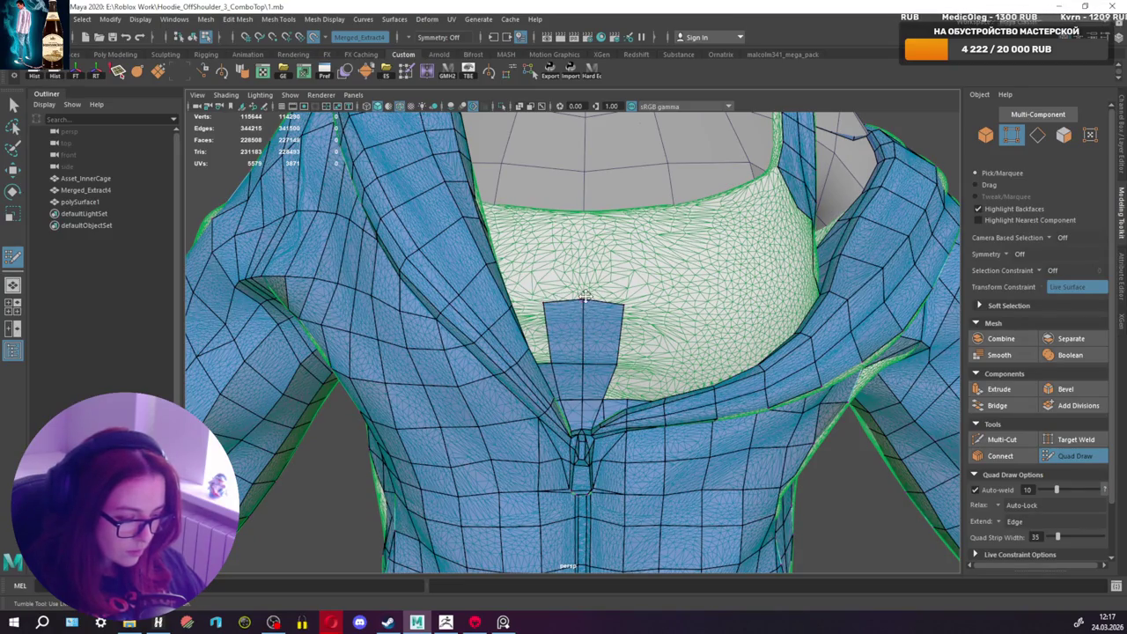
scroll(622, 327, "up", 1)
scroll(642, 380, "up", 2)
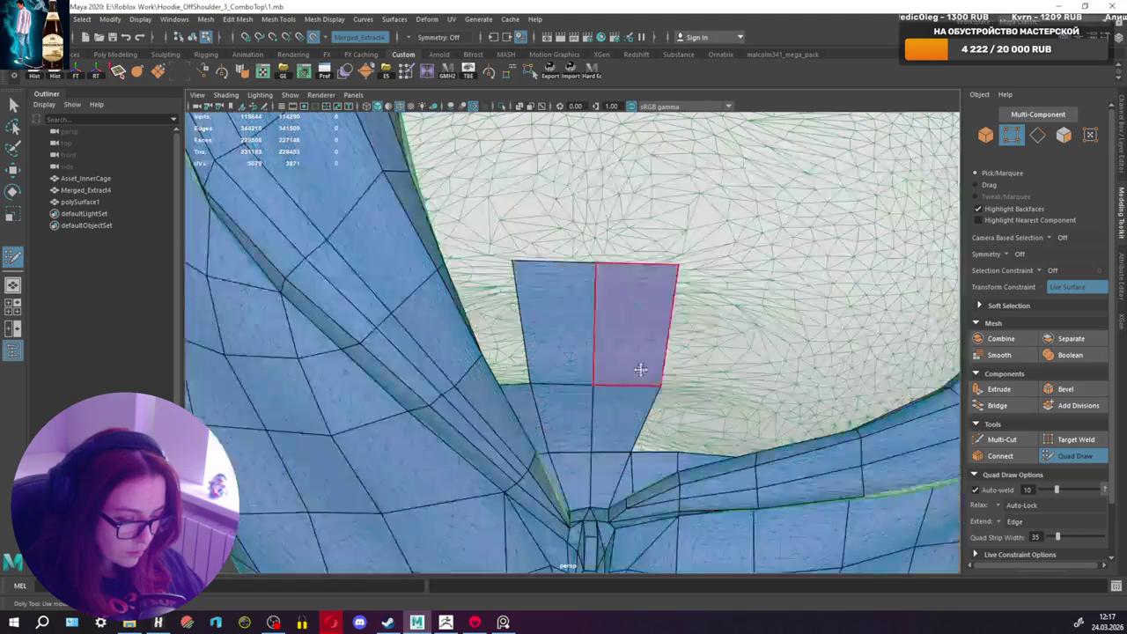
left_click(681, 402, "shift")
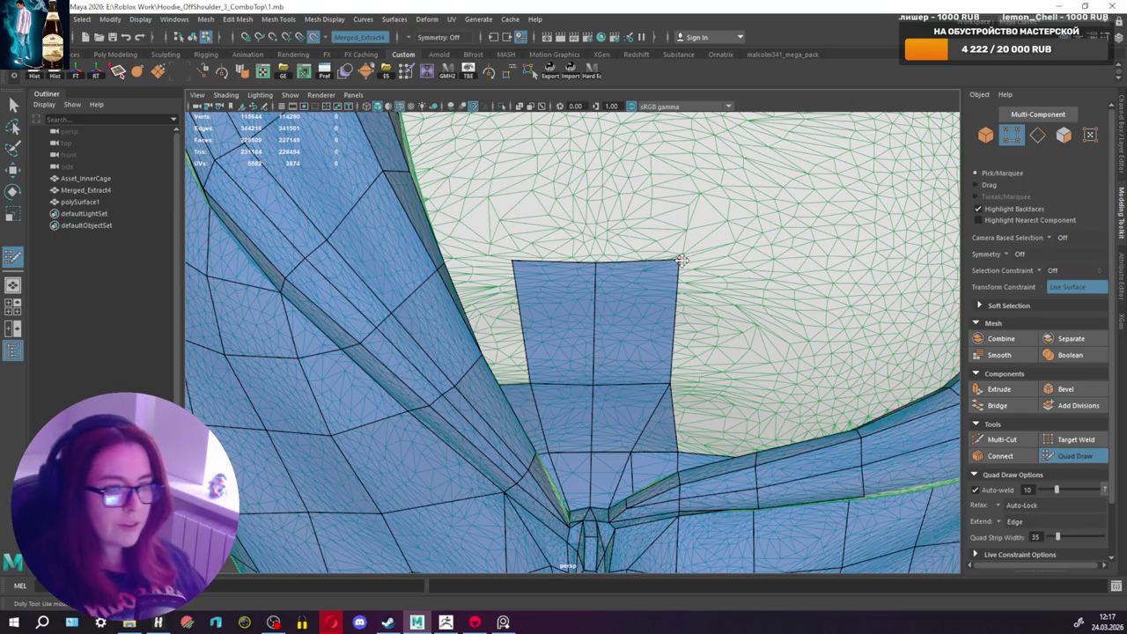
left_click_drag(700, 350, 757, 398, "alt")
left_click(734, 445, "shift")
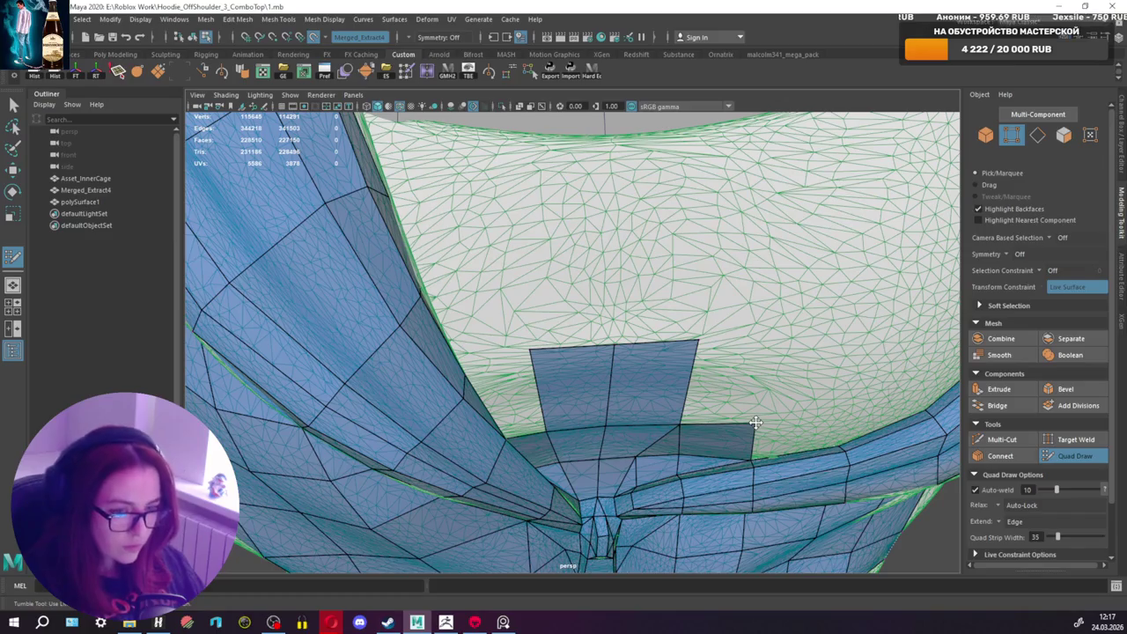
Step: Add another quad beside the neckline patch
middle_click_drag(780, 401, 767, 393, "alt")
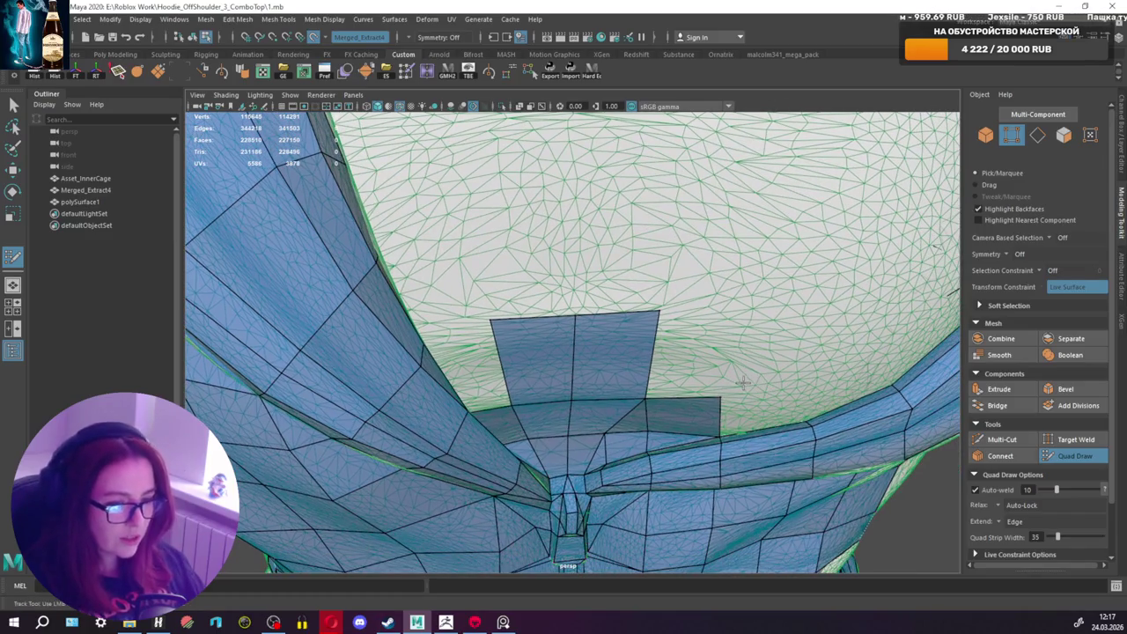
left_click_drag(788, 394, 768, 401, "alt")
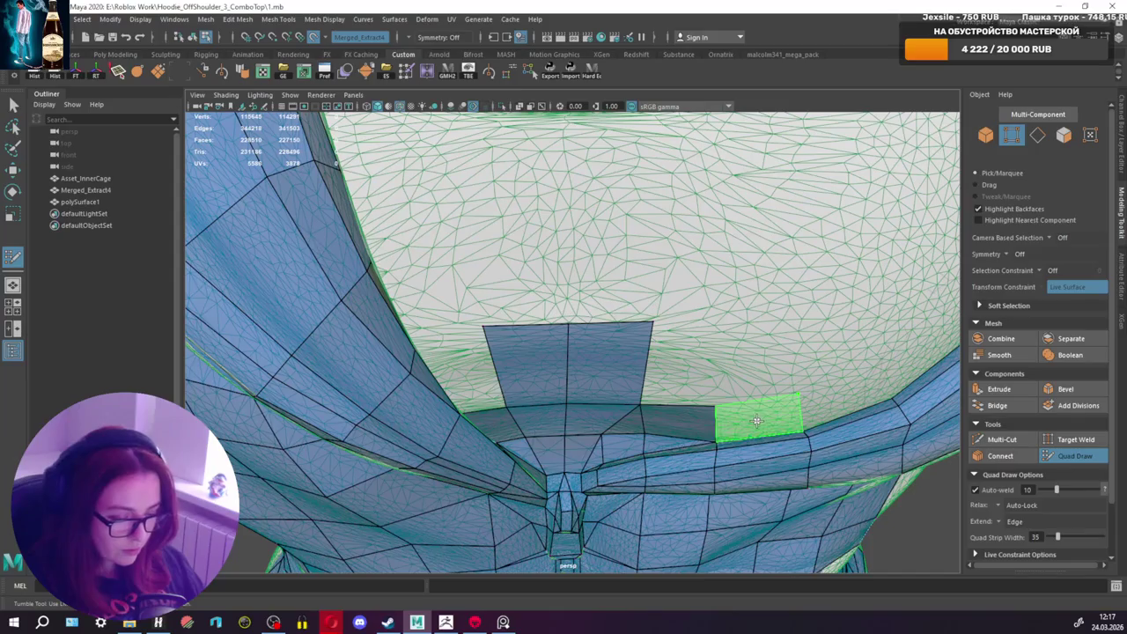
left_click(794, 398, "shift")
mouse_move(798, 403)
left_mouse_down("alt")
mouse_move(760, 345)
mouse_move(812, 302)
mouse_move(780, 308)
left_mouse_up("alt")
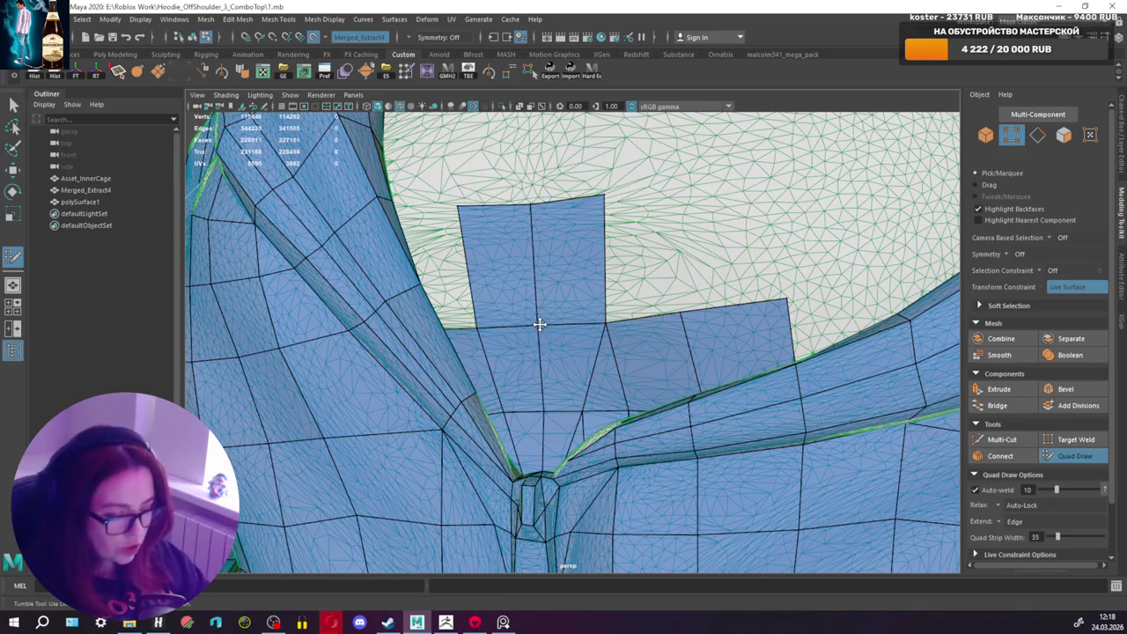
left_click_drag(642, 327, 664, 329, "alt")
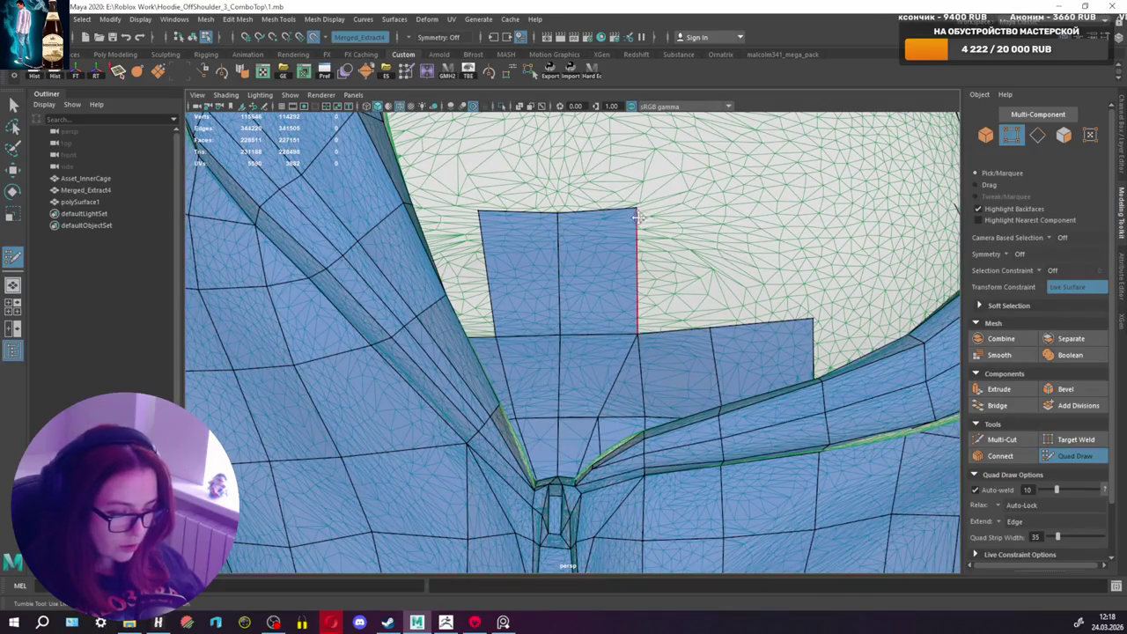
Step: Split the new quad with a vertical edge loop and pull back to see the whole neckline
left_click(720, 331, "ctrl")
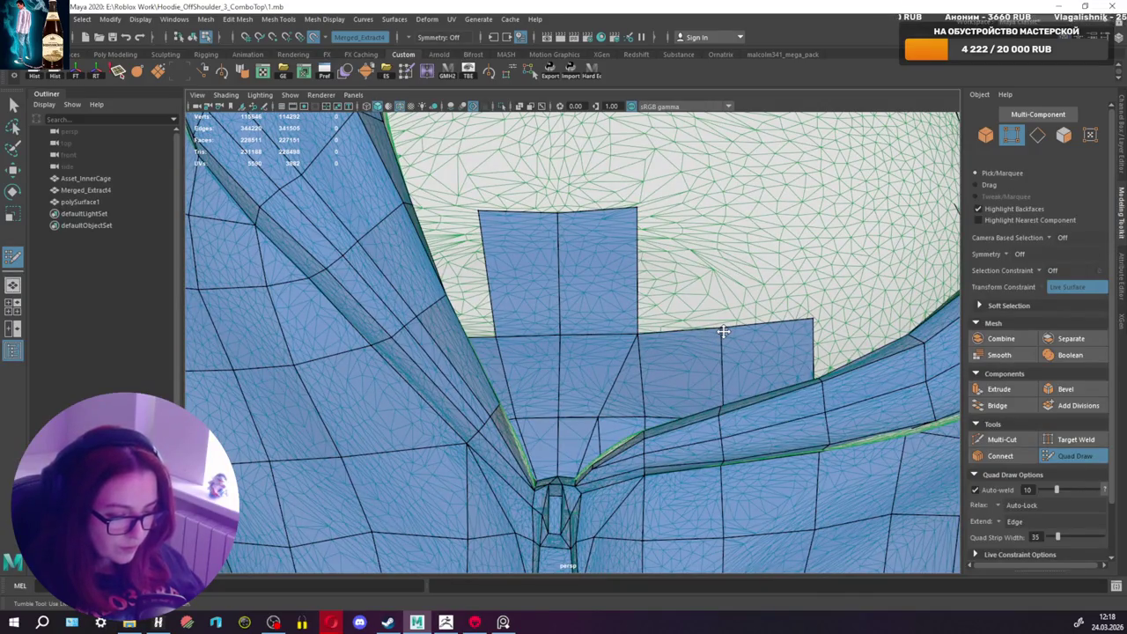
scroll(724, 331, "down", 3)
scroll(740, 352, "up", 1)
scroll(793, 414, "up", 2)
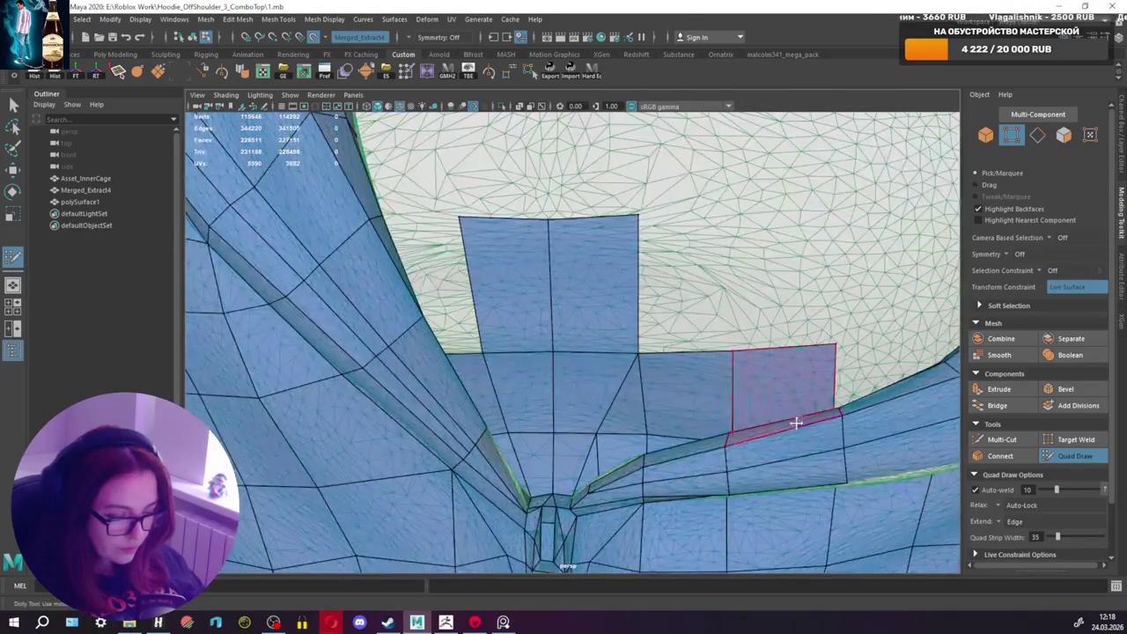
left_click_drag(706, 286, 719, 192, "alt")
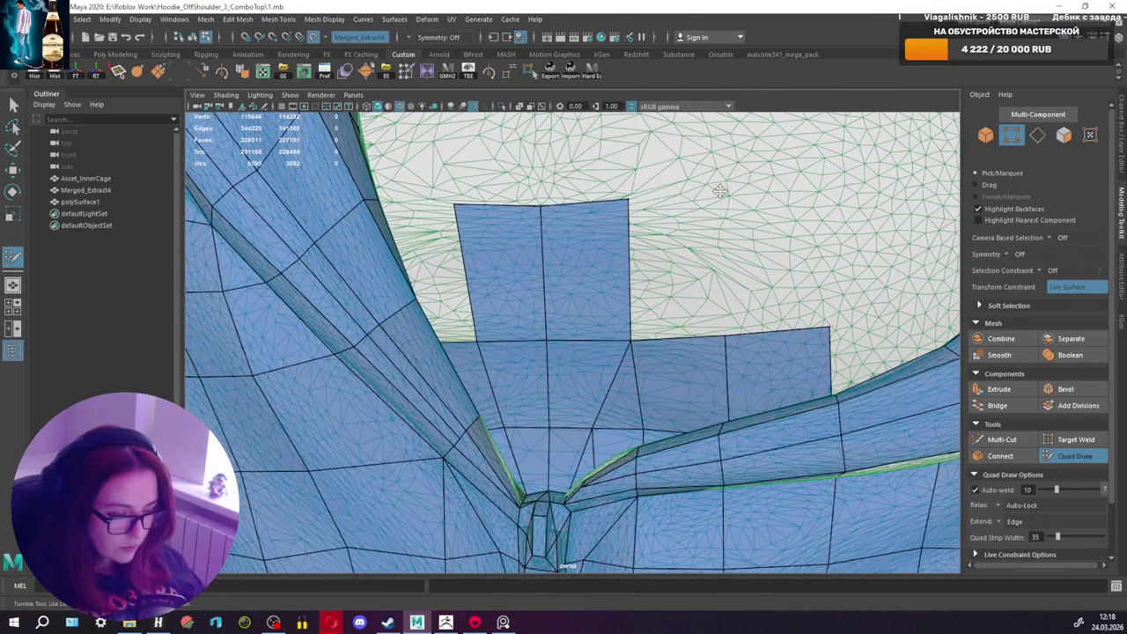
scroll(714, 251, "down", 2)
left_click_drag(695, 270, 707, 283, "alt")
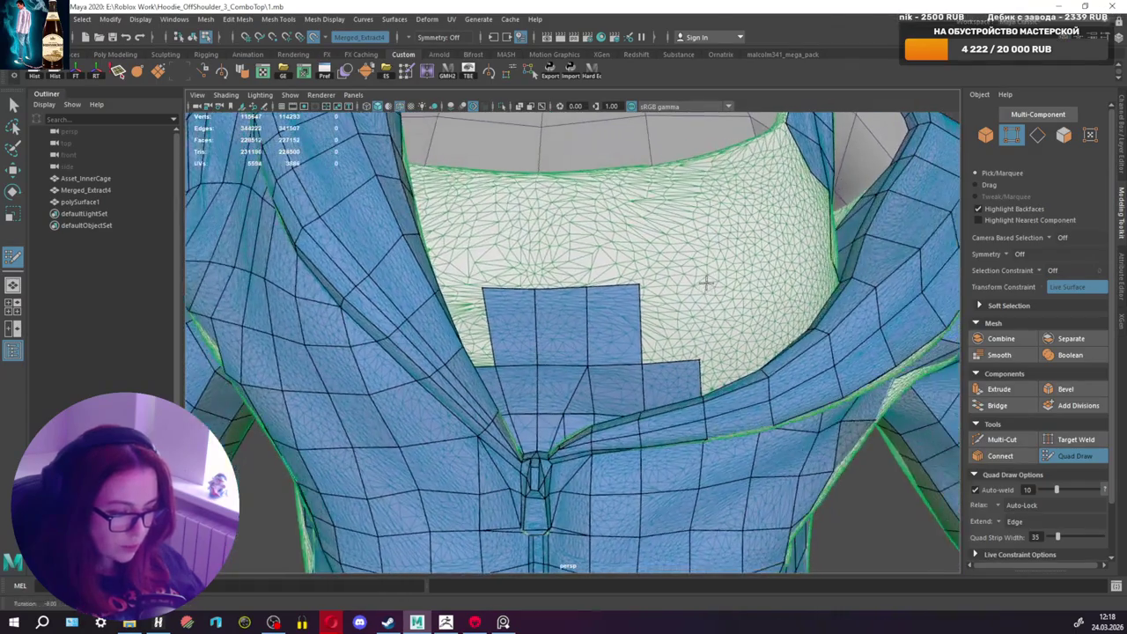
Step: Fill the notch beside the patch and extrude two quad strips upward from it
left_click(656, 304, "shift")
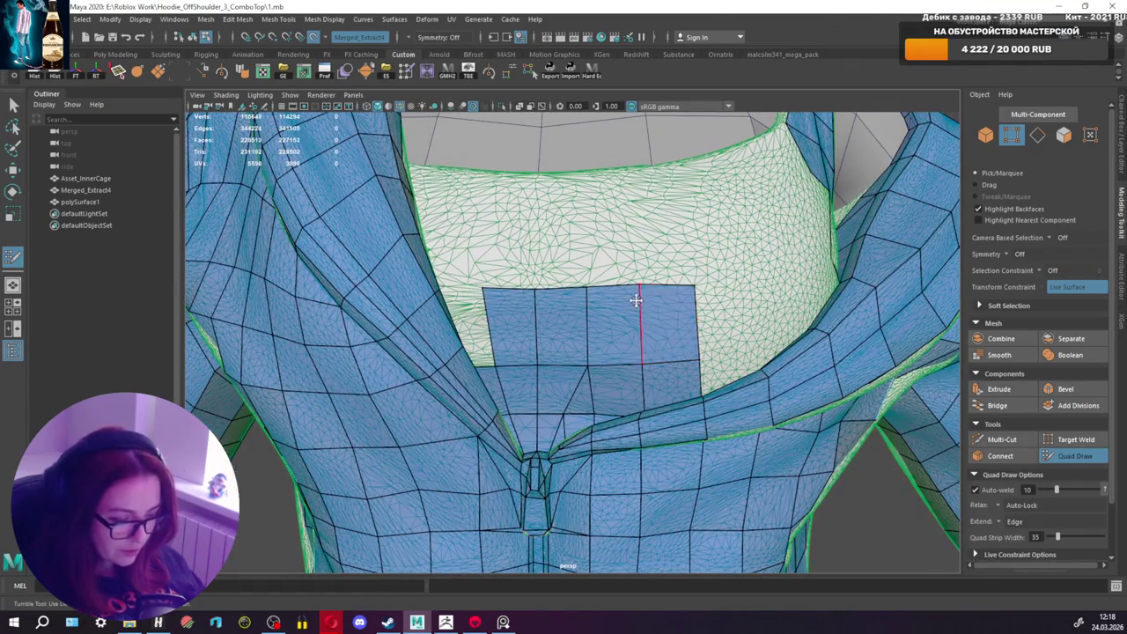
left_click_drag(645, 311, 646, 314, "alt")
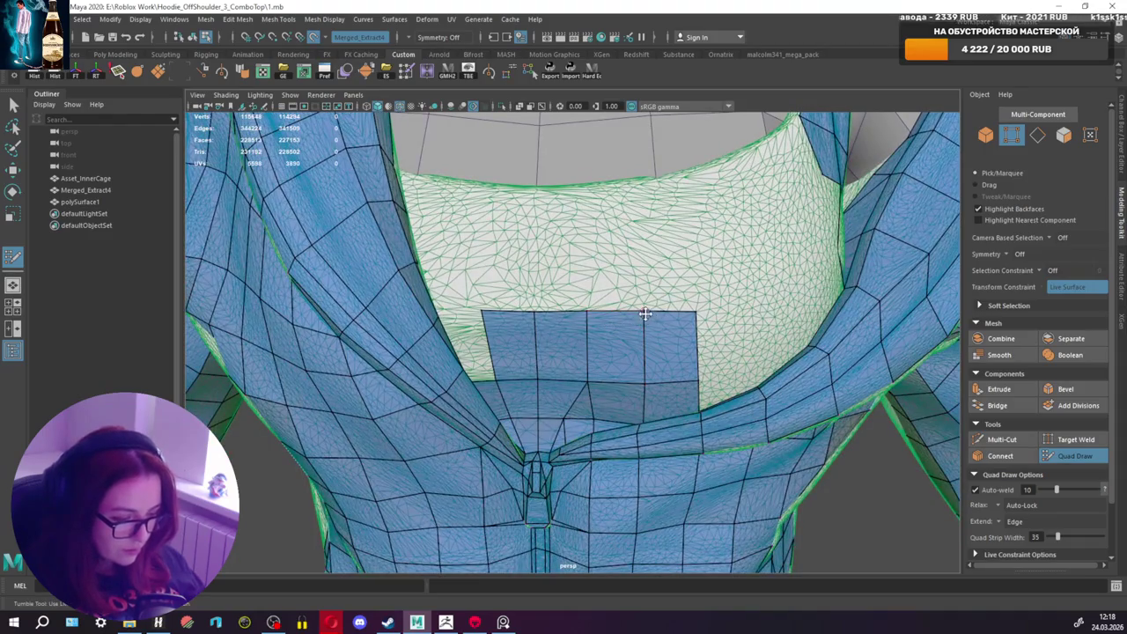
scroll(675, 335, "down", 3)
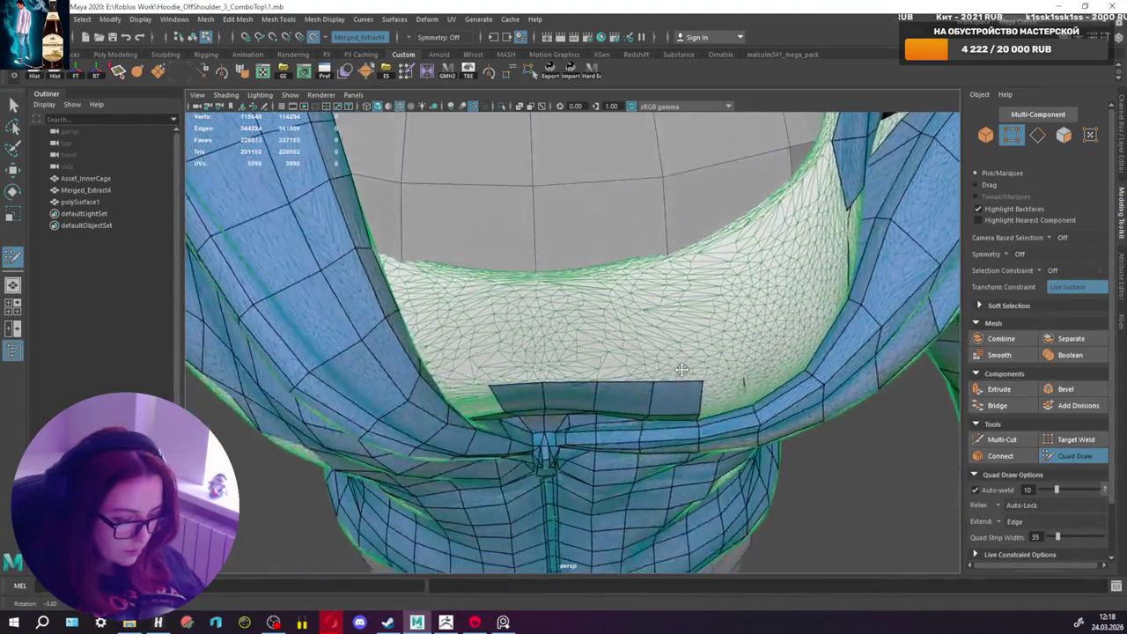
left_click_drag(679, 347, 584, 332, "alt")
scroll(464, 342, "up", 3)
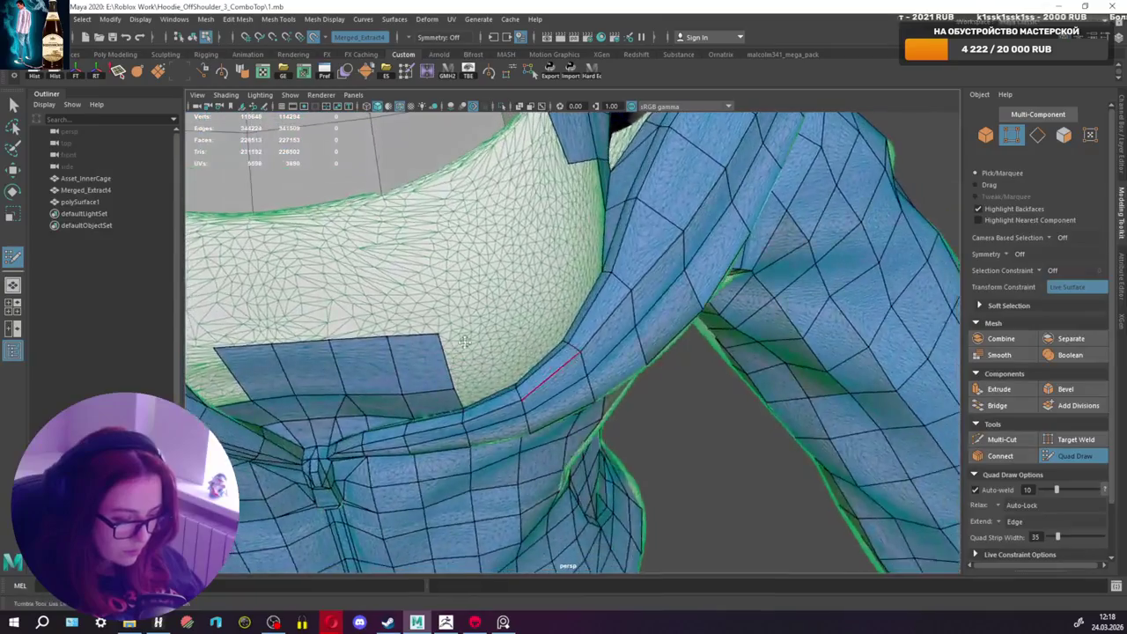
mouse_move(464, 342)
left_mouse_down("alt")
mouse_move(584, 352)
mouse_move(605, 229)
left_mouse_up("alt")
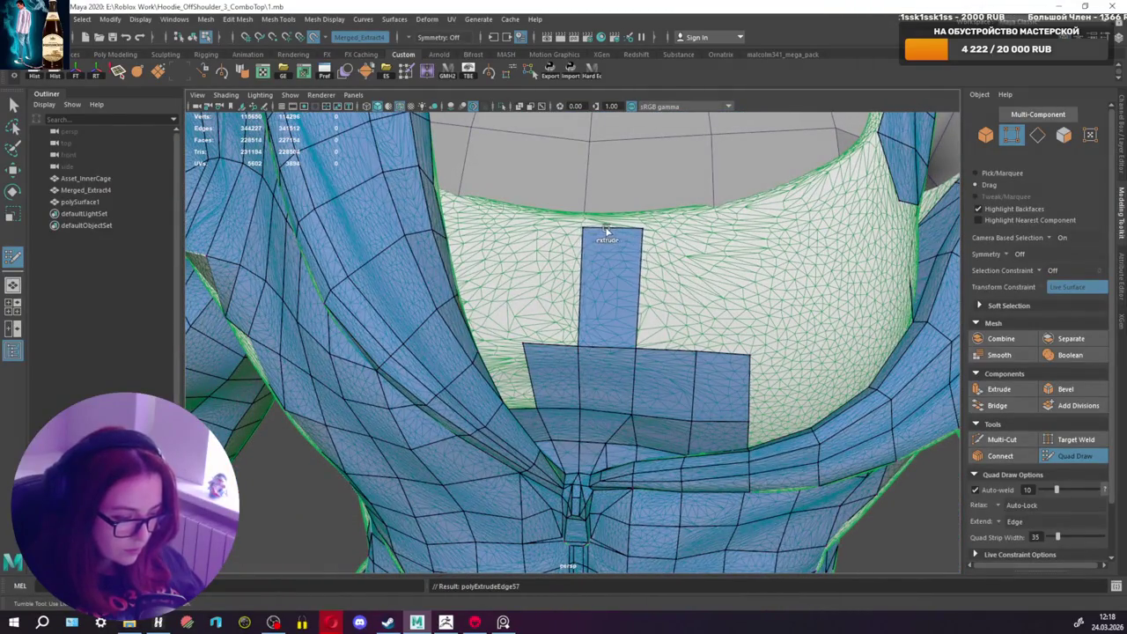
mouse_move(533, 342)
left_mouse_down()
mouse_move(539, 231)
mouse_move(585, 339)
left_mouse_up()
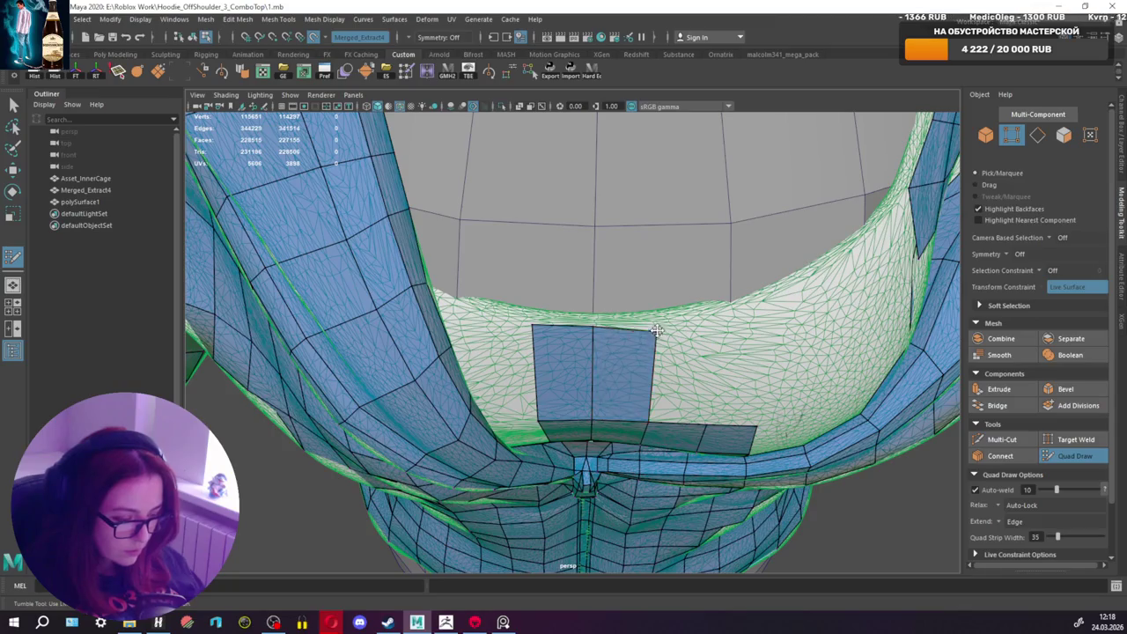
Step: Widen the patch, add a quad, and pull its top-right corner up to the neckline
left_click_drag(653, 373, 658, 374)
left_click_drag(535, 377, 599, 352)
middle_click_drag(599, 352, 669, 333, "alt")
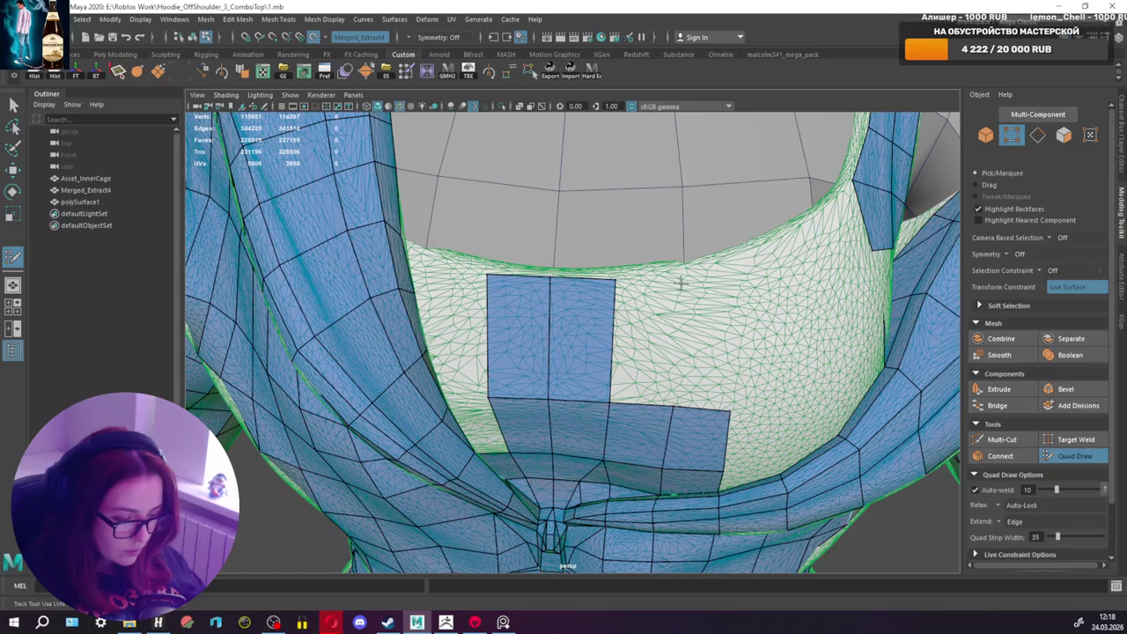
left_click(644, 337, "shift")
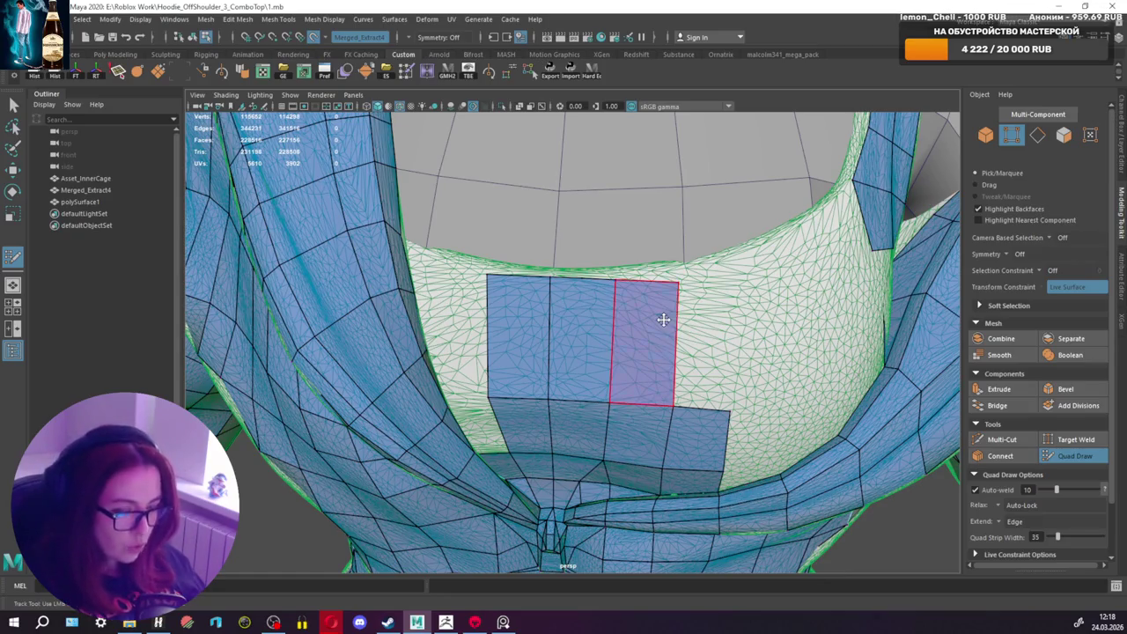
mouse_move(678, 282)
left_mouse_down()
mouse_move(682, 271)
mouse_move(678, 374)
mouse_move(541, 353)
mouse_move(569, 370)
mouse_move(611, 360)
mouse_move(568, 362)
mouse_move(550, 345)
left_mouse_up()
scroll(693, 278, "down", 2)
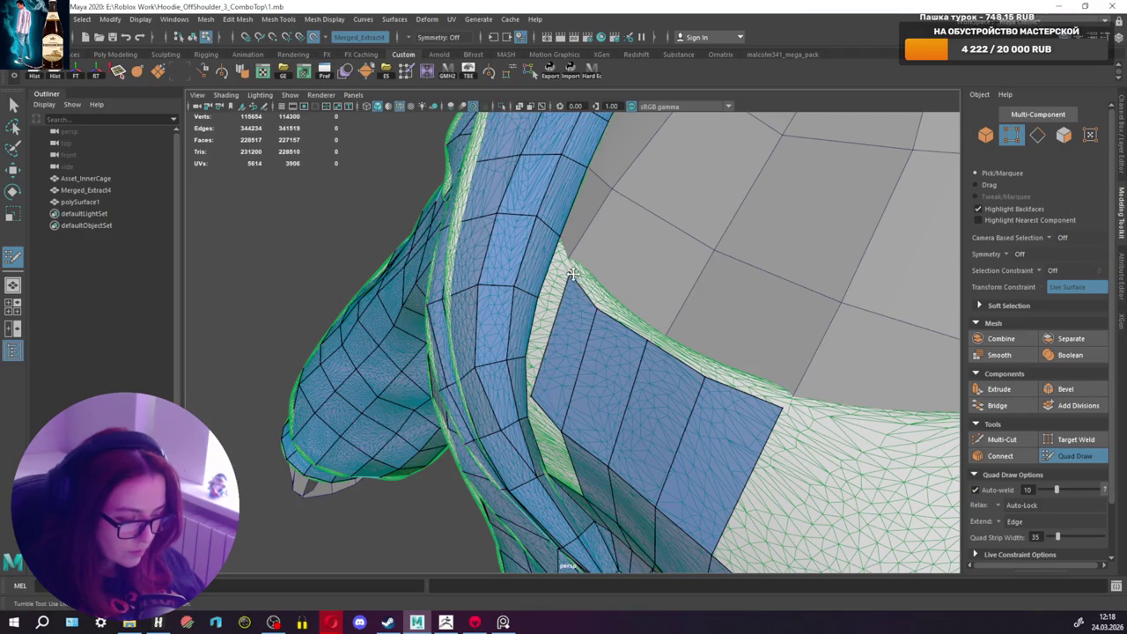
Step: Fill the gap beside the inner-collar patch with a quad and straighten its right edge
left_click_drag(568, 303, 711, 338, "alt")
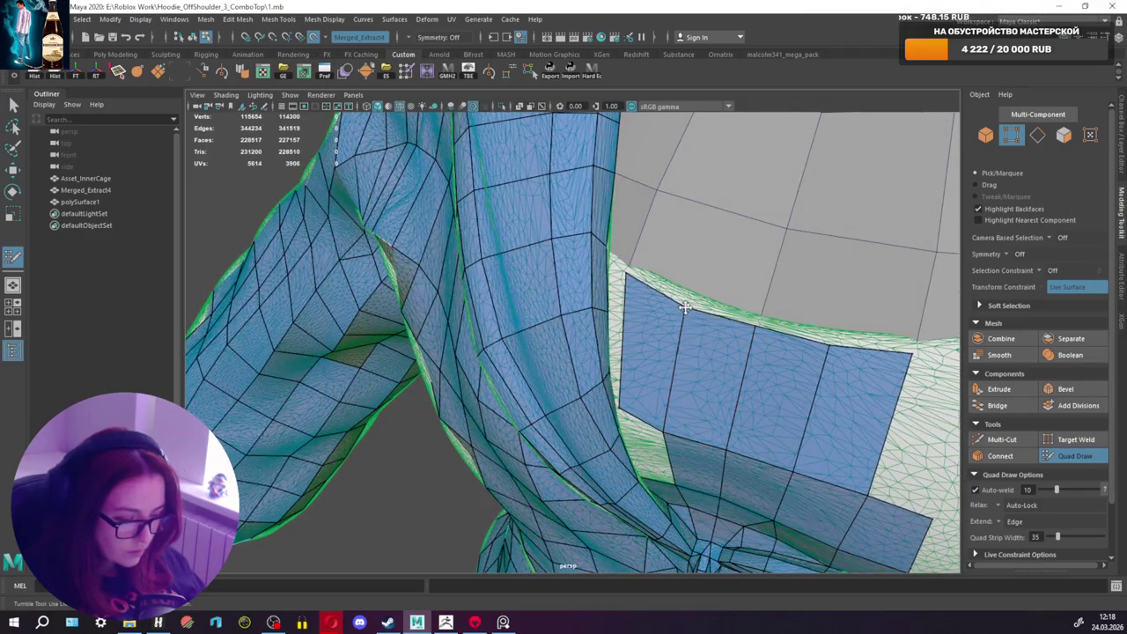
left_click_drag(684, 385, 694, 380, "alt")
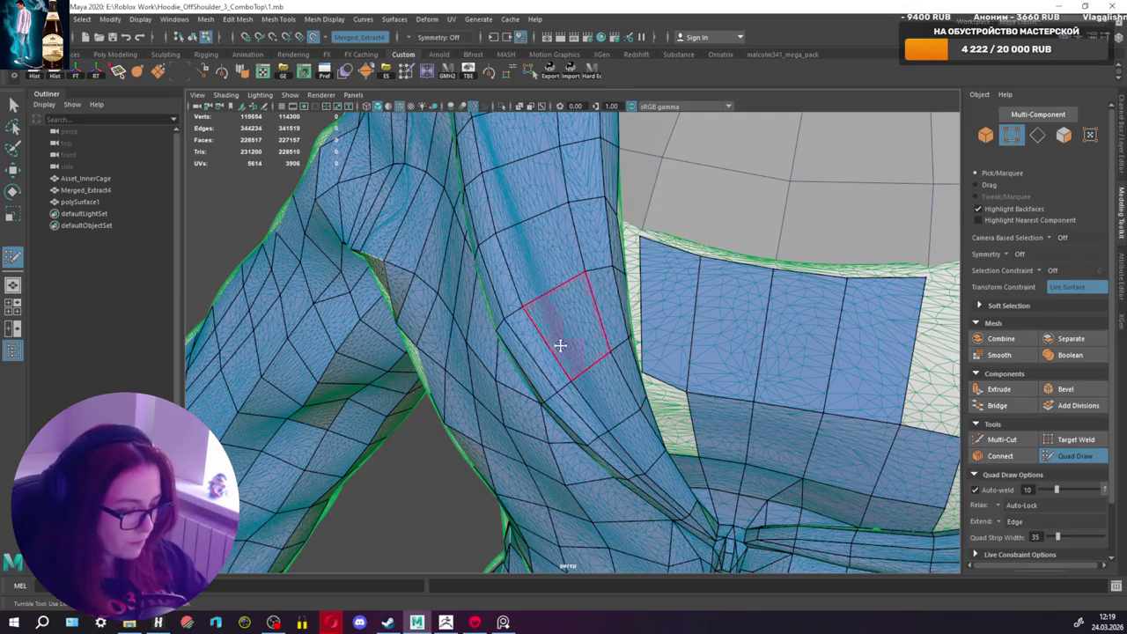
left_click_drag(528, 301, 787, 335, "alt")
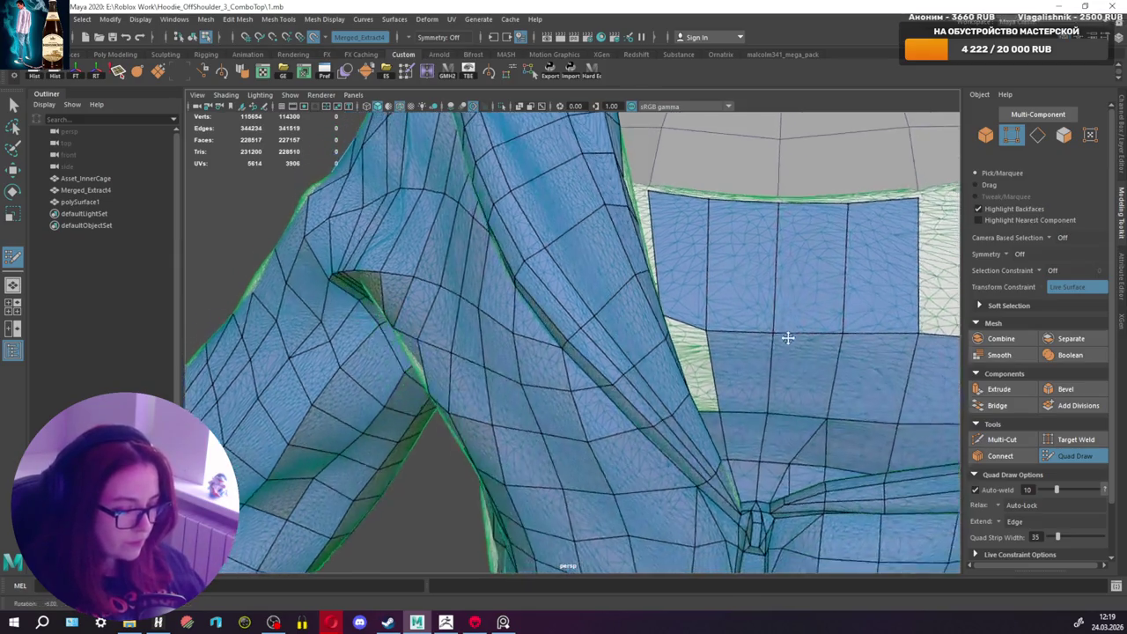
middle_click_drag(787, 335, 751, 326, "alt")
left_click_drag(797, 301, 644, 337, "alt")
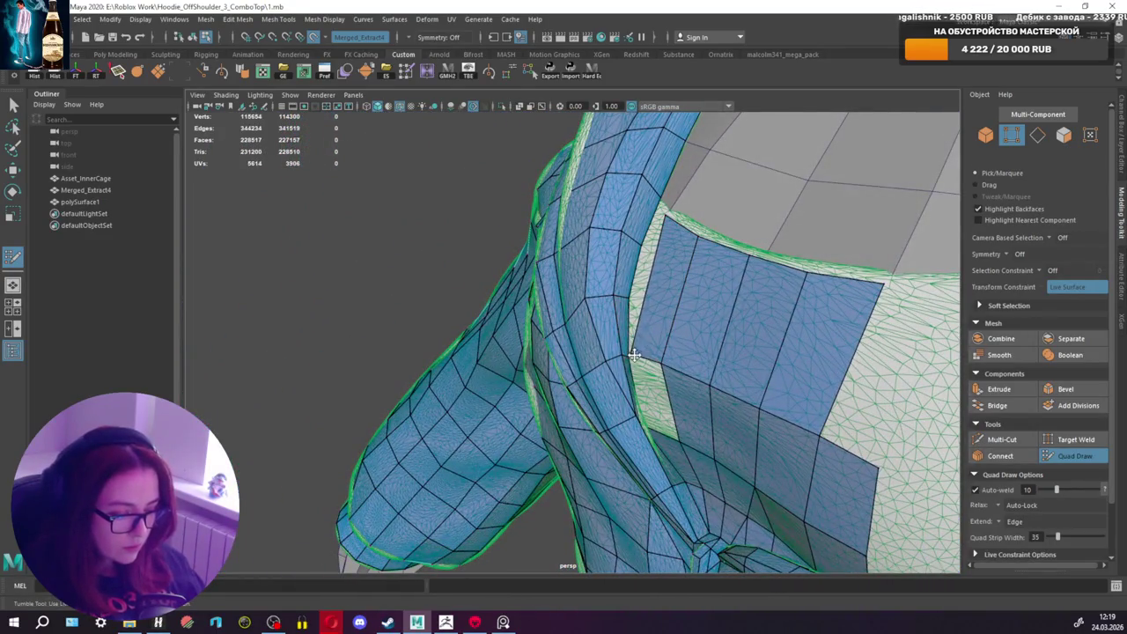
mouse_move(635, 337)
left_mouse_down("alt")
mouse_move(602, 355)
mouse_move(601, 344)
left_mouse_up("alt")
scroll(619, 351, "up", 2)
mouse_move(634, 385)
left_mouse_down("alt")
mouse_move(617, 392)
mouse_move(792, 390)
mouse_move(699, 397)
left_mouse_up("alt")
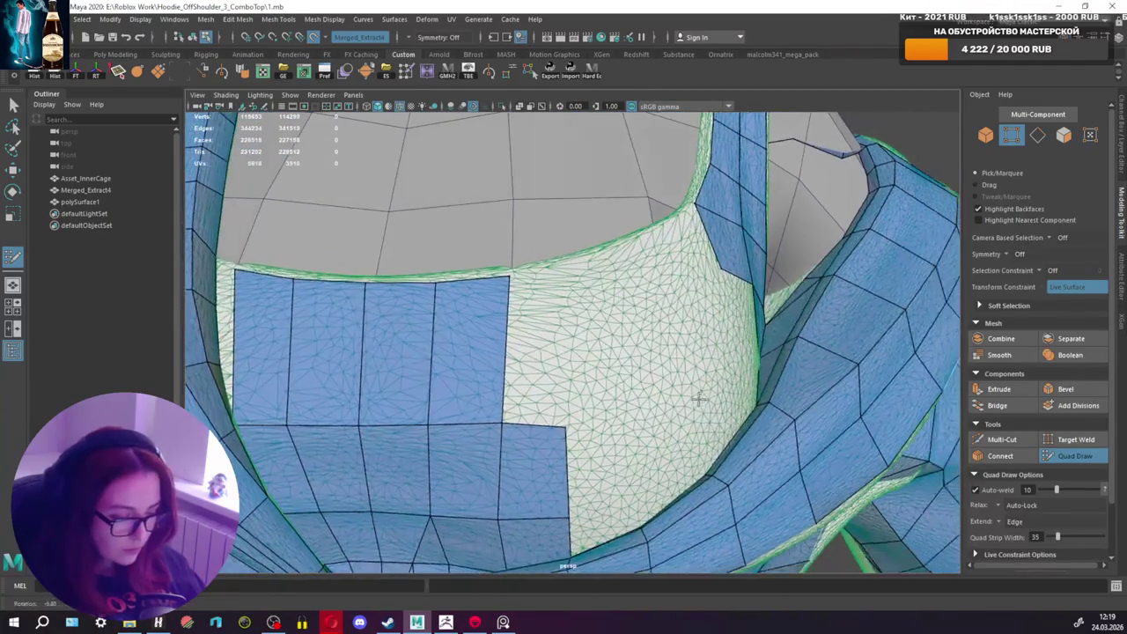
left_click(555, 339, "shift")
left_click_drag(570, 422, 578, 421)
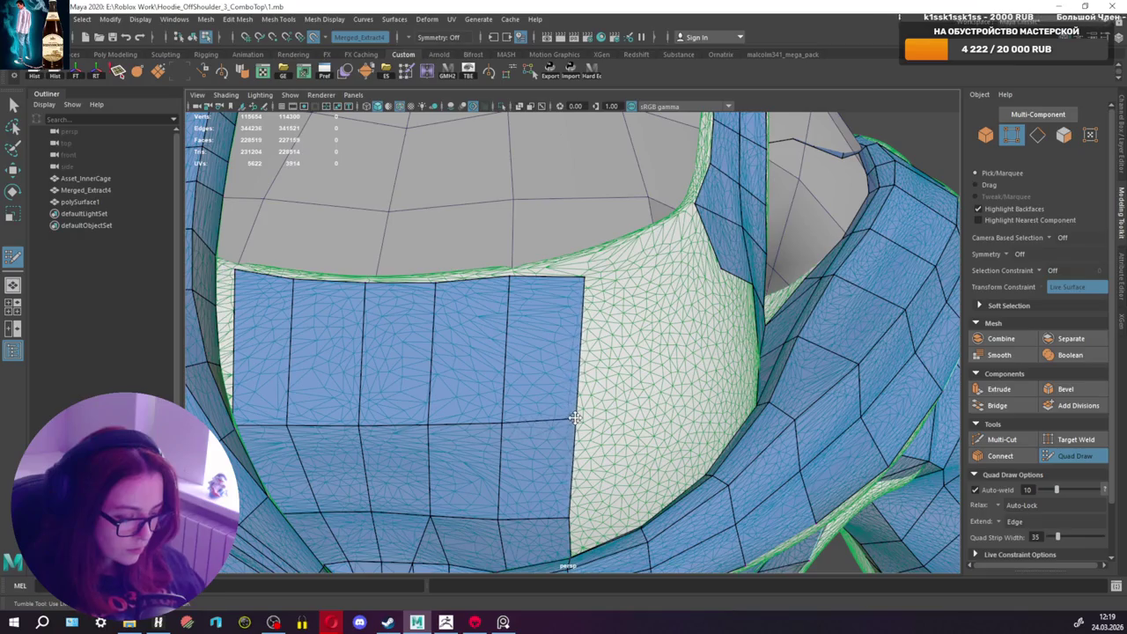
Step: Insert two edge loops across the patch, then undo a vertex tweak toward the collar
mouse_move(546, 332)
left_mouse_down("alt")
mouse_move(629, 327)
mouse_move(576, 346)
left_mouse_up("alt")
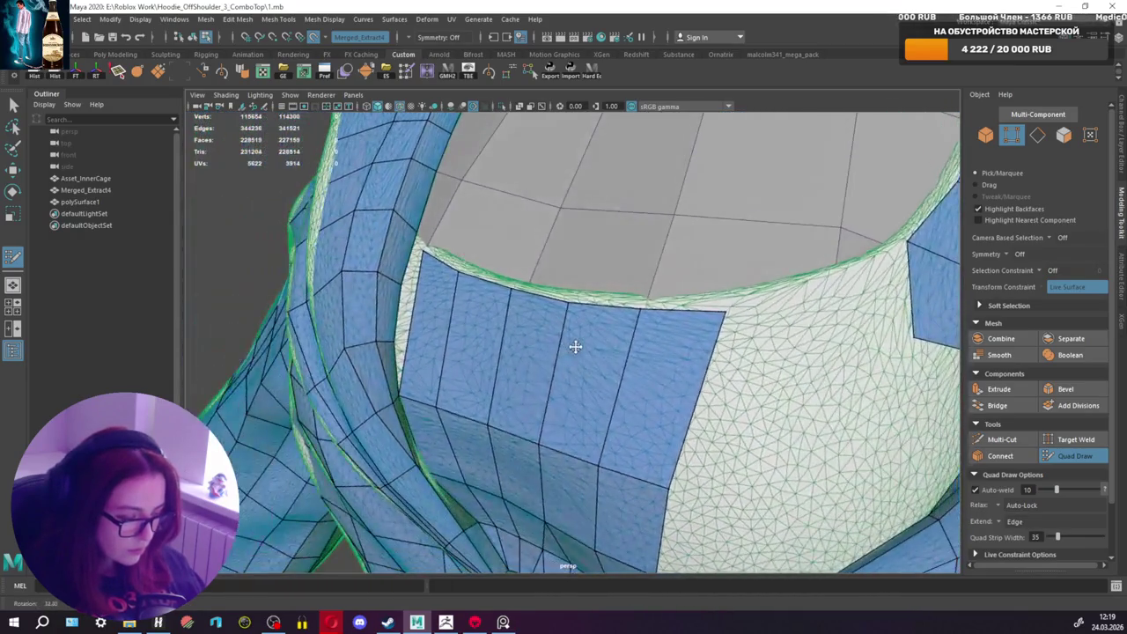
left_click(467, 368, "ctrl")
left_click(498, 324, "ctrl")
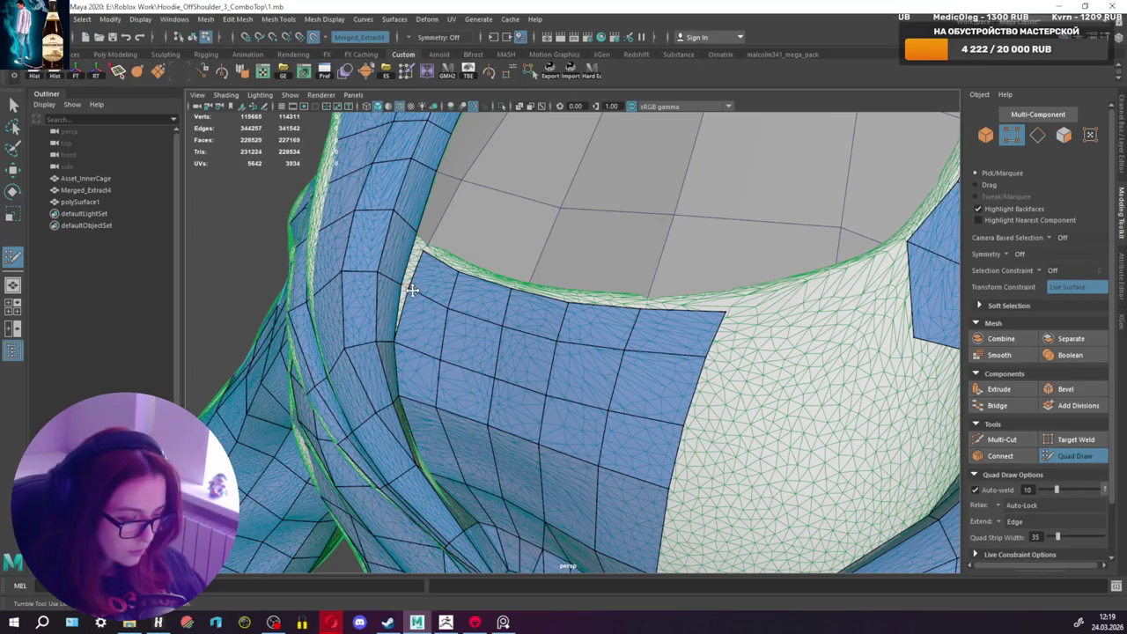
mouse_move(406, 287)
left_mouse_down("alt")
mouse_move(447, 302)
mouse_move(408, 289)
mouse_move(389, 267)
mouse_move(359, 276)
left_mouse_up("alt")
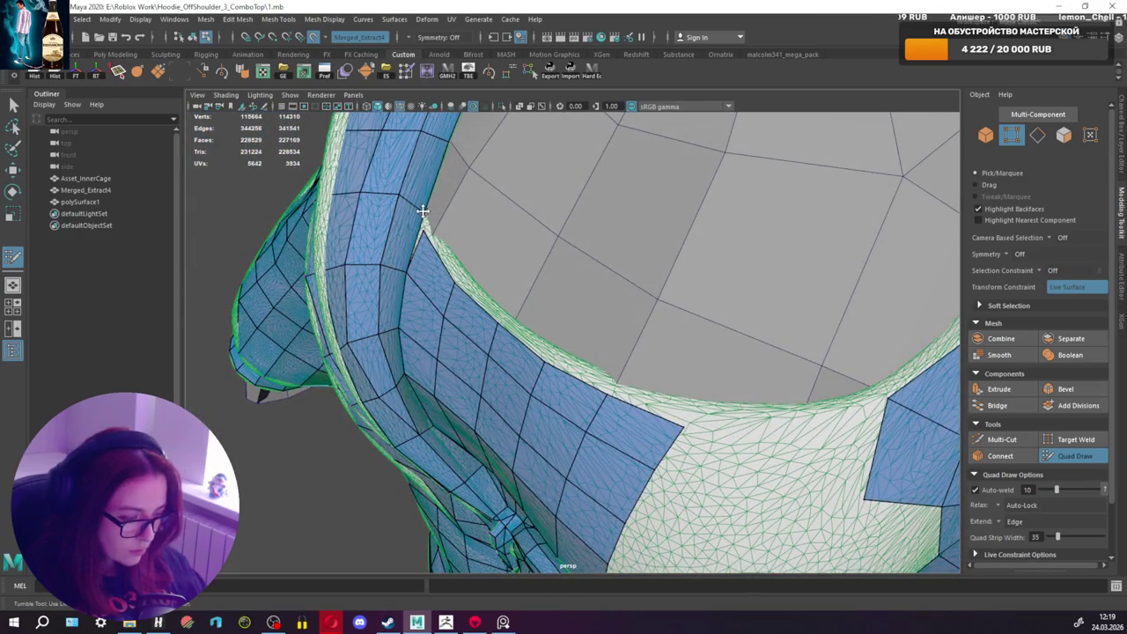
mouse_move(424, 229)
left_mouse_down()
mouse_move(422, 216)
mouse_move(503, 227)
mouse_move(459, 317)
mouse_move(503, 335)
left_mouse_up()
key("ctrl+z")
middle_click_drag(503, 335, 567, 323, "alt")
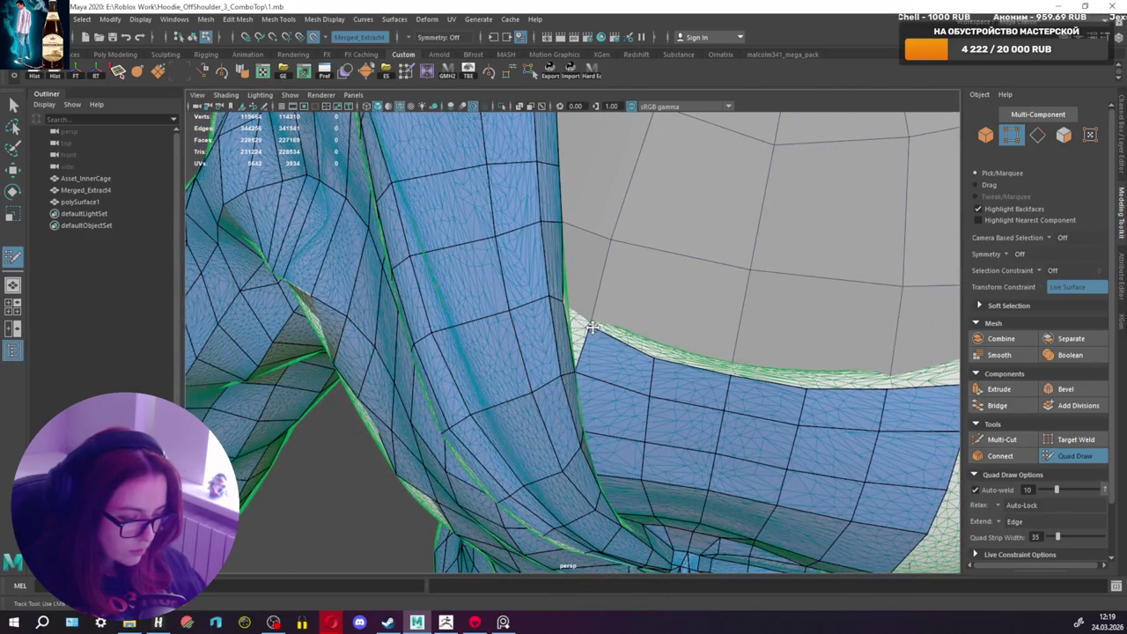
left_click_drag(577, 324, 496, 342, "alt")
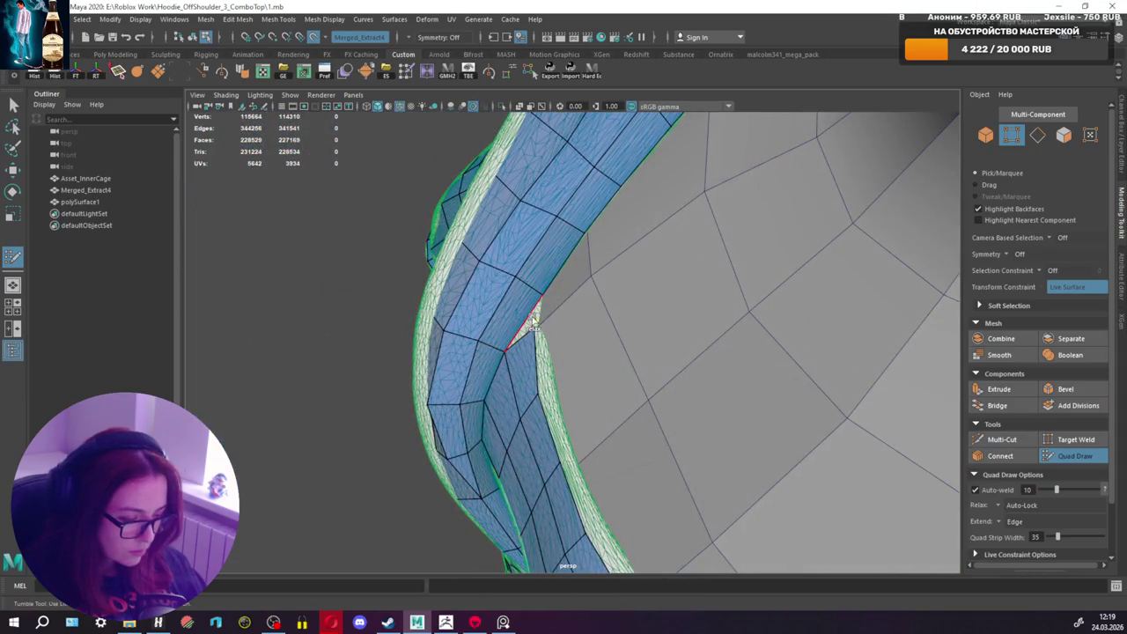
Step: Fill the collar gap, weld its stray vertex, and add a quad along the chest strip's lower edge
left_click(534, 319, "shift")
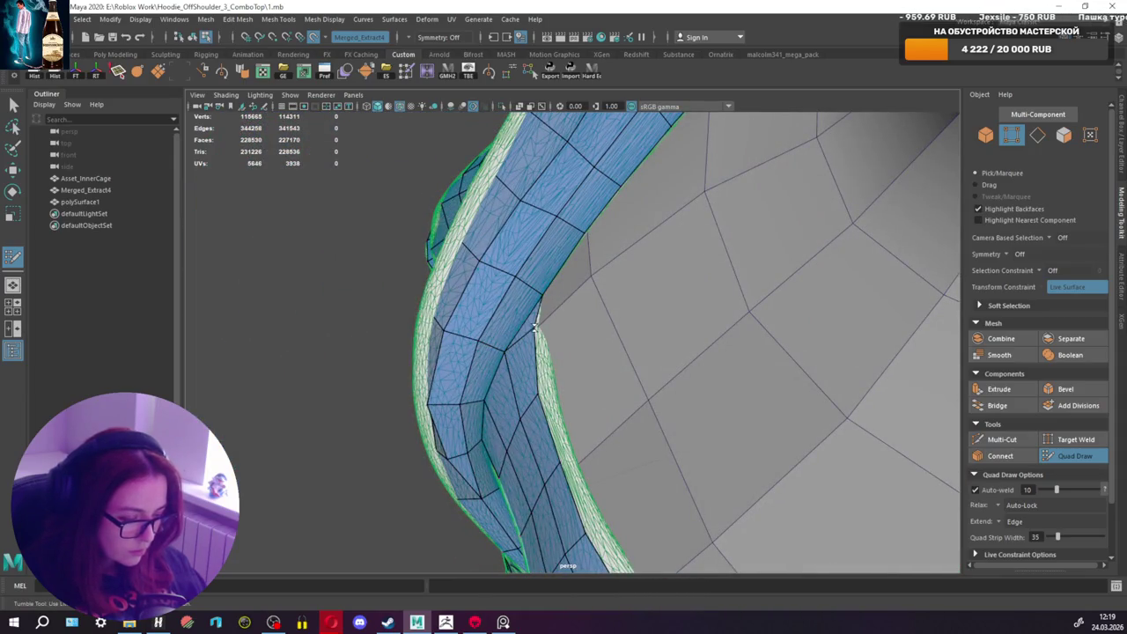
left_click_drag(534, 328, 537, 317)
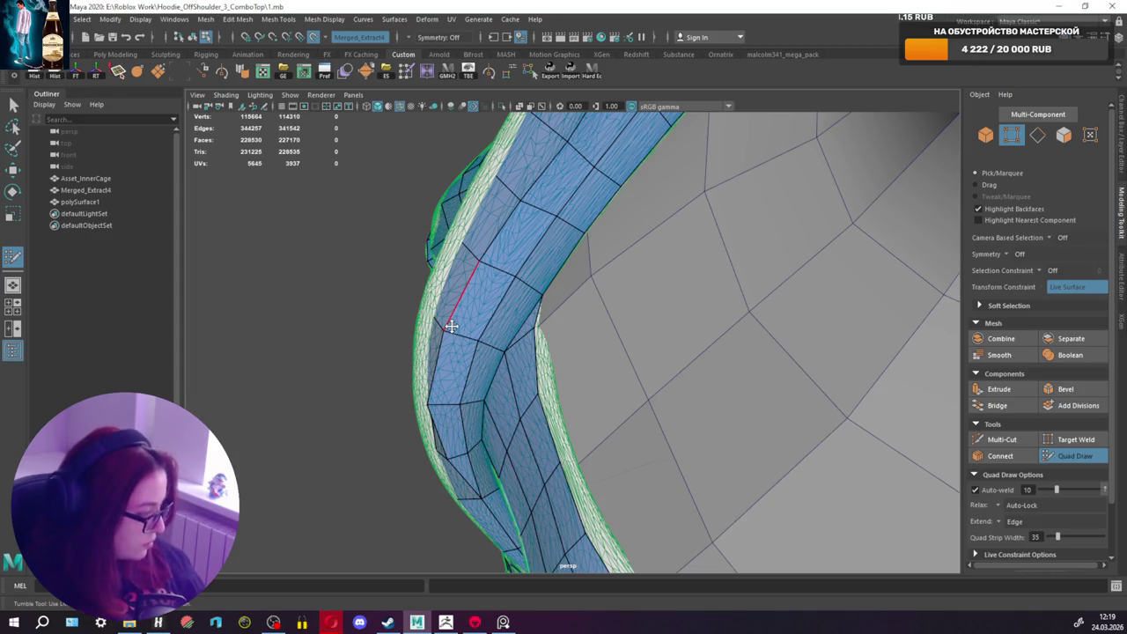
mouse_move(489, 344)
left_mouse_down("alt")
mouse_move(742, 335)
mouse_move(498, 354)
left_mouse_up("alt")
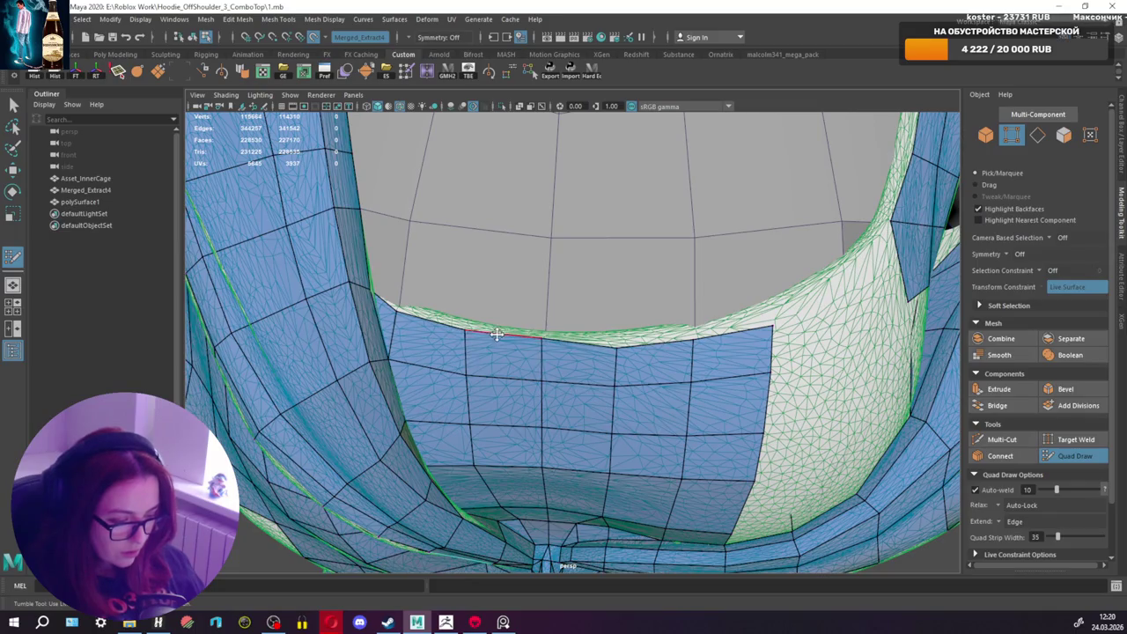
left_click_drag(521, 345, 548, 357, "alt")
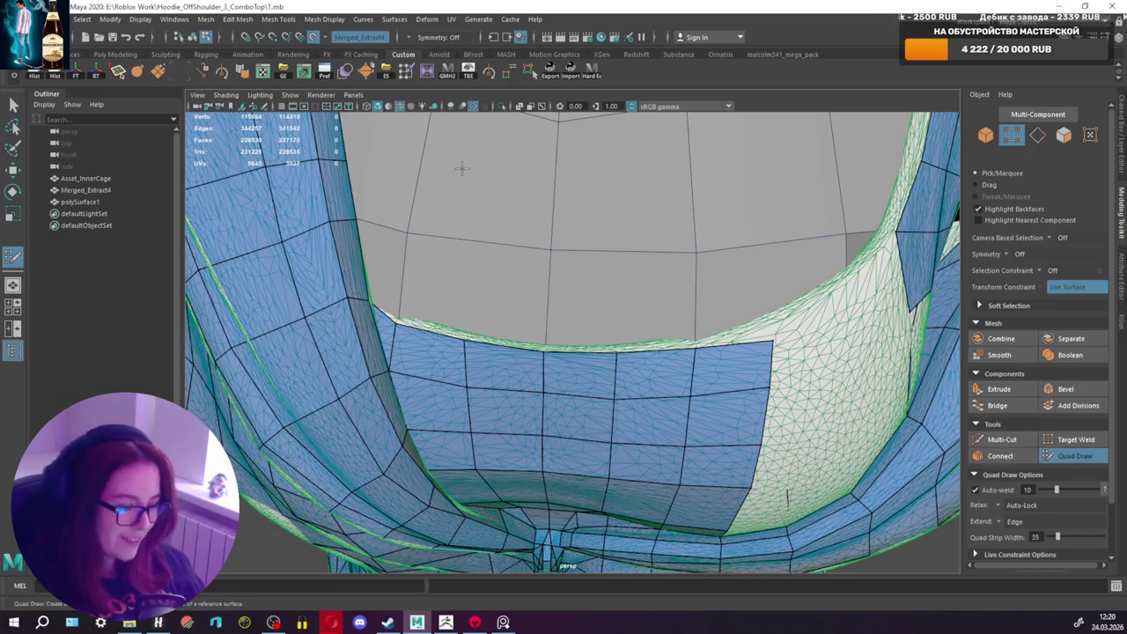
mouse_move(544, 410)
left_mouse_down("alt")
mouse_move(659, 437)
mouse_move(573, 395)
mouse_move(580, 422)
mouse_move(614, 378)
mouse_move(637, 393)
left_mouse_up("alt")
left_click(583, 431, "shift")
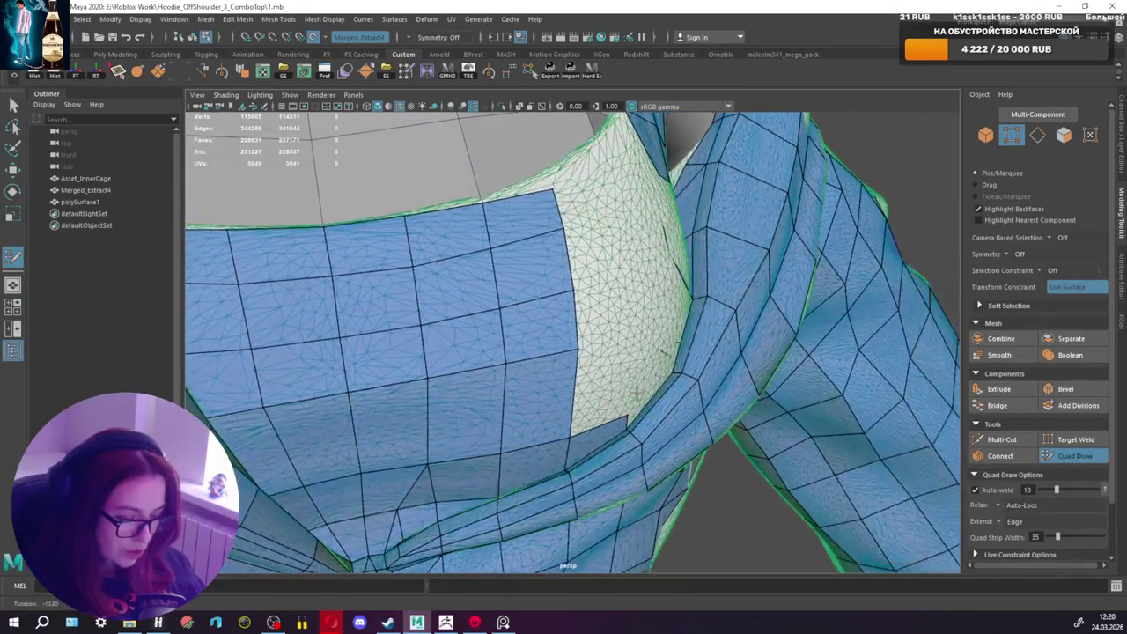
Step: Fill three more chest gaps beside the strip with new quad faces
left_click(653, 392, "shift")
left_click_drag(668, 374, 605, 350, "alt")
left_click(577, 348, "shift")
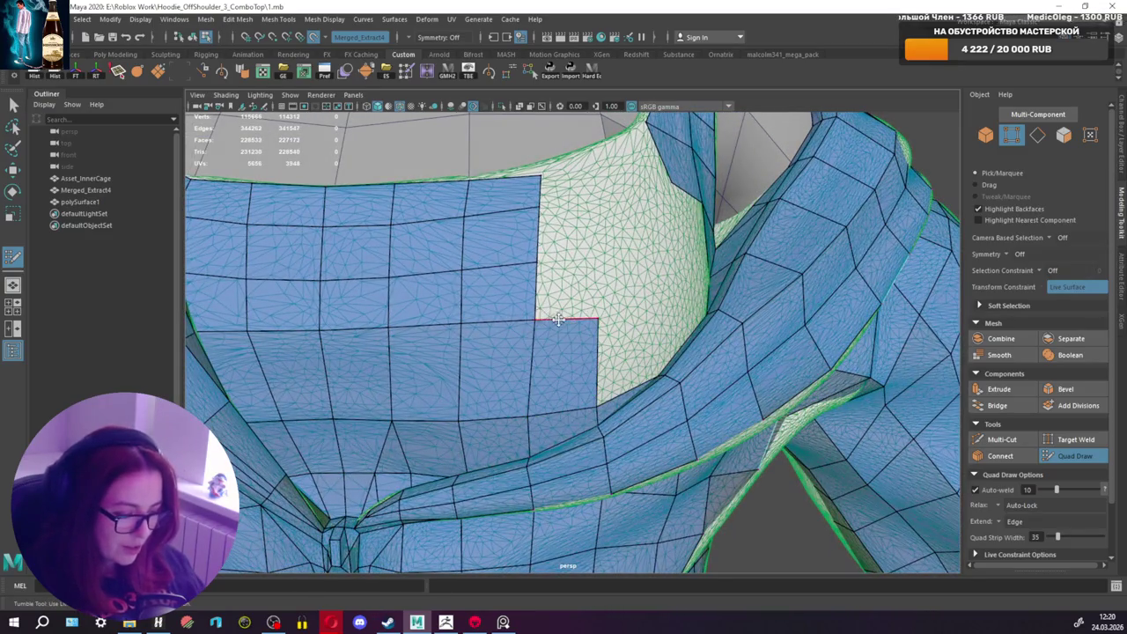
left_click_drag(570, 306, 551, 326, "alt")
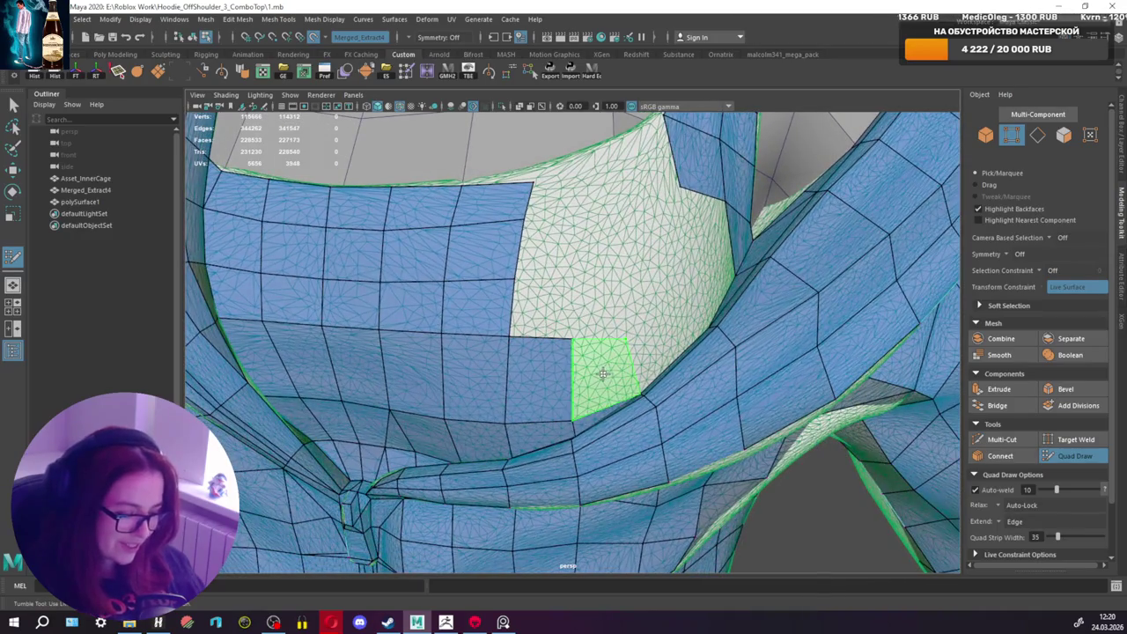
left_click(608, 374, "shift")
Step: Orbit the view round to the side of the hoodie shoulder
mouse_move(560, 336)
left_mouse_down("alt")
mouse_move(646, 327)
mouse_move(534, 308)
mouse_move(755, 360)
mouse_move(667, 335)
mouse_move(564, 370)
left_mouse_up("alt")
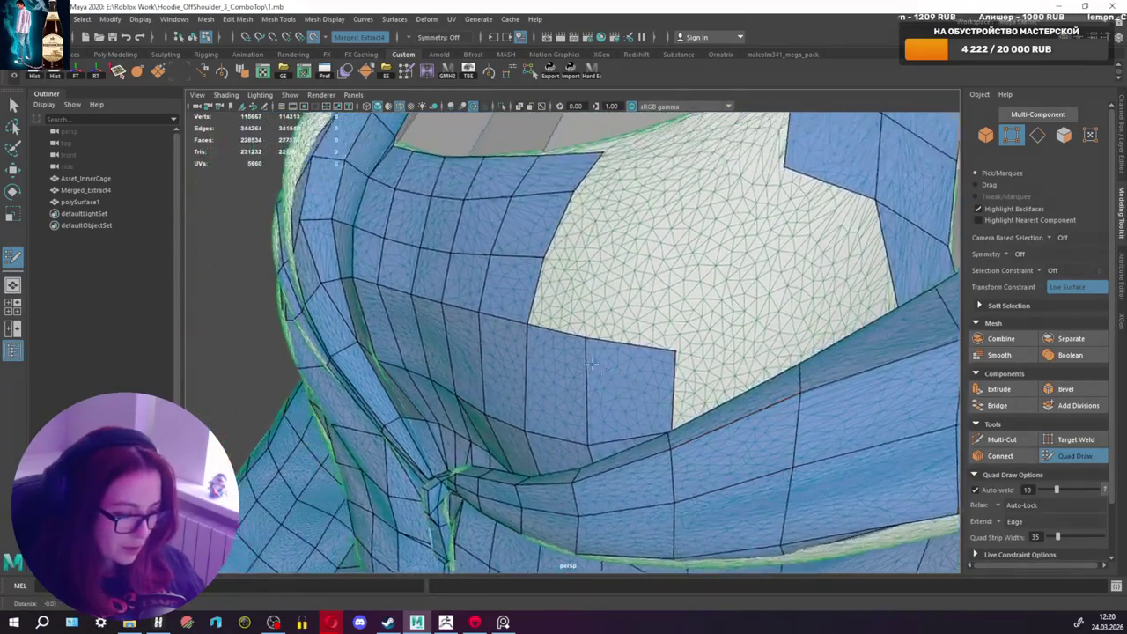
middle_click_drag(564, 370, 528, 376, "alt")
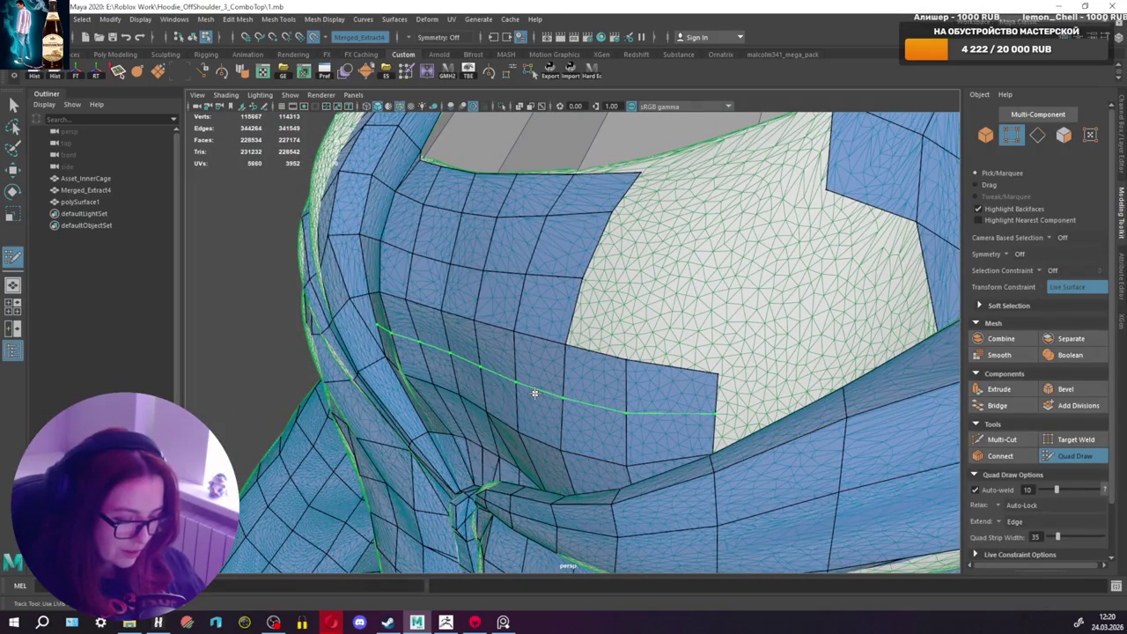
left_click_drag(426, 337, 563, 353, "alt")
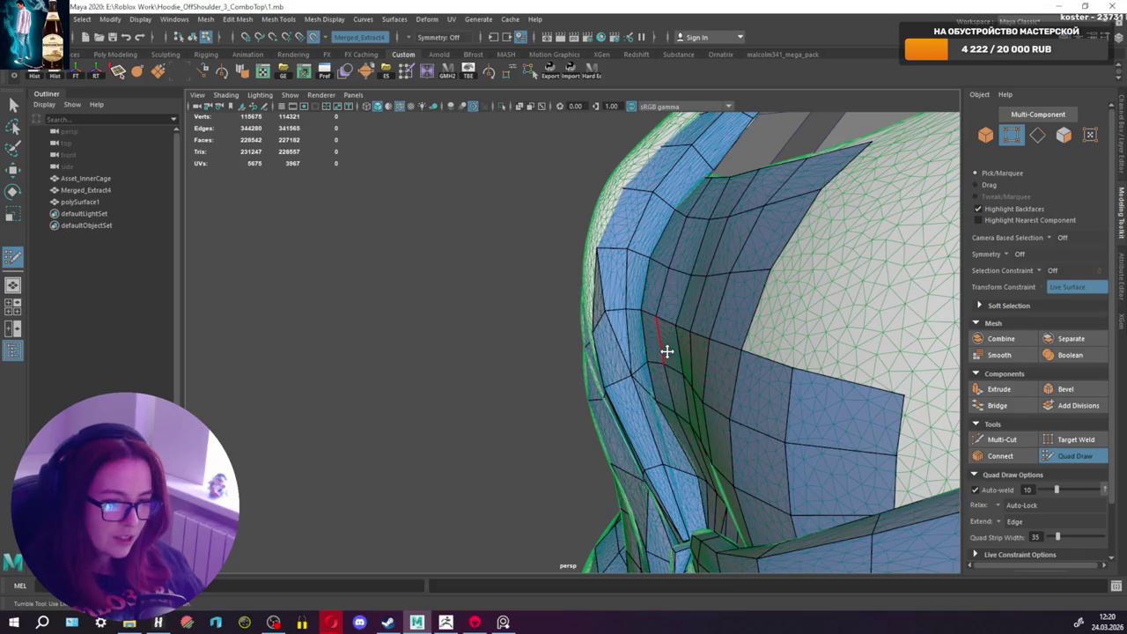
Step: Relax the shoulder quads to even out their spacing
left_click_drag(754, 410, 893, 369, "alt")
middle_click_drag(893, 370, 844, 388, "alt")
left_click_drag(844, 388, 631, 402, "alt")
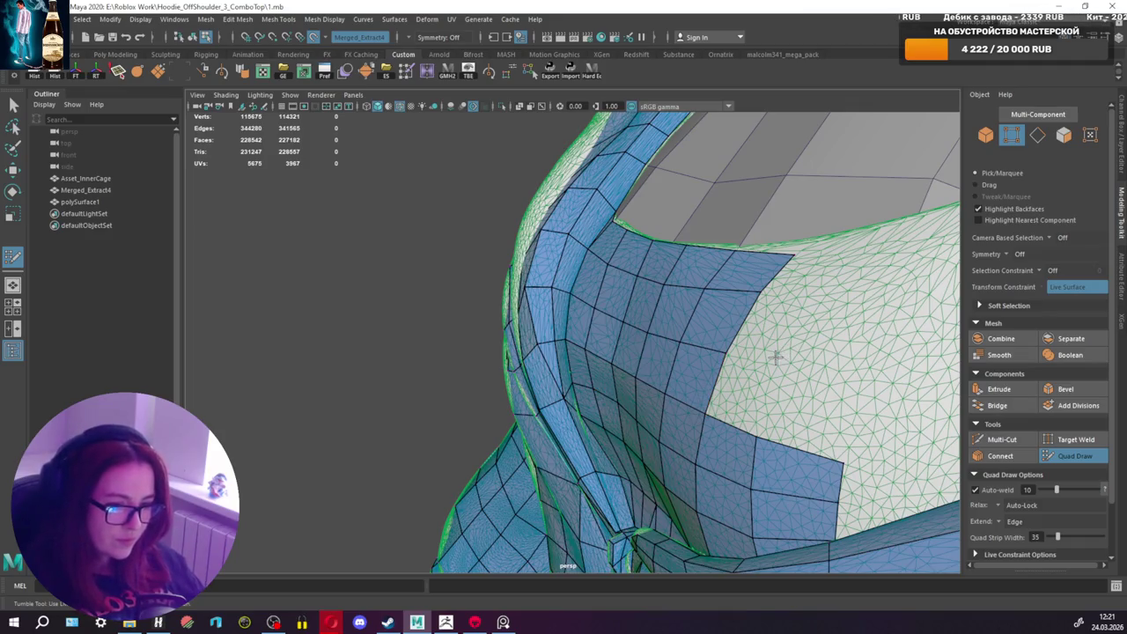
mouse_move(677, 412)
left_mouse_down("alt")
mouse_move(762, 415)
mouse_move(684, 377)
left_mouse_up("alt")
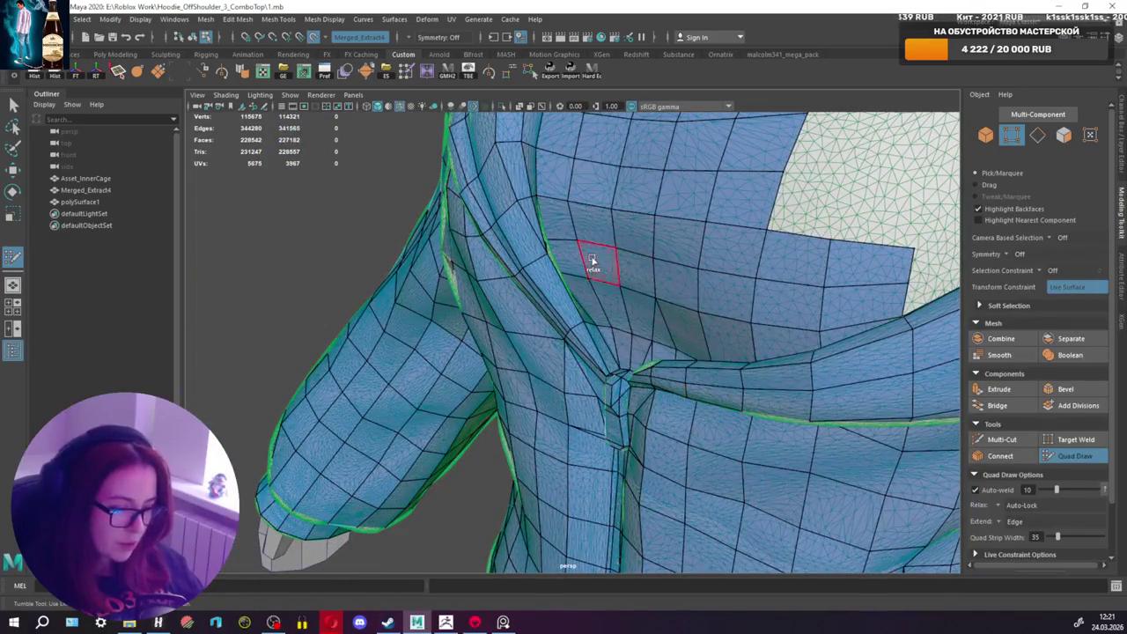
mouse_move(643, 273)
left_mouse_down("shift")
mouse_move(778, 296)
mouse_move(705, 326)
left_mouse_up("shift")
Step: Add quad faces along the notch beside the uncovered patch and at the neckline edge
middle_click_drag(705, 326, 675, 339, "alt")
mouse_move(682, 352)
left_mouse_down("alt")
mouse_move(704, 352)
mouse_move(687, 352)
mouse_move(731, 308)
left_mouse_up("alt")
left_click(744, 299, "shift")
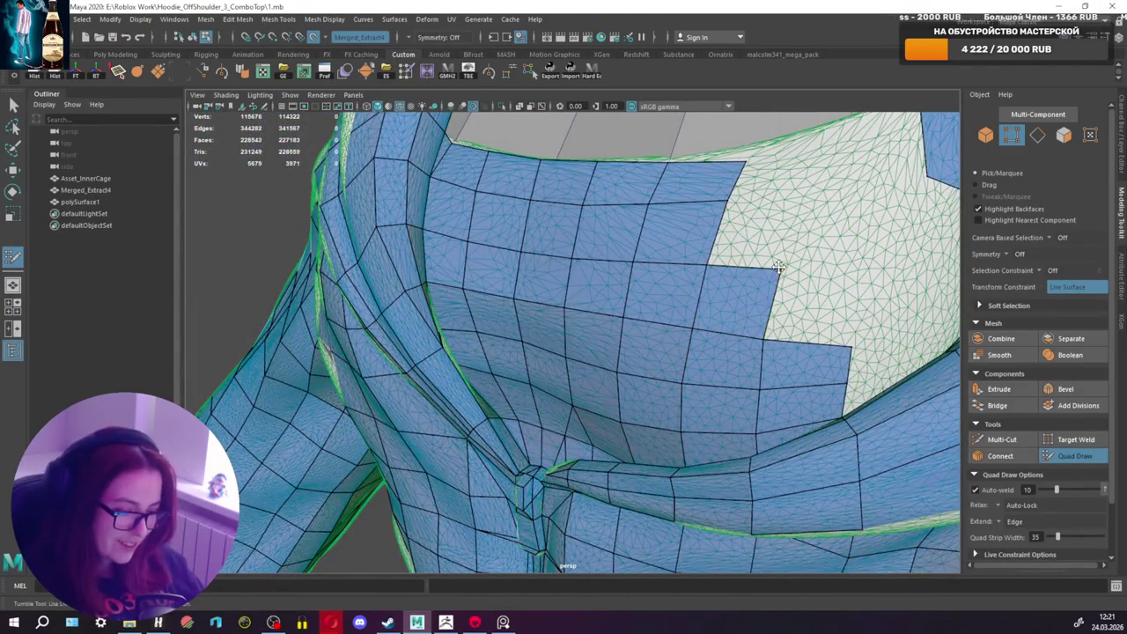
left_click(857, 291, "shift")
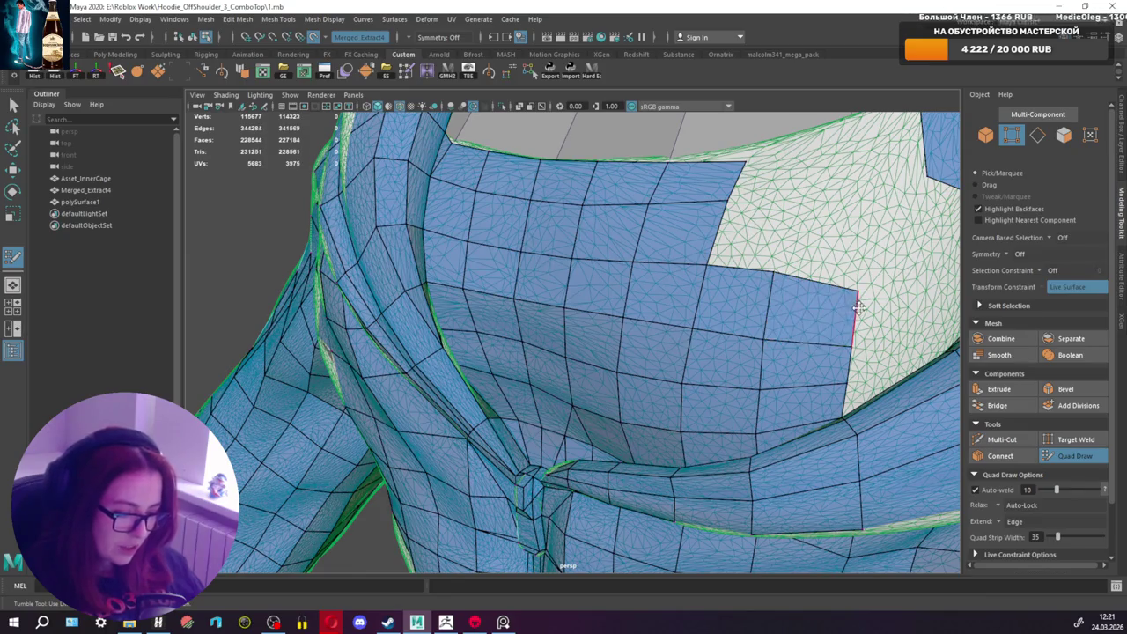
mouse_move(857, 291)
left_mouse_down("alt")
mouse_move(831, 325)
mouse_move(755, 335)
mouse_move(696, 286)
left_mouse_up("alt")
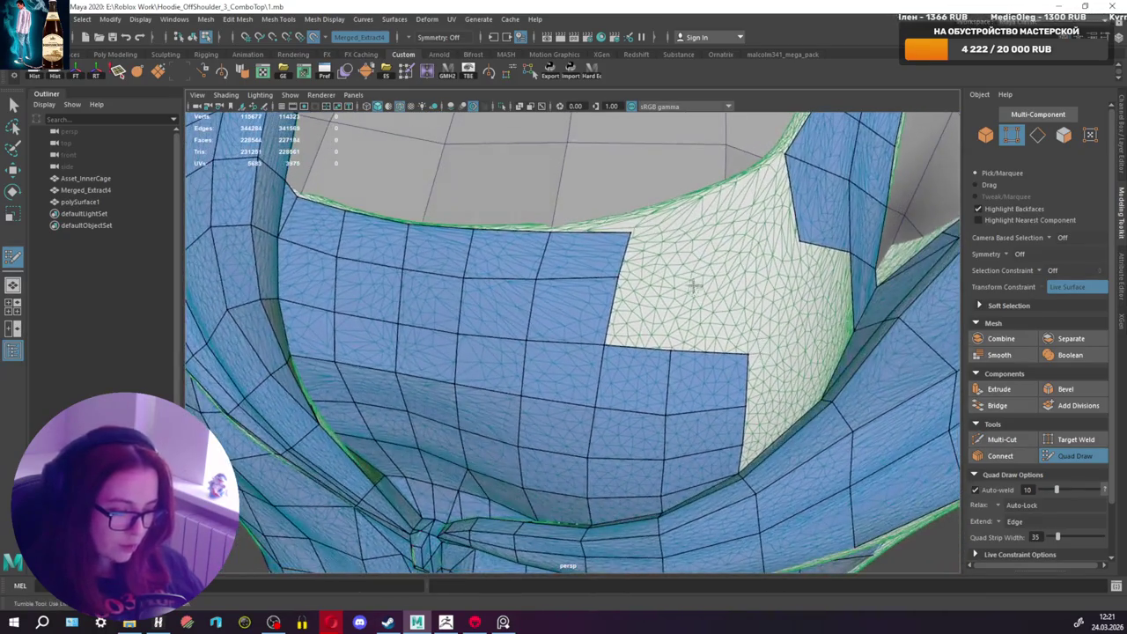
left_click(643, 304, "shift")
left_click_drag(631, 267, 636, 292, "alt")
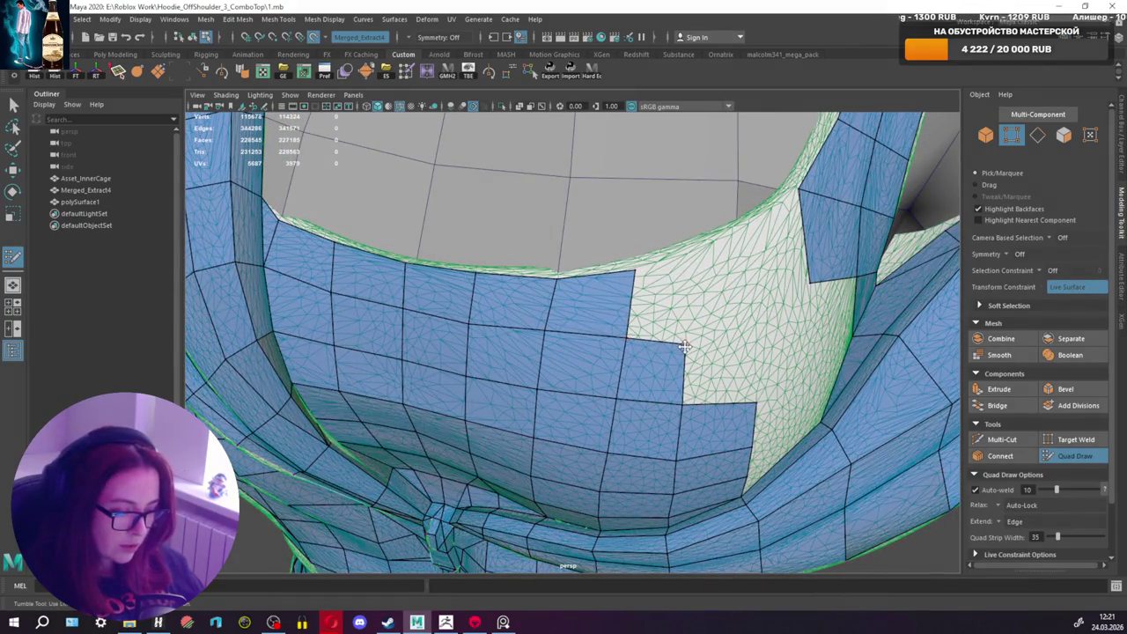
Step: Fill the remaining stepped notches, squaring the chest patch's edge up to the neckline rim
left_click(749, 357, "shift")
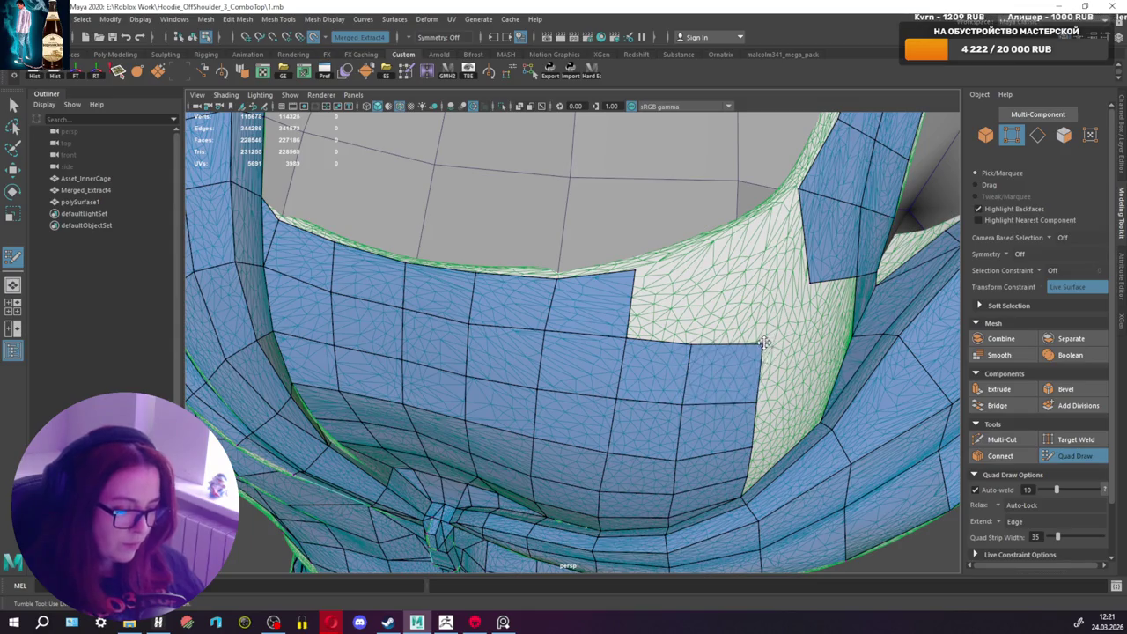
left_click_drag(722, 335, 682, 328, "alt")
left_click(642, 366, "shift")
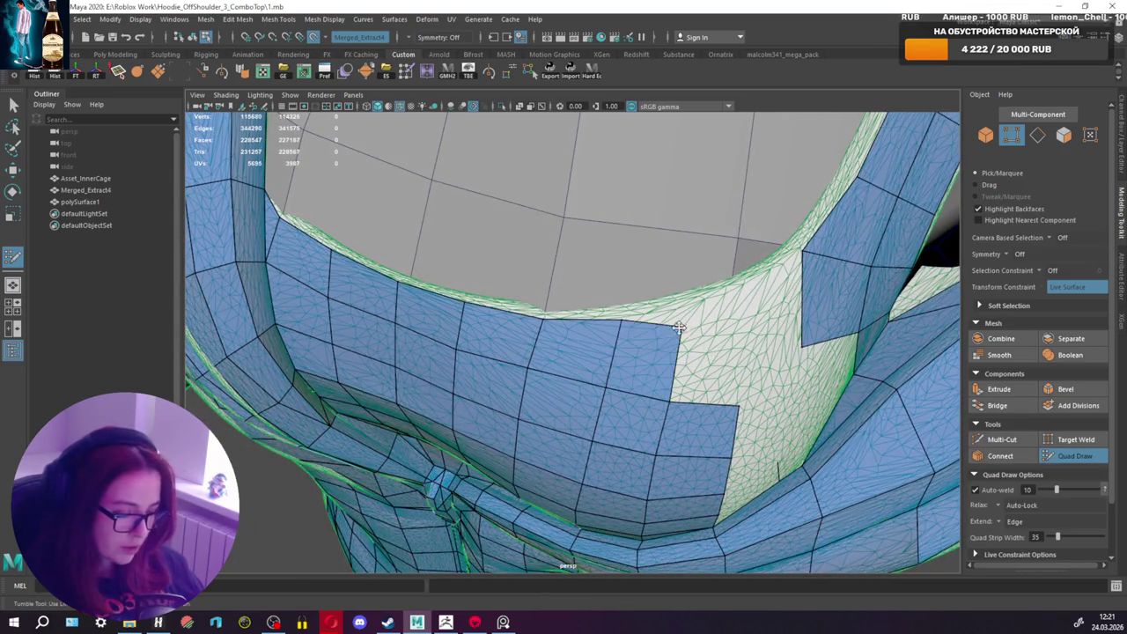
mouse_move(725, 322)
left_mouse_down("alt")
mouse_move(705, 312)
mouse_move(702, 289)
mouse_move(671, 282)
mouse_move(705, 300)
mouse_move(684, 333)
left_mouse_up("alt")
left_click(665, 277)
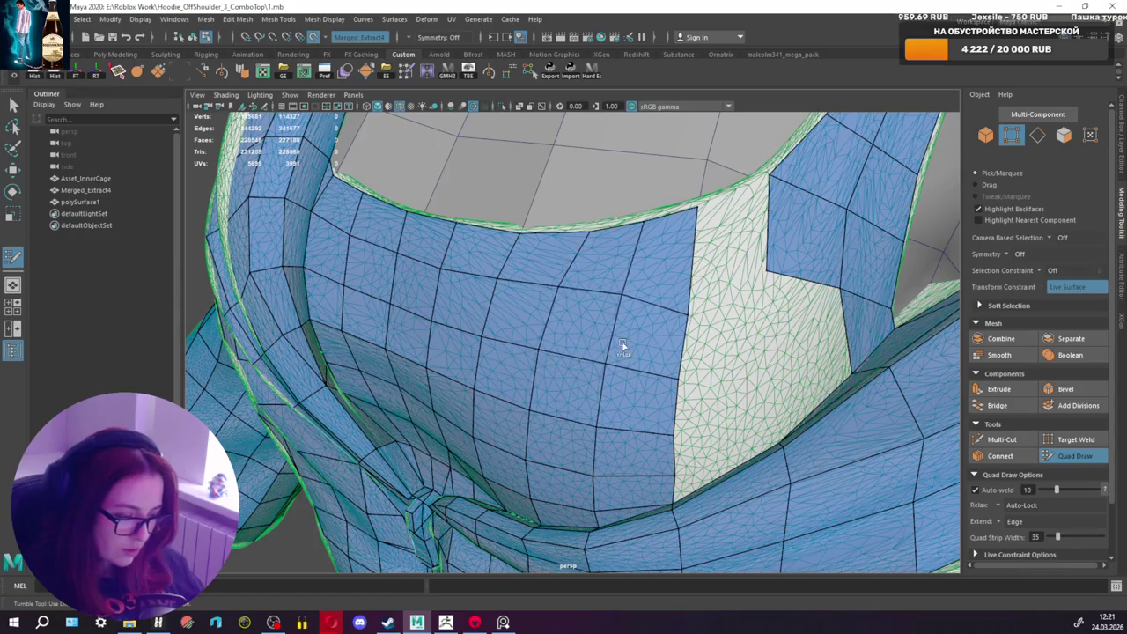
left_click_drag(529, 364, 599, 332, "alt")
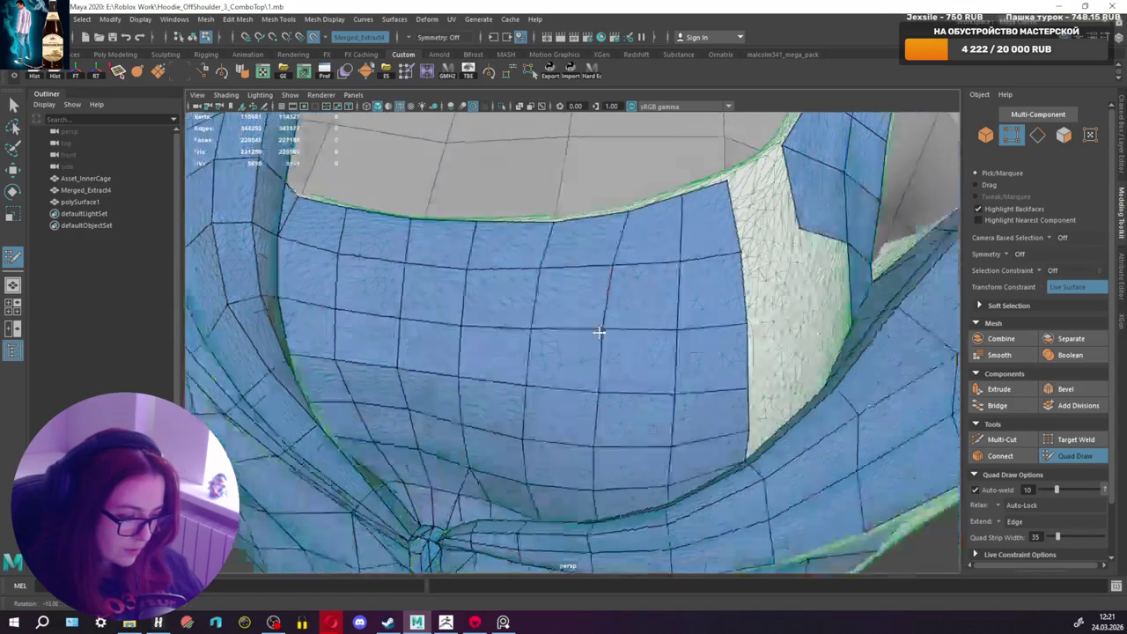
scroll(599, 332, "down", 5)
scroll(649, 323, "down", 1)
scroll(649, 322, "down", 3)
scroll(673, 315, "down", 1)
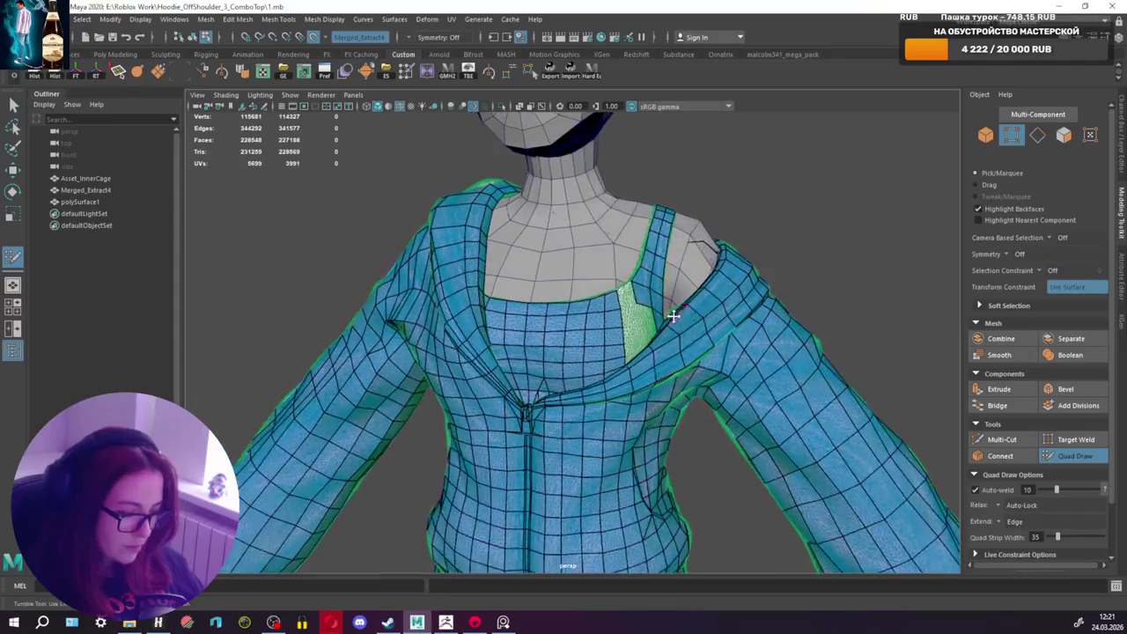
Step: Add three quads over the uncovered light patch near the neckline
scroll(673, 315, "up", 3)
scroll(671, 309, "up", 3)
left_click(672, 279, "shift")
left_click_drag(672, 279, 659, 368, "alt")
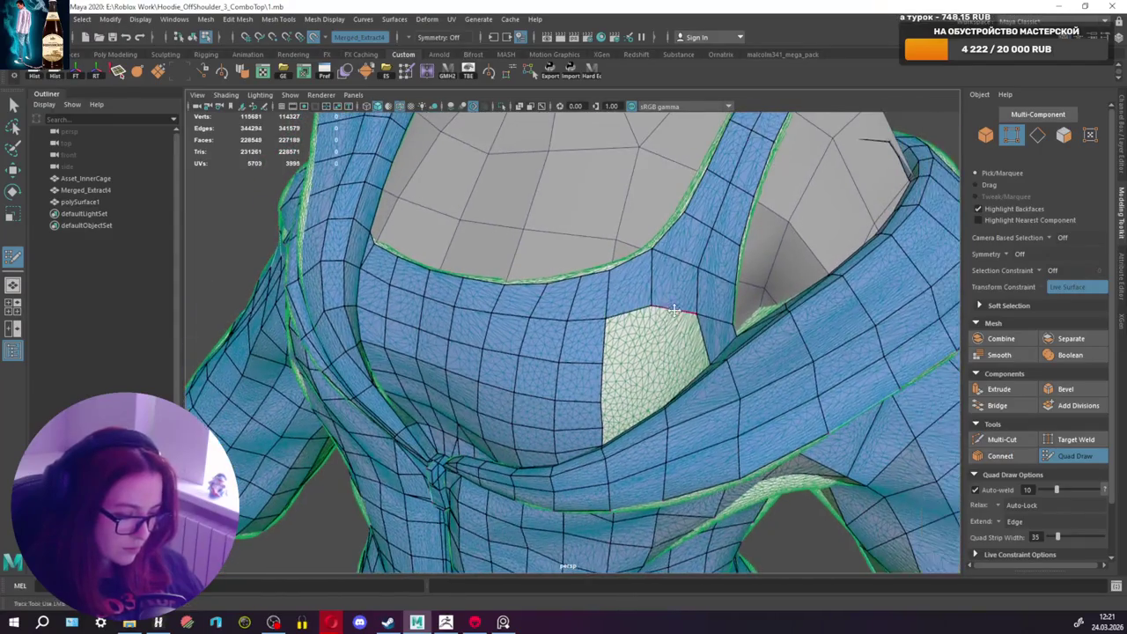
left_click(629, 353, "shift")
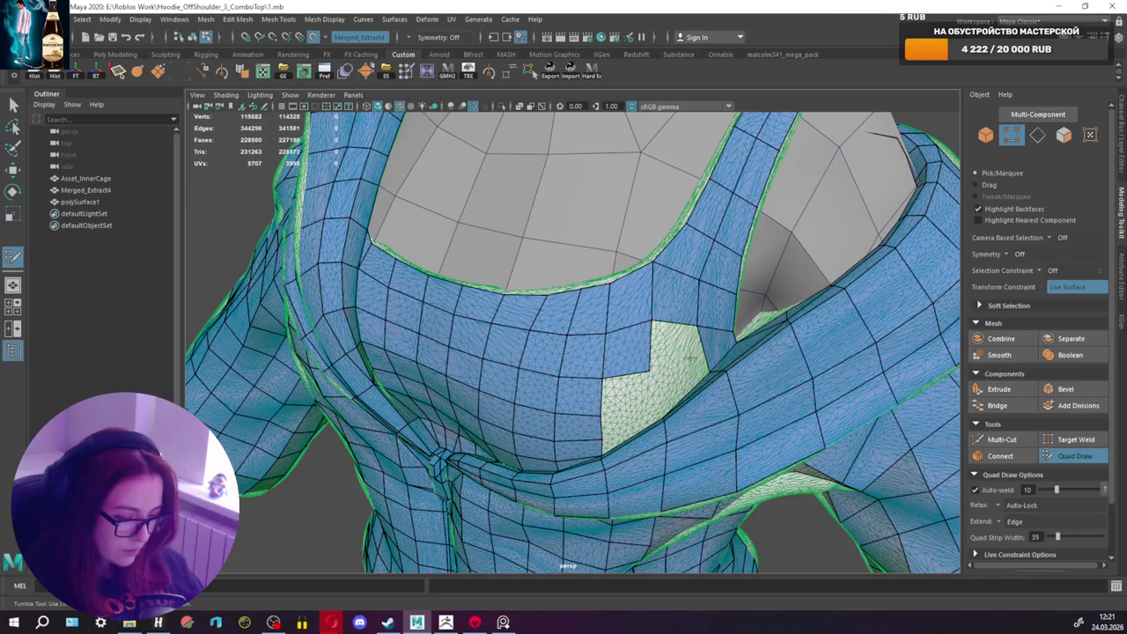
left_click(680, 357, "shift")
mouse_move(680, 357)
left_mouse_down("alt")
mouse_move(563, 373)
mouse_move(555, 398)
mouse_move(568, 414)
left_mouse_up("alt")
Step: Multi-Cut a new edge across the mesh and fill the gap beside it with a quad
left_click(1001, 439)
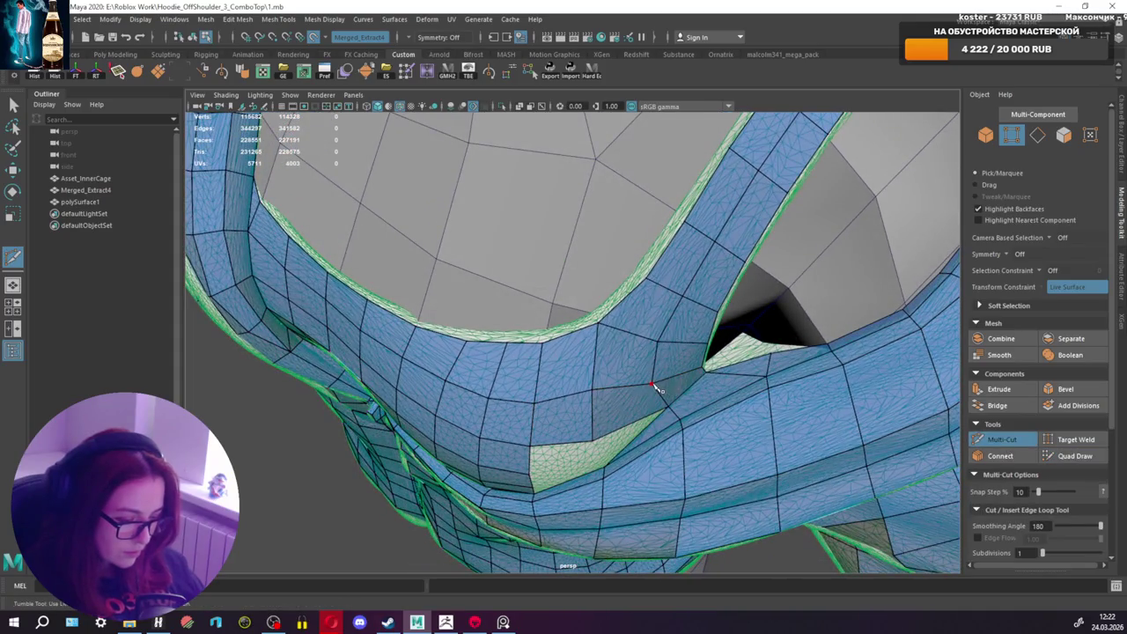
left_click(642, 422)
left_click(1076, 455)
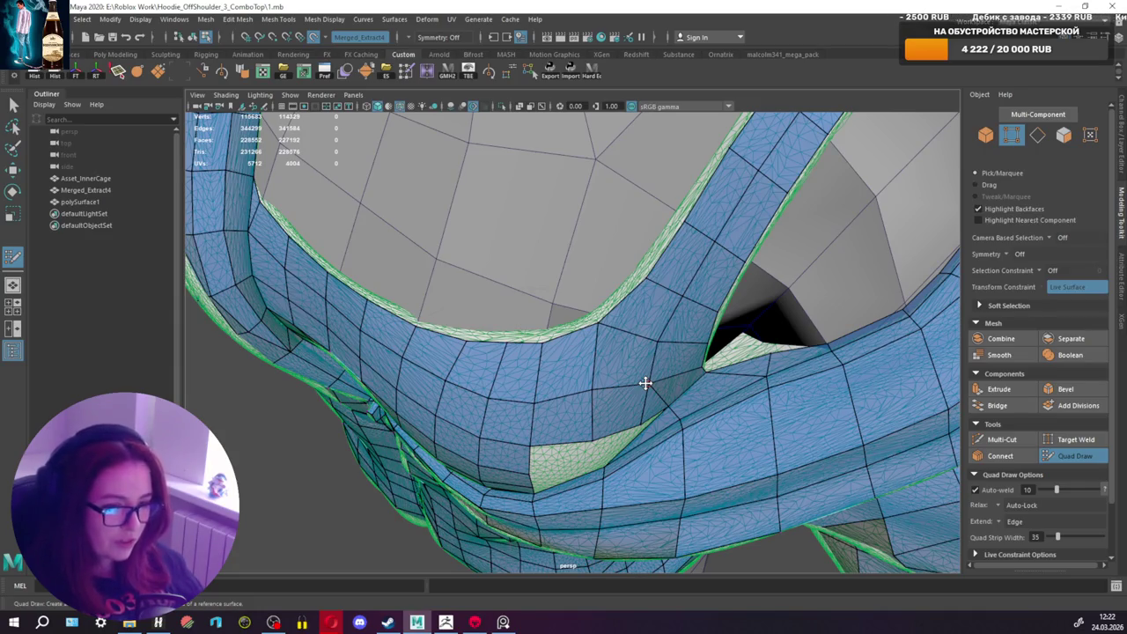
left_click(617, 402, "shift")
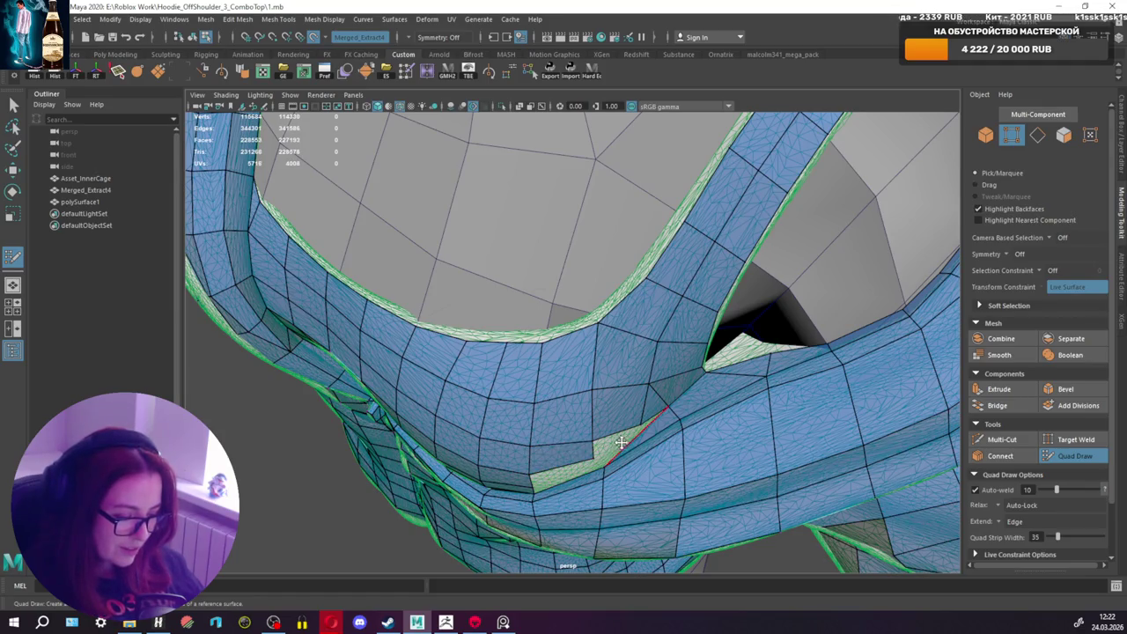
middle_click_drag(627, 443, 621, 422, "alt")
scroll(622, 422, "up", 5)
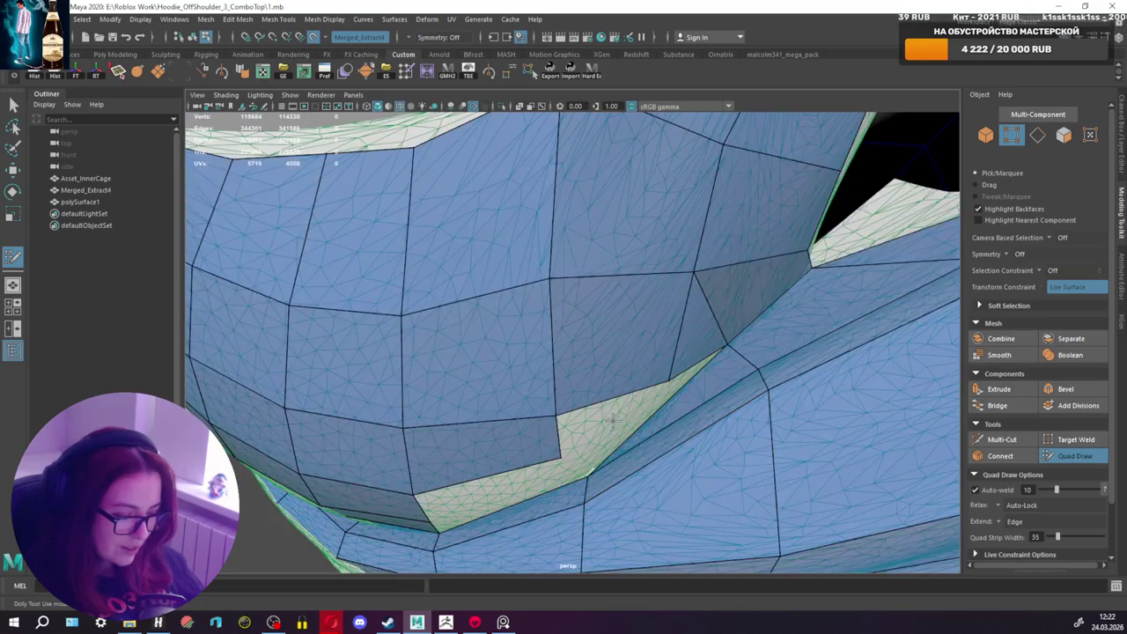
Step: Cut another edge, reposition vertices, and turn the triangle preview into a face
left_click(1001, 440)
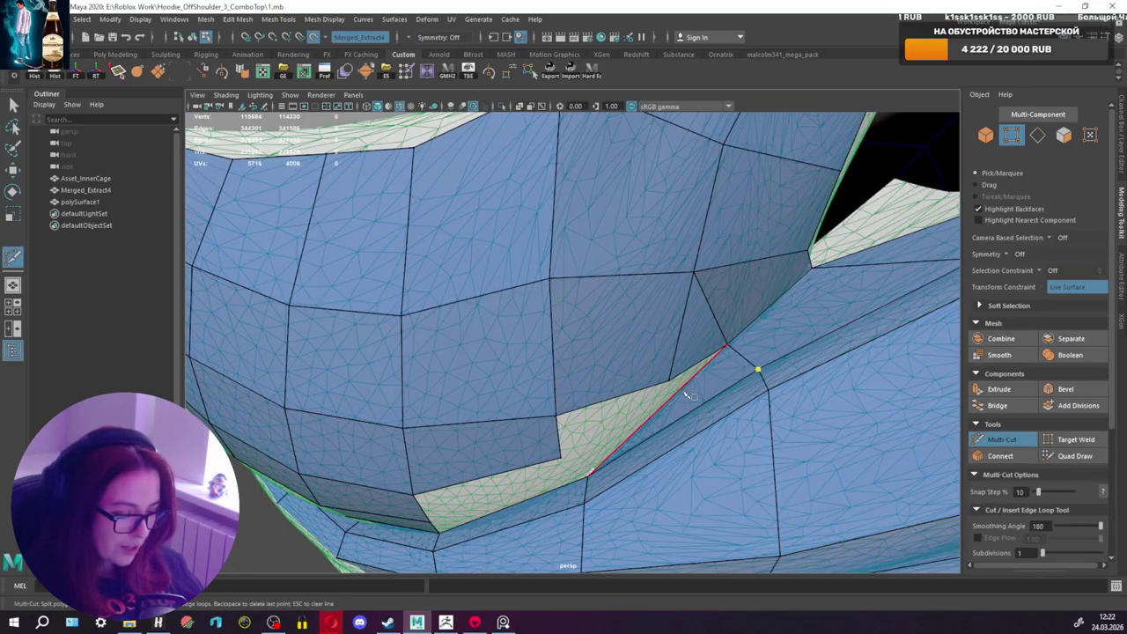
left_click(1074, 455)
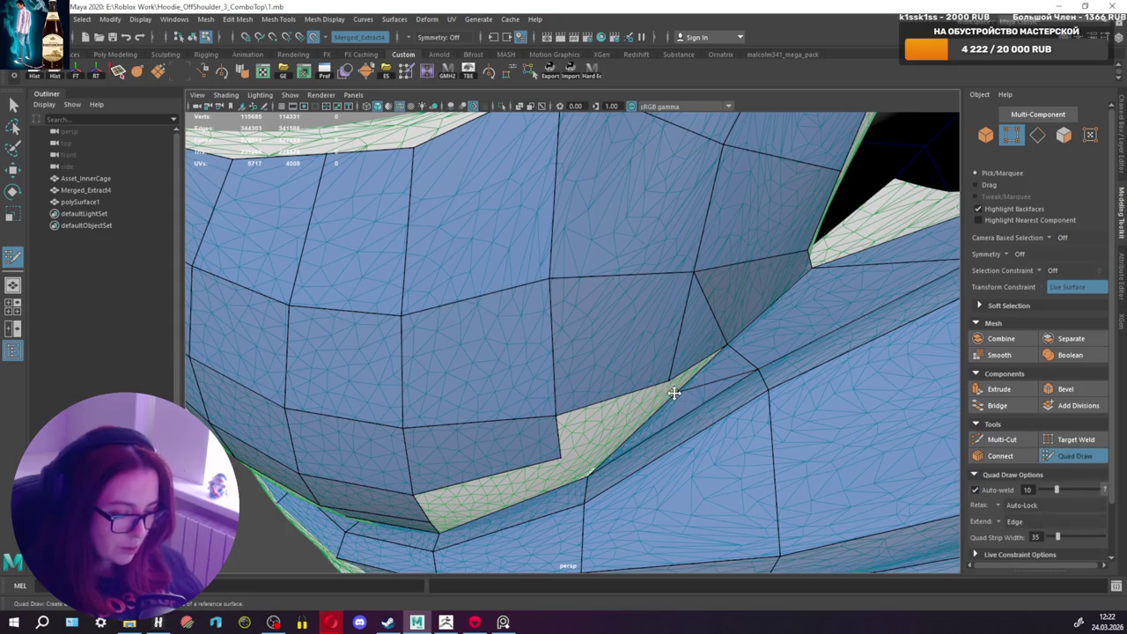
left_click_drag(669, 379, 672, 395)
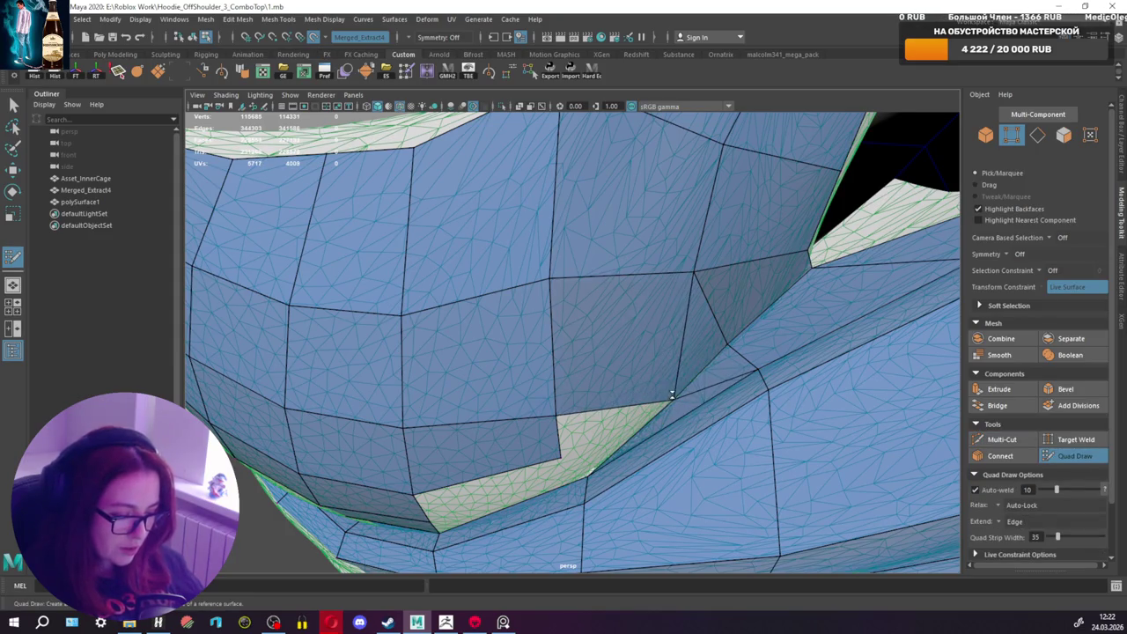
left_click_drag(731, 344, 739, 338)
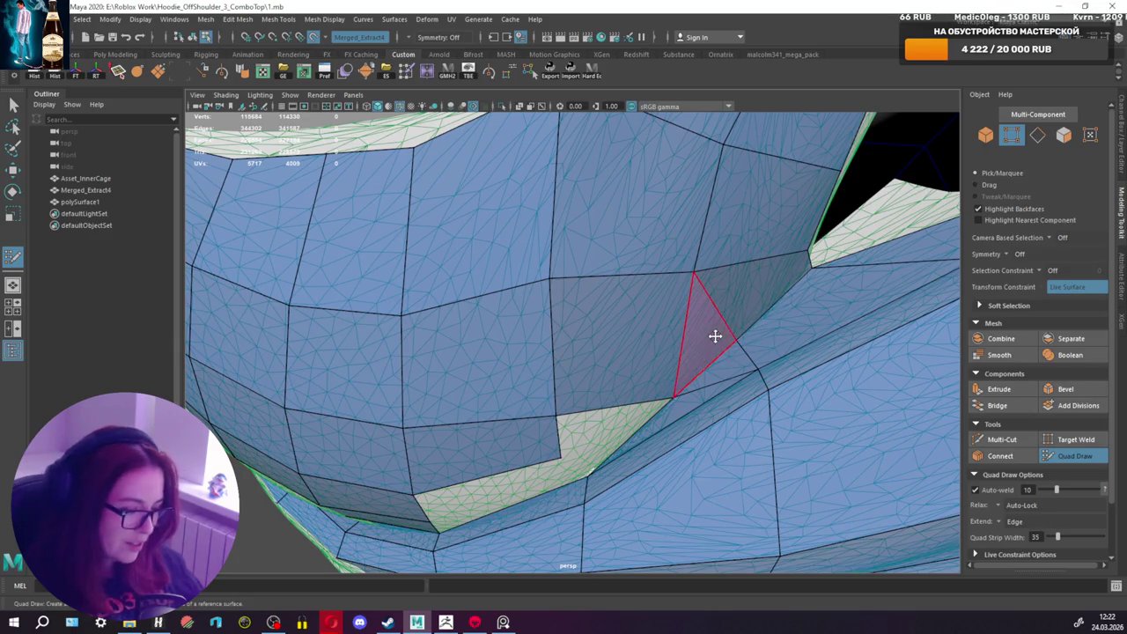
left_click_drag(657, 385, 673, 379, "alt")
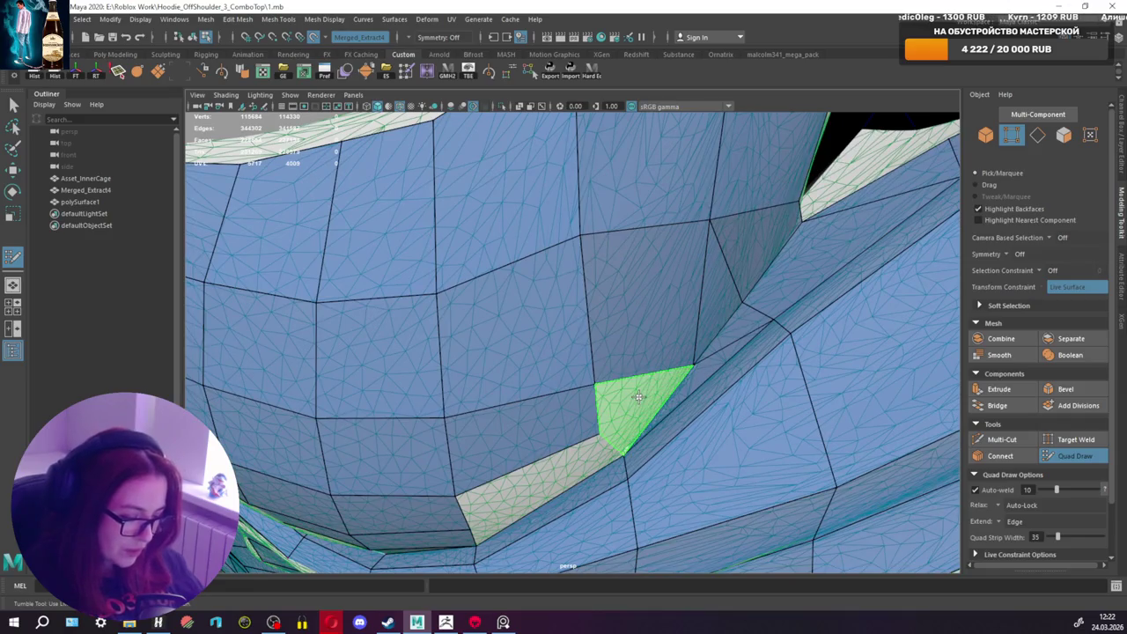
left_click(645, 396, "shift")
Step: Adjust nearby vertices and fill the neckline gap, shrinking it to a thin sliver
left_click_drag(599, 431, 623, 451)
left_click_drag(608, 394, 605, 384, "shift")
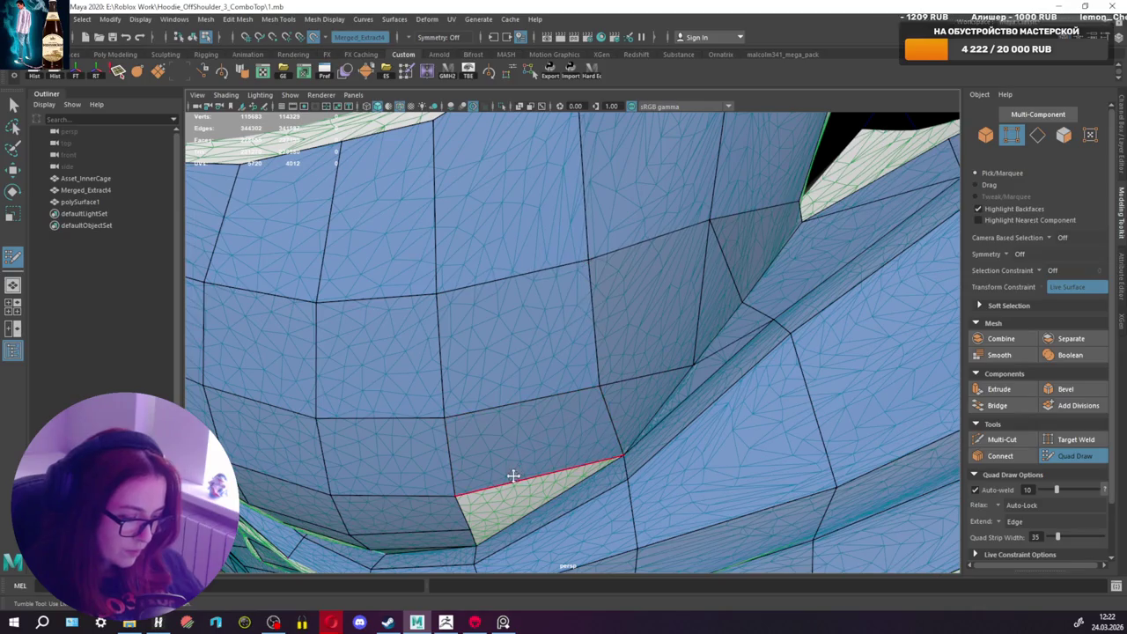
left_click_drag(514, 501, 598, 403, "alt")
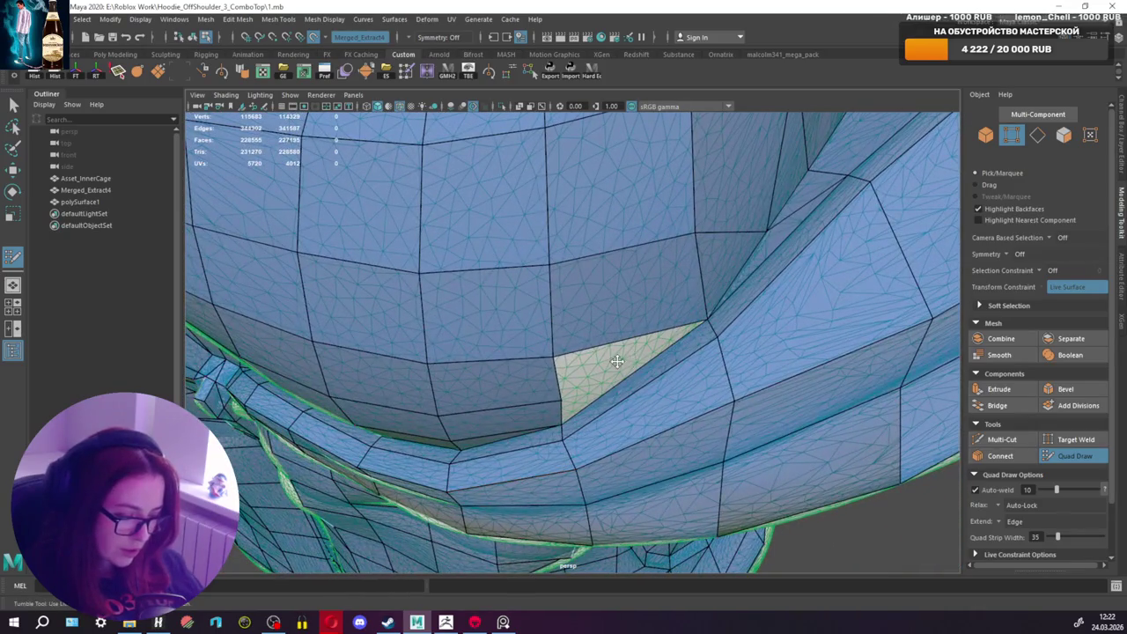
left_click(617, 361, "shift")
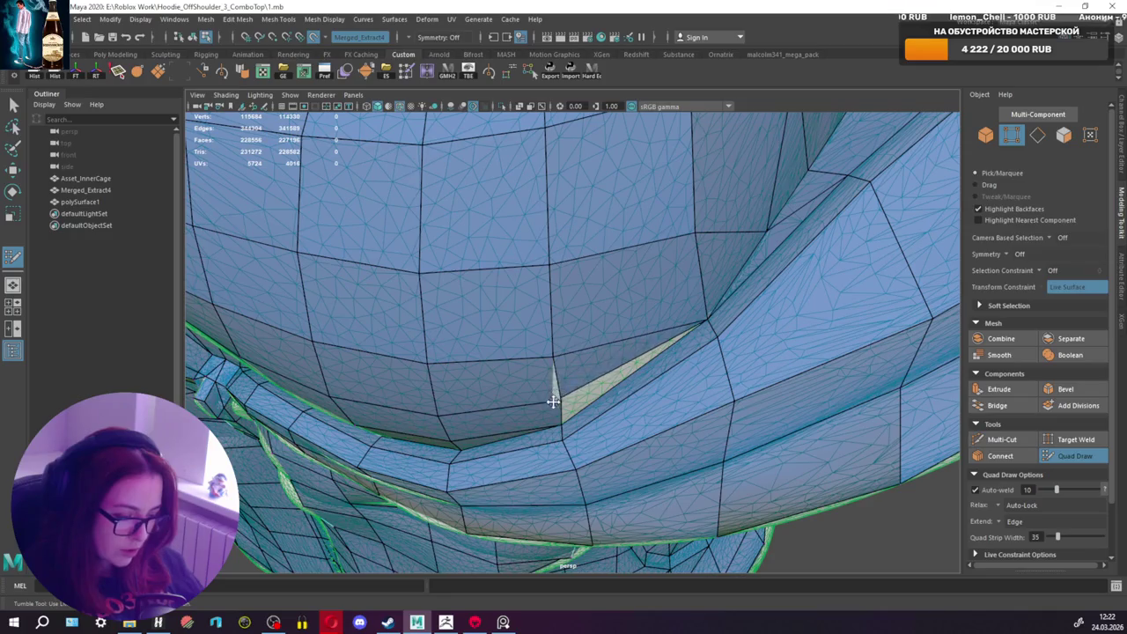
mouse_move(625, 385)
left_mouse_down("alt")
mouse_move(675, 322)
mouse_move(604, 347)
left_mouse_up("alt")
scroll(600, 346, "up", 3)
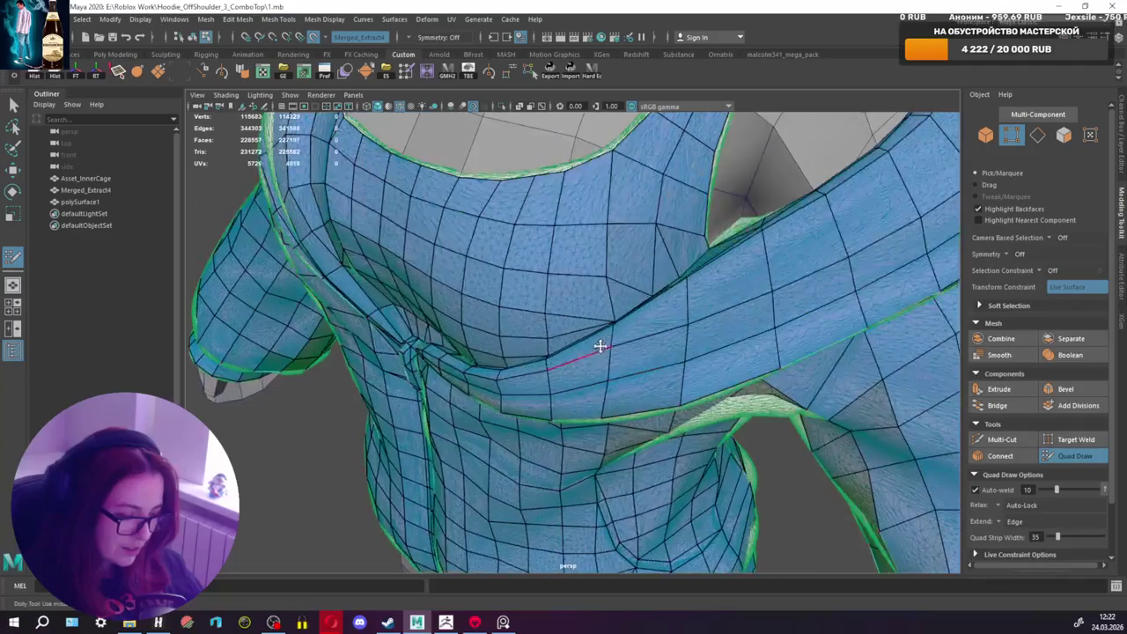
Step: Undo the last vertex tweak and split the strap faces with a Multi-Cut line
scroll(607, 352, "down", 3)
scroll(634, 339, "up", 5)
scroll(637, 334, "down", 5)
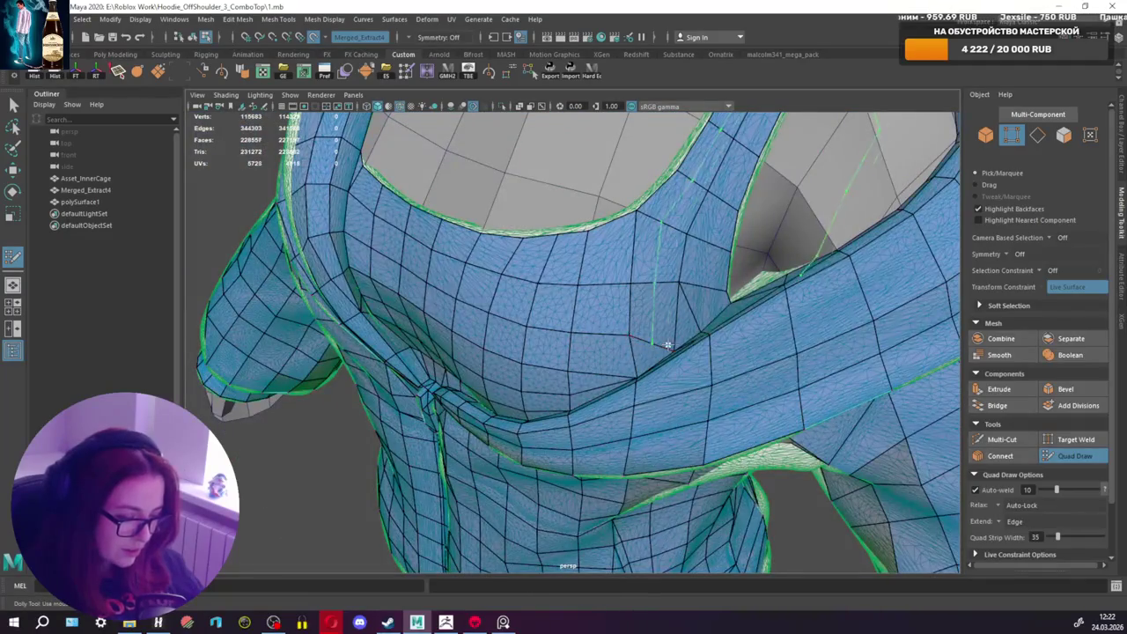
key("ctrl+z")
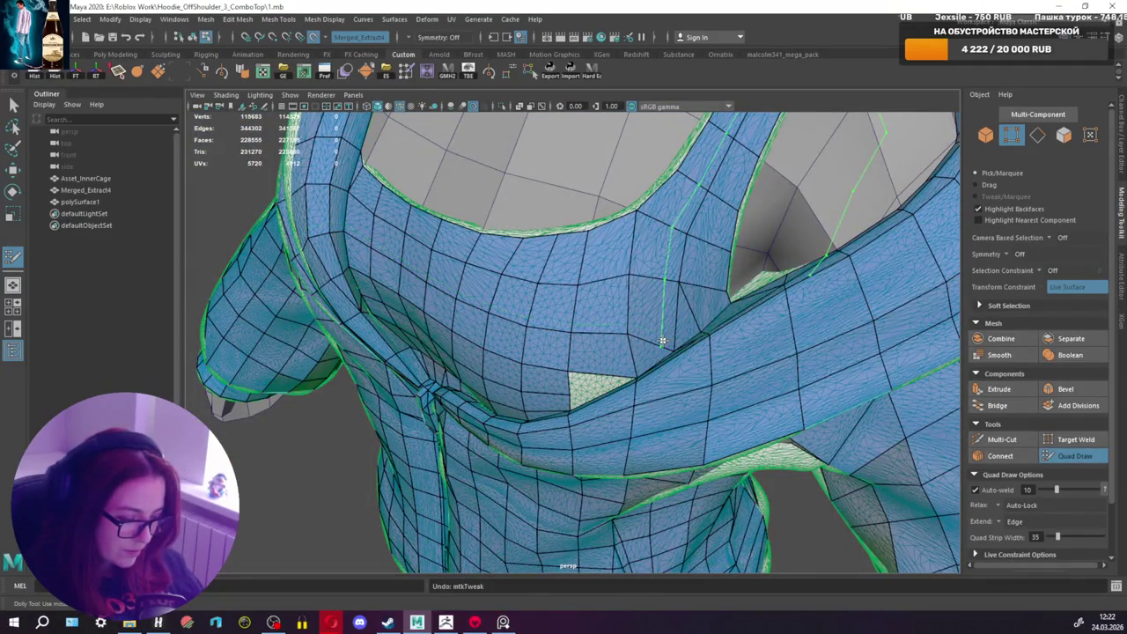
mouse_move(622, 367)
left_mouse_down("alt")
mouse_move(639, 276)
mouse_move(831, 358)
left_mouse_up("alt")
left_click(1002, 439)
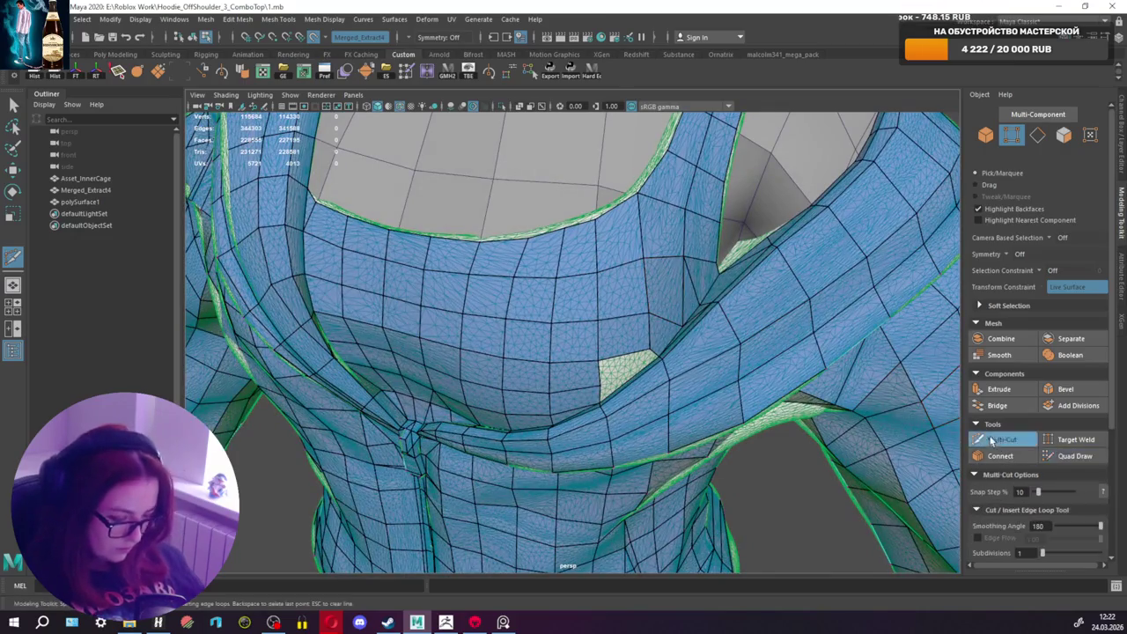
left_click(649, 350)
left_click(683, 327)
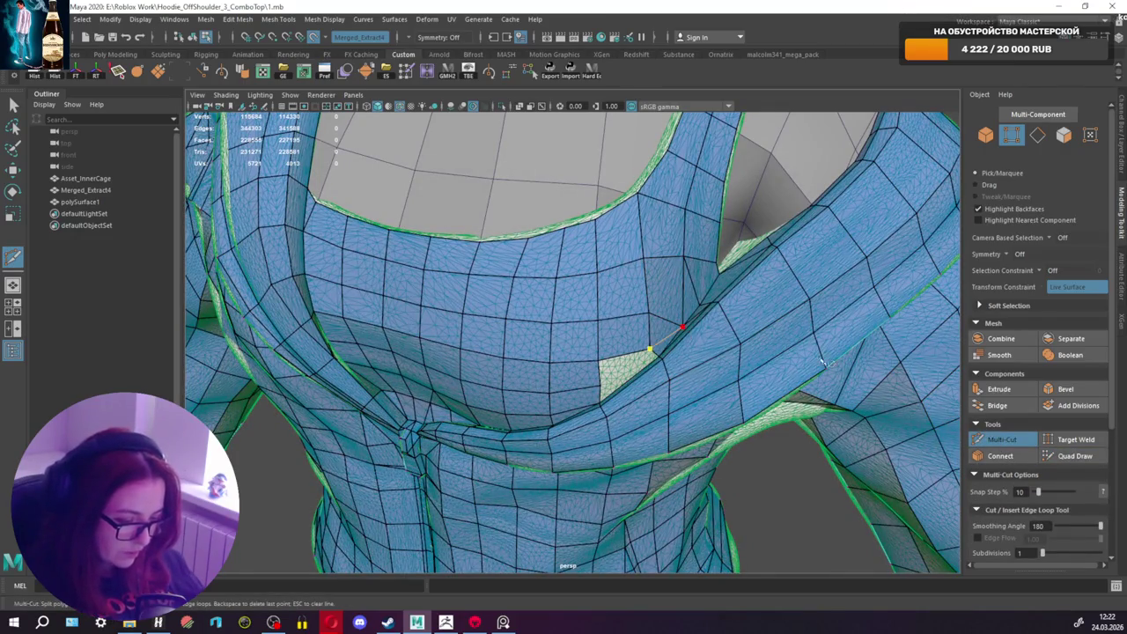
left_click(1074, 456)
Step: Fill the leftover gap between the neckline and strap with a new face
scroll(624, 373, "up", 4)
left_click_drag(607, 379, 624, 373, "alt")
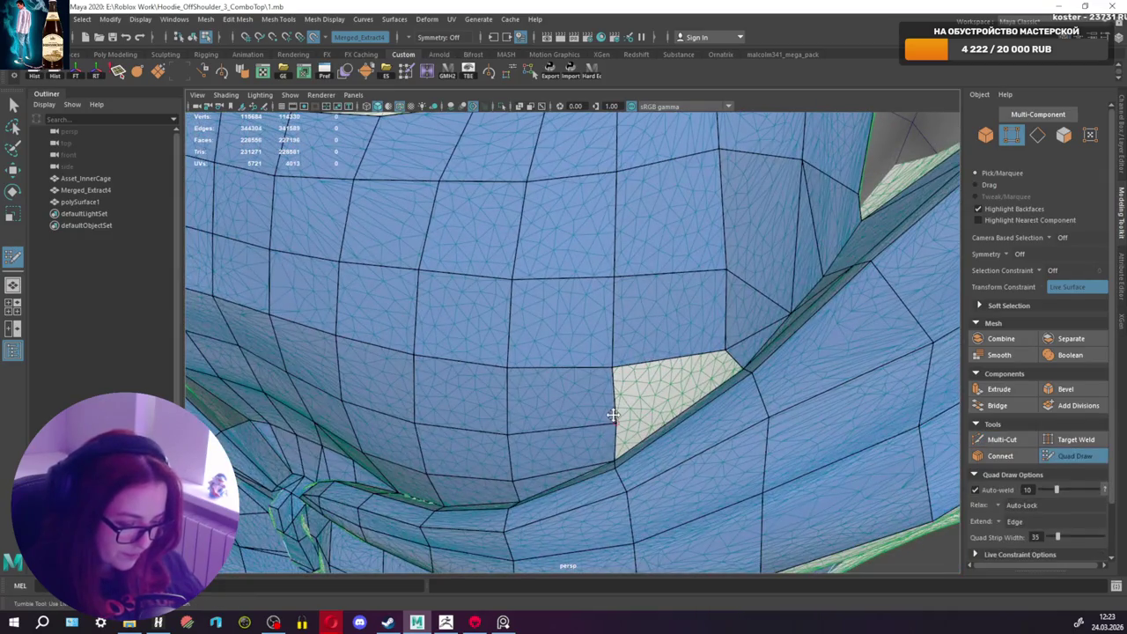
left_click(672, 384, "shift")
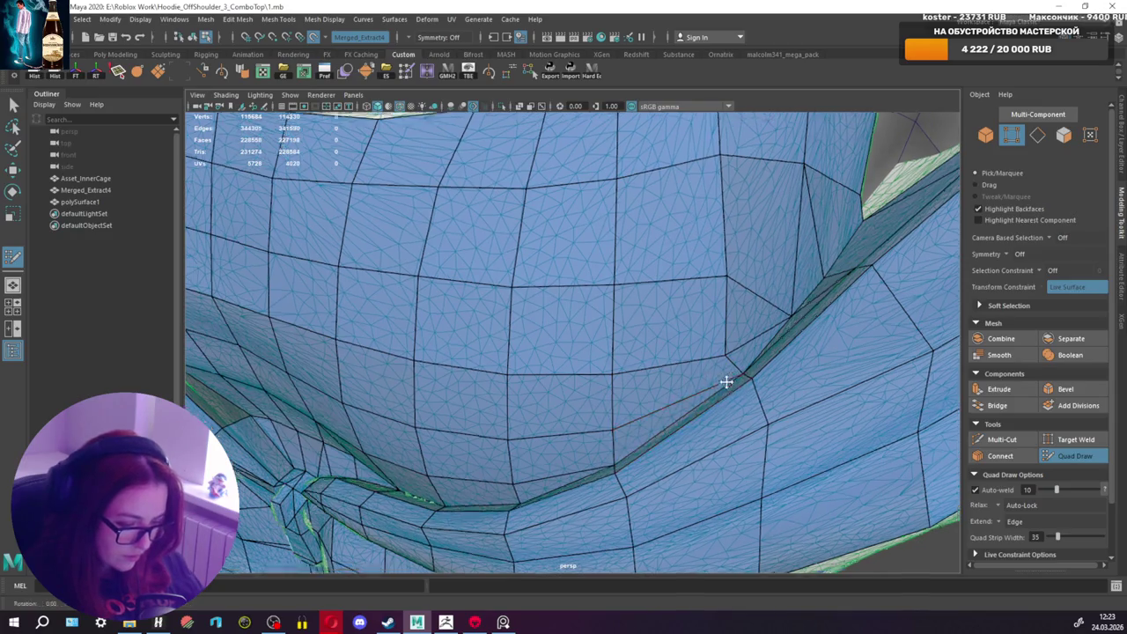
left_click_drag(726, 381, 742, 395, "alt")
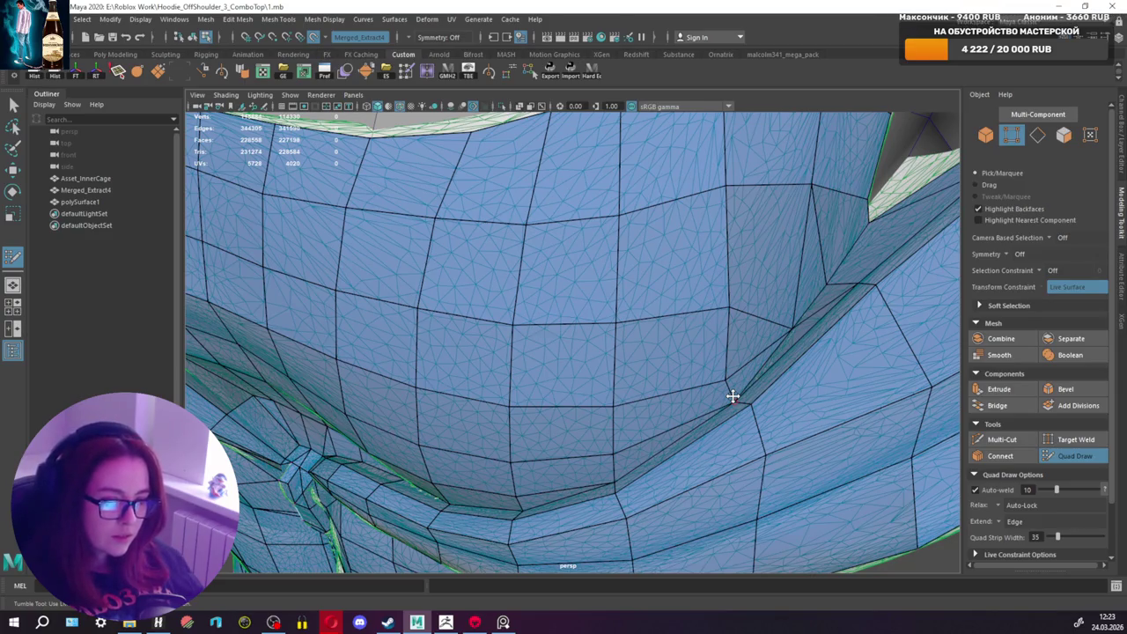
left_click_drag(733, 396, 752, 425, "alt")
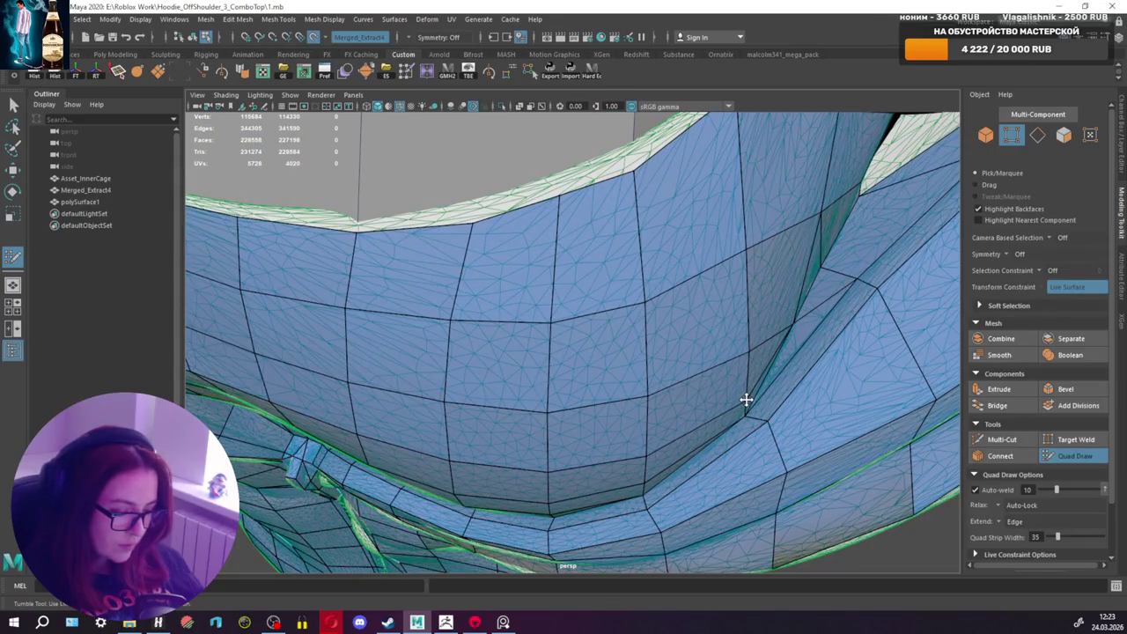
mouse_move(745, 399)
left_mouse_down("alt")
mouse_move(703, 376)
mouse_move(695, 335)
left_mouse_up("alt")
Step: Cut across the neckline faces and nudge vertices to relax the neighbouring quads
key("ctrl+shift+x")
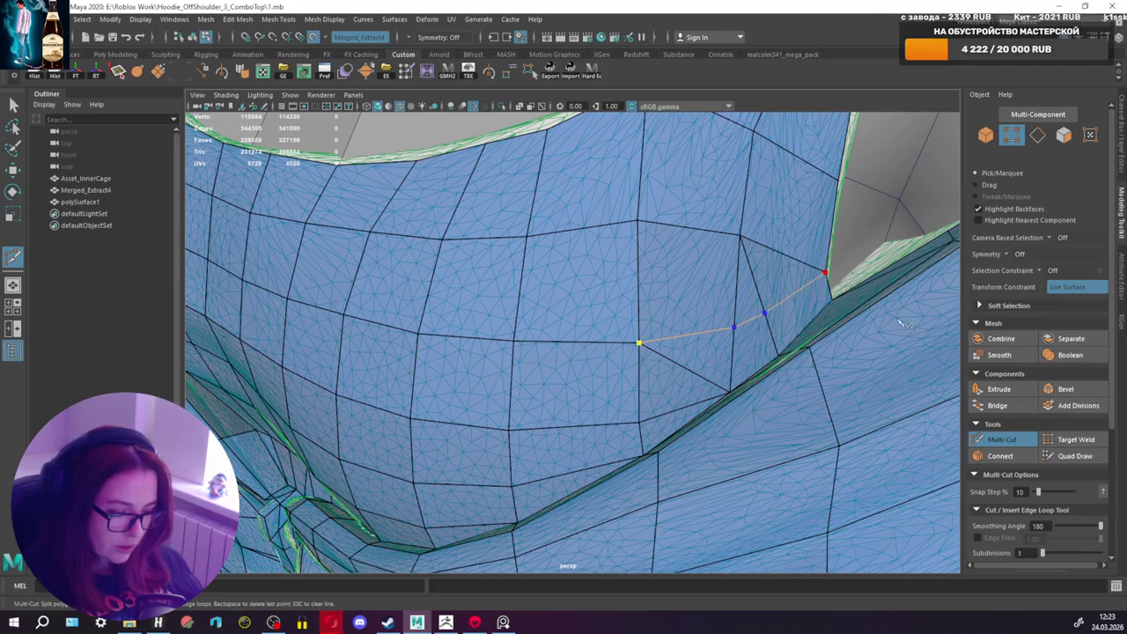
left_click(1075, 456)
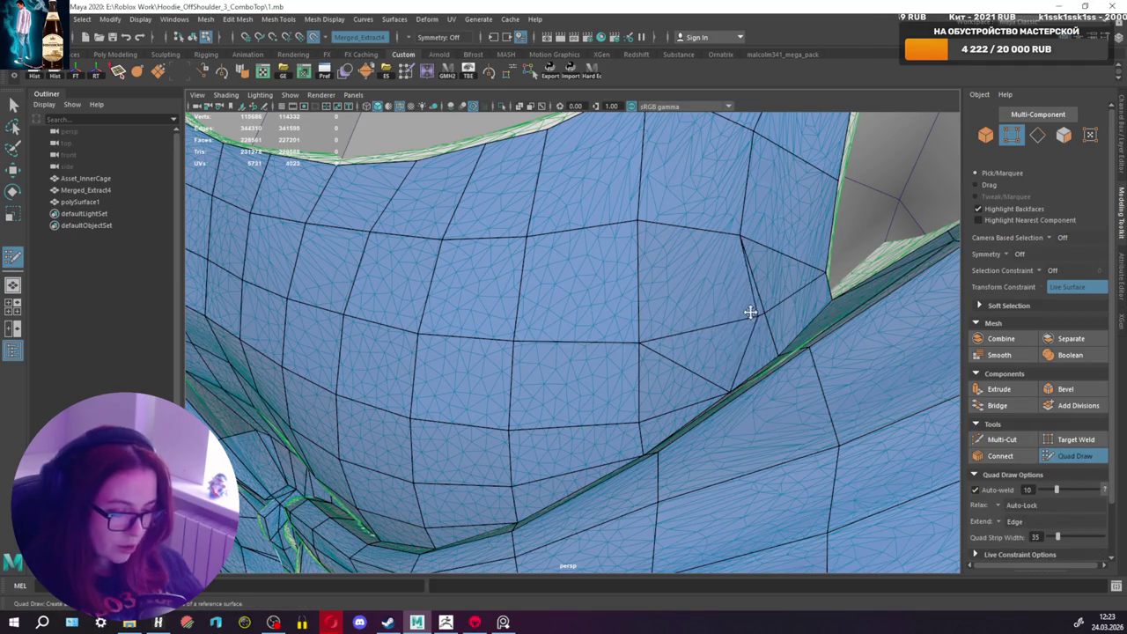
left_click_drag(774, 311, 742, 311)
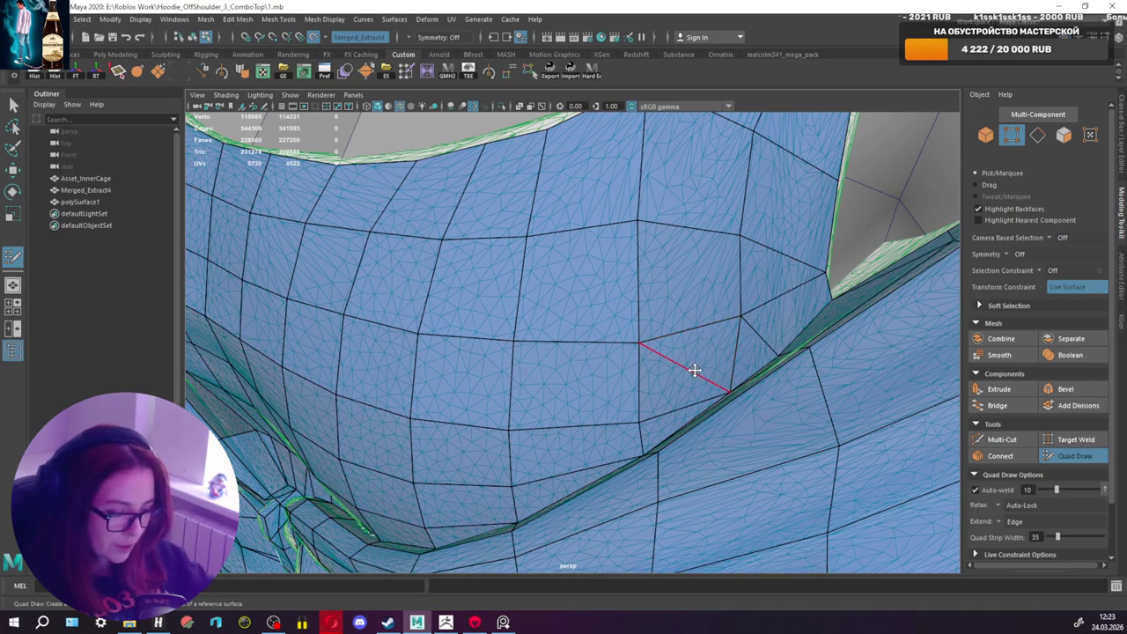
mouse_move(707, 355)
left_mouse_down("alt")
mouse_move(744, 374)
mouse_move(765, 317)
mouse_move(737, 346)
mouse_move(749, 364)
mouse_move(667, 395)
left_mouse_up("alt")
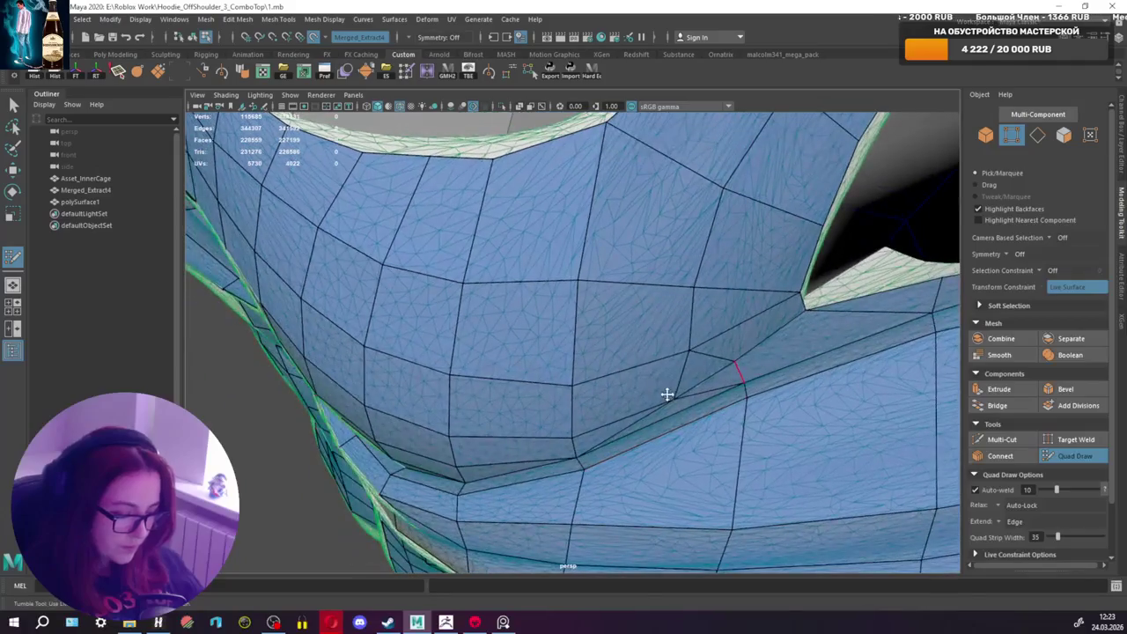
mouse_move(732, 364)
left_mouse_down()
mouse_move(694, 388)
mouse_move(749, 373)
mouse_move(747, 356)
mouse_move(717, 360)
left_mouse_up()
scroll(685, 340, "down", 5)
mouse_move(654, 340)
left_mouse_down("alt")
mouse_move(585, 363)
mouse_move(674, 370)
mouse_move(695, 358)
mouse_move(675, 353)
mouse_move(716, 355)
left_mouse_up("alt")
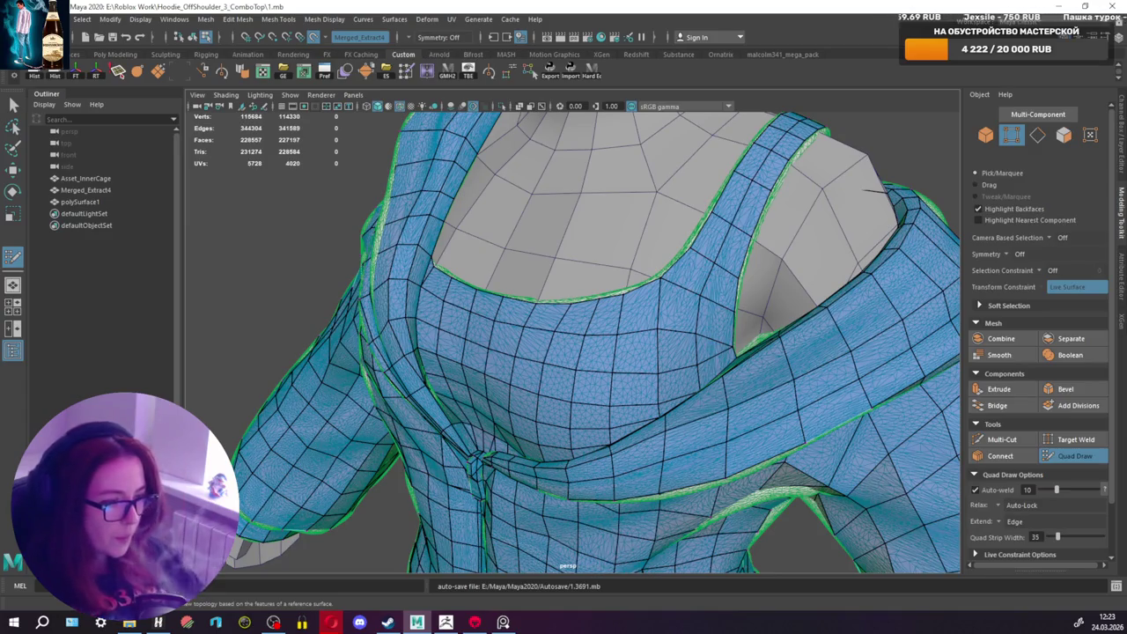
mouse_move(686, 286)
left_mouse_down("alt")
mouse_move(737, 282)
mouse_move(594, 304)
mouse_move(611, 342)
mouse_move(636, 285)
mouse_move(535, 257)
mouse_move(433, 265)
mouse_move(613, 307)
left_mouse_up("alt")
Step: Zoom and orbit to a front view of the neckline and strap
scroll(737, 281, "up", 2)
scroll(738, 282, "up", 2)
scroll(595, 304, "down", 3)
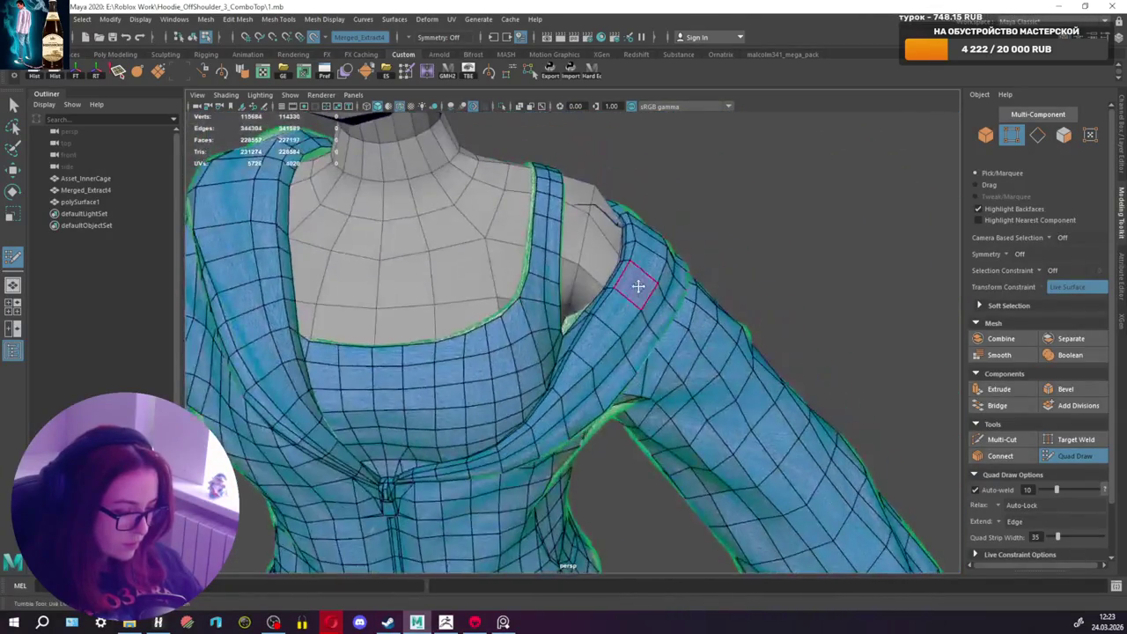
scroll(637, 284, "down", 2)
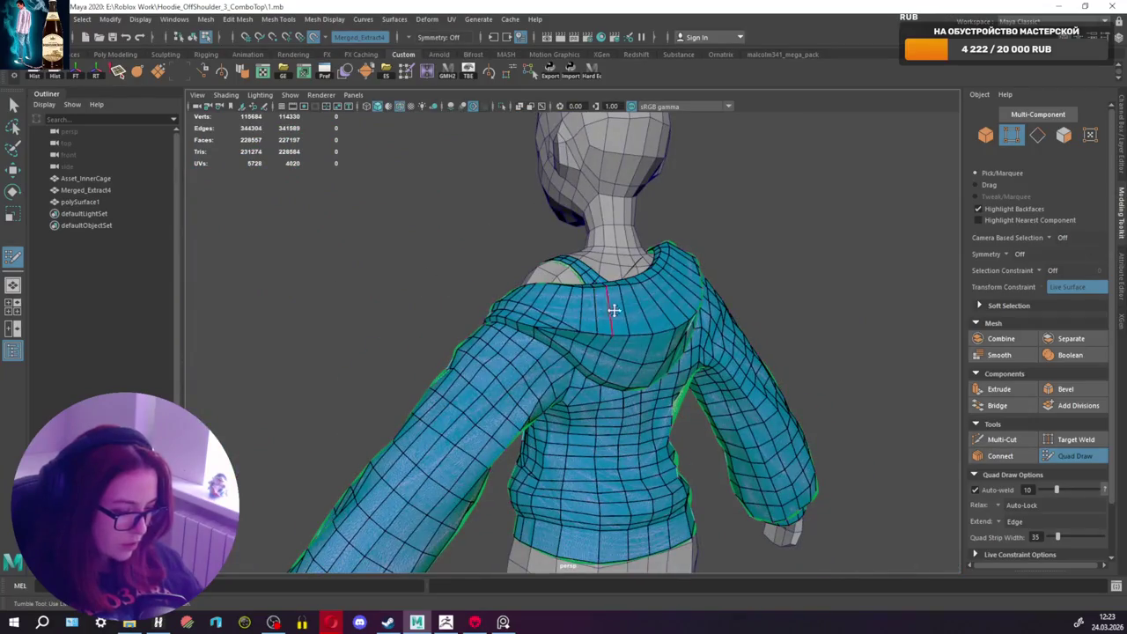
scroll(705, 320, "up", 3)
scroll(754, 308, "up", 2)
scroll(717, 332, "up", 2)
scroll(716, 332, "down", 3)
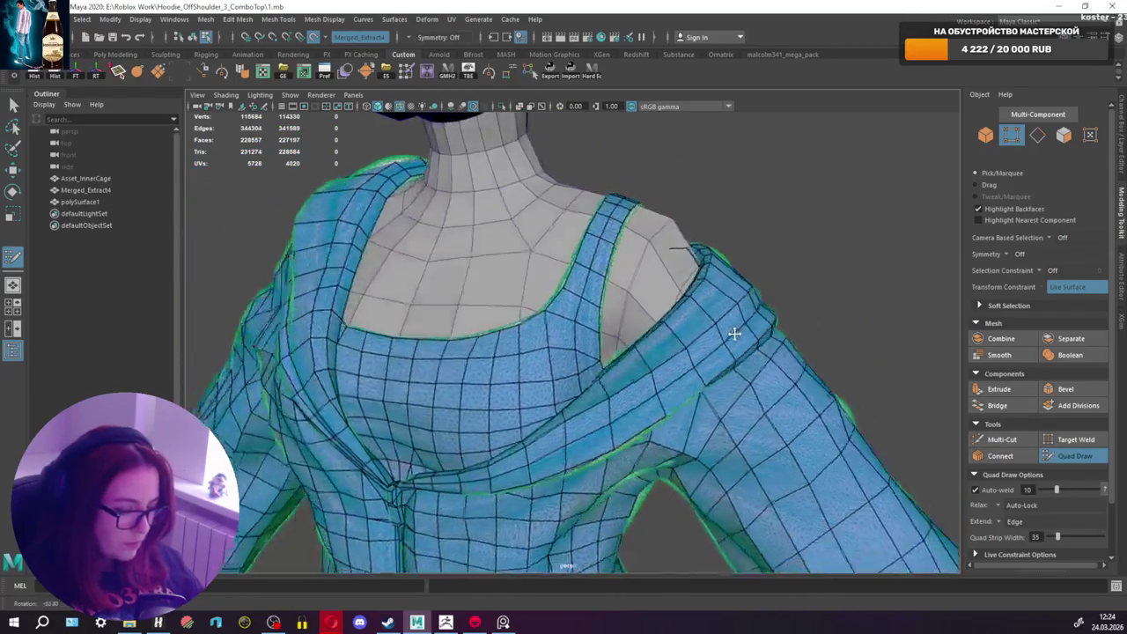
left_click_drag(730, 326, 675, 344, "alt")
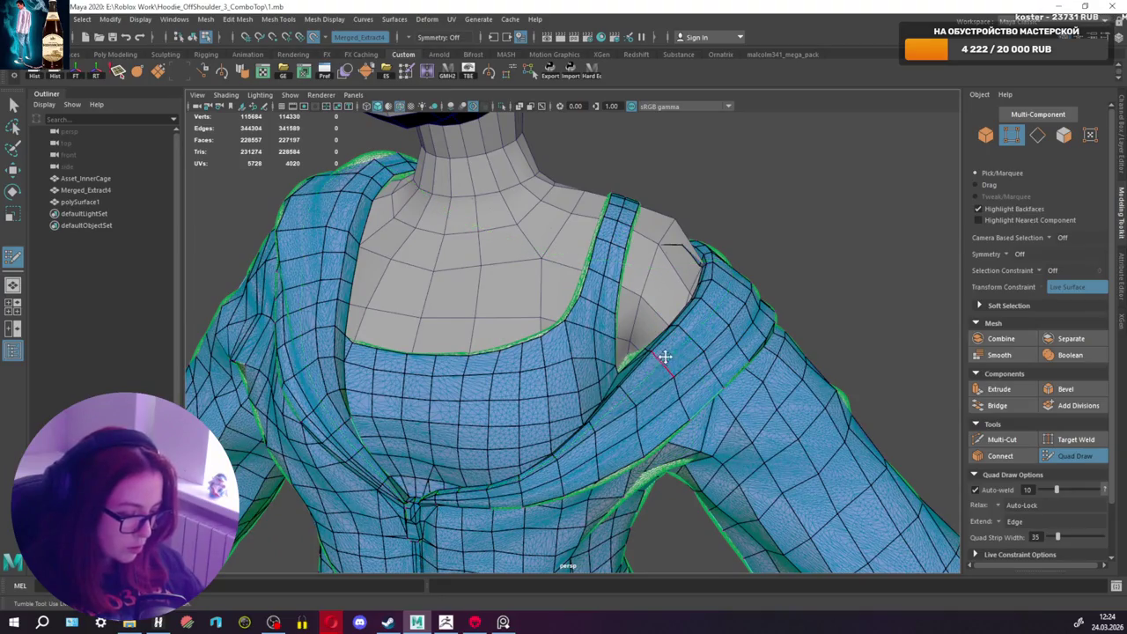
scroll(669, 357, "up", 2)
scroll(695, 398, "up", 2)
Step: Begin a Multi-Cut on the strap edge, then cancel the pending cut
key("ctrl+shift+x")
scroll(832, 448, "up", 2)
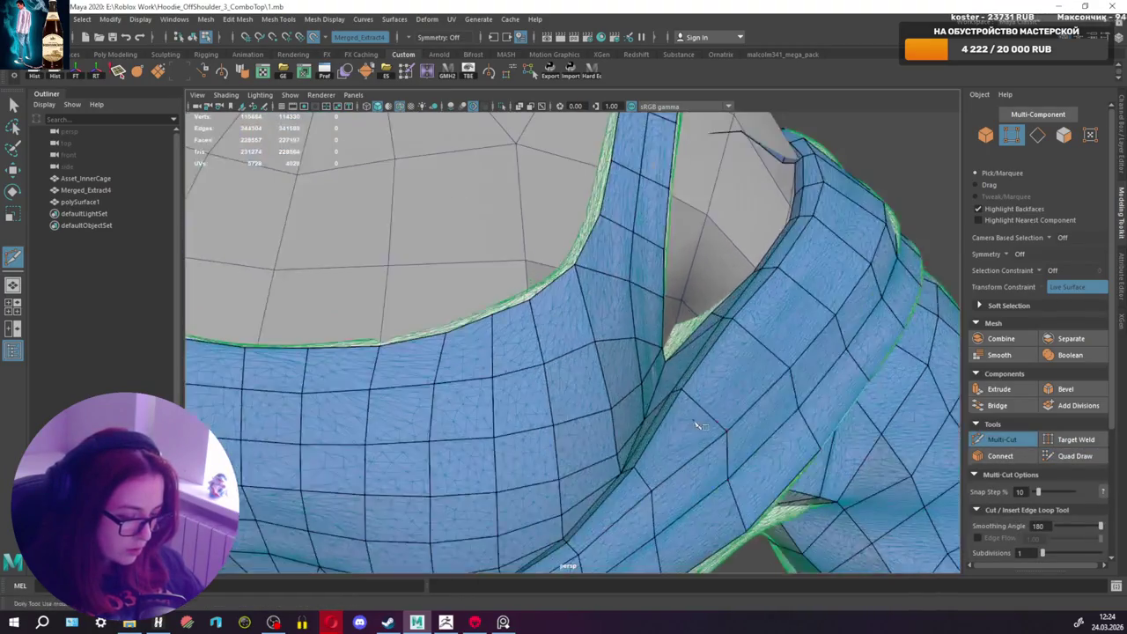
left_click_drag(833, 447, 744, 474, "alt")
left_click(728, 470)
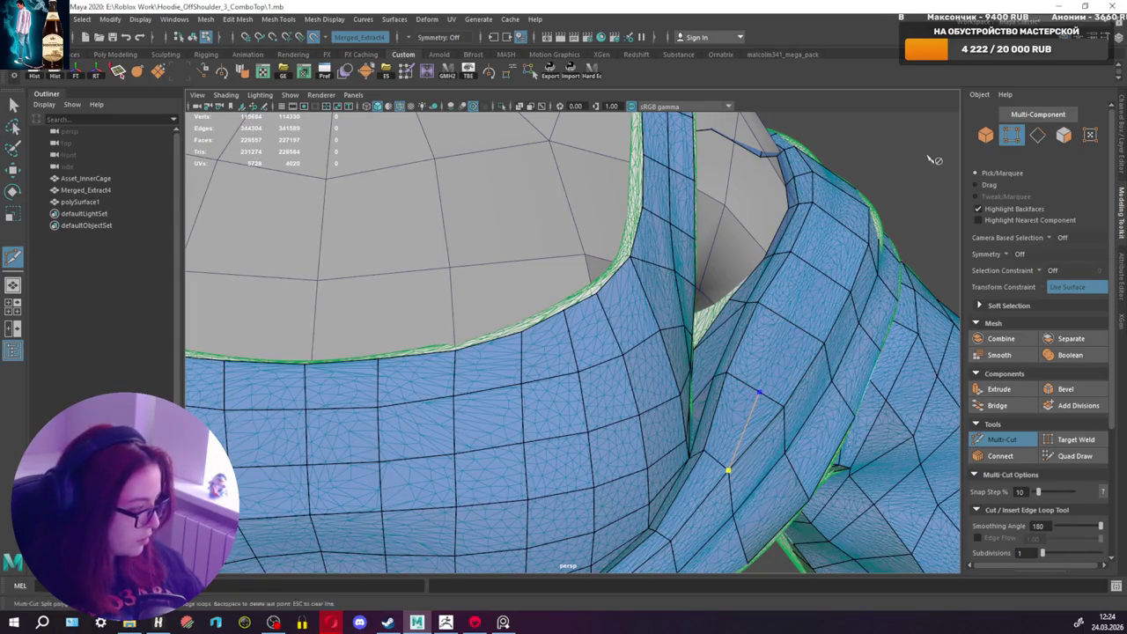
scroll(873, 319, "down", 3)
left_click_drag(872, 320, 696, 376, "alt")
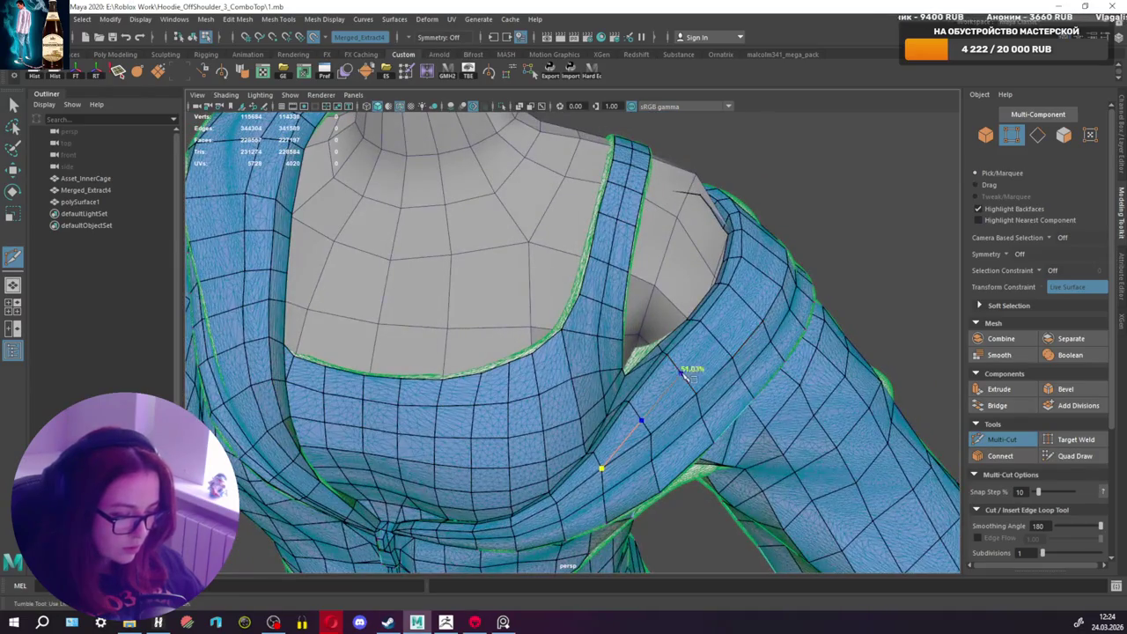
left_click(1007, 439)
Step: Commit the cut edges and add an edge loop along the neckline and strap
left_click_drag(527, 363, 660, 378, "alt")
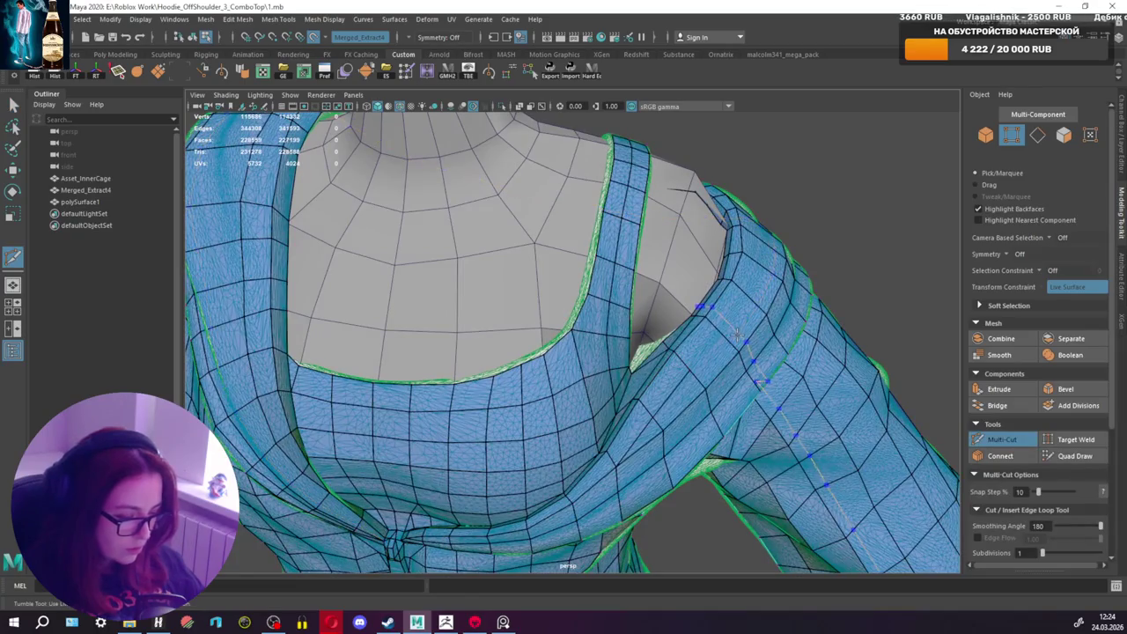
mouse_move(732, 333)
left_mouse_down("alt")
mouse_move(398, 379)
mouse_move(412, 422)
left_mouse_up("alt")
scroll(398, 378, "up", 5)
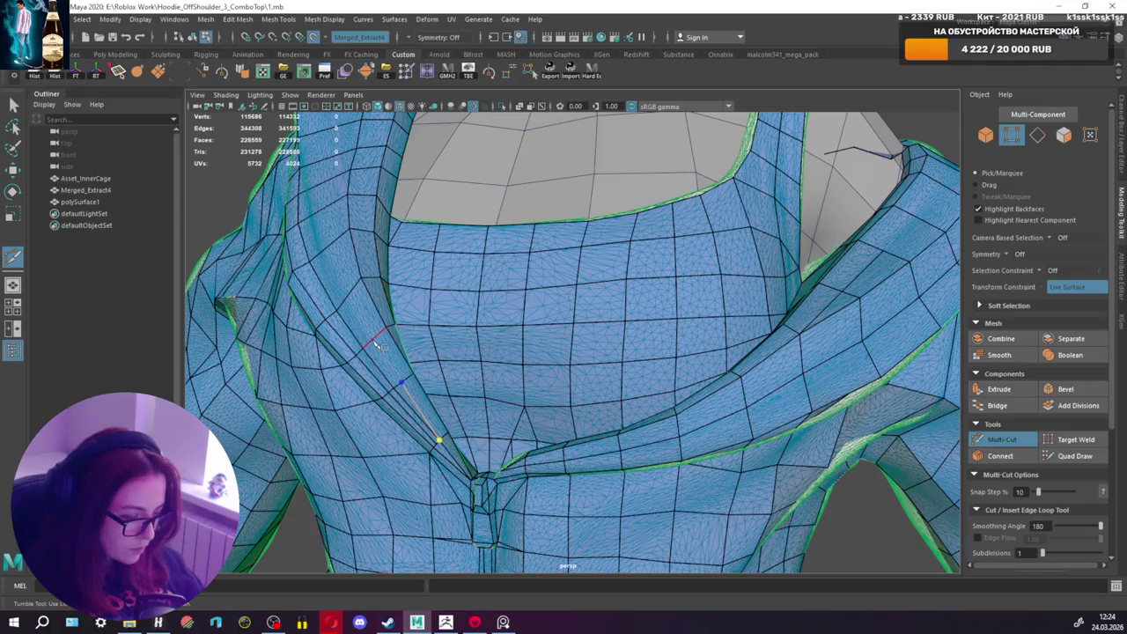
right_click(376, 344)
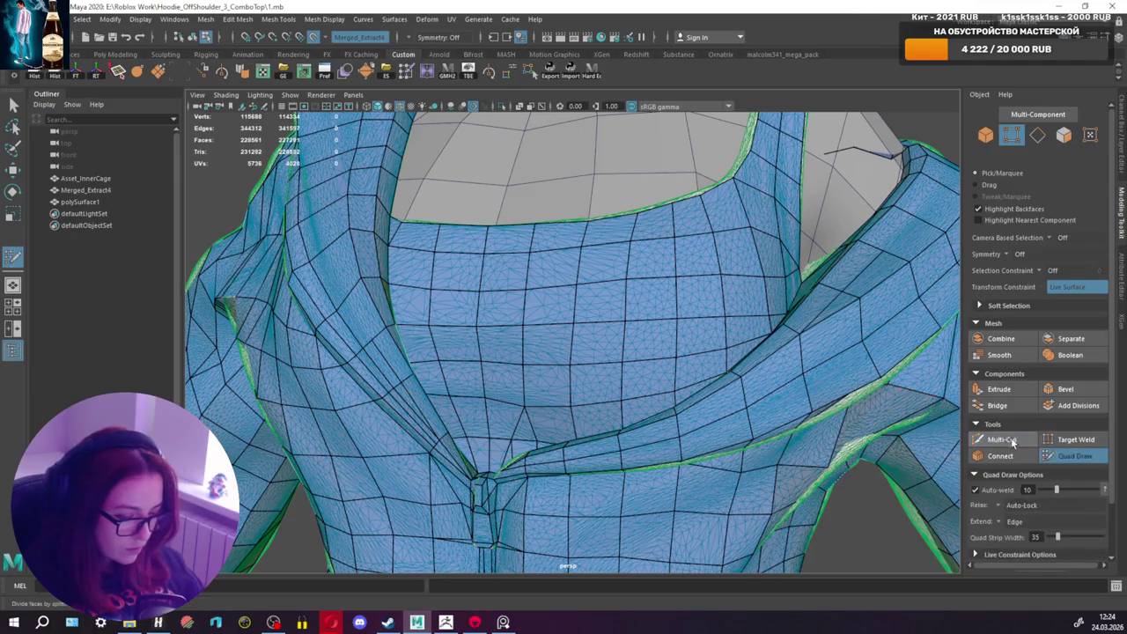
left_click(343, 295, "ctrl")
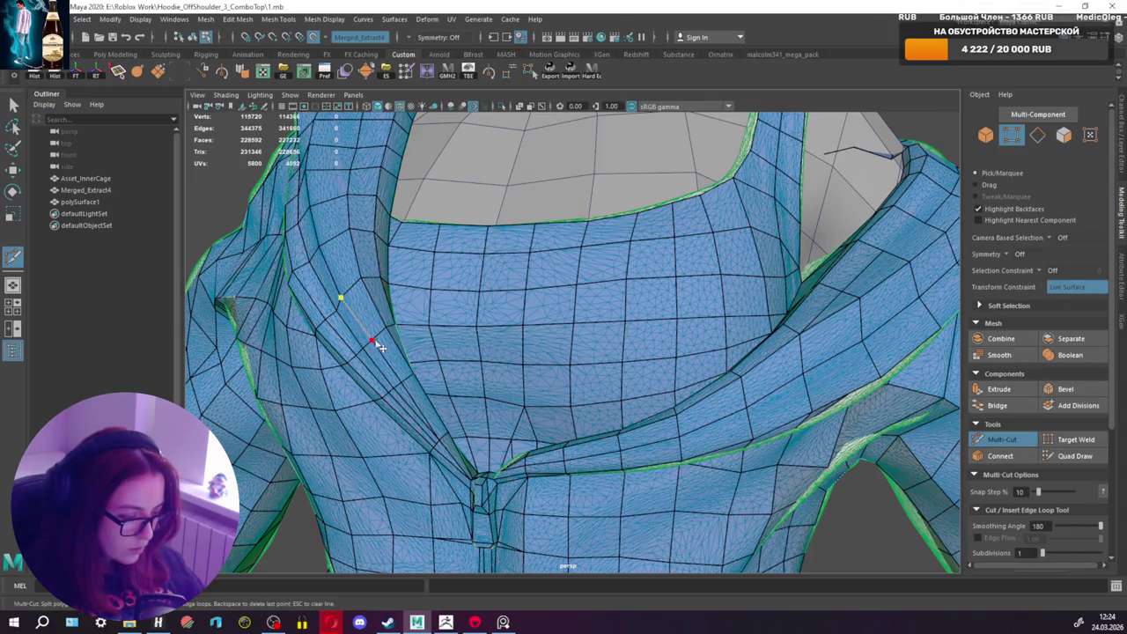
key("g")
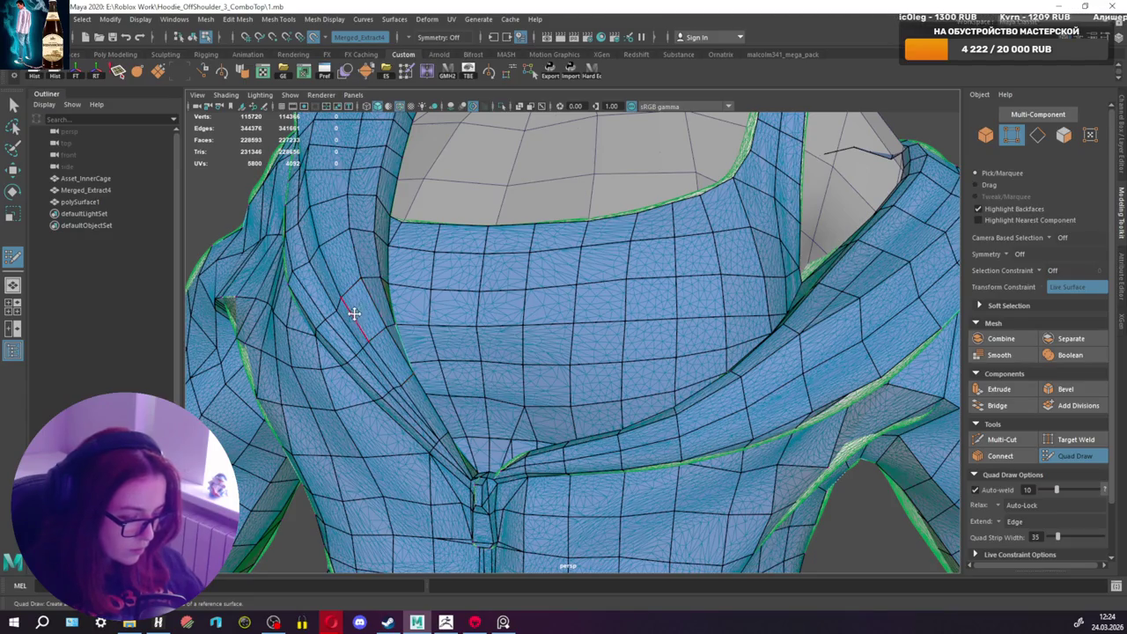
Step: Toggle Multi-Cut once more around the neckline and return to Quad Draw
mouse_move(775, 327)
left_mouse_down("alt")
mouse_move(831, 334)
mouse_move(805, 322)
mouse_move(934, 378)
left_mouse_up("alt")
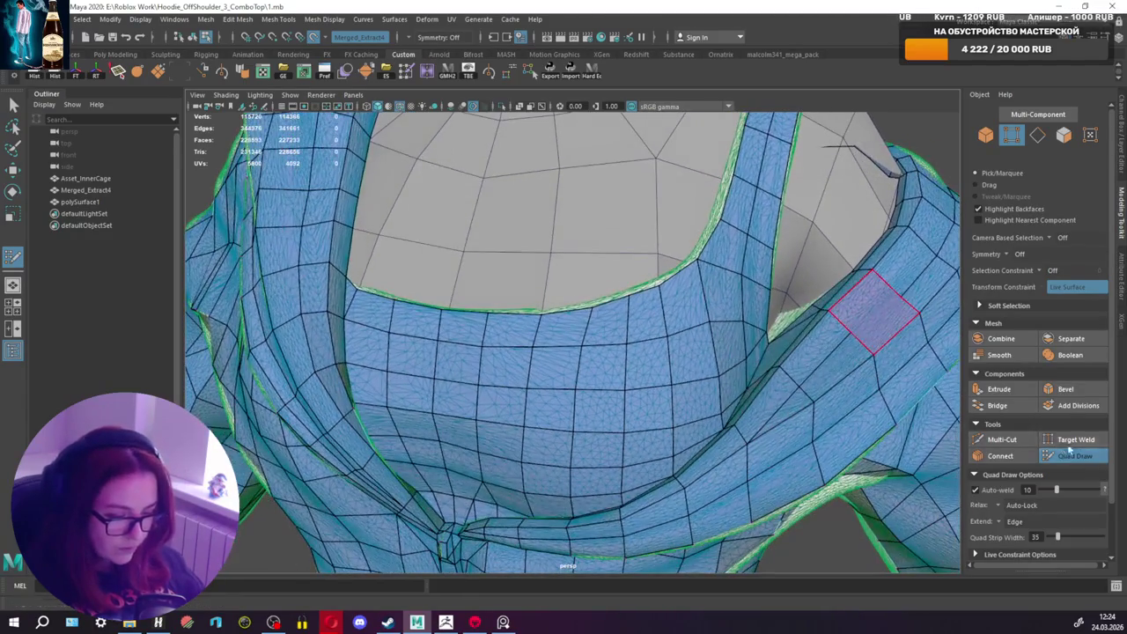
left_click(1001, 438)
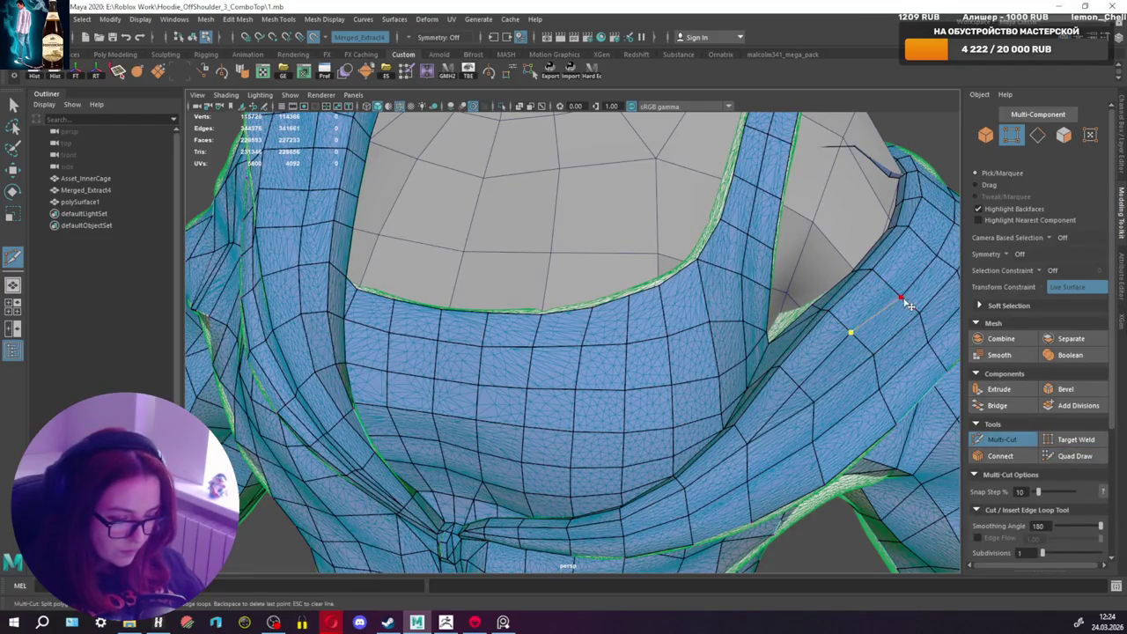
key("y")
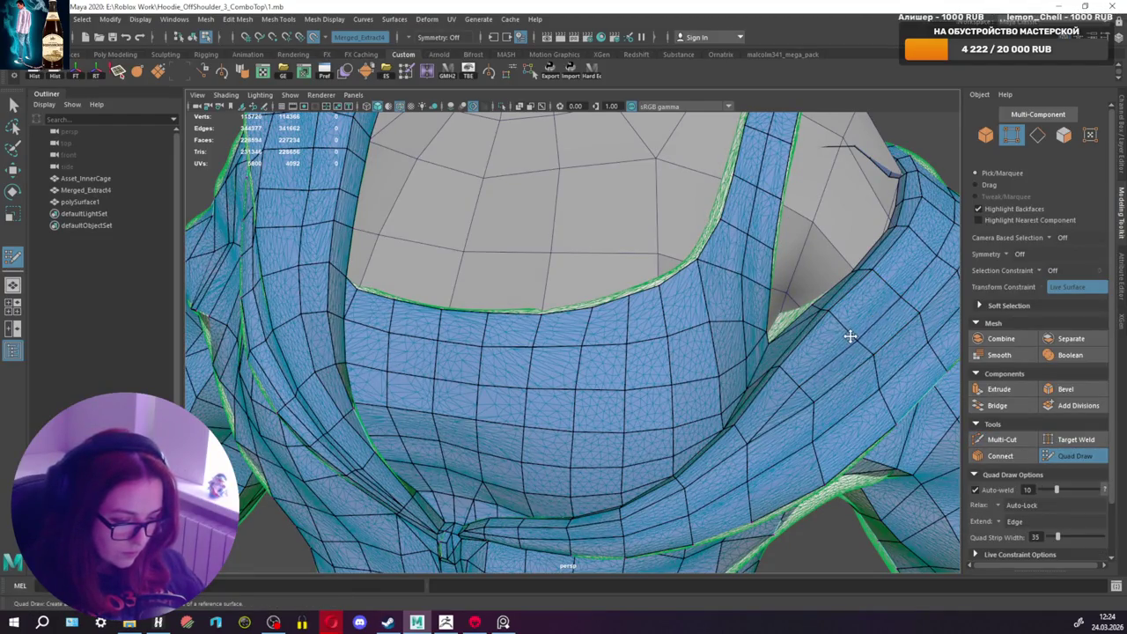
scroll(799, 387, "down", 2)
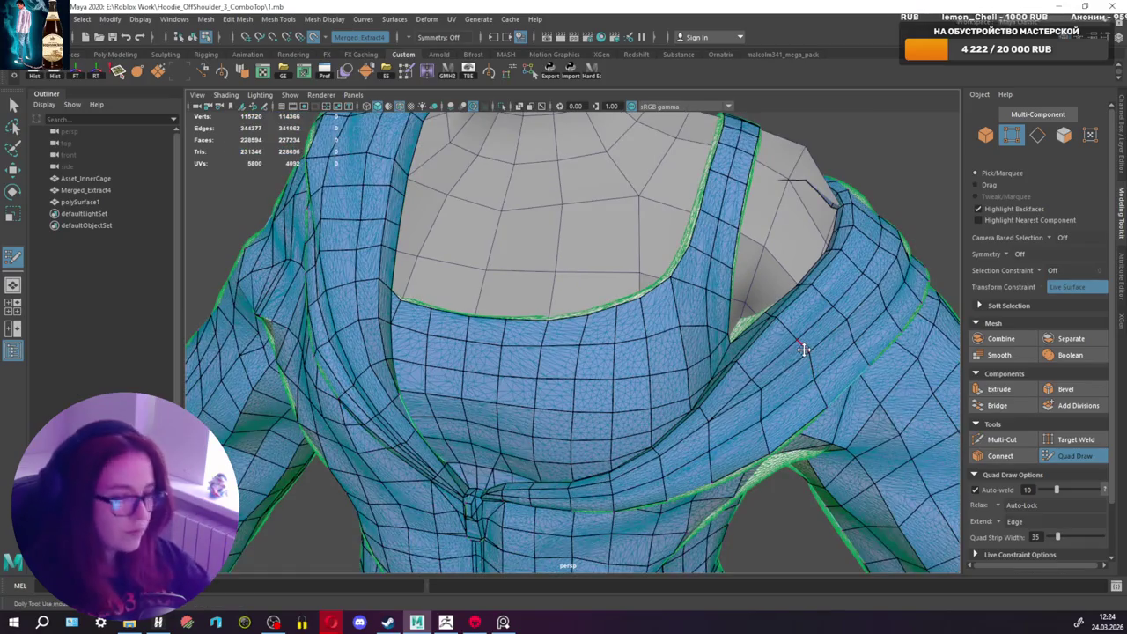